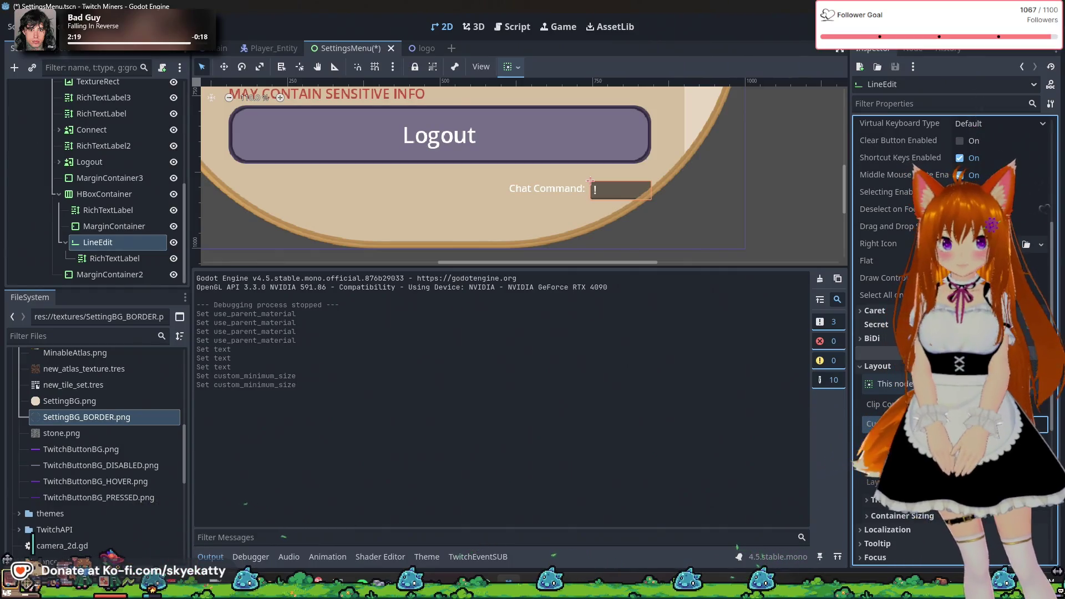
# - Adjust the Chat Command LineEdit's Custom Minimum Size width: narrower, wider, then slightly narrower
pyautogui.scroll(5, 928, 178)
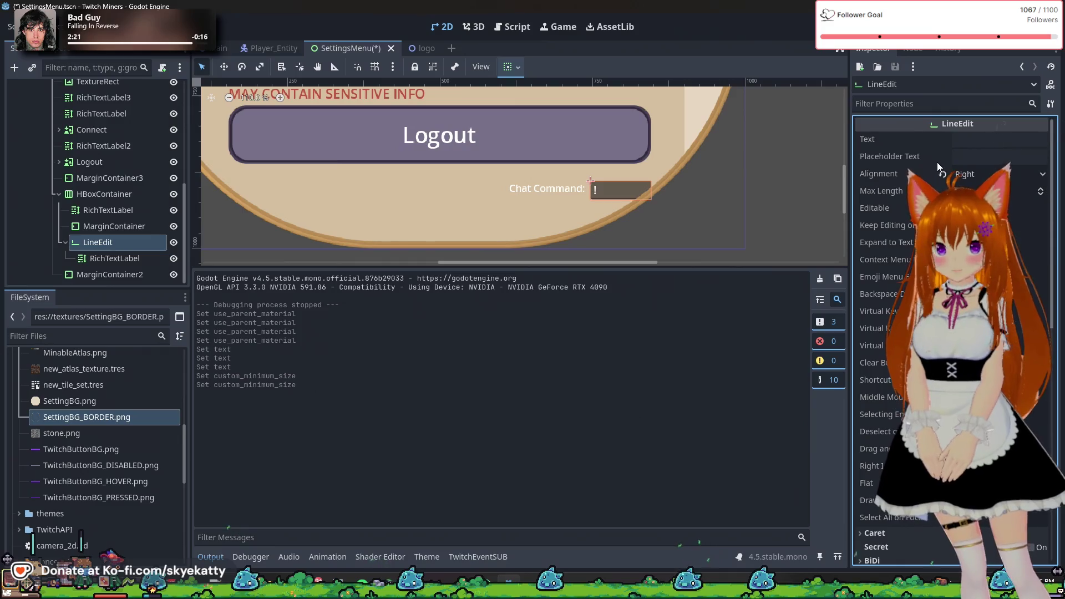
pyautogui.scroll(-4, 937, 162)
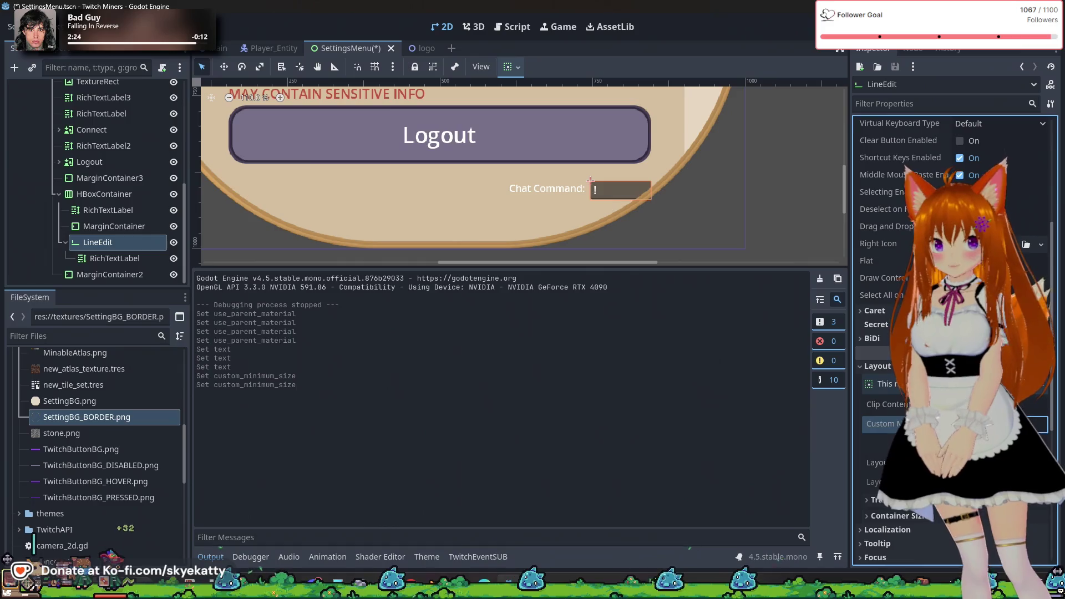
pyautogui.press('Return')
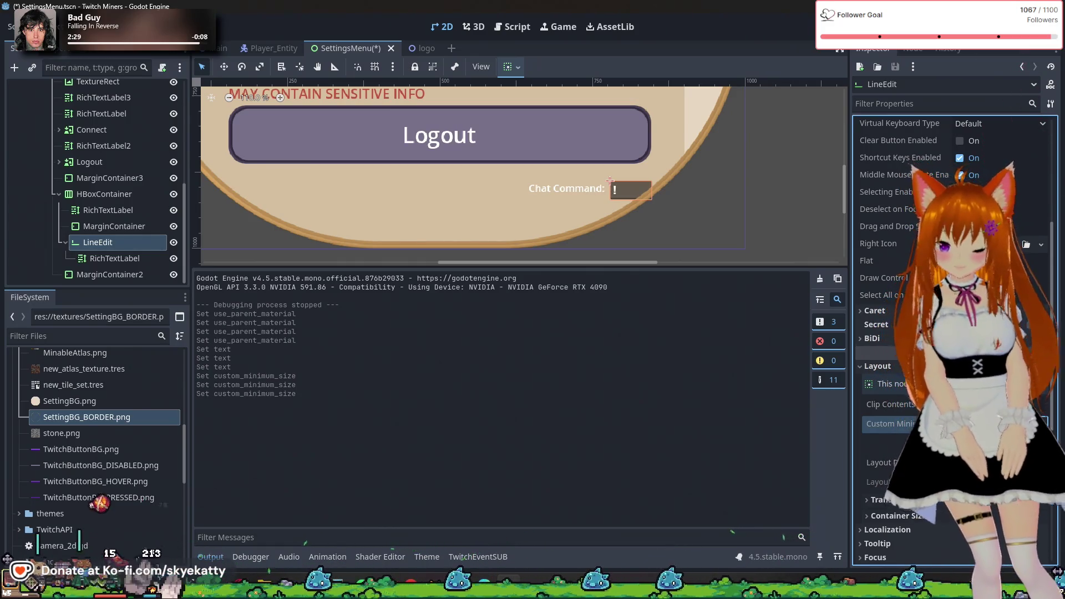
pyautogui.press('Return')
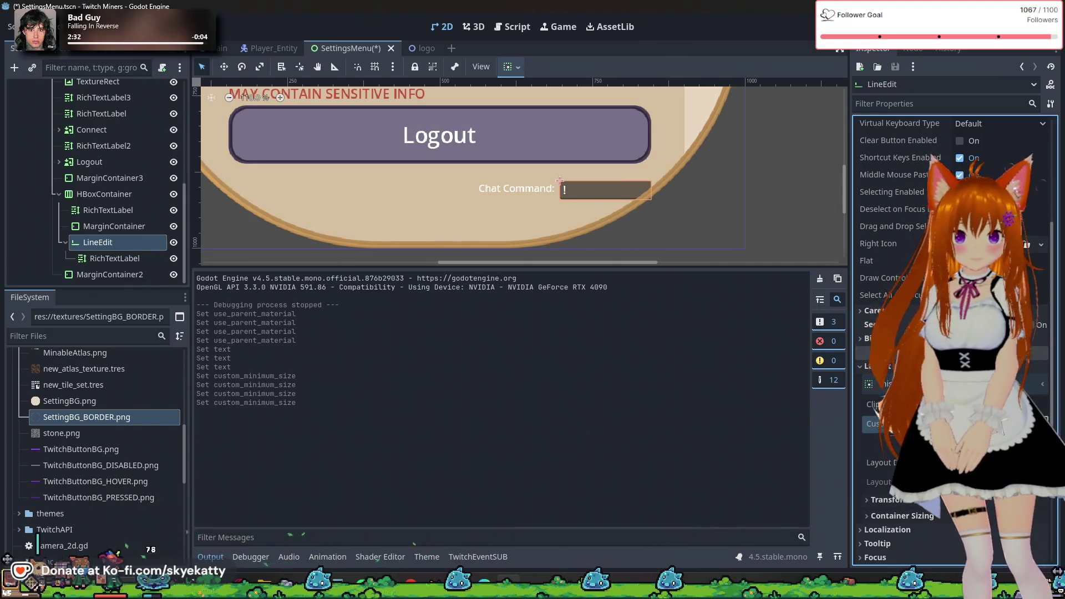
pyautogui.press('Return')
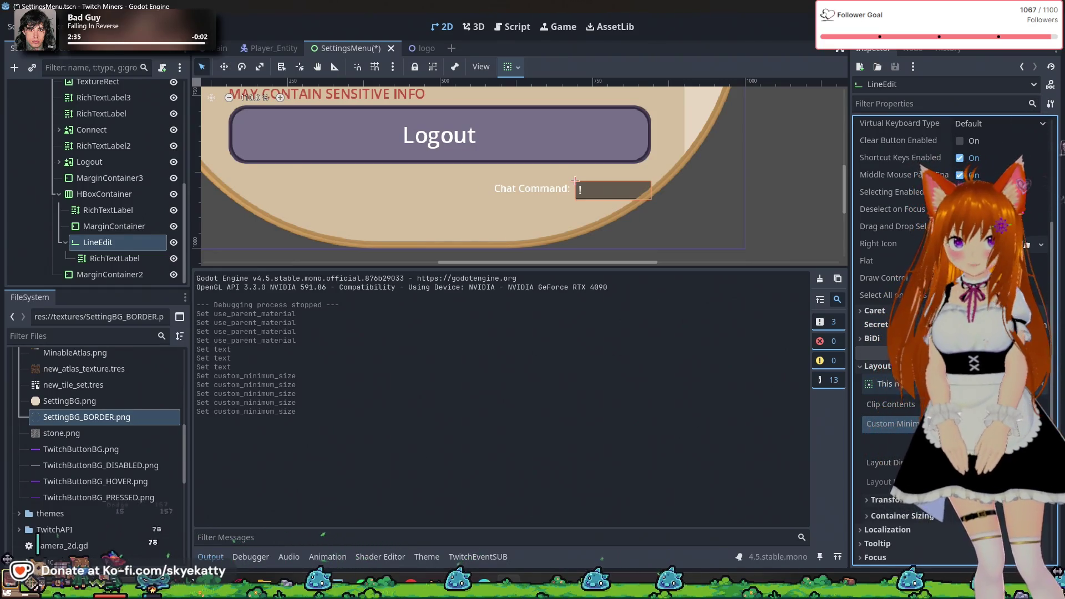
pyautogui.scroll(-5, 899, 332)
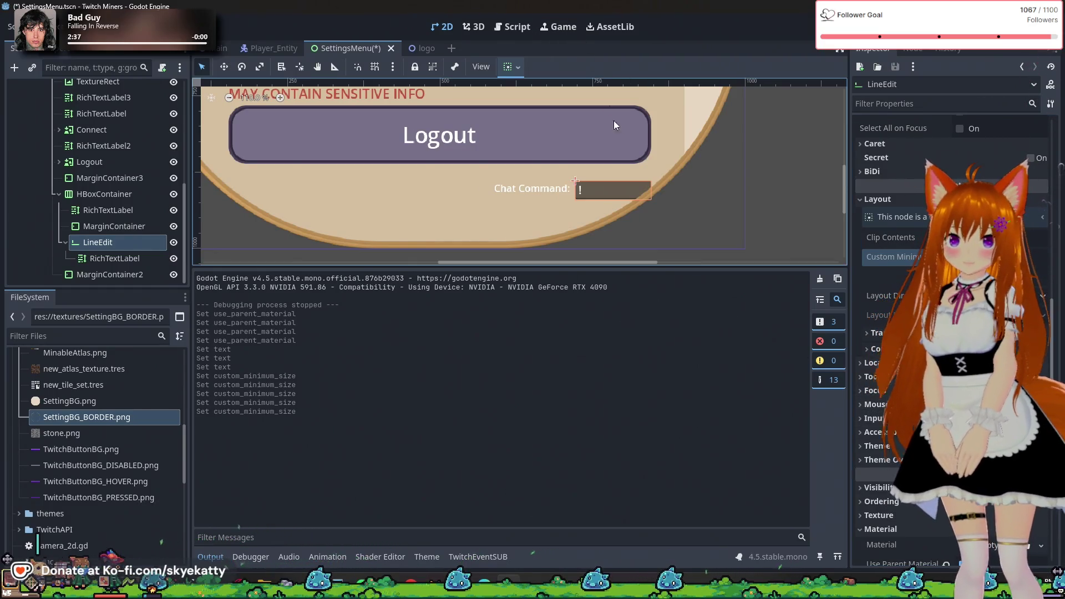
pyautogui.scroll(6, 887, 265)
pyautogui.scroll(-6, 619, 218)
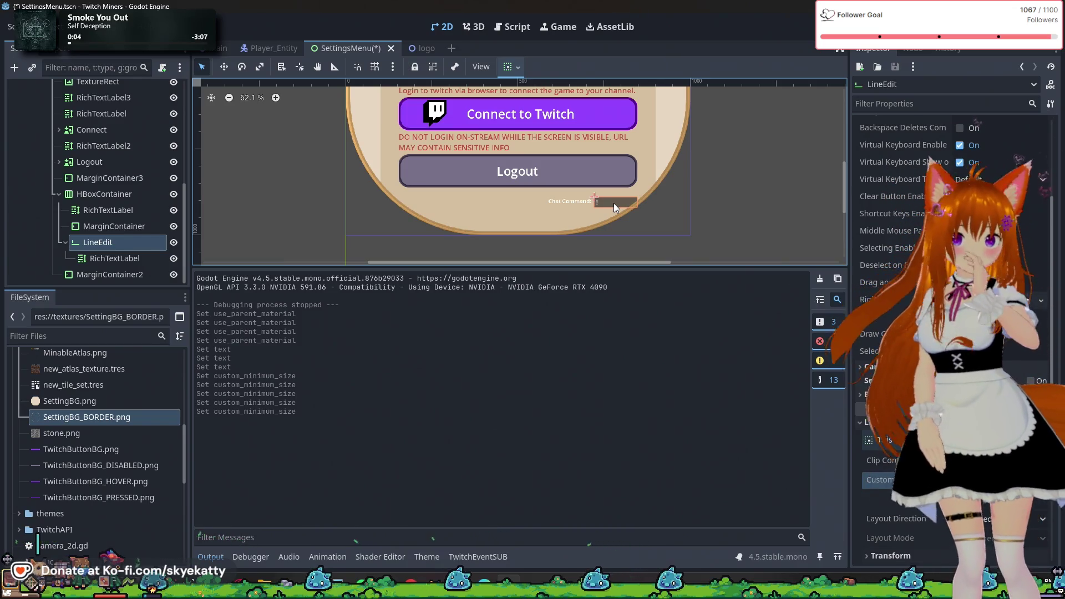
pyautogui.scroll(4, 617, 200)
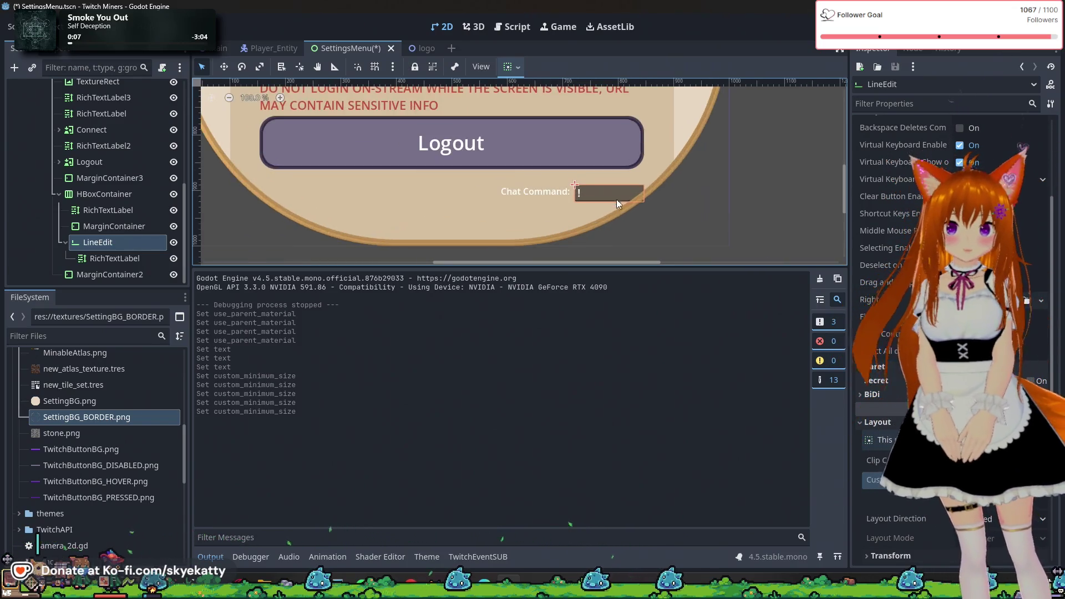
# - Set the Chat Command LineEdit's Text property to 'mine'
pyautogui.scroll(2, 617, 198)
pyautogui.click(679, 208)
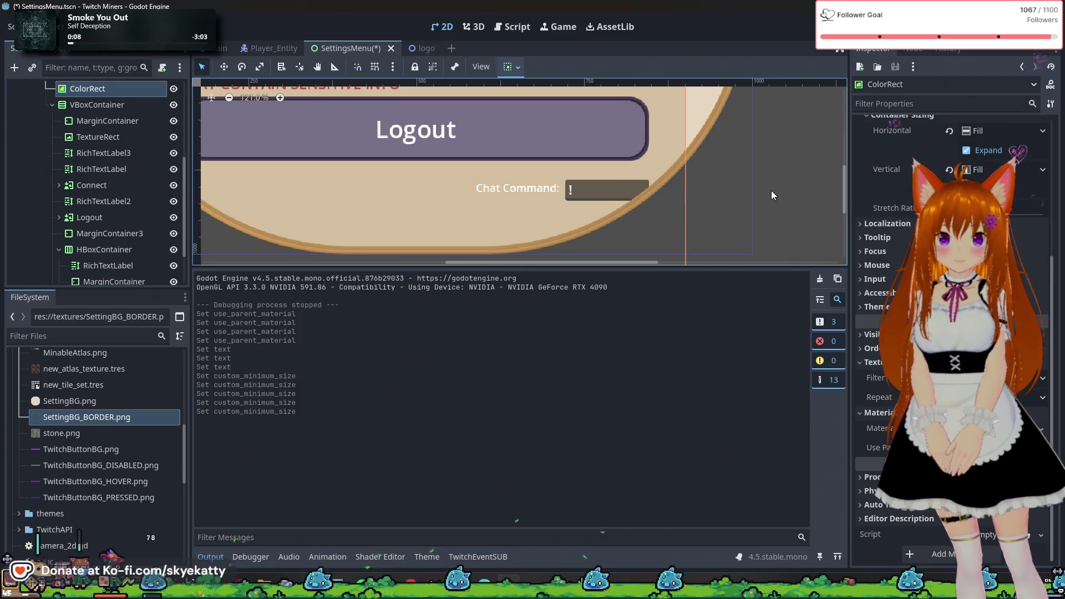
pyautogui.click(618, 195)
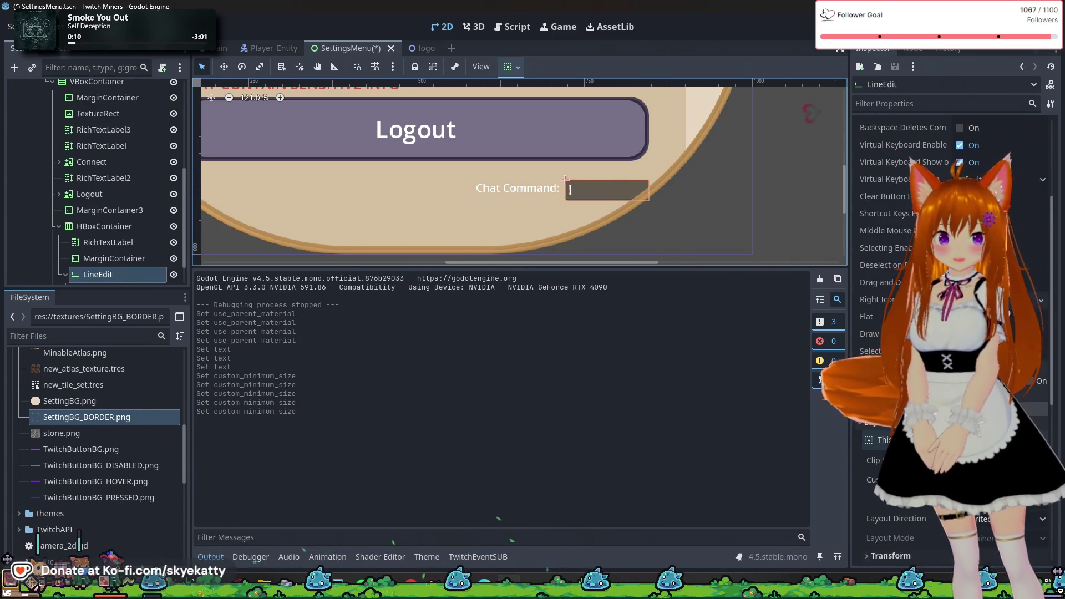
pyautogui.scroll(10, 943, 222)
pyautogui.click(980, 138)
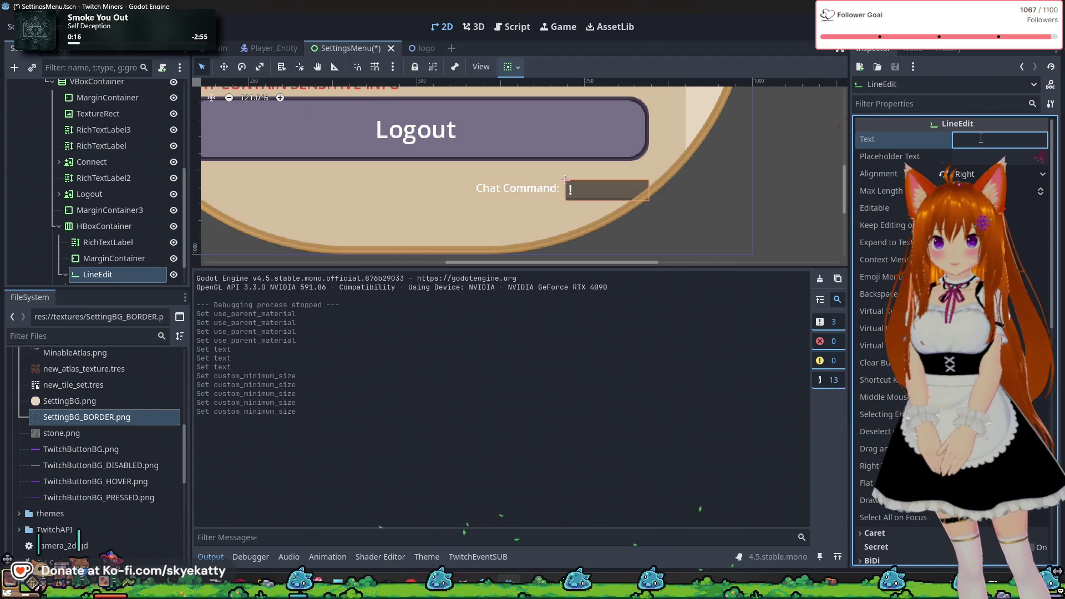
pyautogui.write('mine')
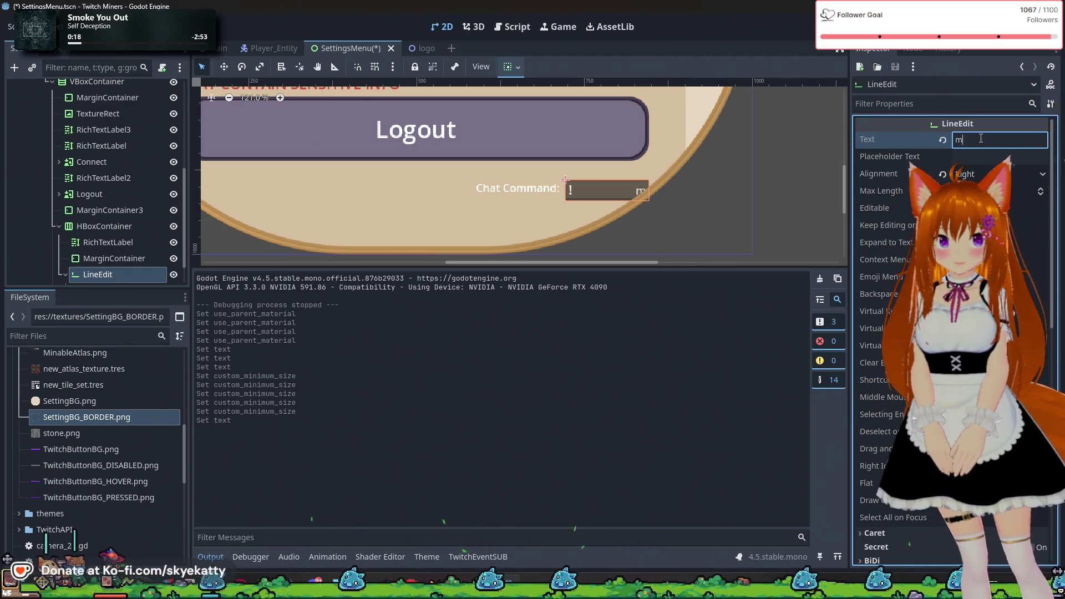
pyautogui.click(786, 185)
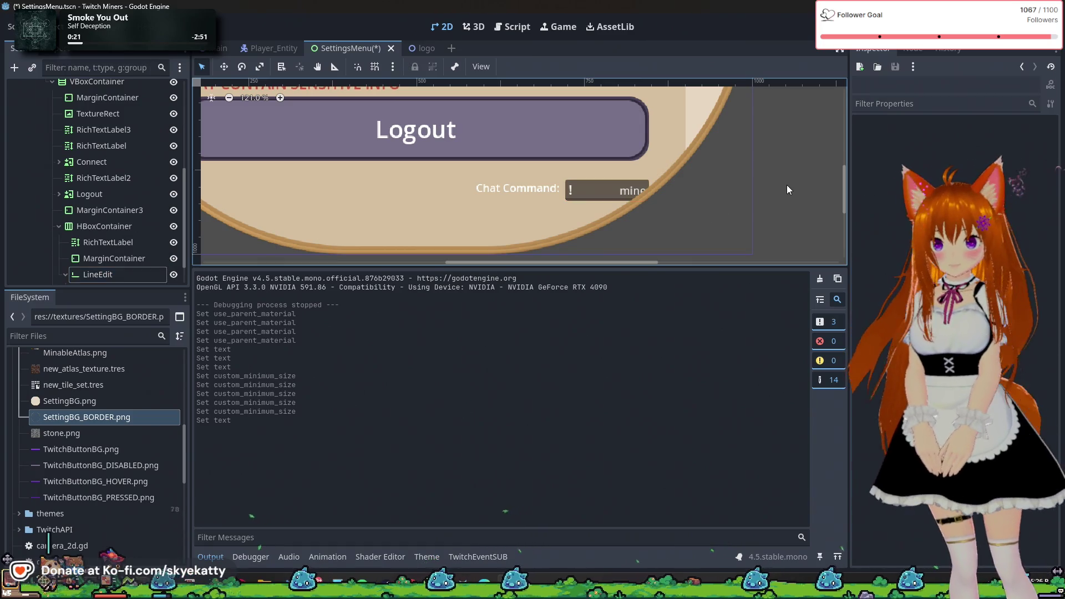
# - Reselect the Chat Command LineEdit and set its Alignment to Left
pyautogui.scroll(-2, 648, 193)
pyautogui.scroll(3, 647, 191)
pyautogui.scroll(-4, 614, 199)
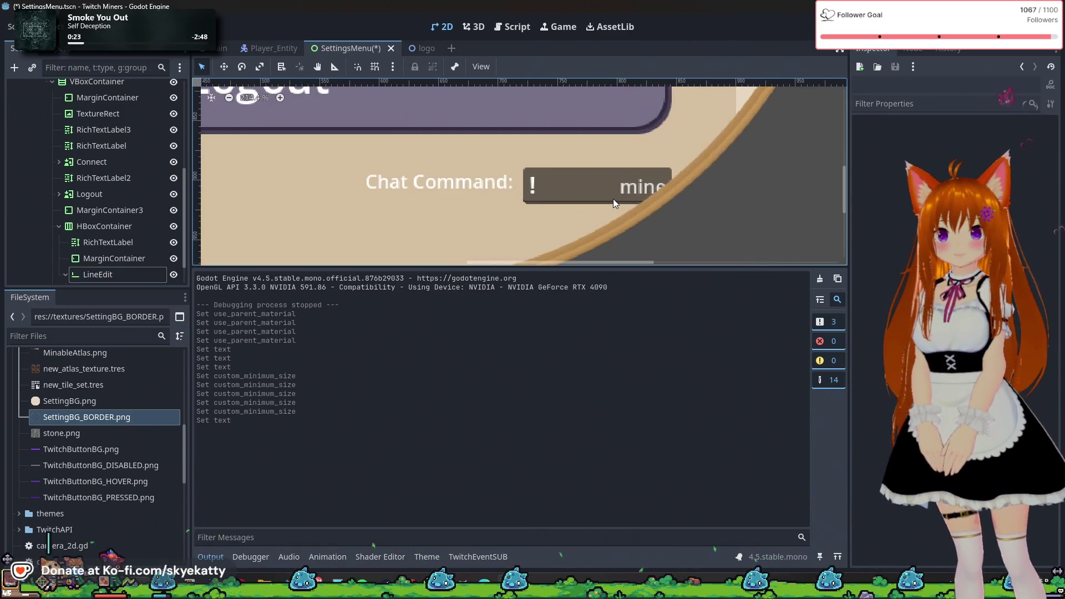
pyautogui.scroll(5, 576, 201)
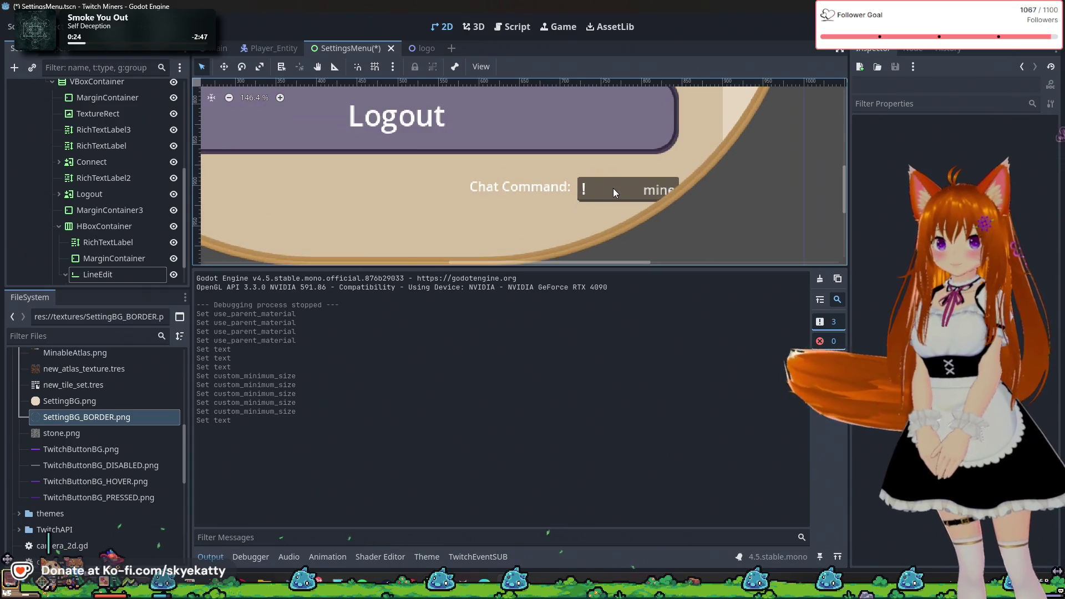
pyautogui.click(614, 188)
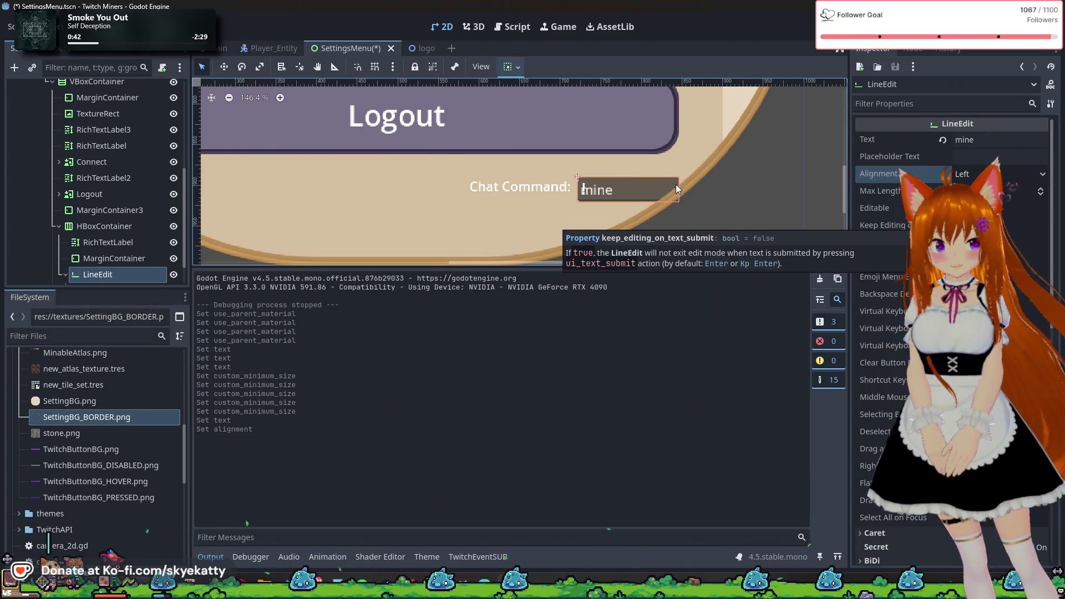
pyautogui.scroll(-9, 674, 186)
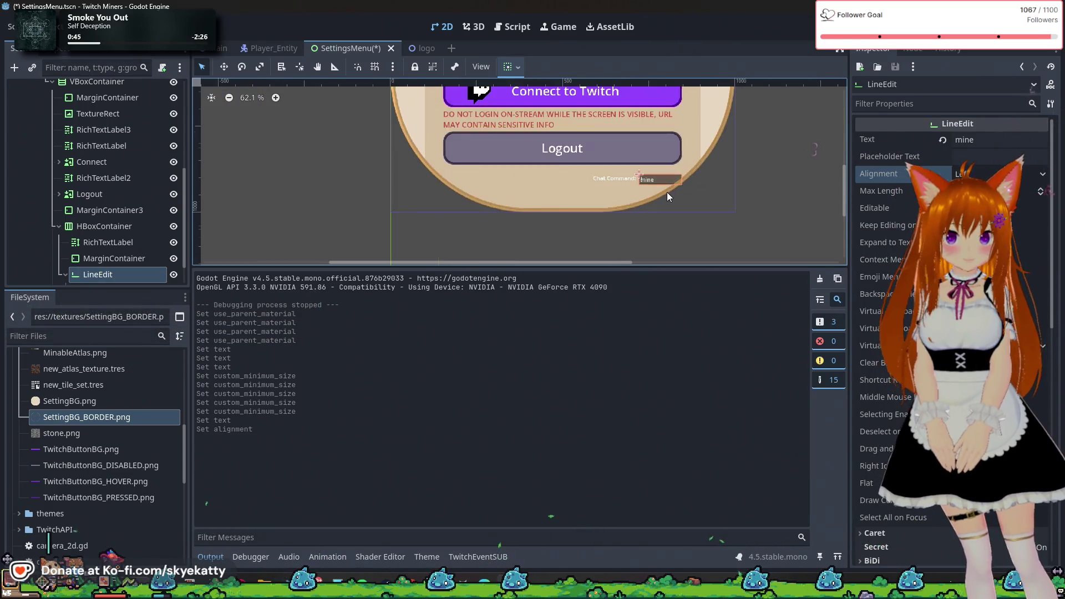
pyautogui.scroll(-2, 667, 191)
pyautogui.scroll(-8, 650, 161)
pyautogui.scroll(9, 650, 155)
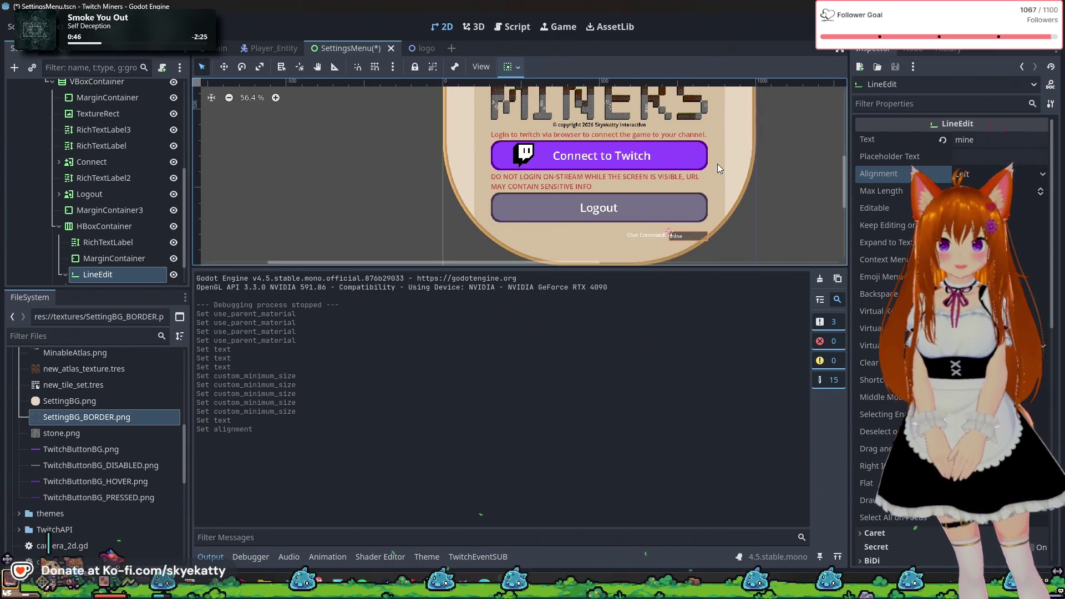
pyautogui.click(688, 158)
pyautogui.click(627, 167)
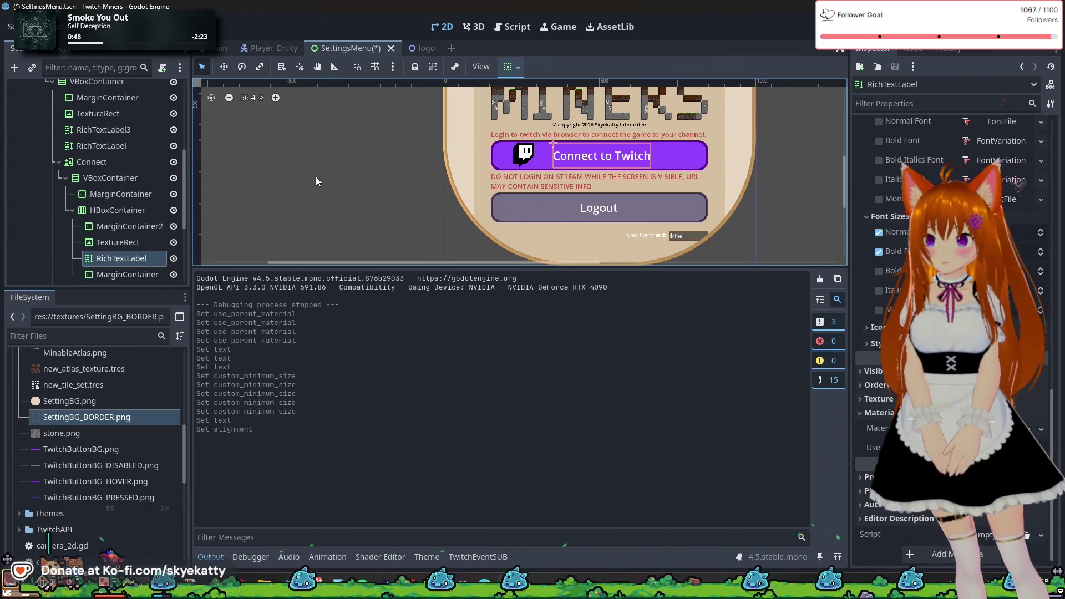
pyautogui.scroll(-5, 355, 180)
pyautogui.scroll(6, 363, 178)
pyautogui.scroll(-10, 359, 183)
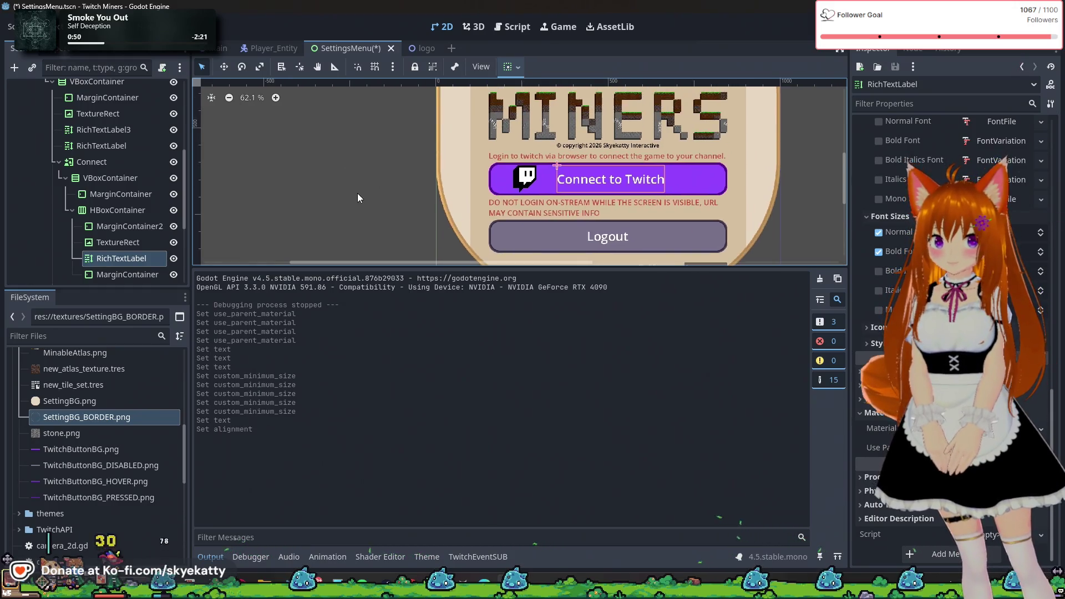
pyautogui.scroll(5, 360, 175)
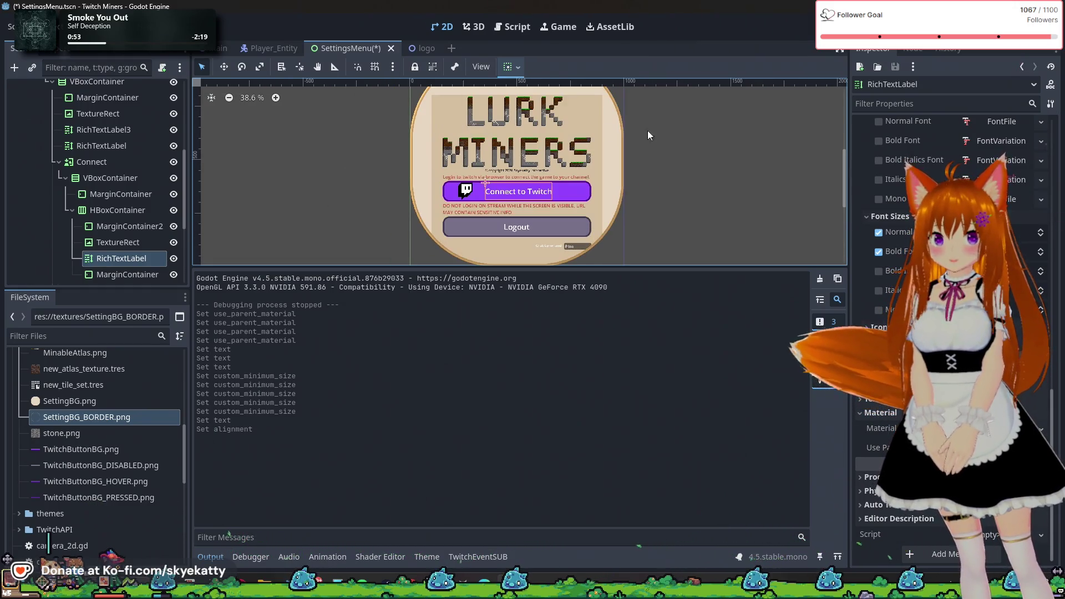
pyautogui.scroll(2, 557, 212)
pyautogui.scroll(-3, 440, 214)
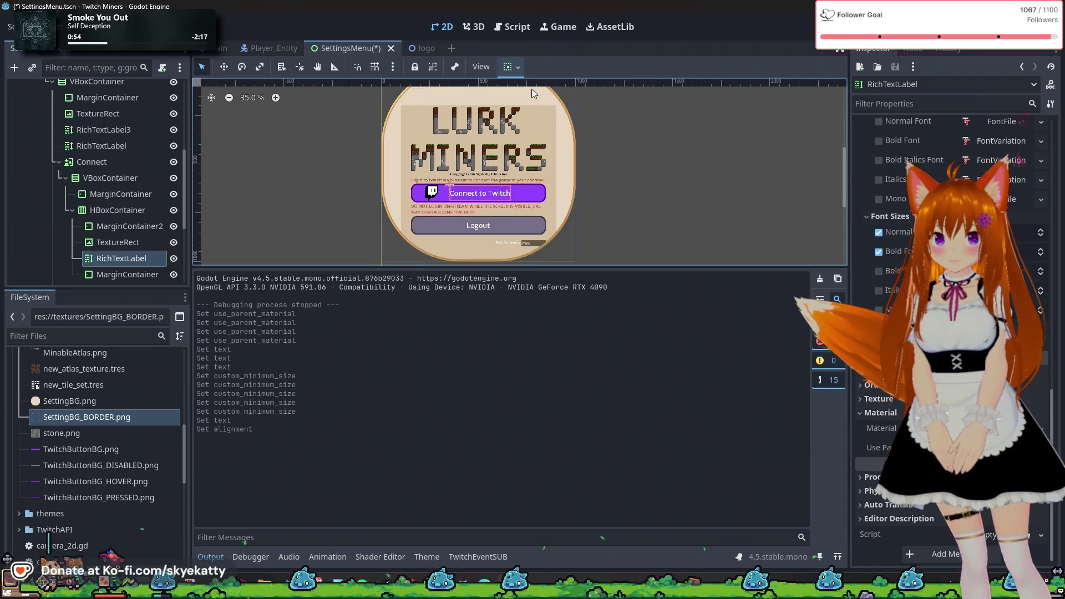
pyautogui.scroll(4, 55, 154)
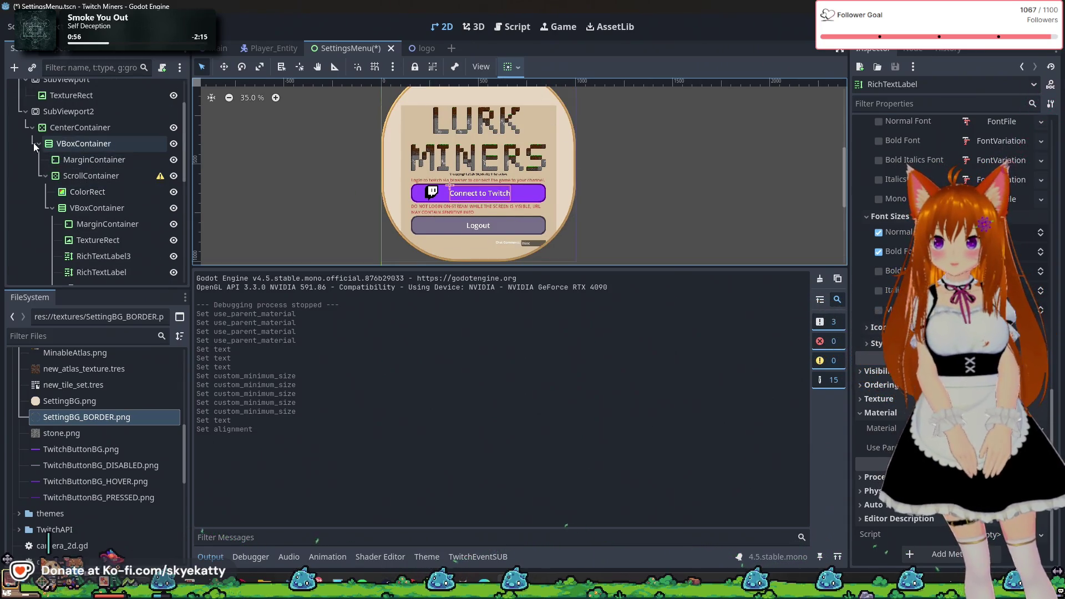
pyautogui.click(32, 127)
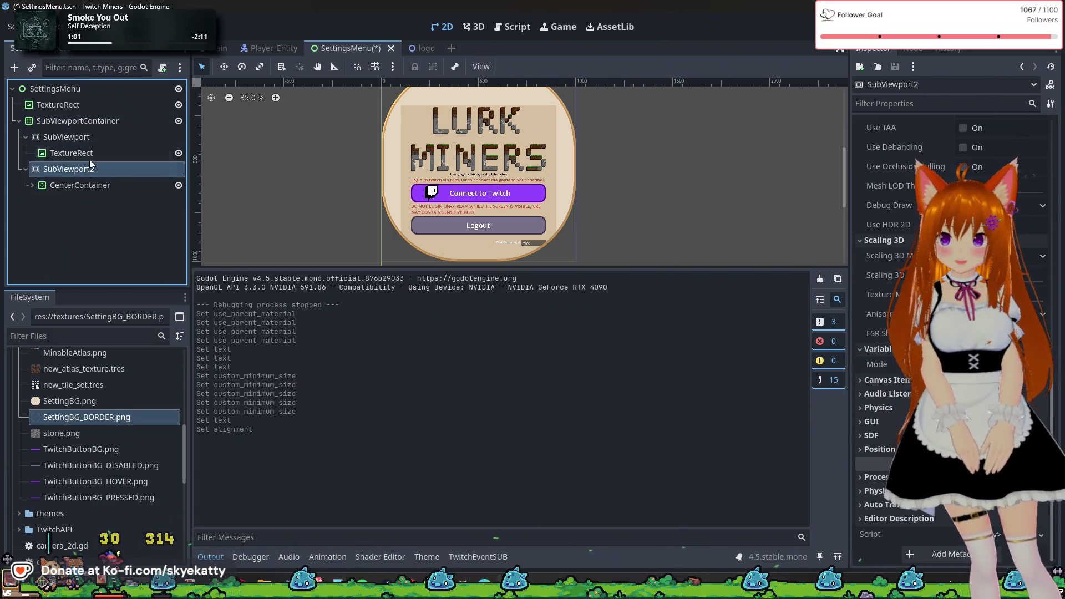
pyautogui.click(35, 139)
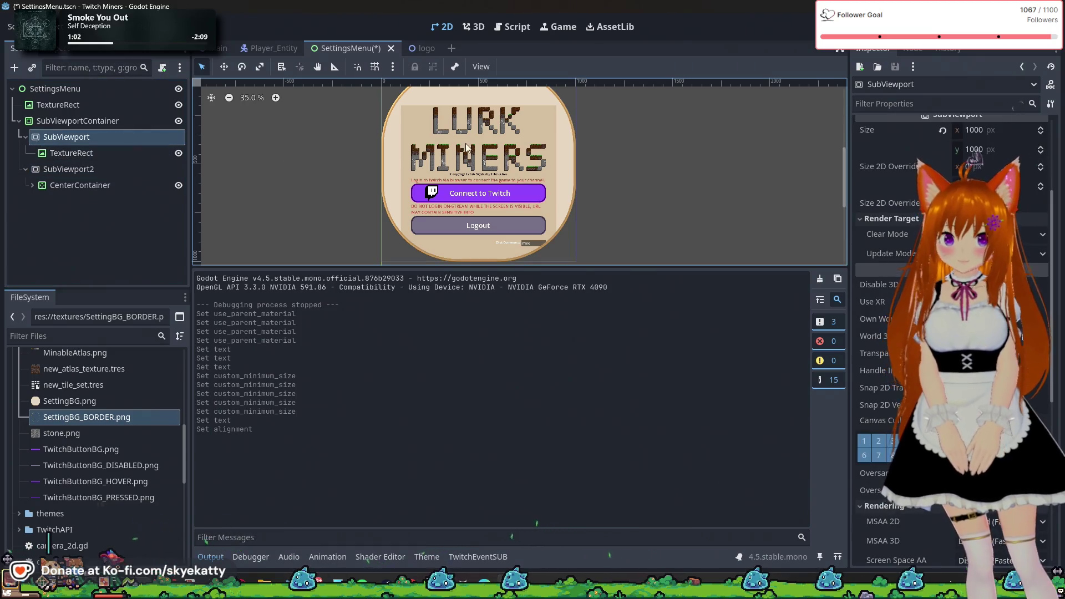
pyautogui.click(67, 152)
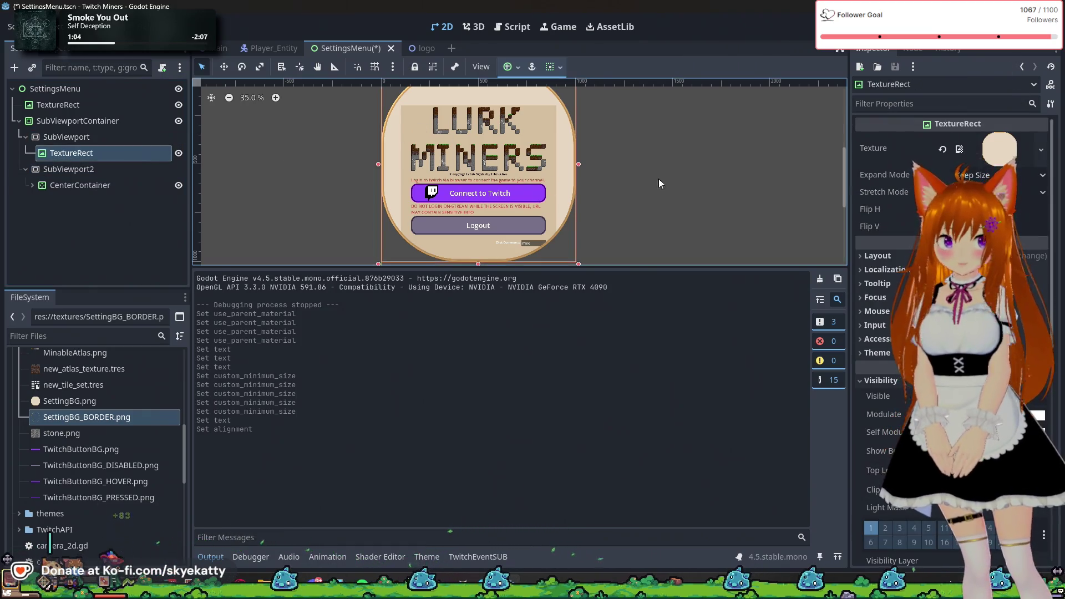
pyautogui.click(65, 138)
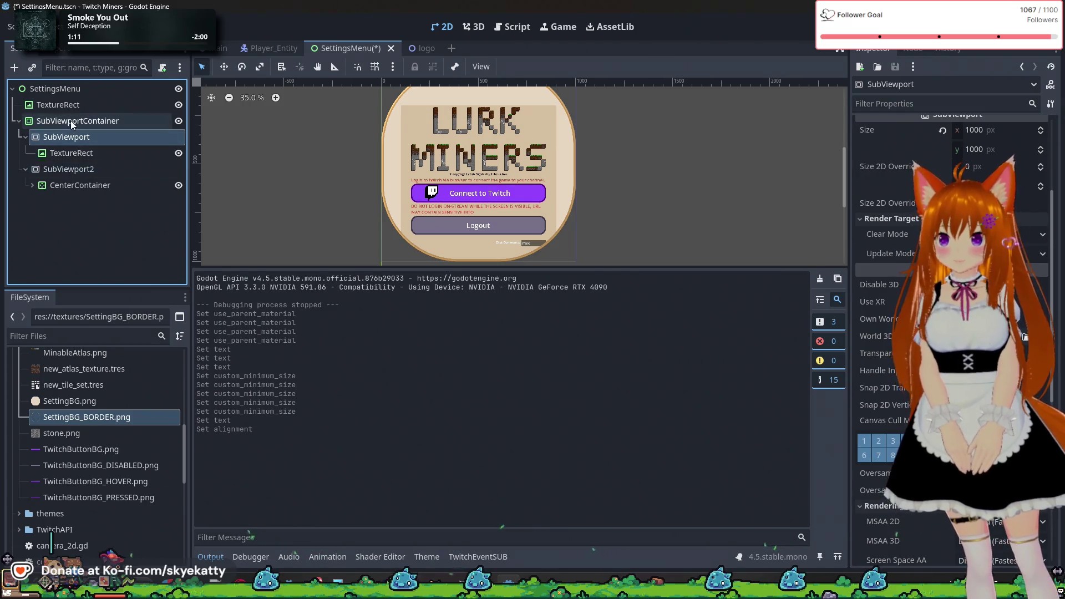
pyautogui.click(68, 168)
pyautogui.click(25, 169)
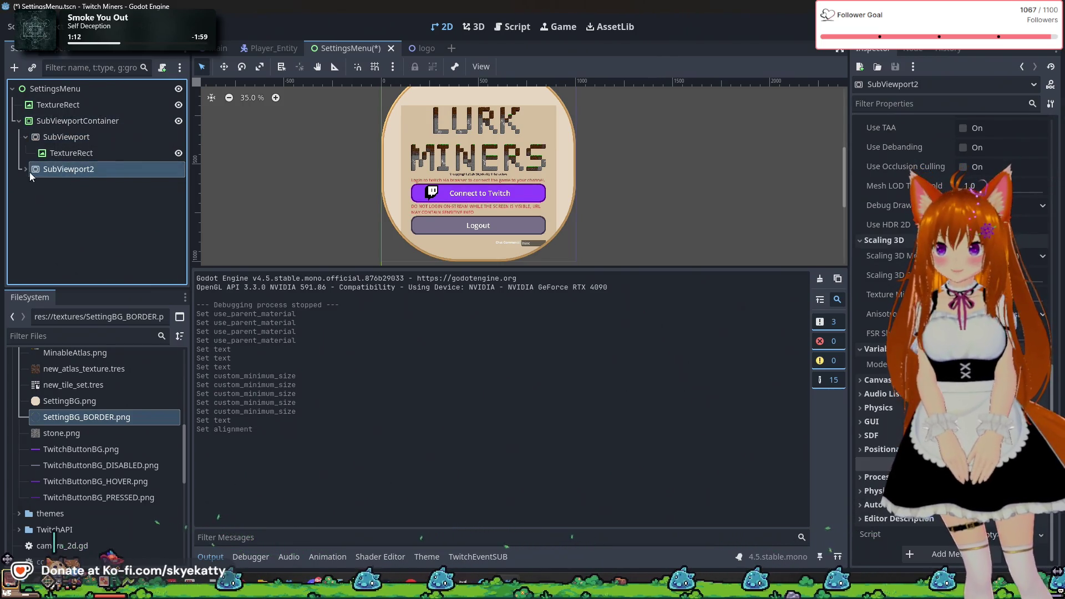
pyautogui.doubleClick(28, 169)
pyautogui.click(65, 192)
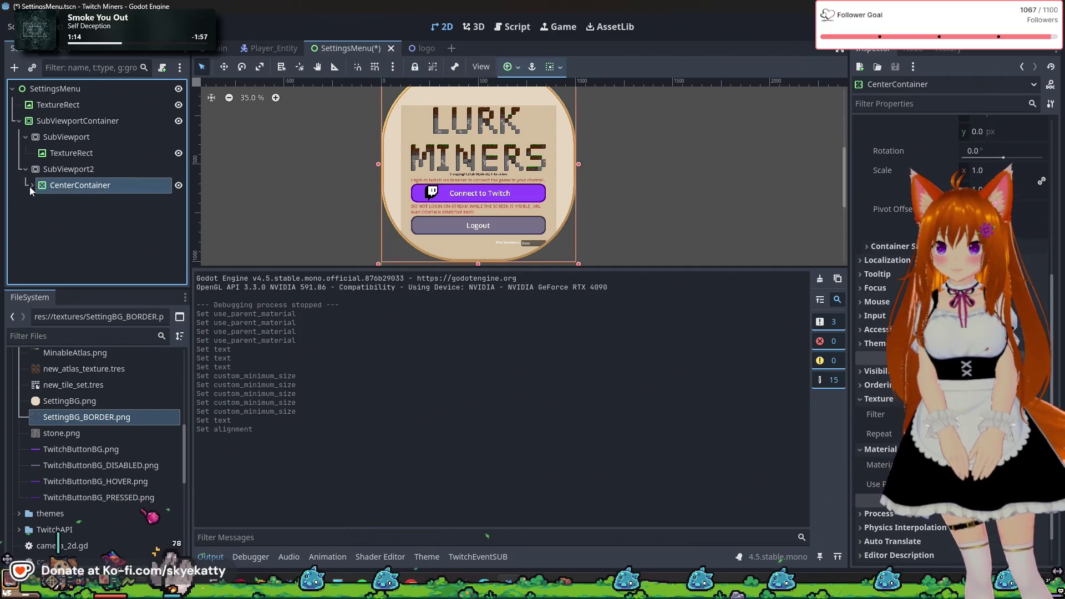
pyautogui.click(31, 186)
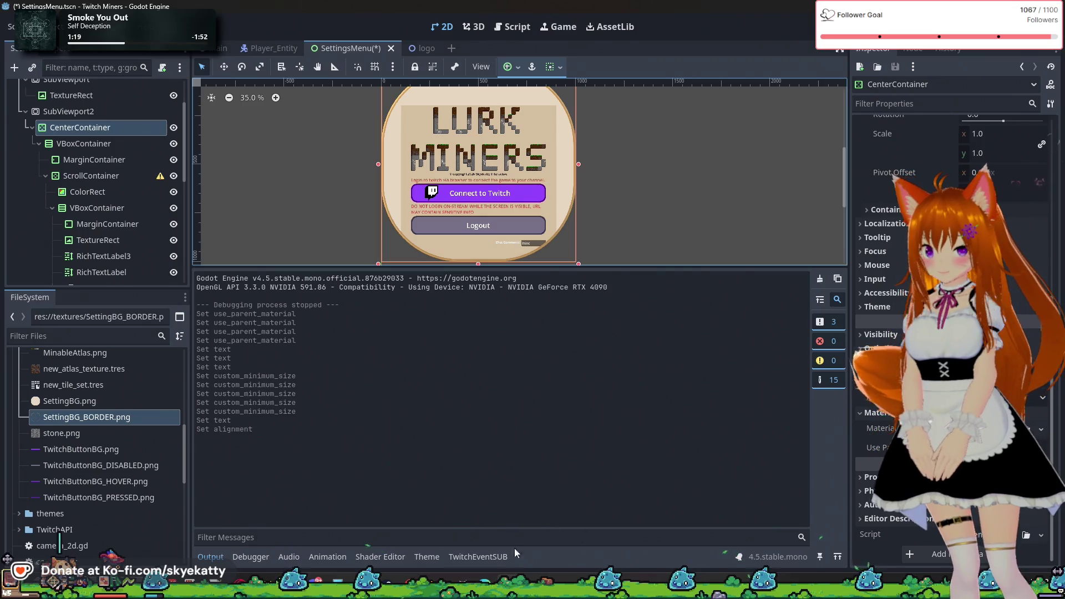
pyautogui.click(498, 556)
# - Switch the bottom panel from the SettingsMenu theme to the SettingsMenu shader
pyautogui.click(427, 557)
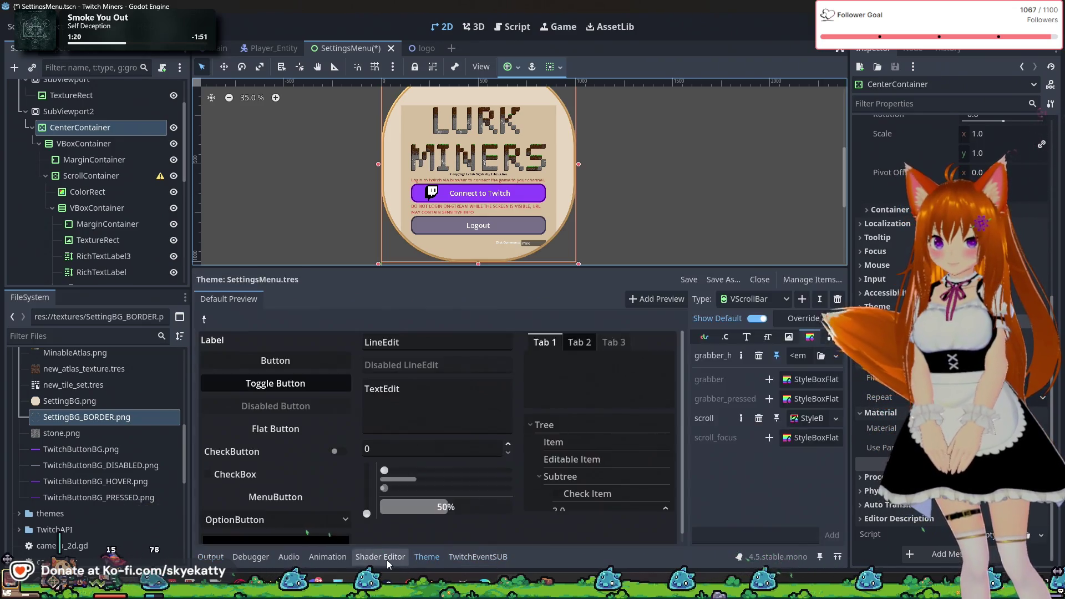
pyautogui.click(381, 557)
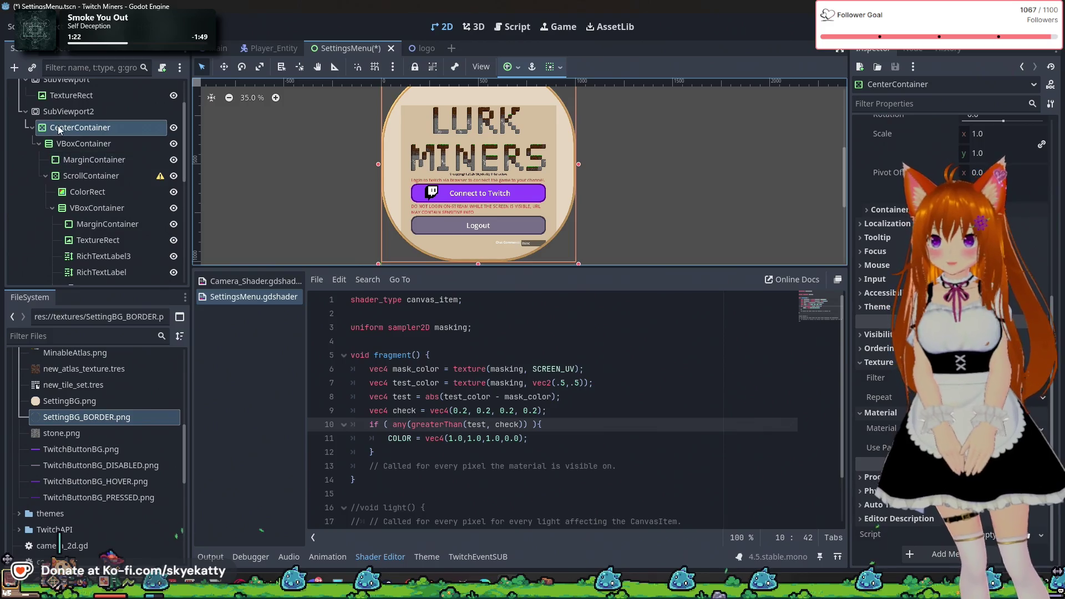
pyautogui.scroll(-10, 86, 157)
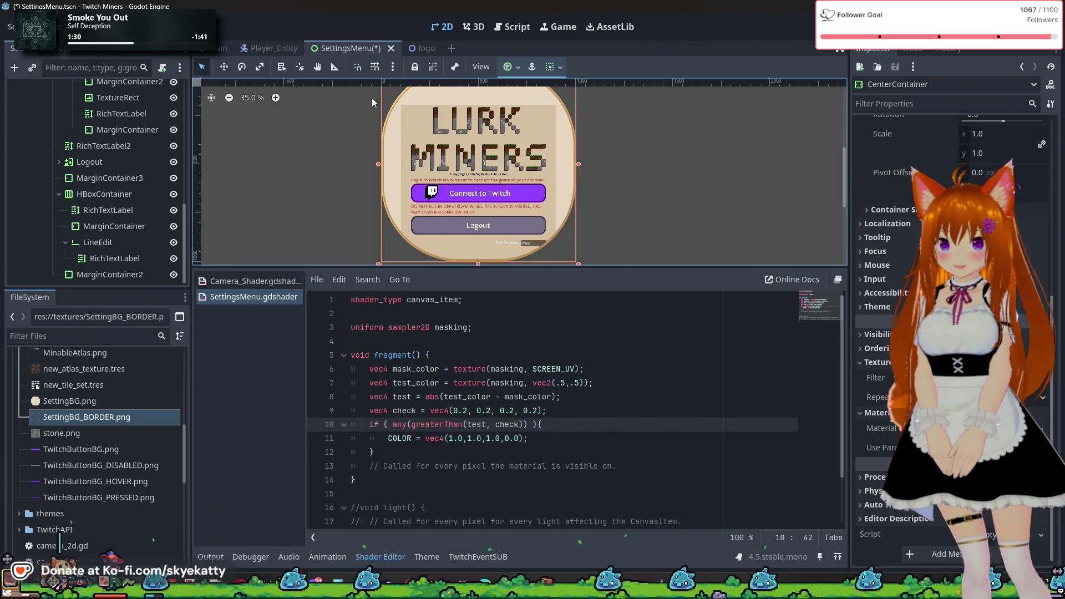
pyautogui.scroll(1, 604, 178)
pyautogui.scroll(-2, 568, 159)
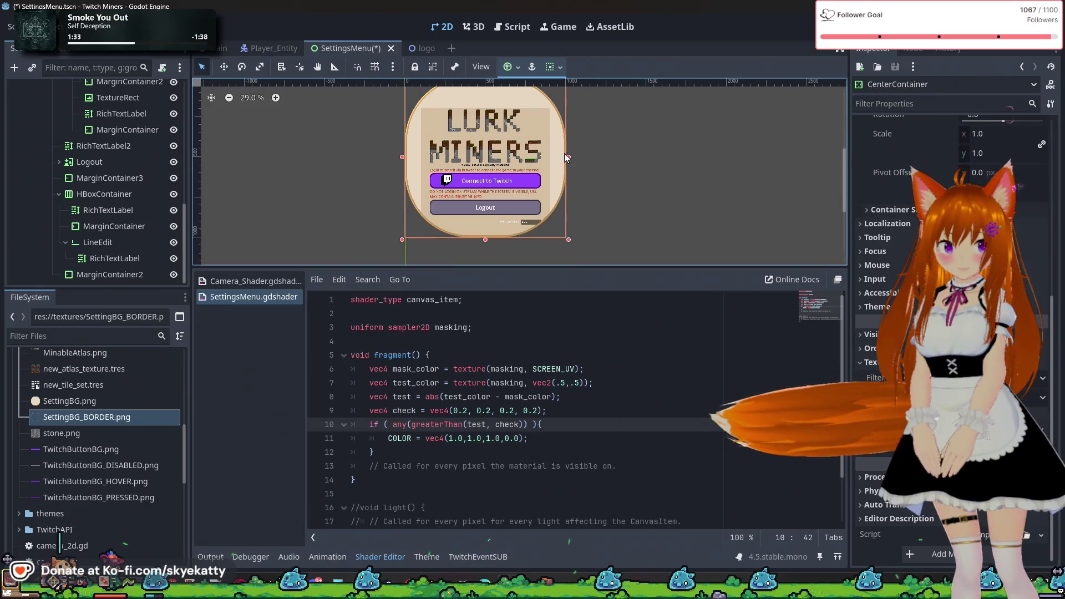
# - Frame the Connect and Logout buttons in the viewport and select MarginContainer3
pyautogui.moveTo(573, 138); pyautogui.dragTo(585, 174)
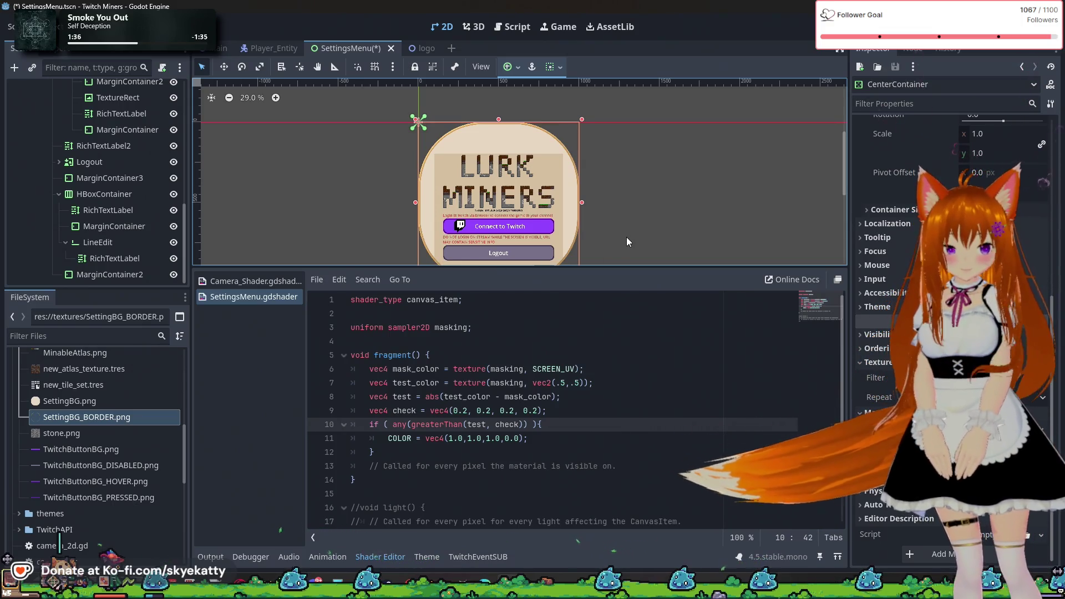
pyautogui.scroll(3, 627, 237)
pyautogui.moveTo(483, 256); pyautogui.dragTo(523, 213)
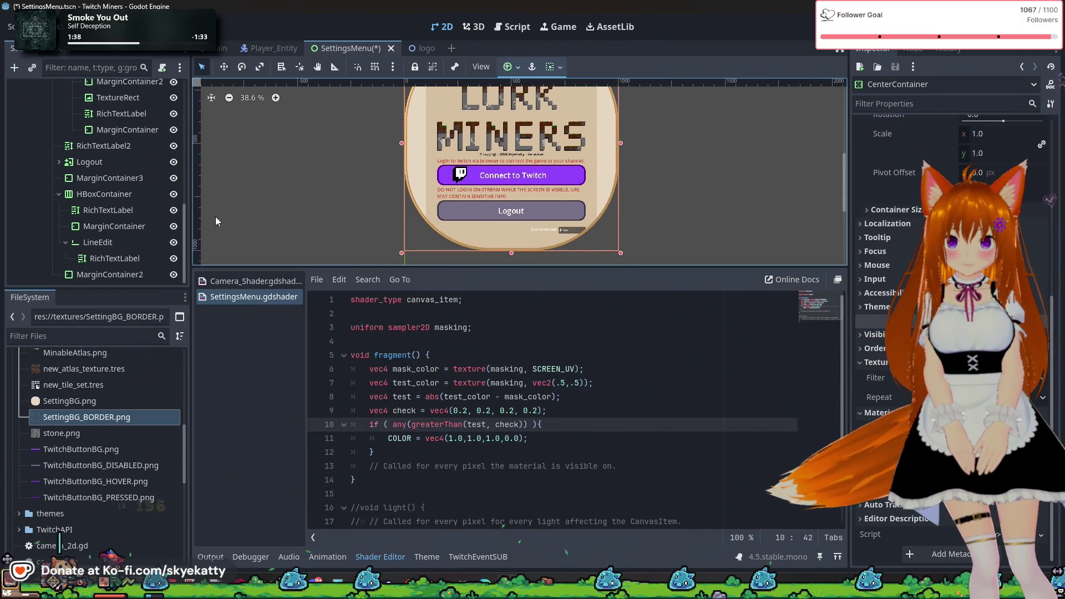
pyautogui.click(133, 177)
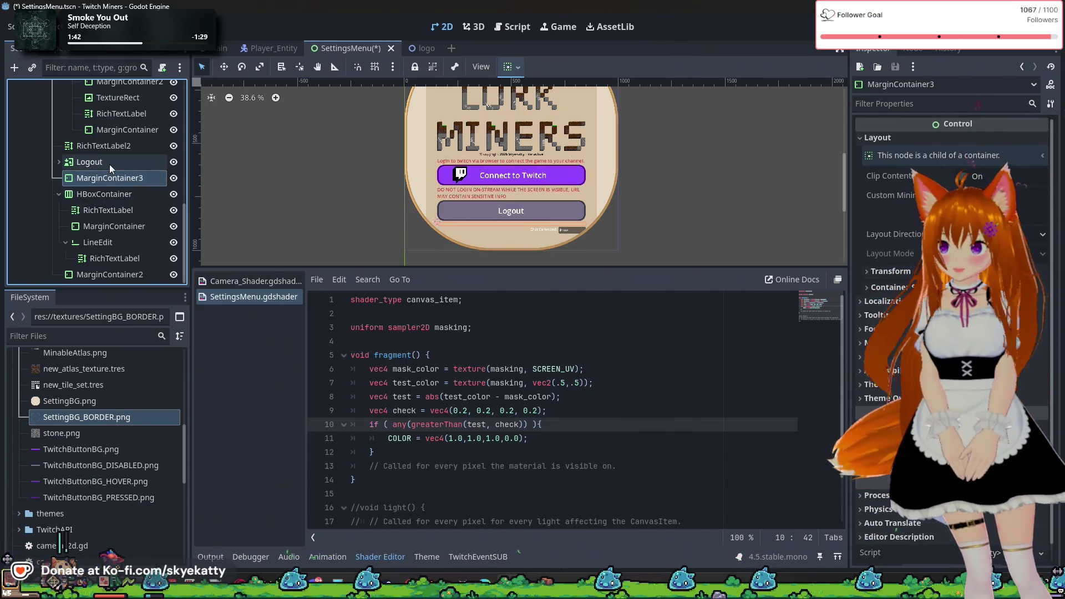
pyautogui.scroll(4, 109, 164)
pyautogui.scroll(3, 91, 154)
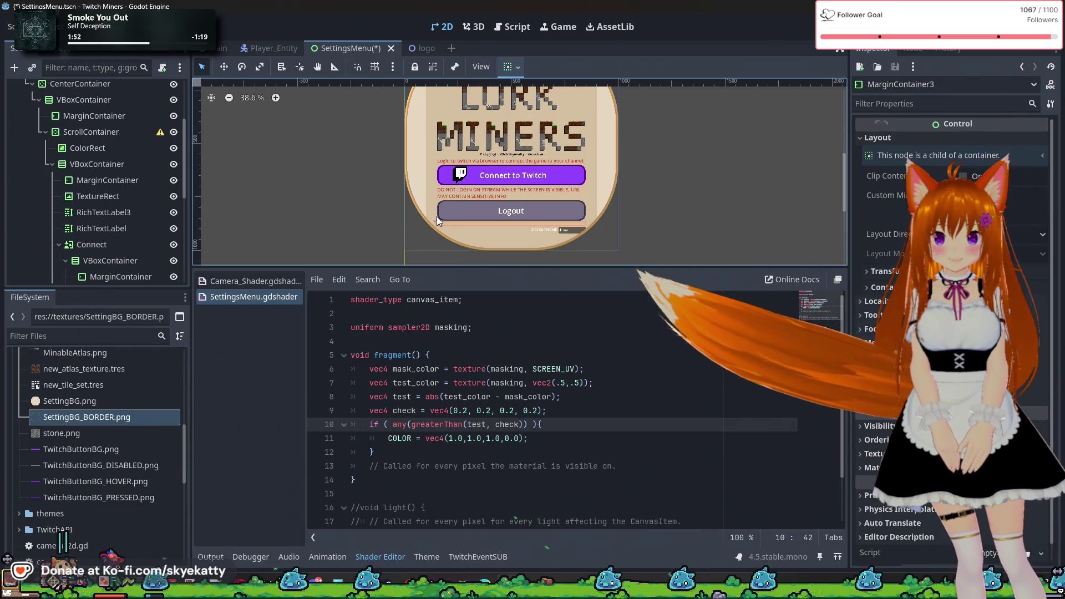
pyautogui.scroll(3, 586, 176)
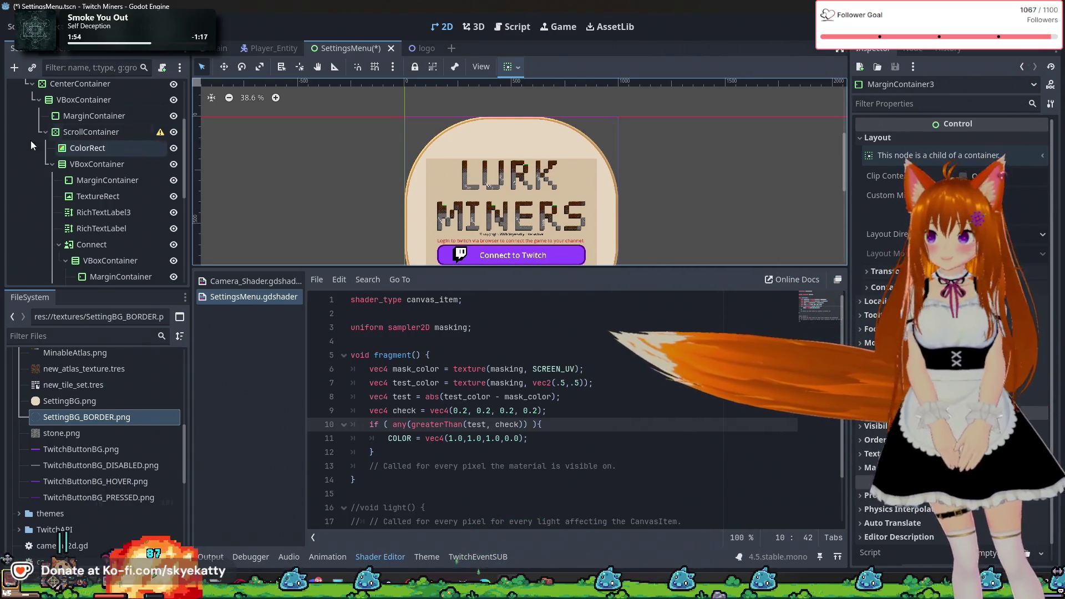
pyautogui.click(49, 162)
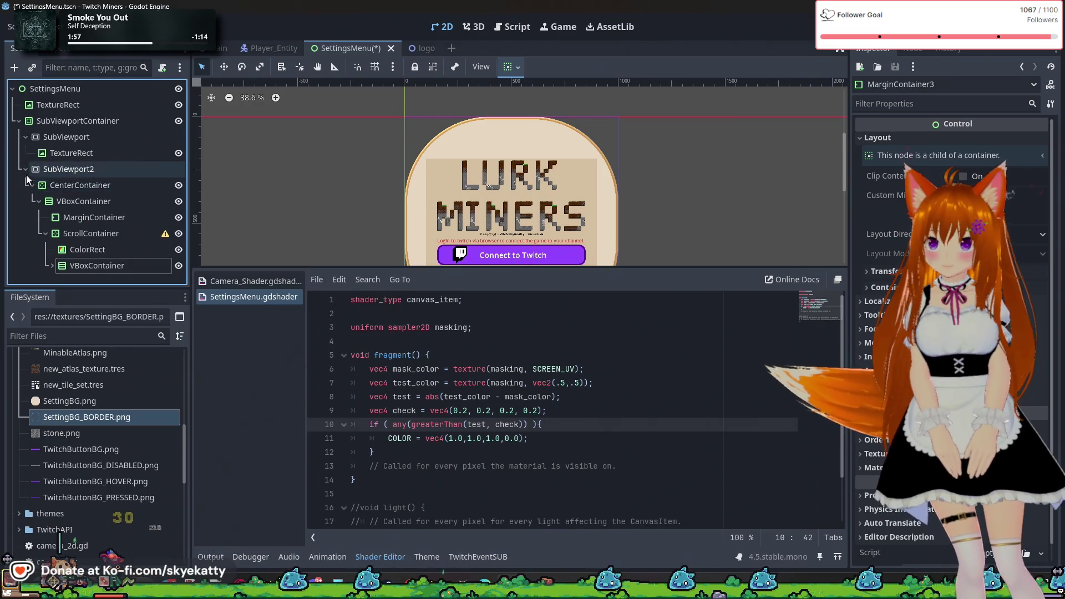
pyautogui.click(26, 169)
pyautogui.click(74, 171)
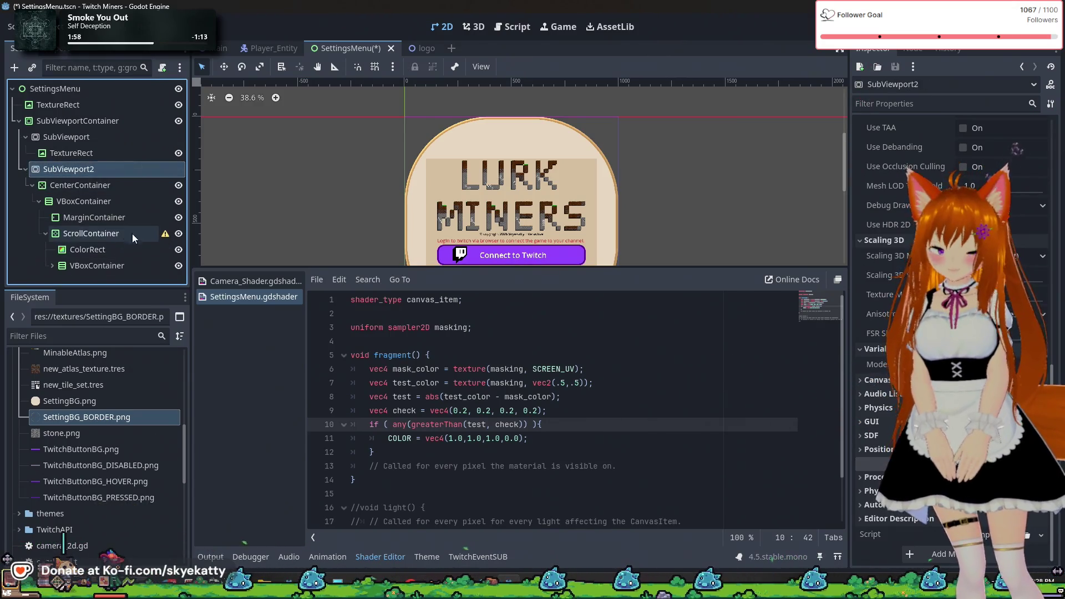
pyautogui.scroll(-2, 332, 195)
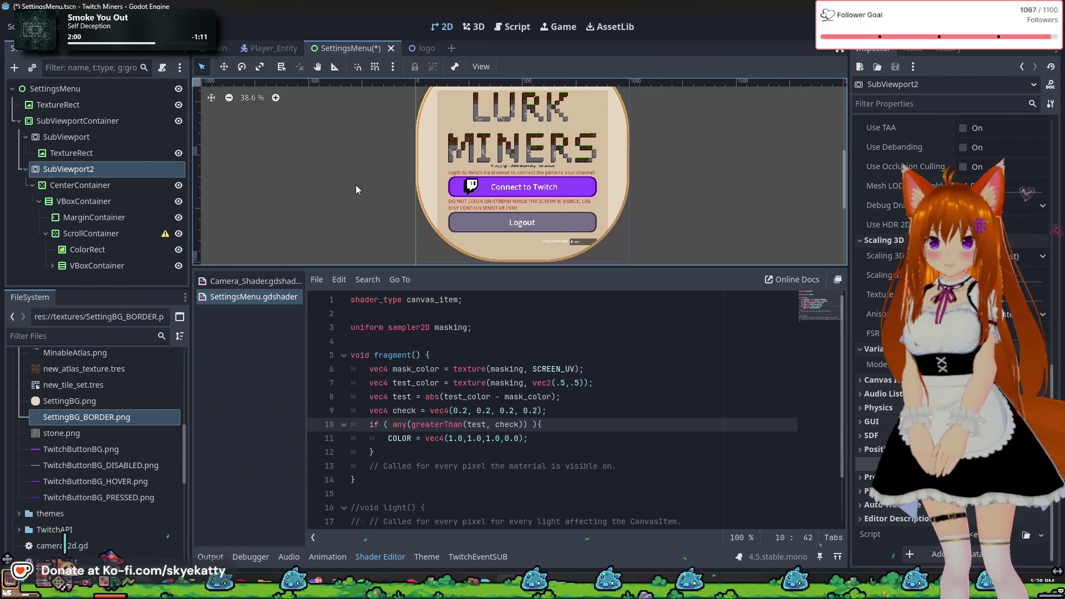
pyautogui.scroll(1, 357, 187)
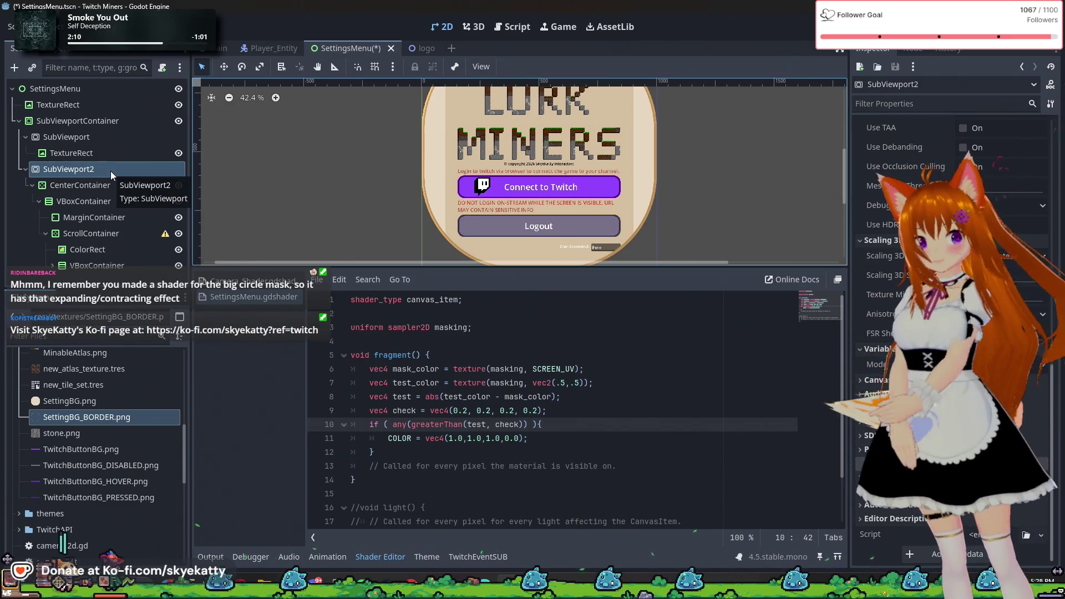
pyautogui.click(249, 281)
pyautogui.scroll(5, 509, 339)
pyautogui.scroll(-1, 508, 338)
pyautogui.scroll(1, 509, 338)
pyautogui.scroll(-7, 472, 336)
pyautogui.scroll(7, 435, 344)
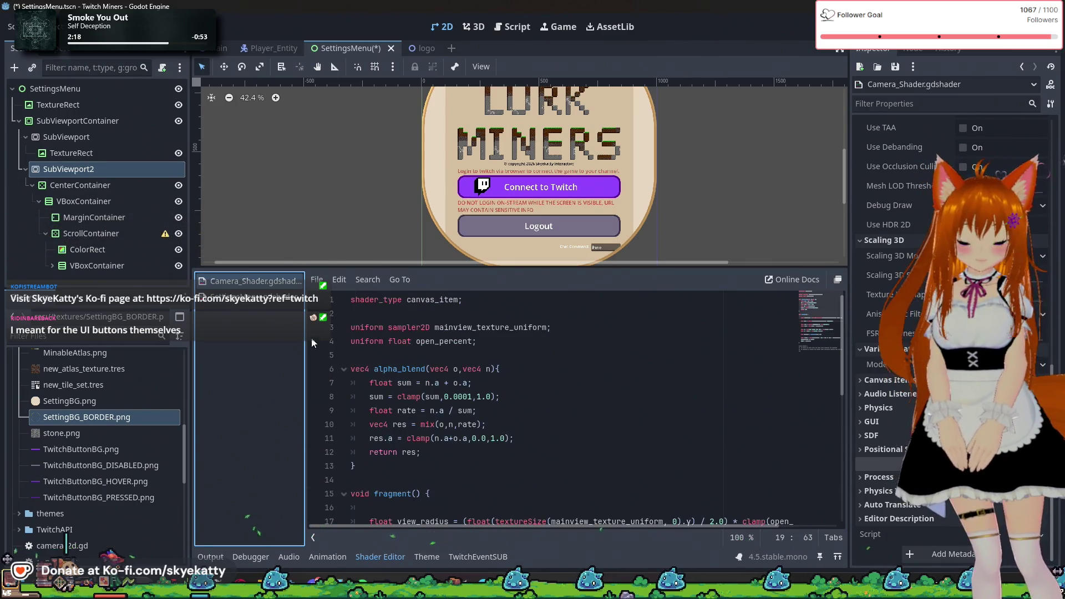
pyautogui.click(250, 297)
pyautogui.click(81, 172)
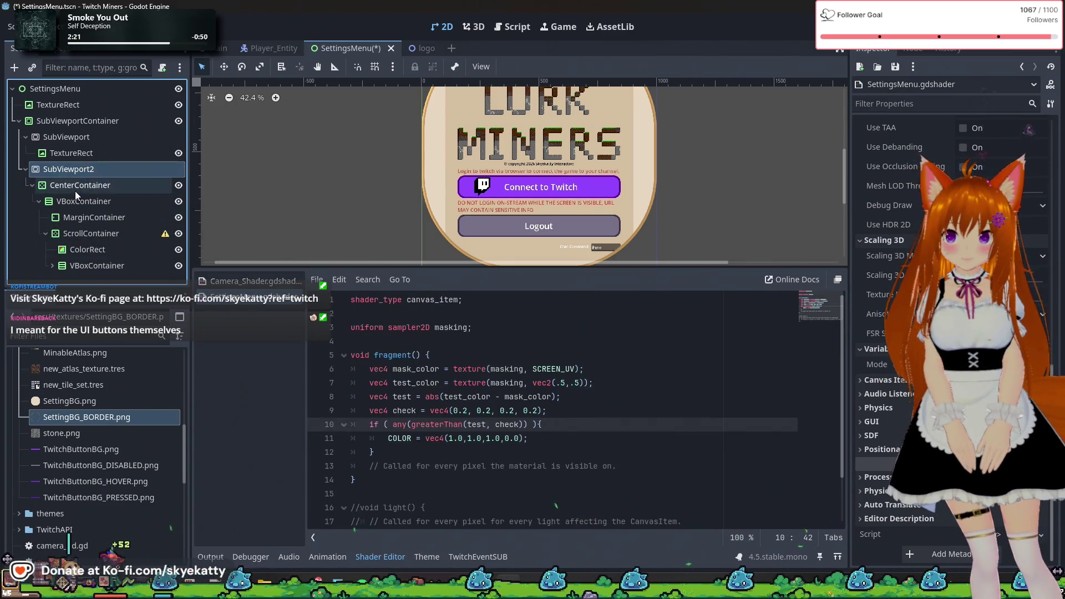
pyautogui.click(76, 188)
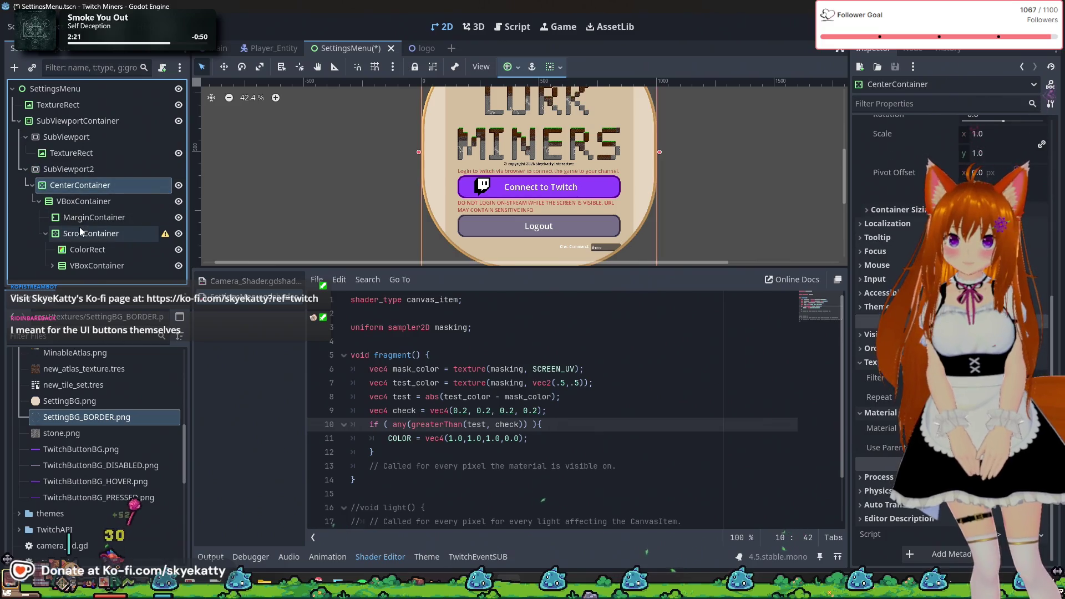
pyautogui.click(107, 203)
pyautogui.scroll(3, 499, 193)
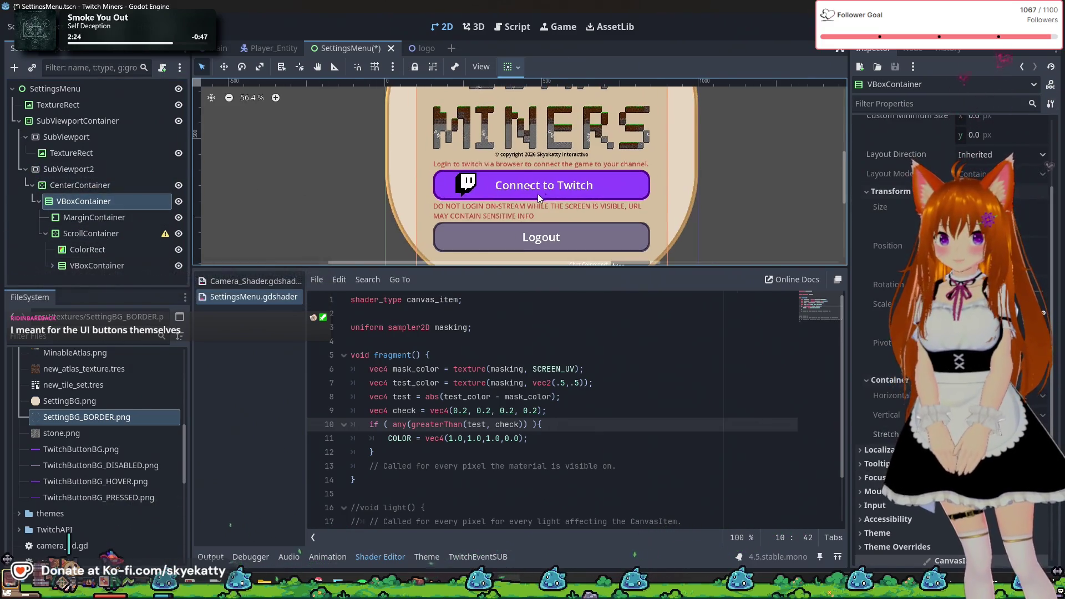
pyautogui.click(69, 239)
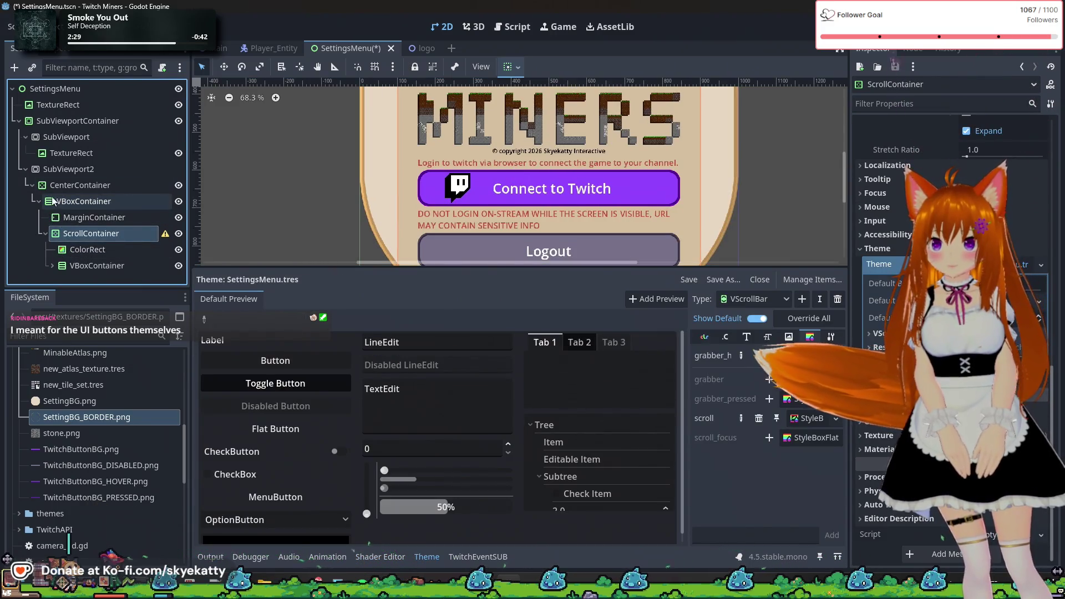
# - Expand the ScrollContainer's VBoxContainer and select the Connect button node
pyautogui.click(71, 153)
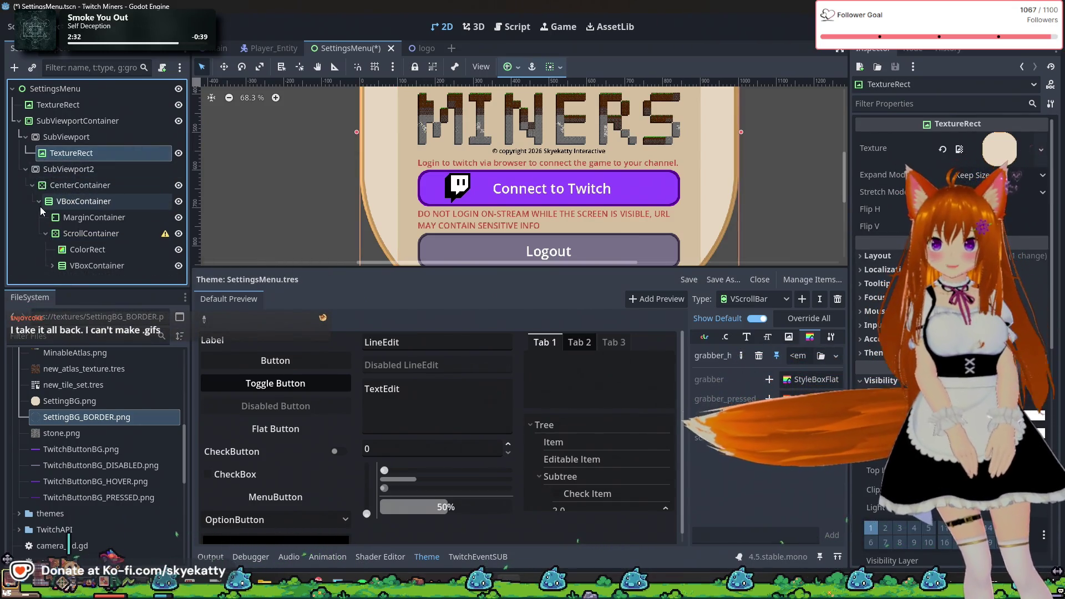
pyautogui.click(51, 265)
pyautogui.scroll(-3, 97, 182)
pyautogui.click(109, 195)
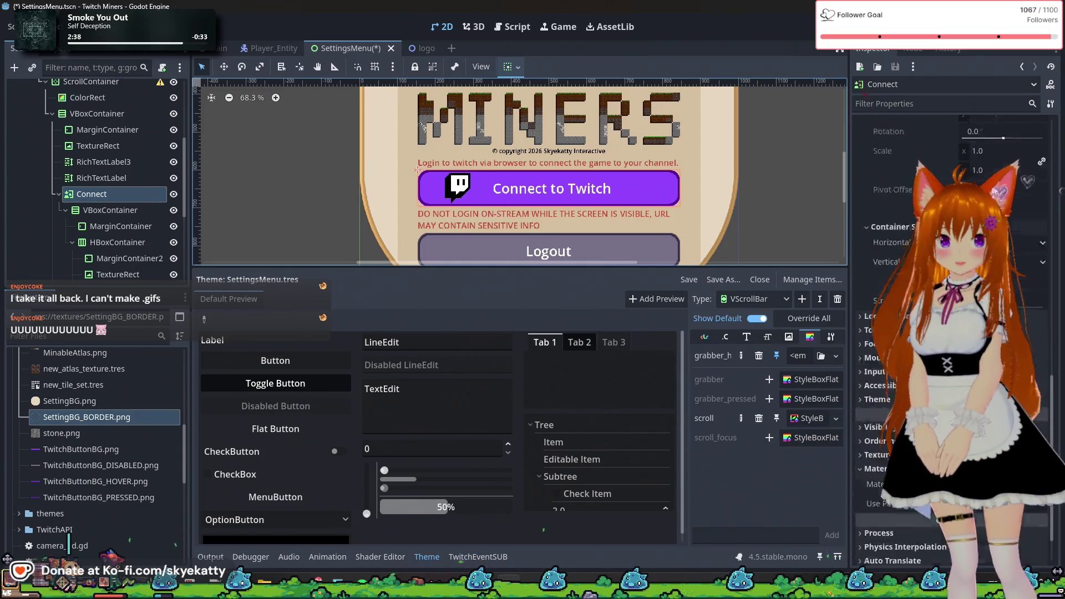
pyautogui.scroll(10, 952, 333)
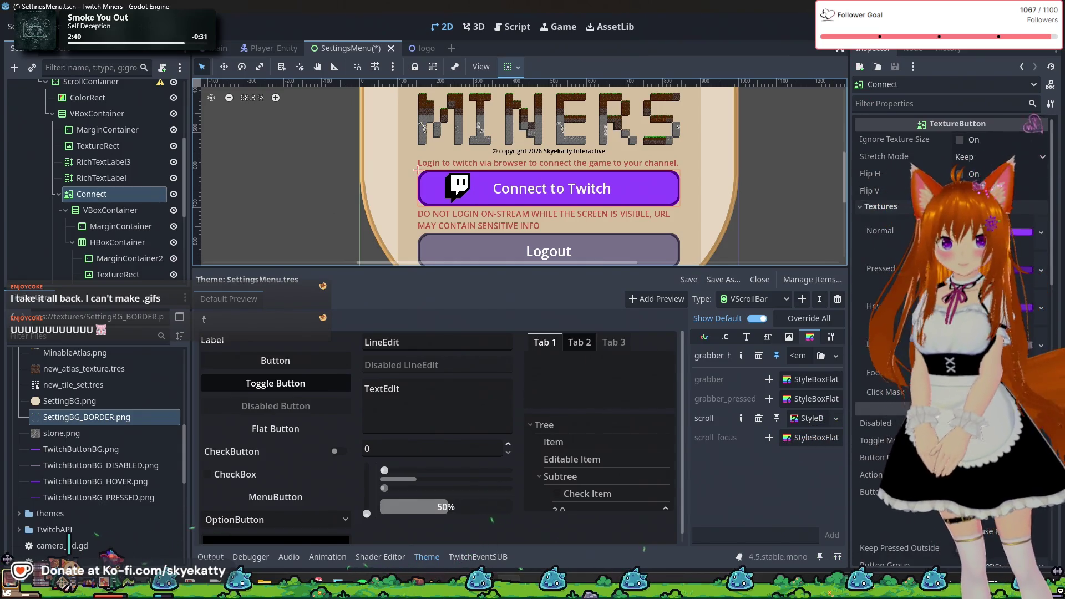
# - Review Connect's Normal, Hover and Disabled textures, then open the Normal texture dropdown
pyautogui.click(876, 232)
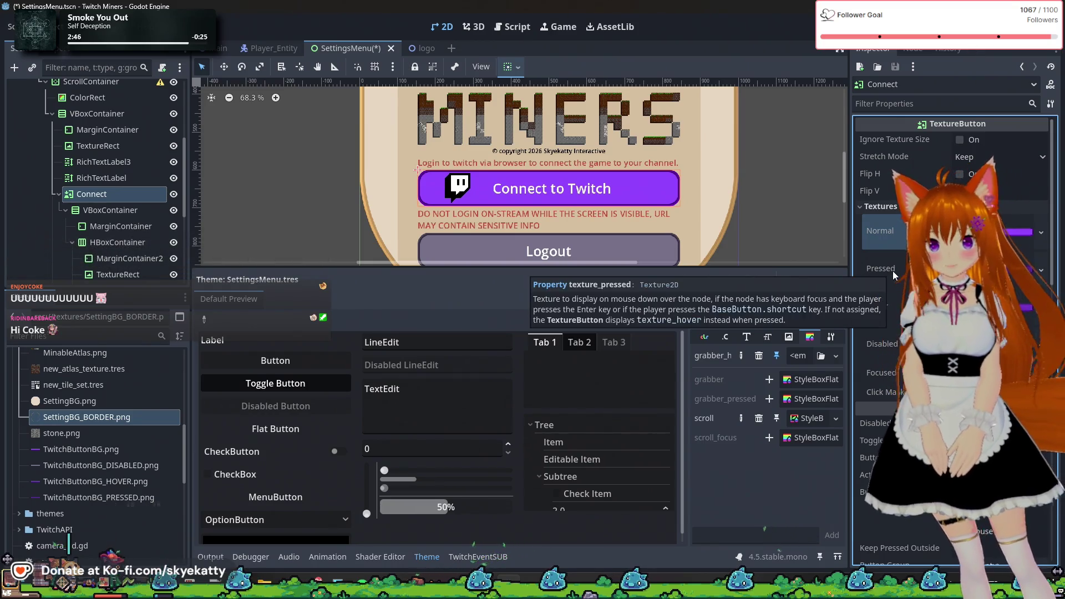
pyautogui.click(881, 306)
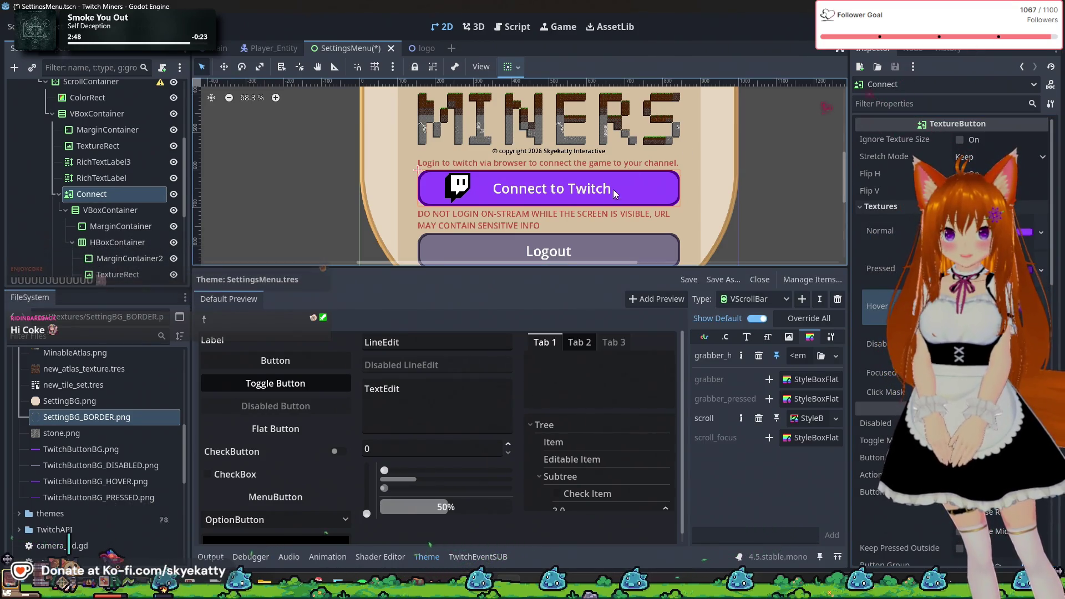
pyautogui.click(876, 344)
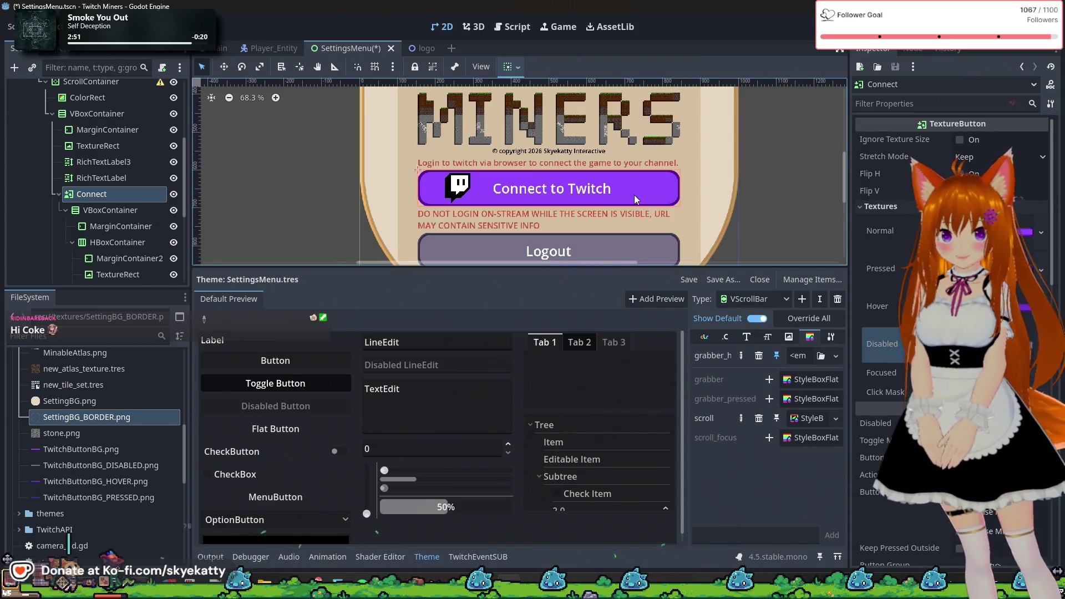
pyautogui.scroll(-1, 726, 224)
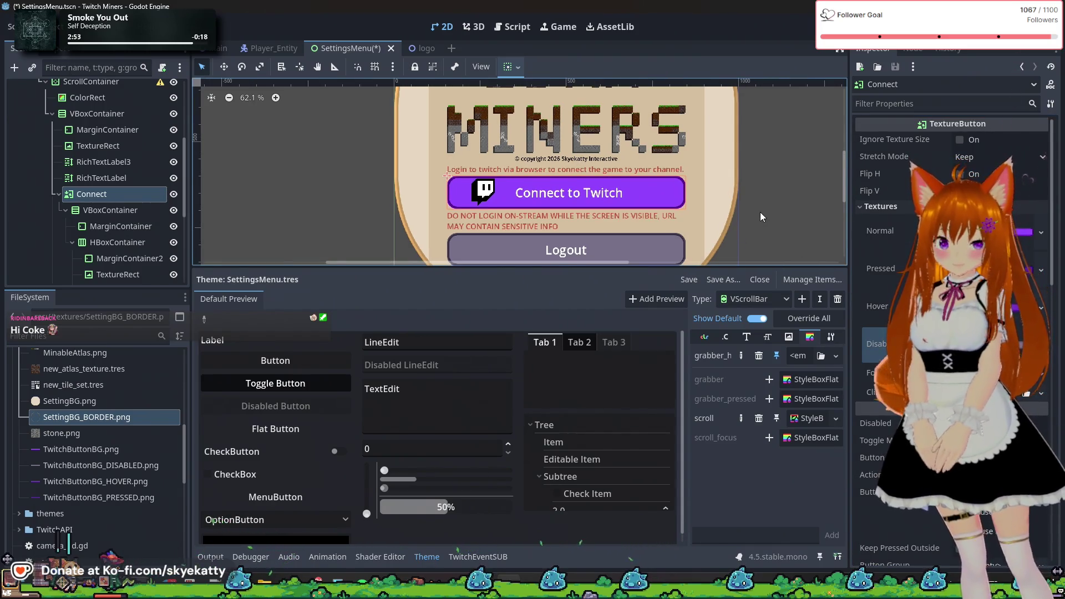
pyautogui.scroll(-2, 760, 212)
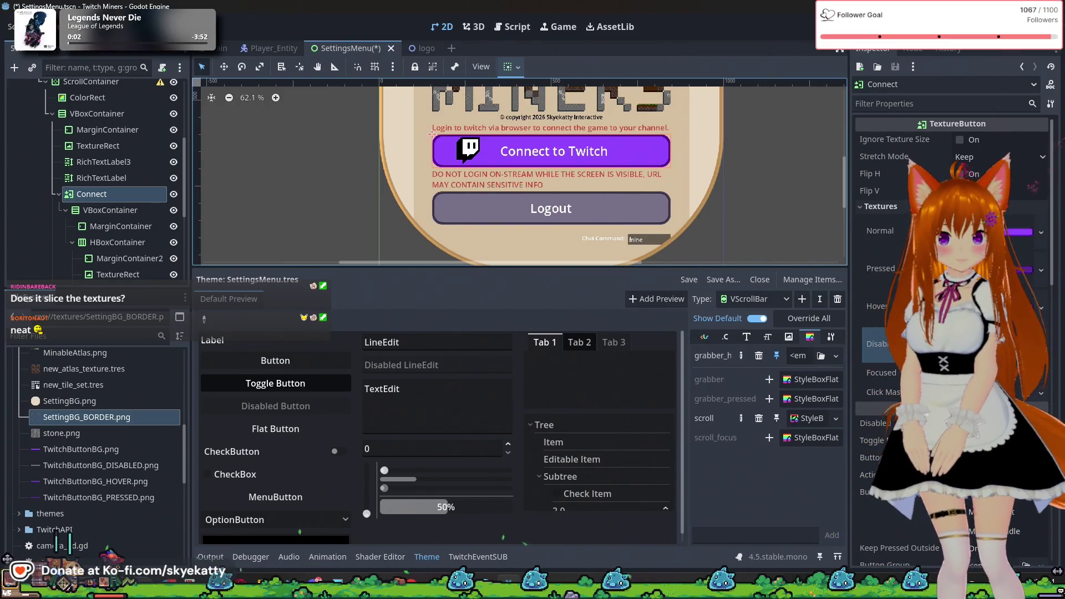
pyautogui.click(899, 232)
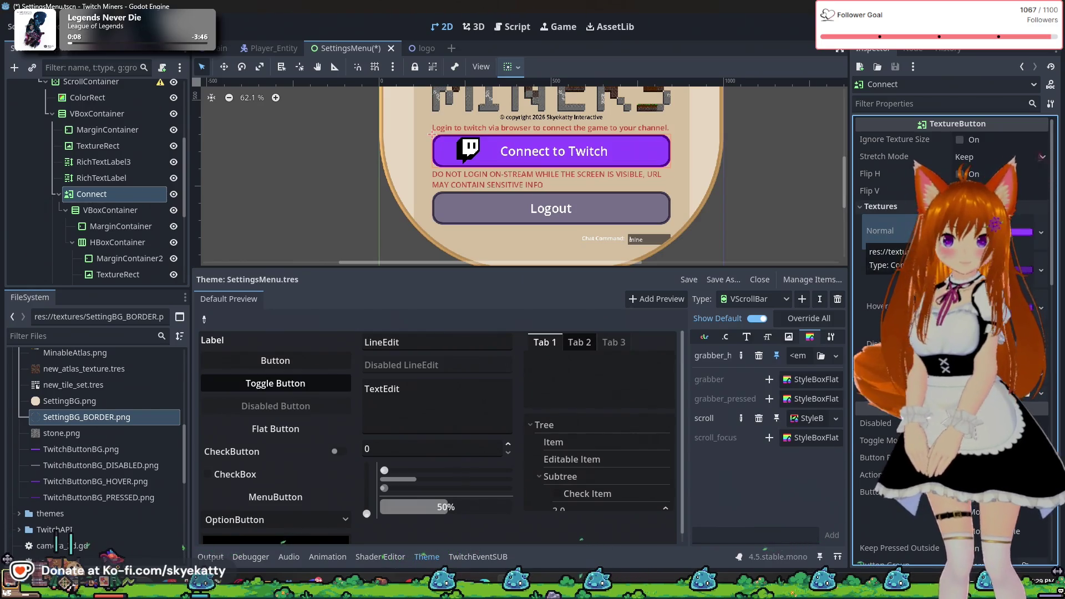
pyautogui.click(1040, 233)
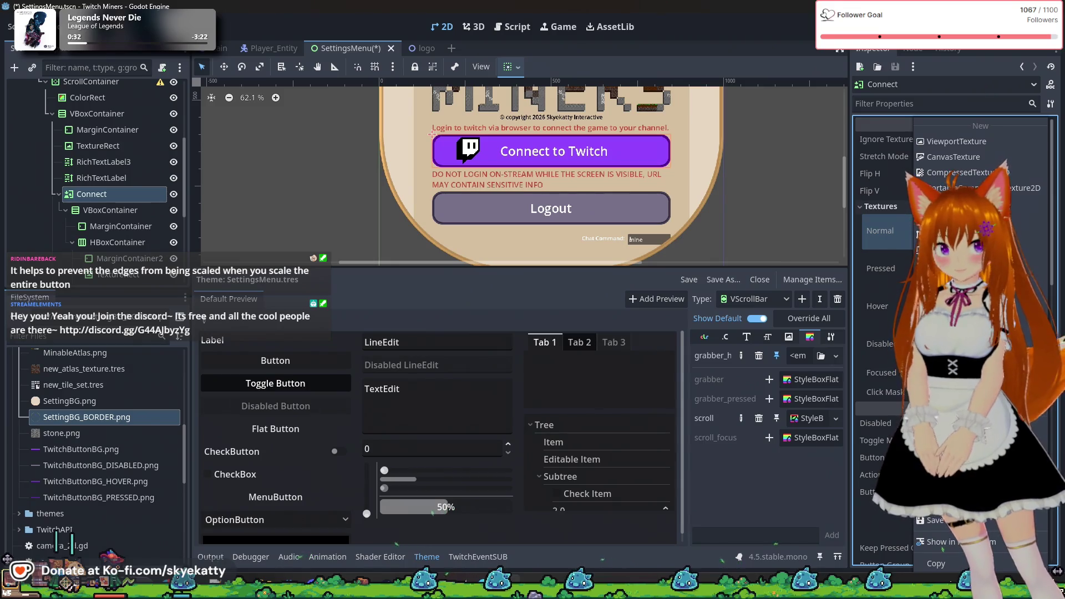
pyautogui.click(868, 380)
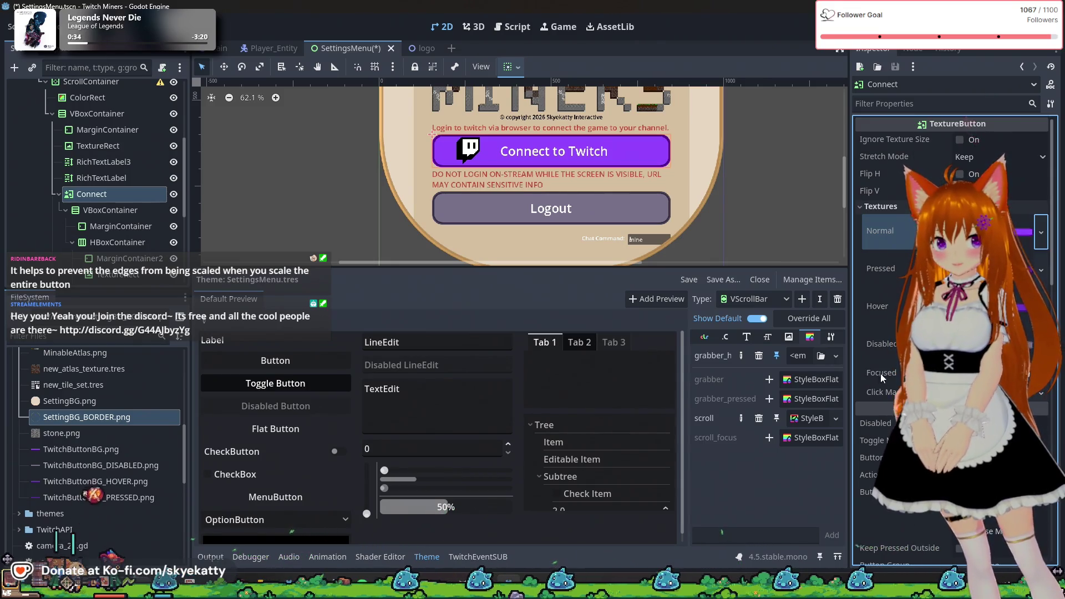
pyautogui.scroll(-2, 880, 374)
pyautogui.scroll(2, 884, 366)
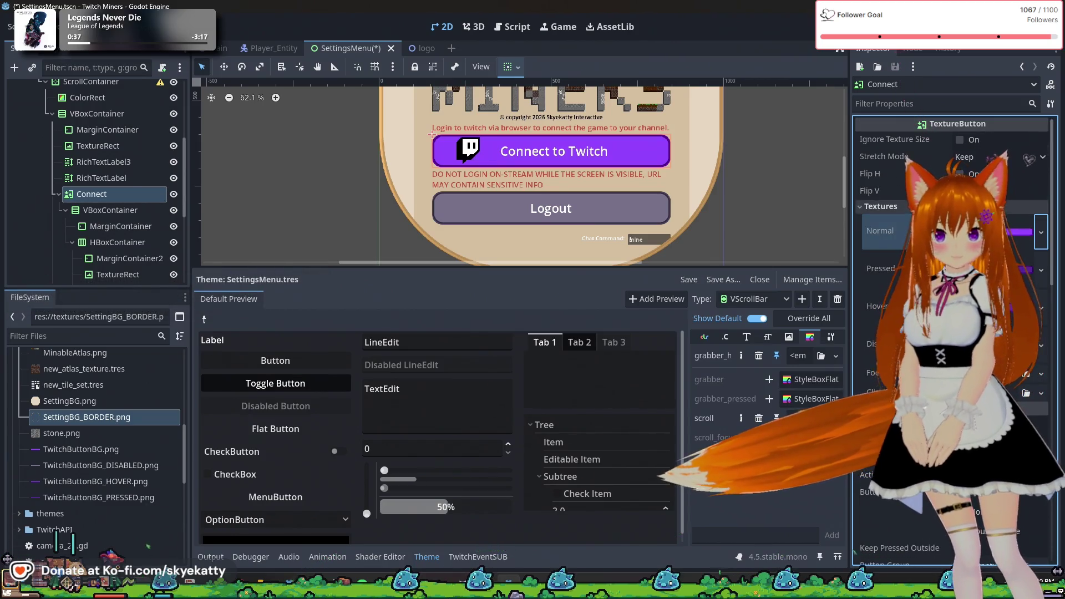
pyautogui.scroll(-2, 867, 342)
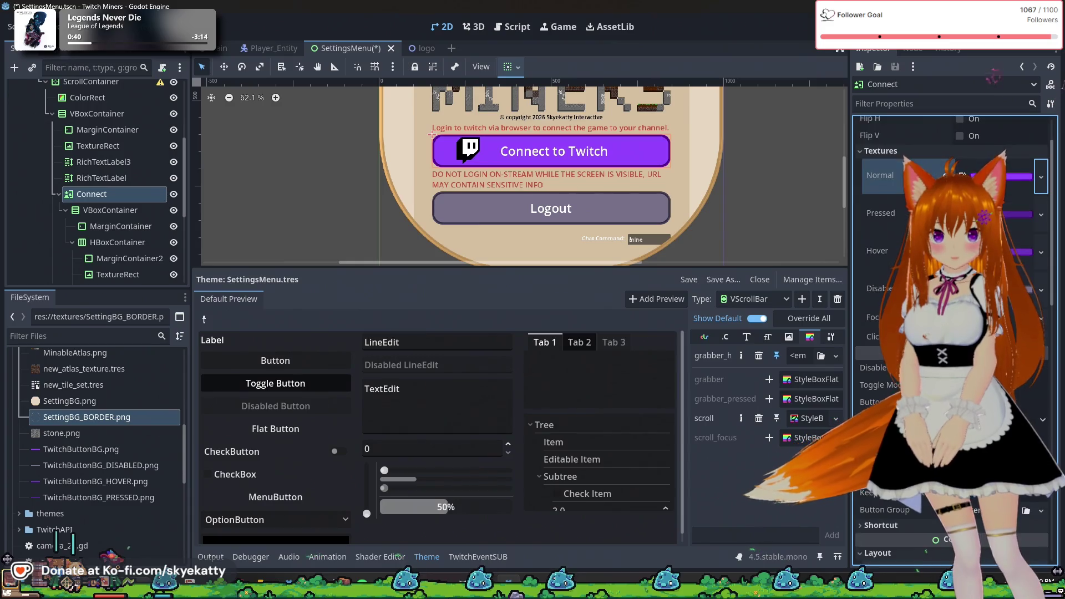
pyautogui.scroll(-2, 882, 341)
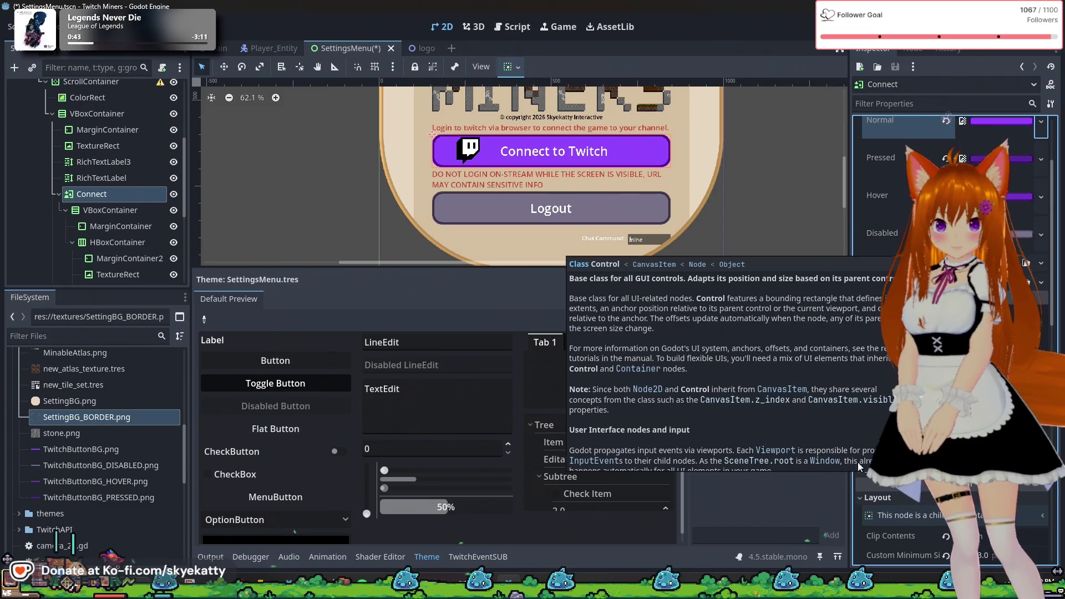
pyautogui.scroll(-4, 881, 388)
pyautogui.scroll(8, 881, 233)
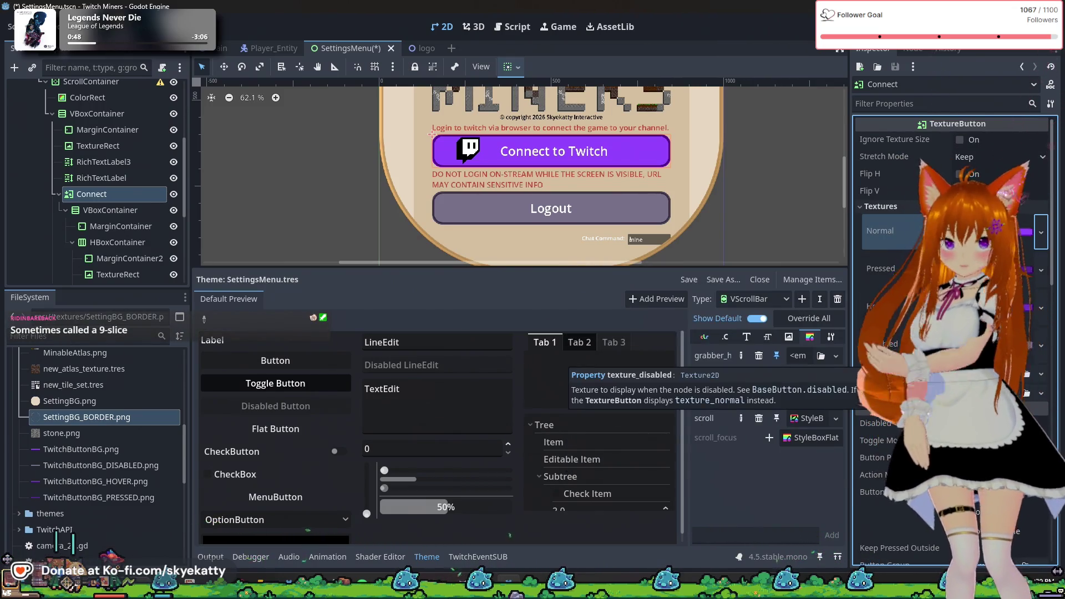
pyautogui.click(1021, 232)
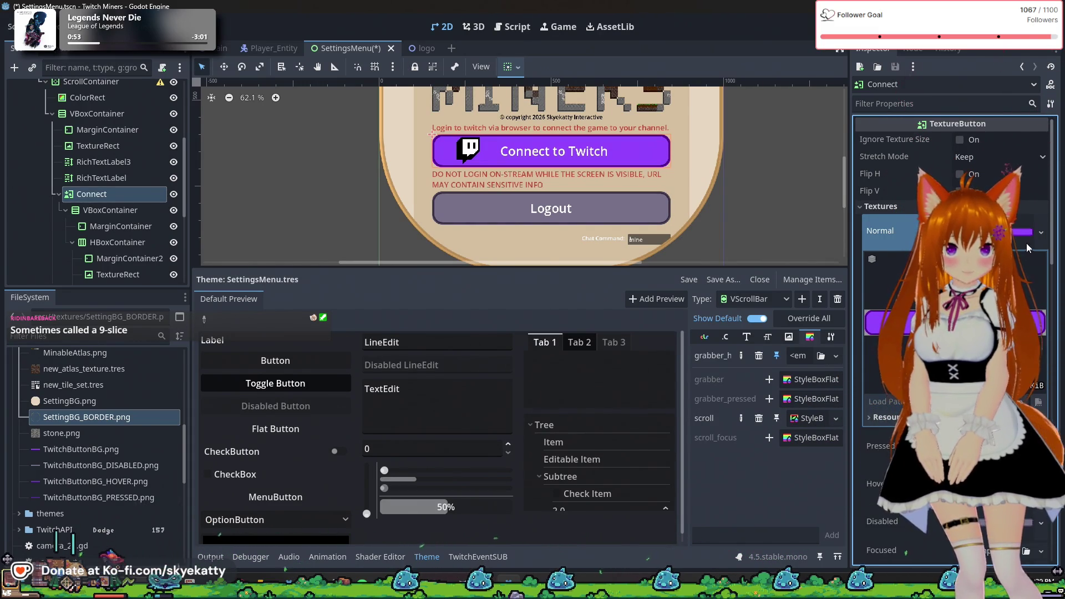
pyautogui.click(1038, 234)
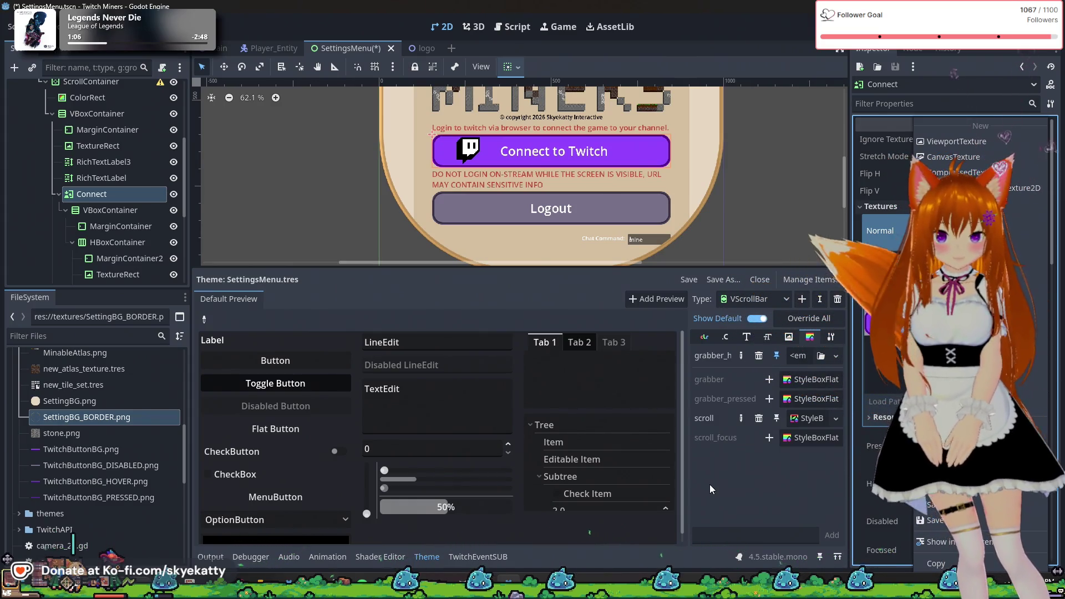
pyautogui.click(788, 481)
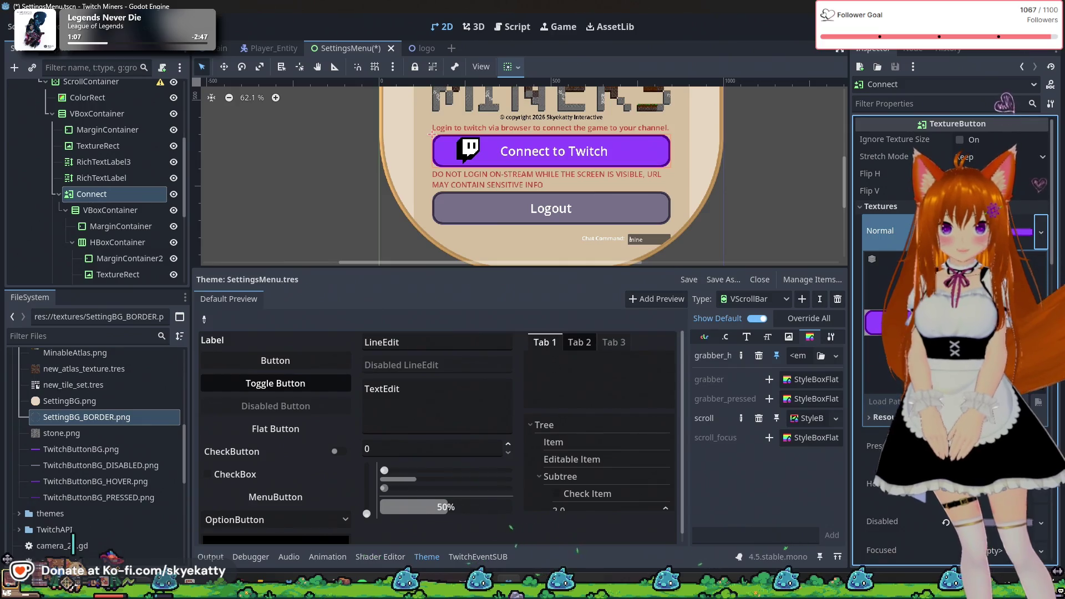
pyautogui.scroll(-3, 952, 332)
pyautogui.scroll(-4, 951, 333)
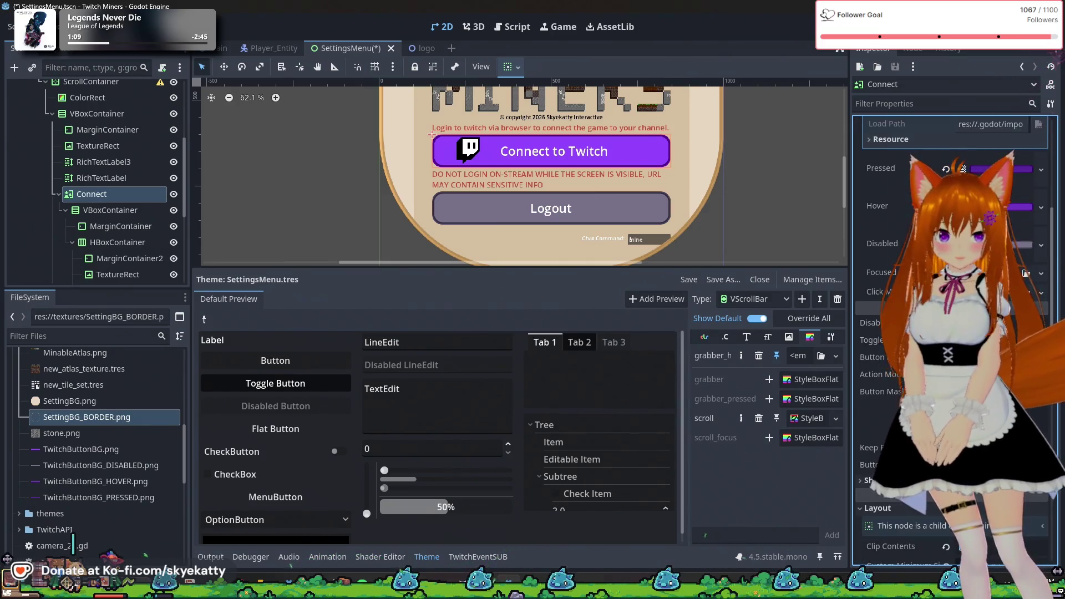
pyautogui.moveTo(882, 392)
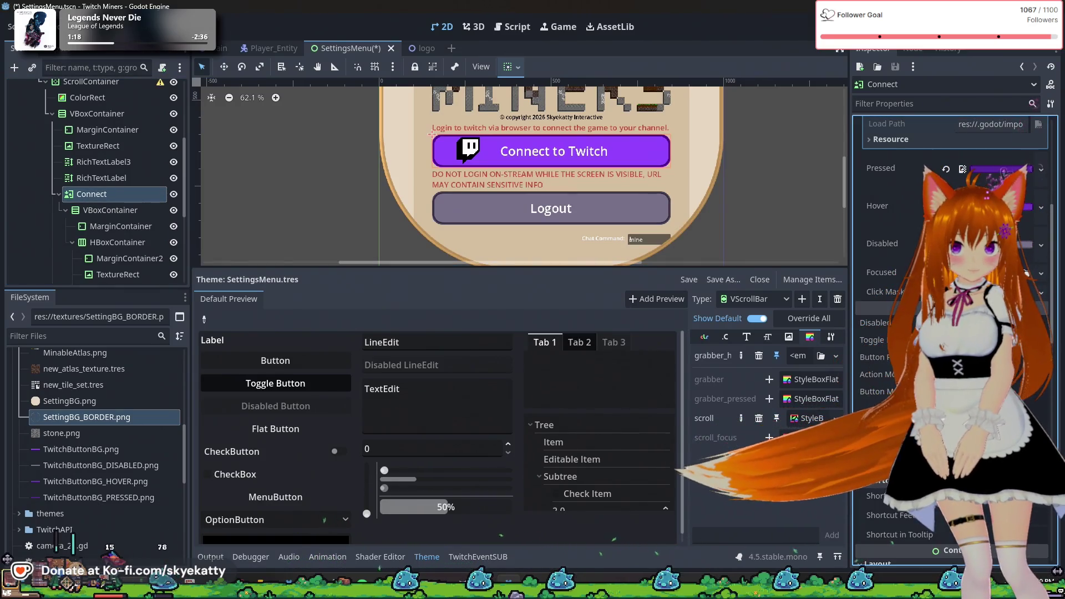
pyautogui.scroll(5, 951, 332)
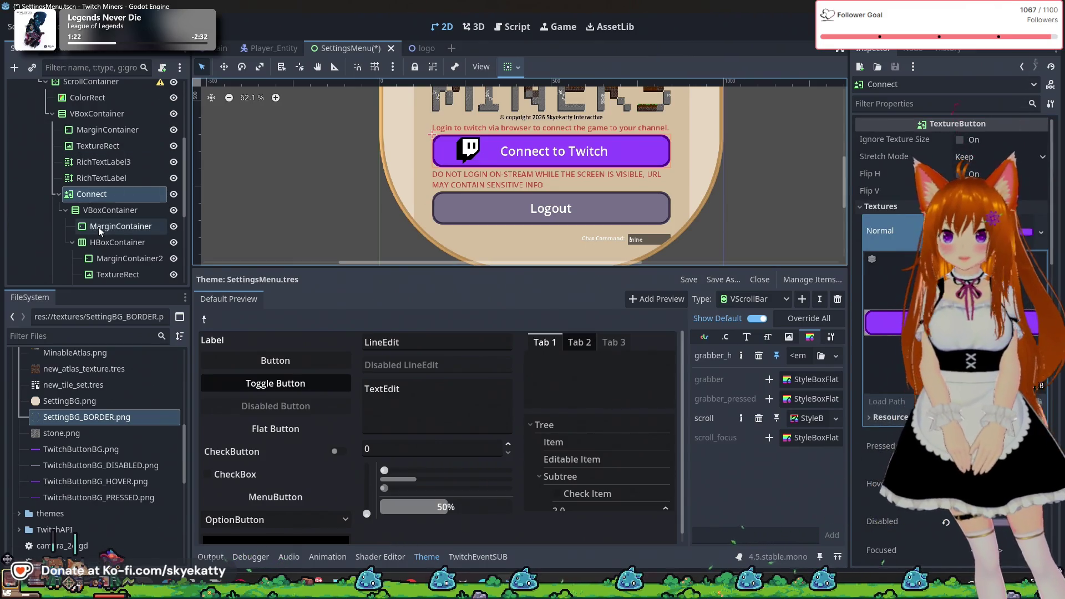
# - Scroll the Scene dock to the Logout node and show it in the Inspector
pyautogui.scroll(3, 95, 124)
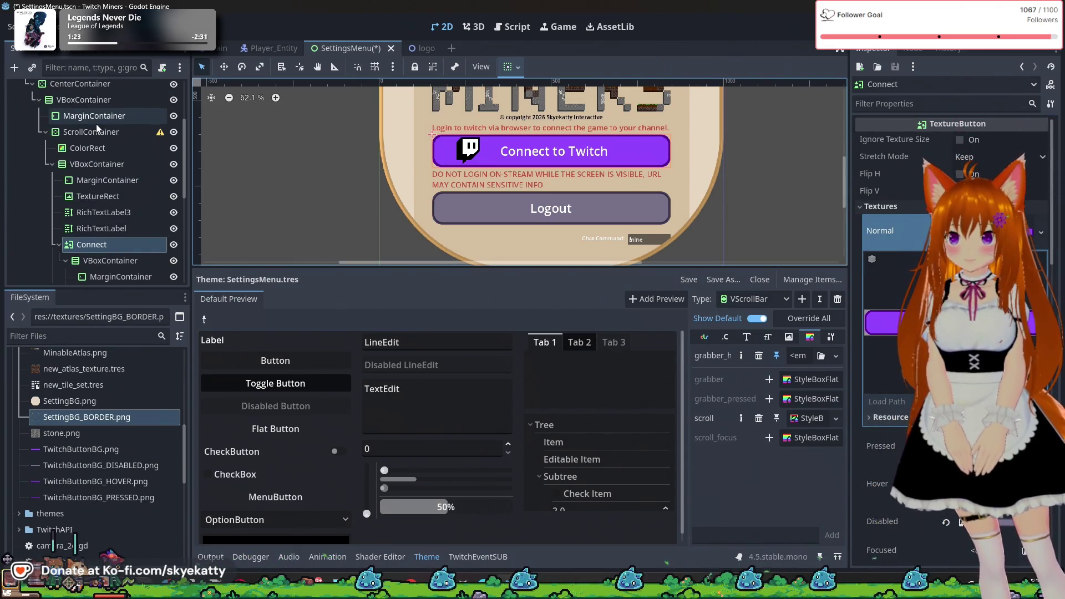
pyautogui.scroll(3, 96, 124)
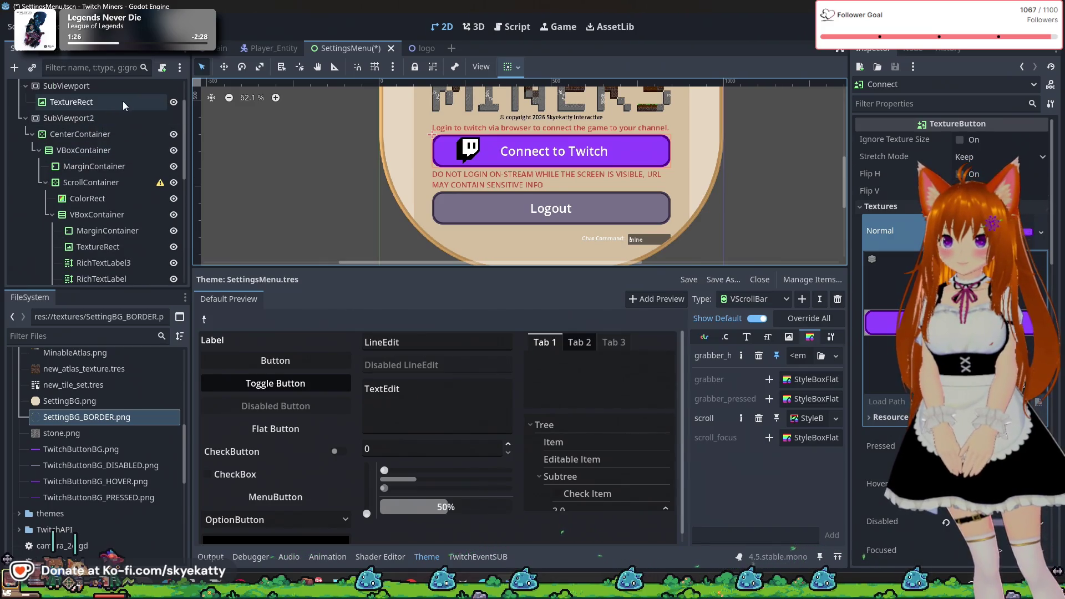
pyautogui.scroll(-5, 122, 101)
pyautogui.scroll(-2, 118, 193)
pyautogui.scroll(-2, 122, 140)
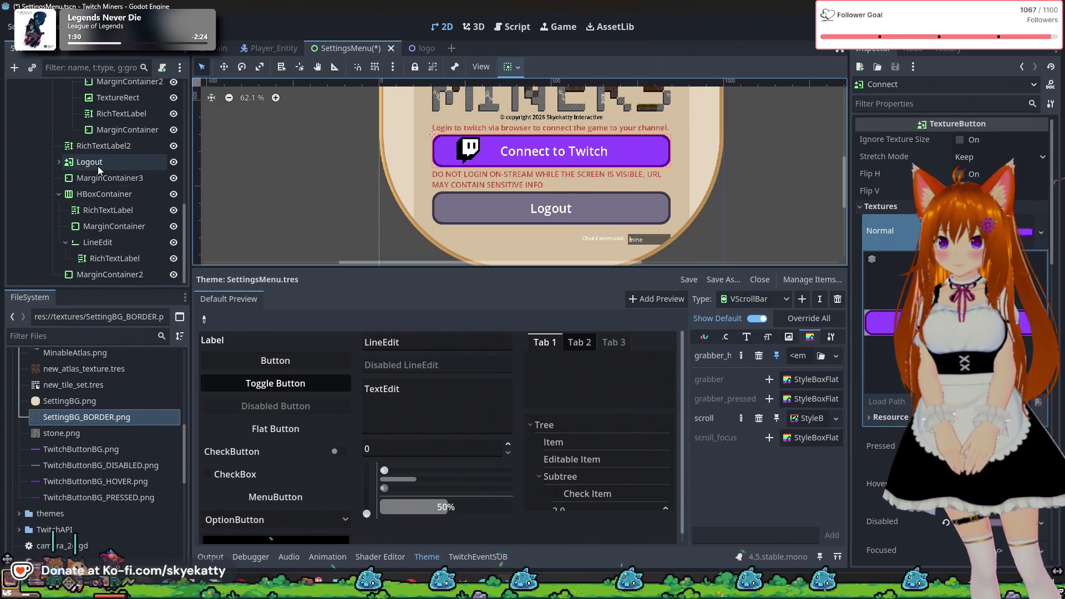
pyautogui.click(102, 162)
pyautogui.scroll(5, 121, 162)
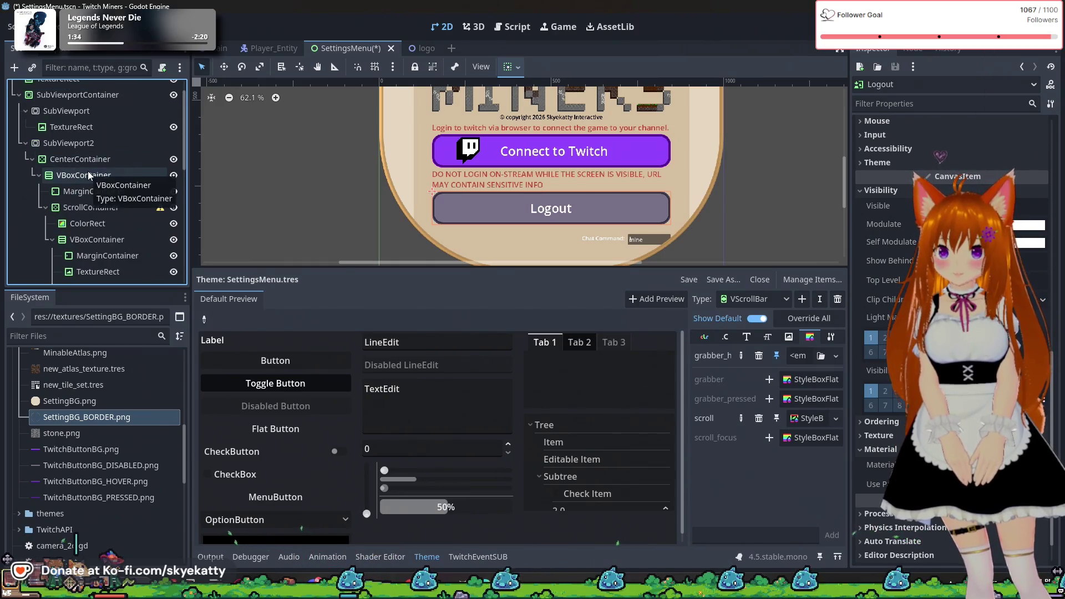
pyautogui.scroll(-5, 88, 170)
pyautogui.scroll(-5, 88, 175)
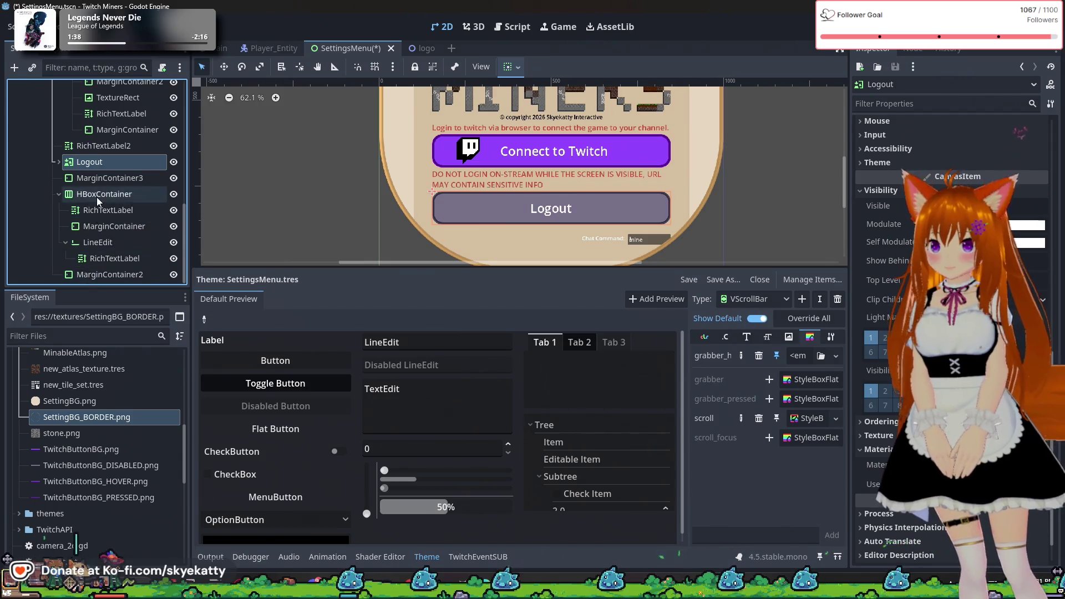
# - Add a Button child node to the HBoxContainer using a 'button' search
pyautogui.rightClick(96, 197)
pyautogui.click(130, 205)
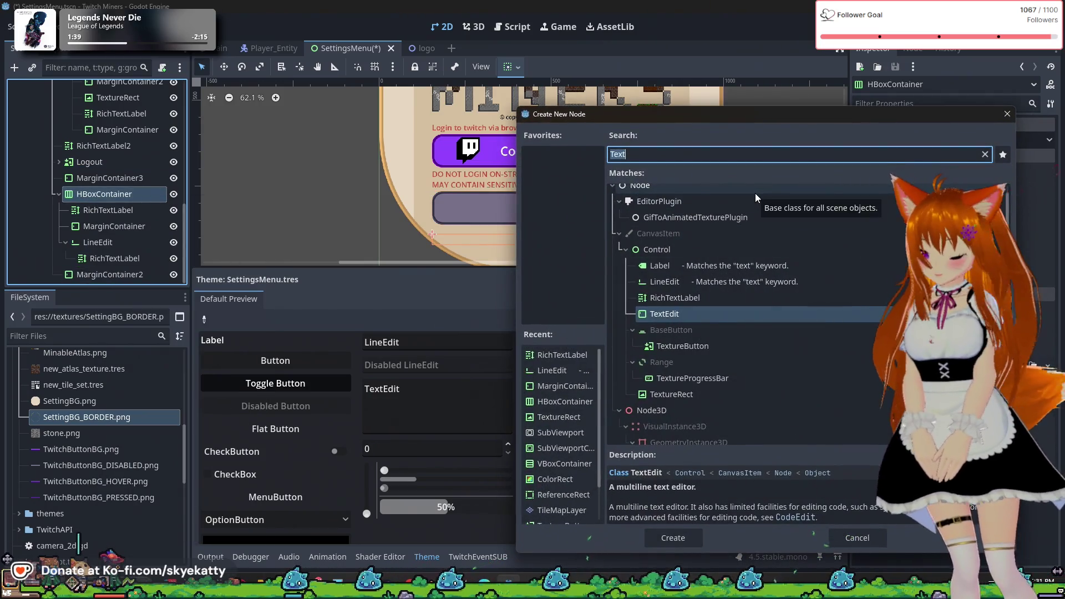
pyautogui.write('butto')
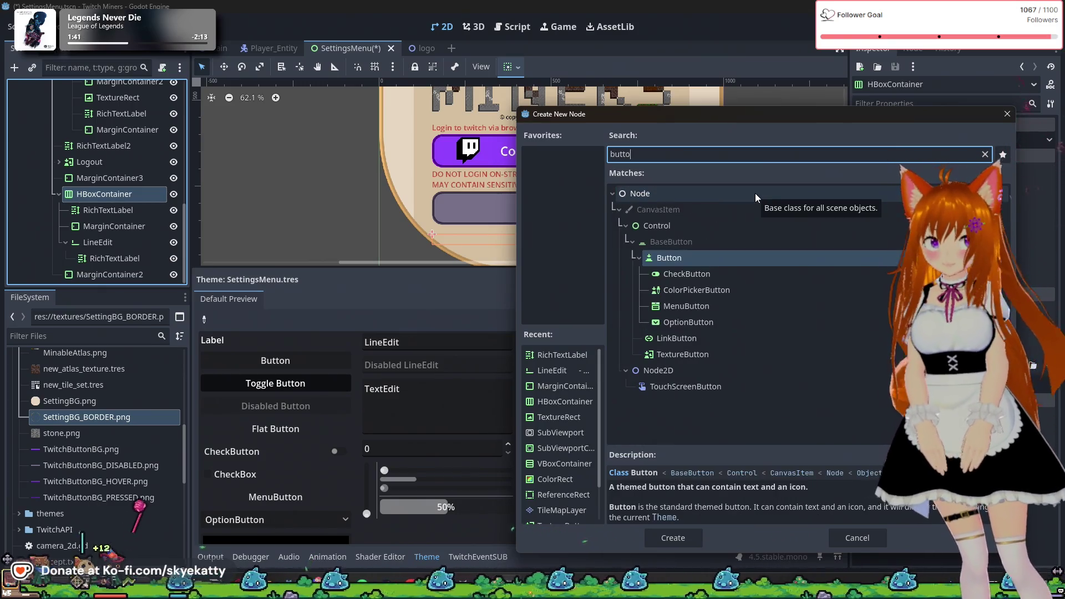
pyautogui.write('n')
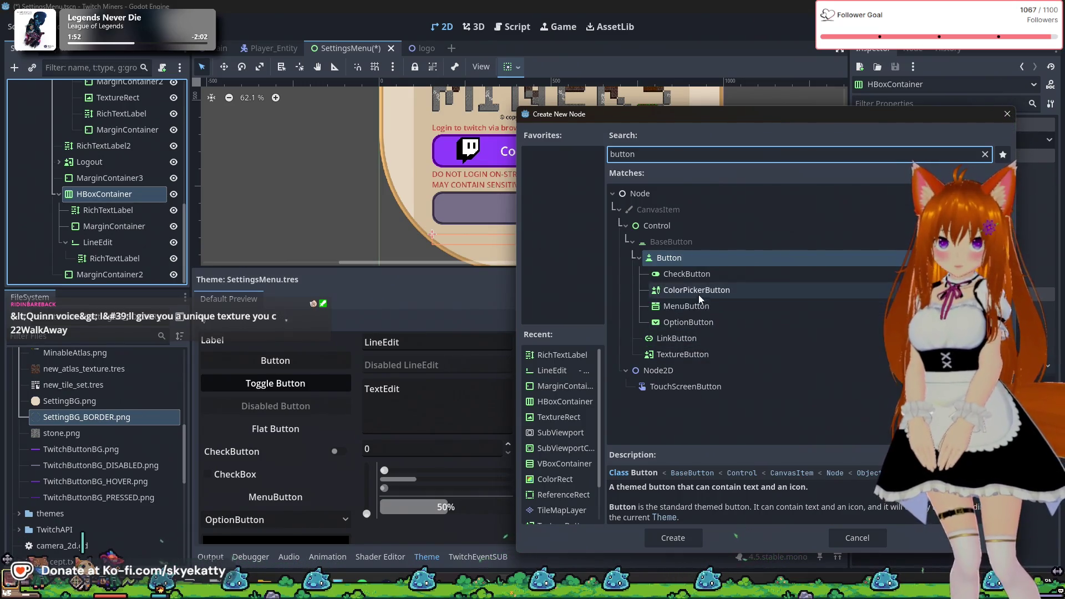
pyautogui.click(687, 261)
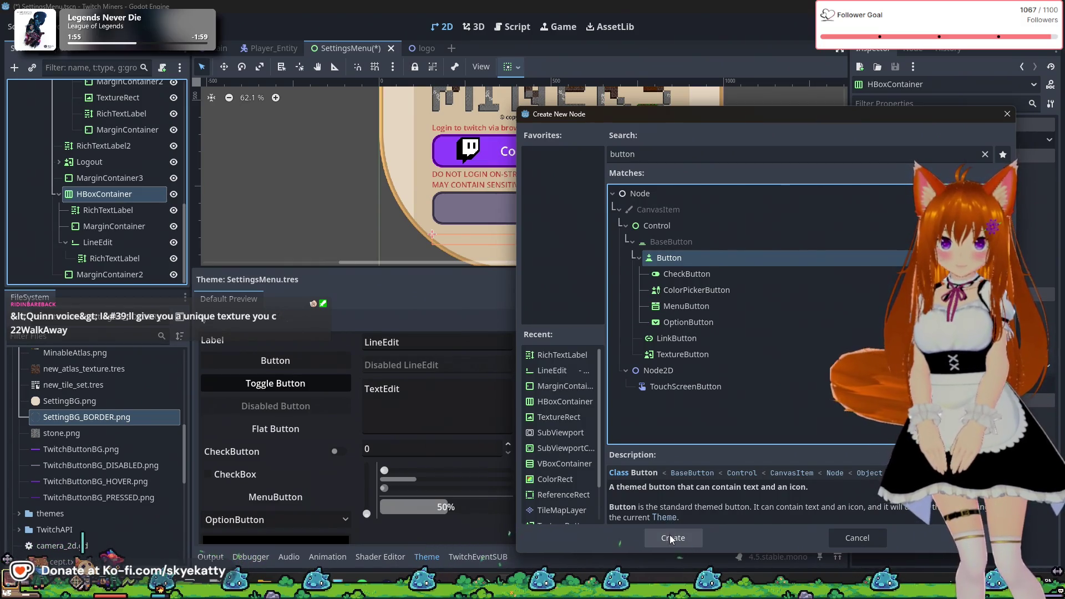
pyautogui.click(670, 536)
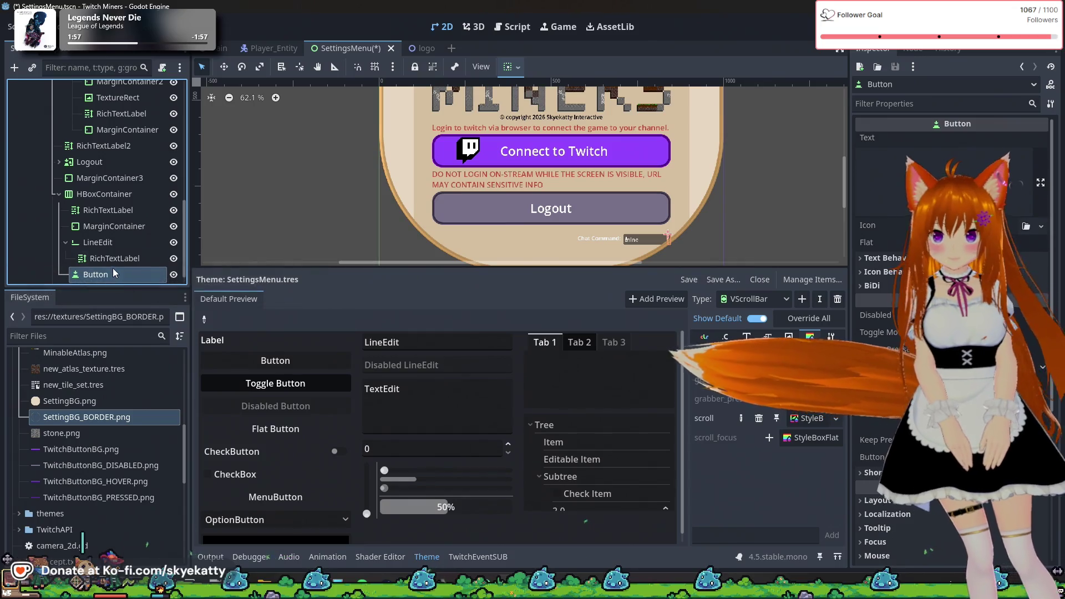
# - Move the Button above the RichTextLabel, type 'THIS', then choose Delete on it
pyautogui.scroll(-1, 113, 270)
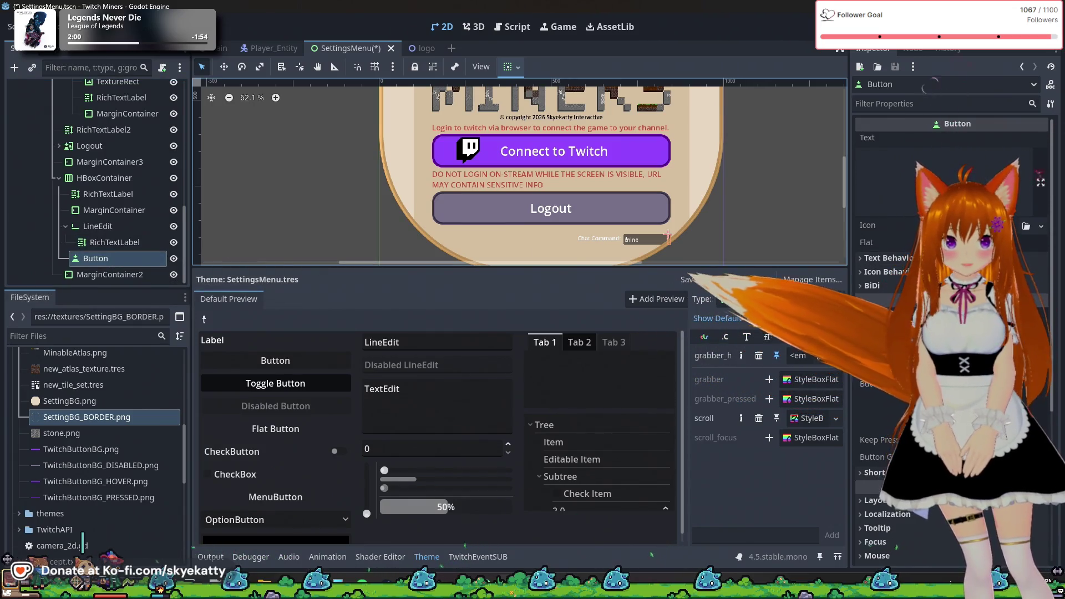
pyautogui.moveTo(126, 262); pyautogui.dragTo(110, 198)
pyautogui.scroll(3, 555, 243)
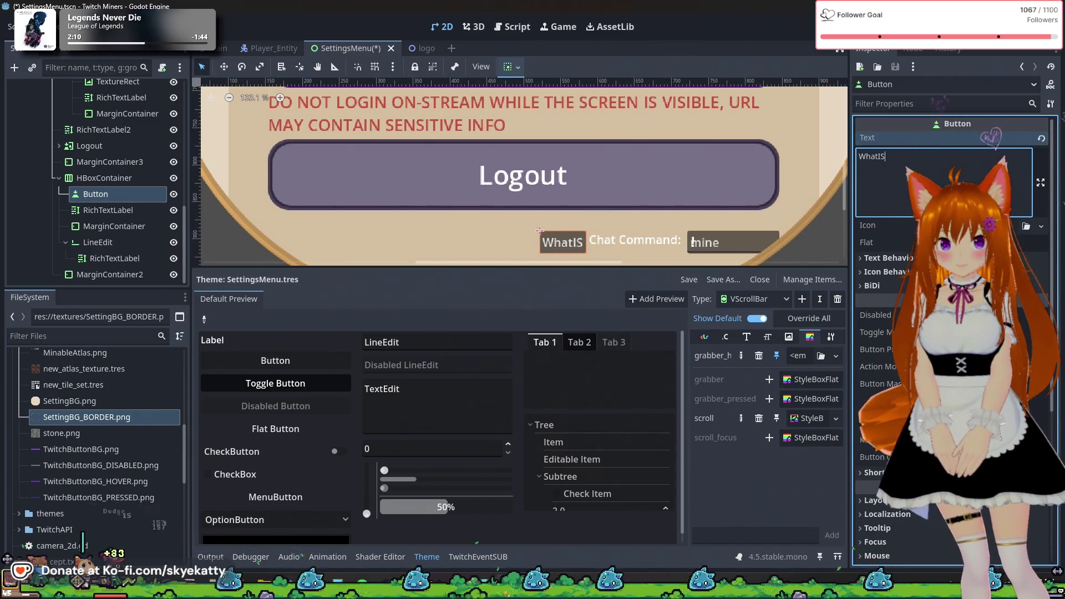
pyautogui.write('THIS')
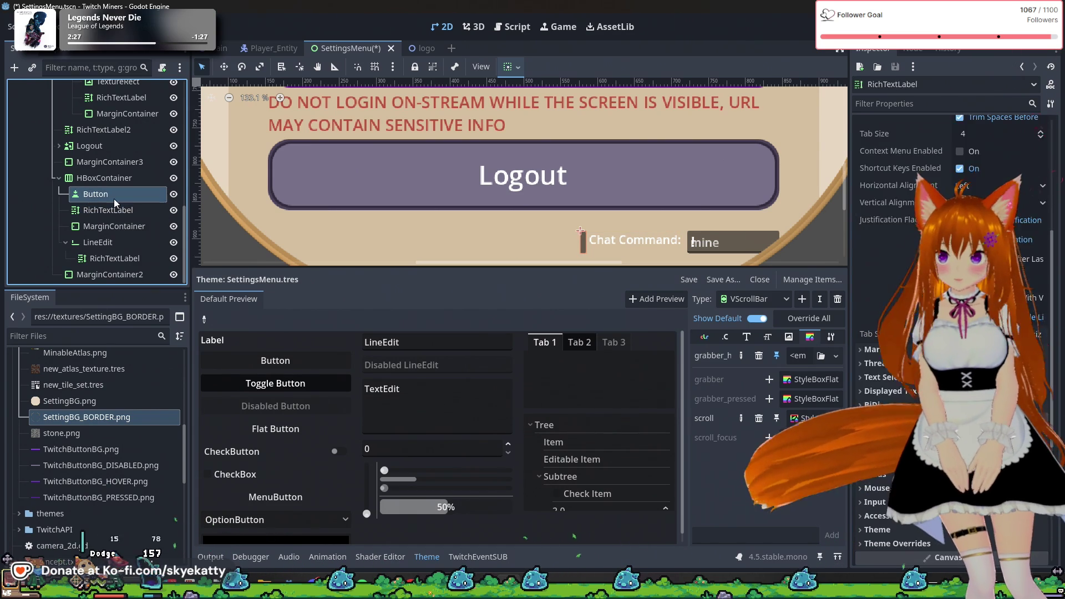
pyautogui.rightClick(114, 199)
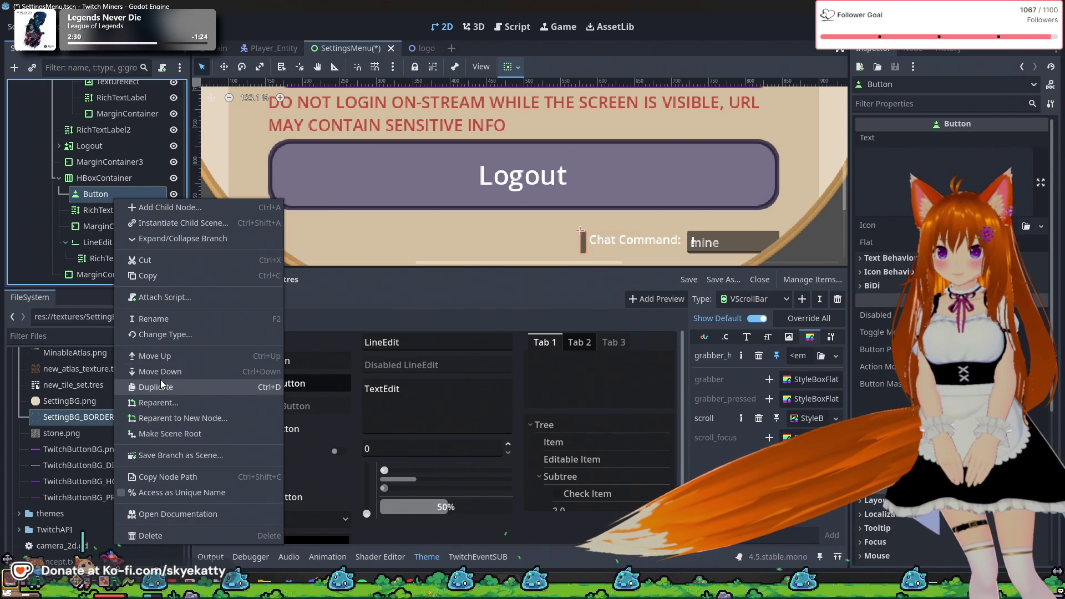
pyautogui.click(163, 531)
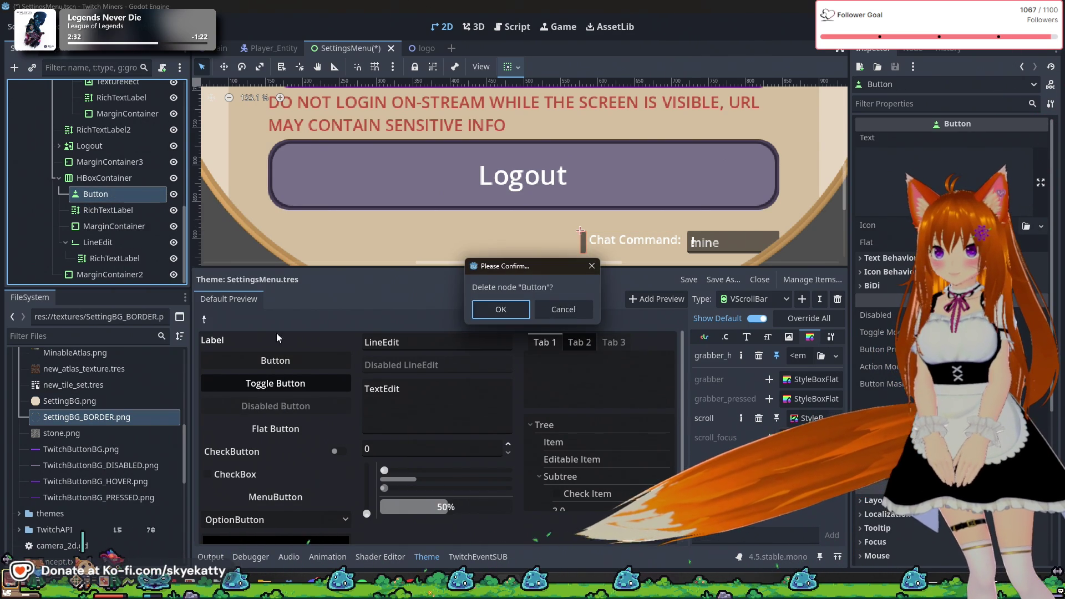
# - Confirm deleting the Button and start adding another child node to HBoxContainer
pyautogui.click(498, 314)
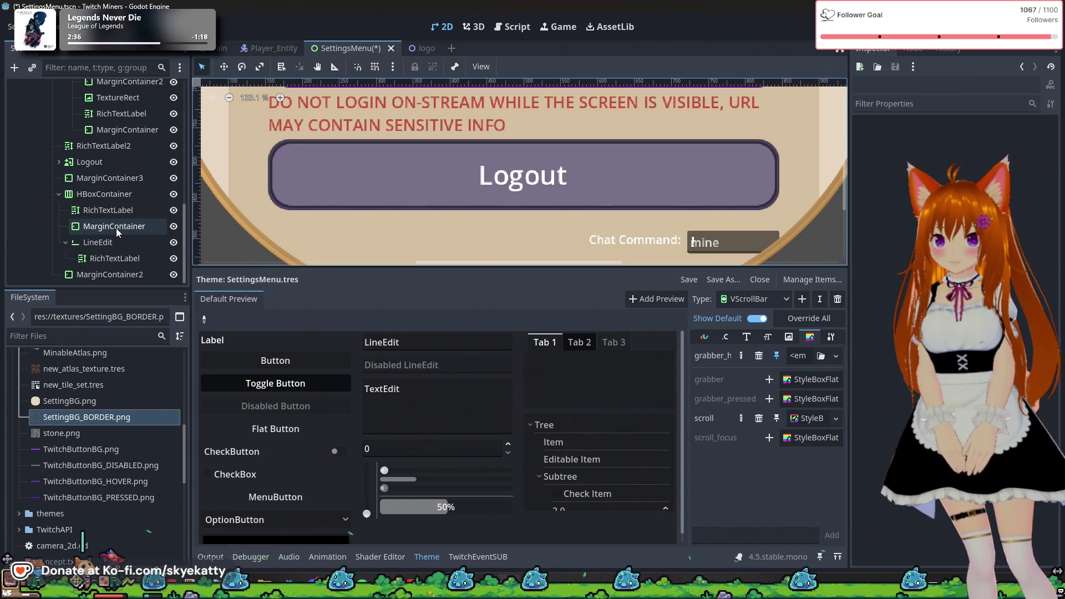
pyautogui.rightClick(97, 198)
pyautogui.click(131, 206)
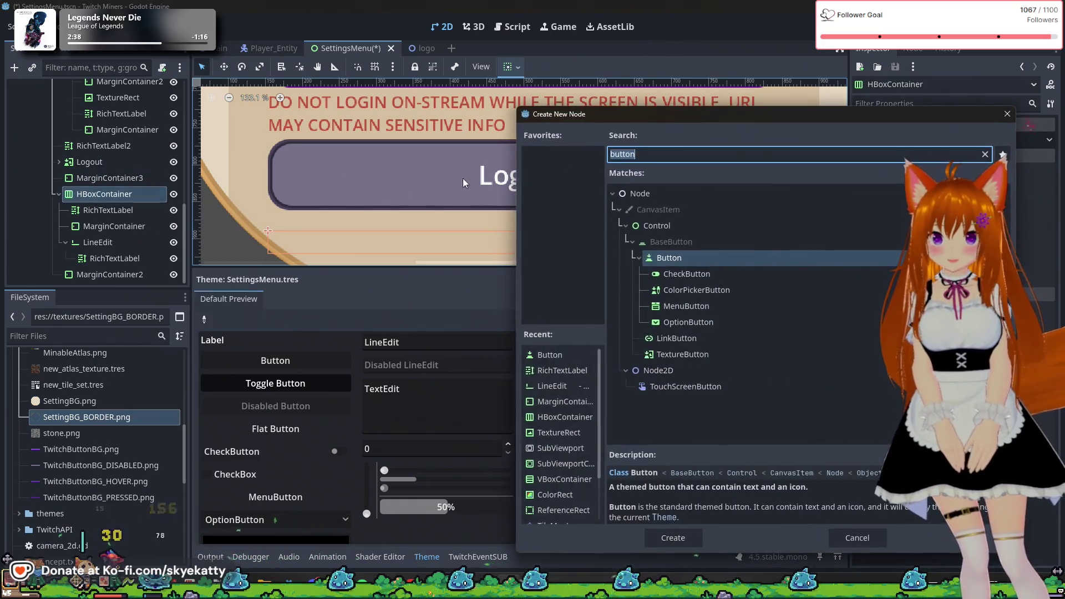
pyautogui.write('9')
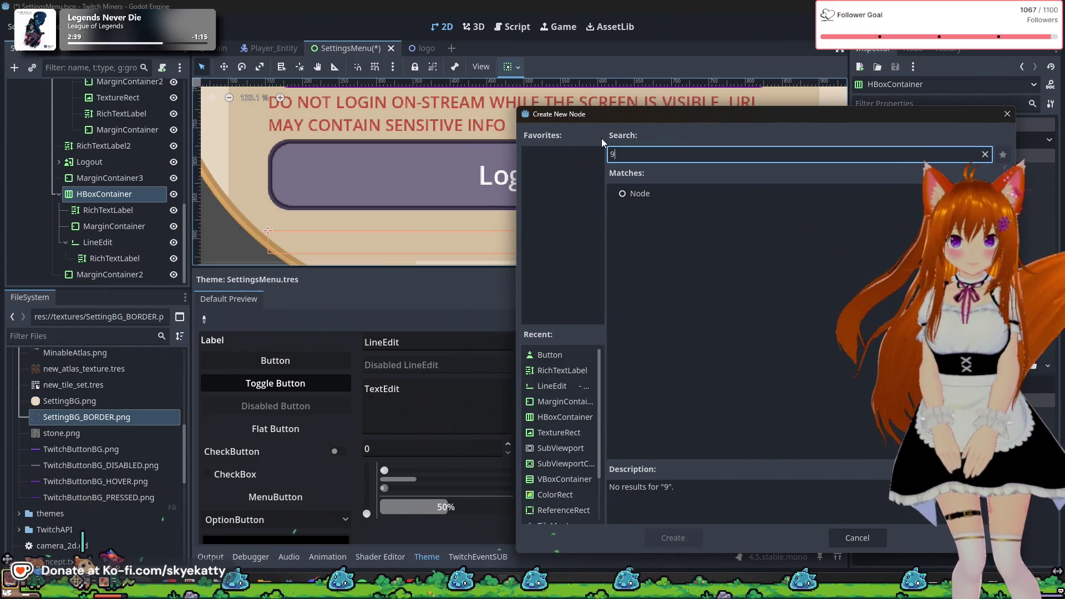
pyautogui.press('BackSpace')
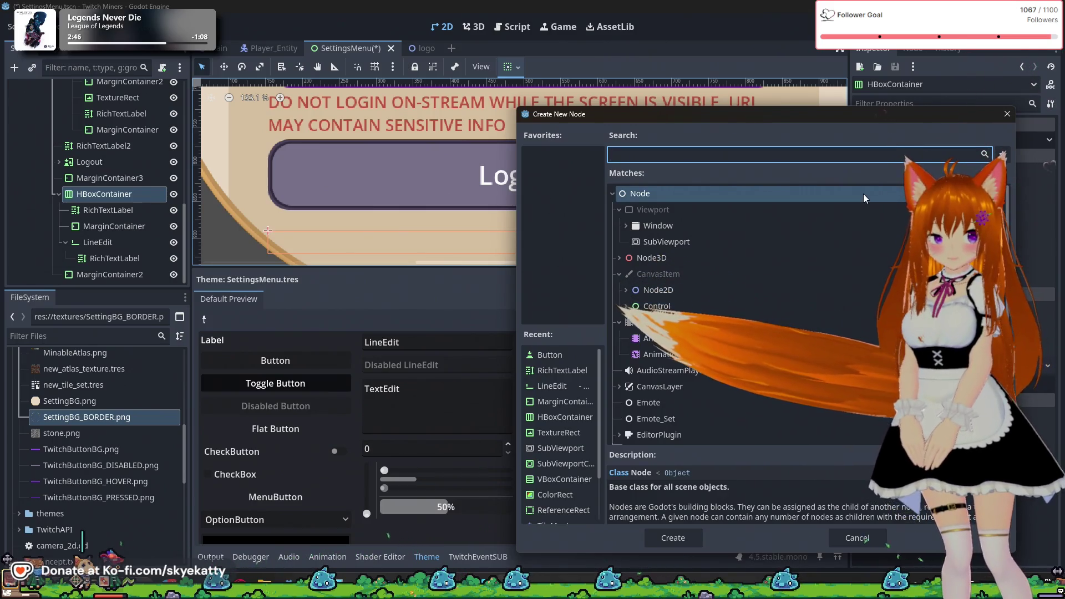
# - Browse the Control node types to ColorRect and close the picker without adding anything
pyautogui.scroll(-2, 832, 262)
pyautogui.scroll(2, 814, 273)
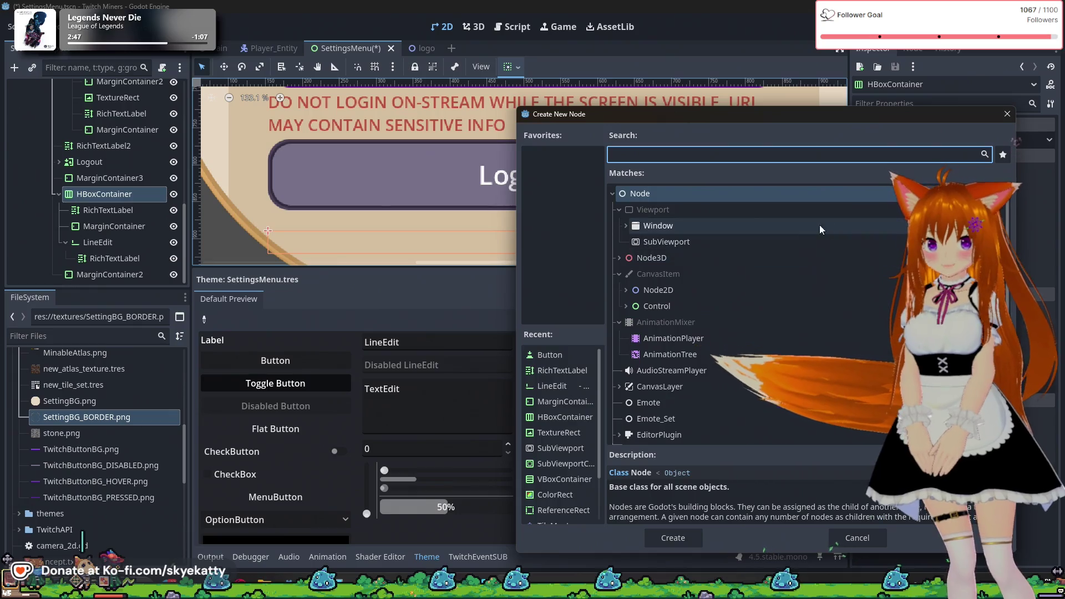
pyautogui.click(624, 305)
pyautogui.scroll(-2, 650, 310)
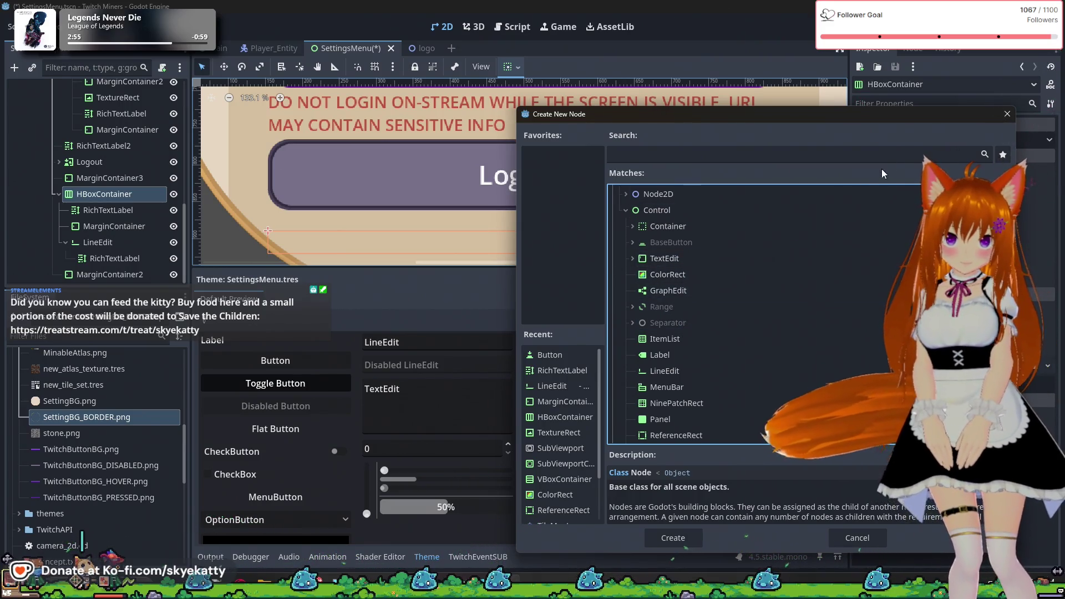
pyautogui.click(731, 273)
pyautogui.press('Return')
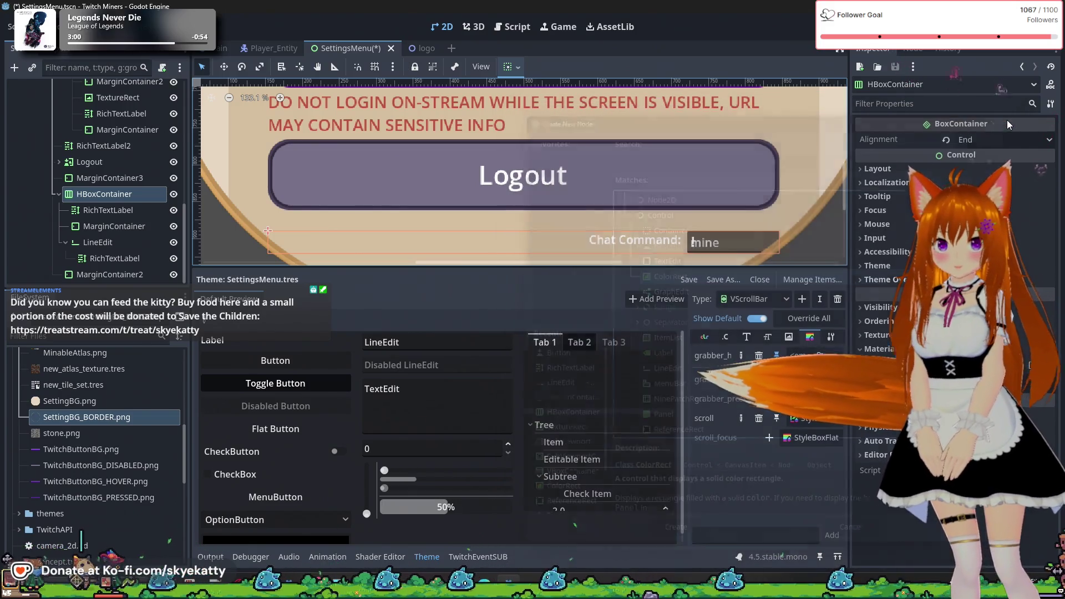
pyautogui.click(99, 280)
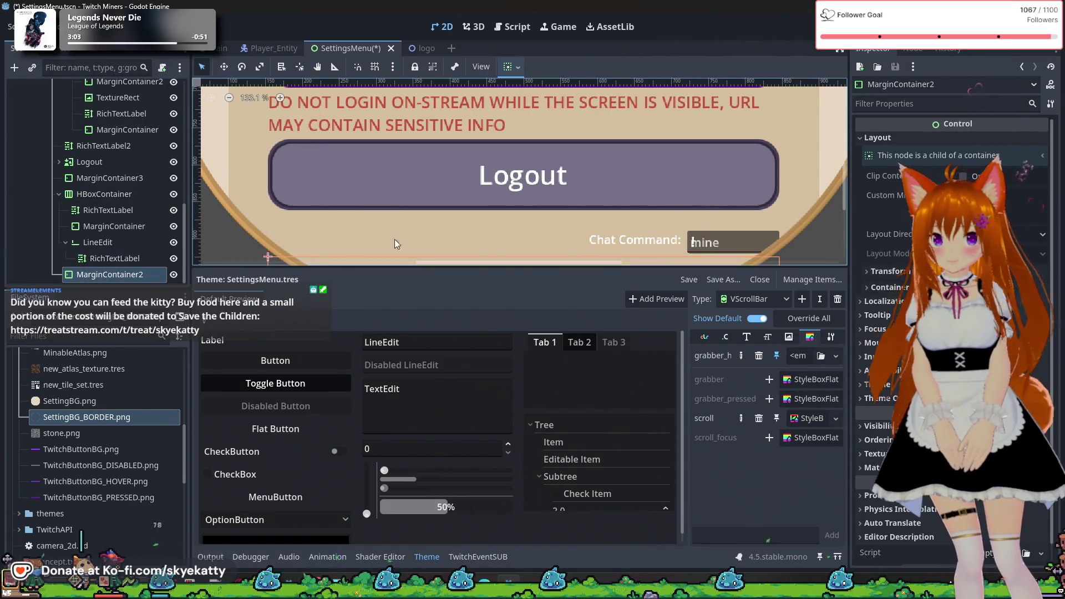
pyautogui.scroll(-2, 395, 238)
pyautogui.moveTo(586, 147); pyautogui.dragTo(597, 182)
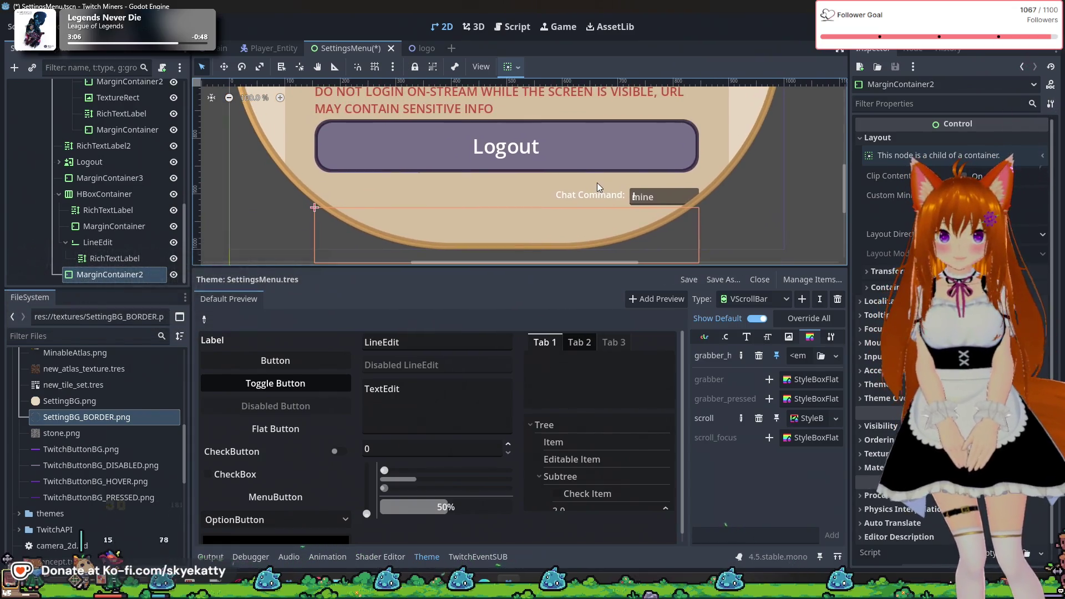
pyautogui.click(112, 216)
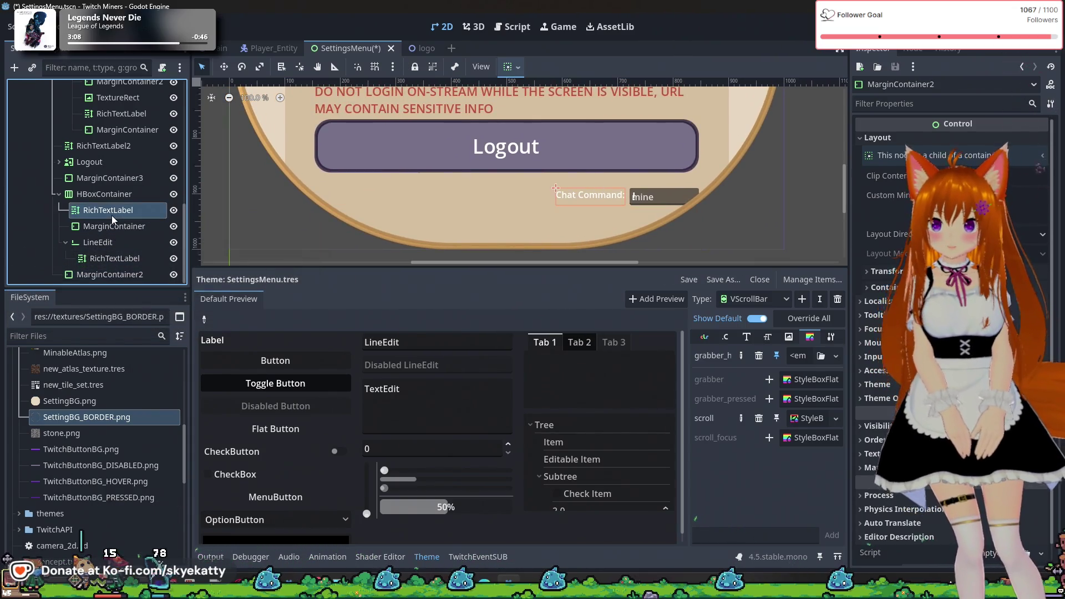
pyautogui.click(95, 189)
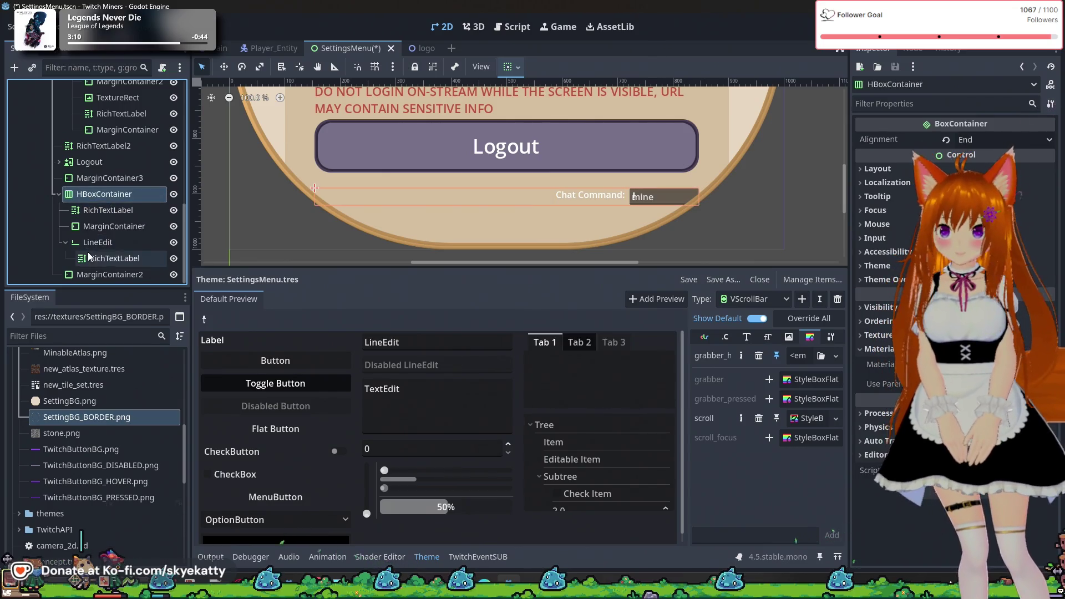
pyautogui.click(108, 162)
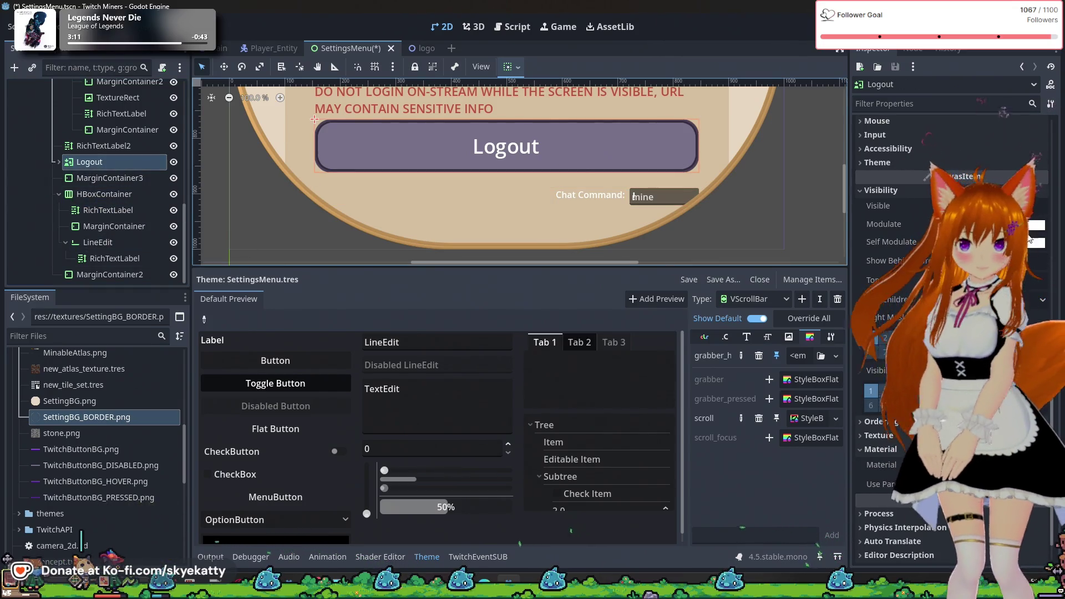
pyautogui.scroll(5, 921, 209)
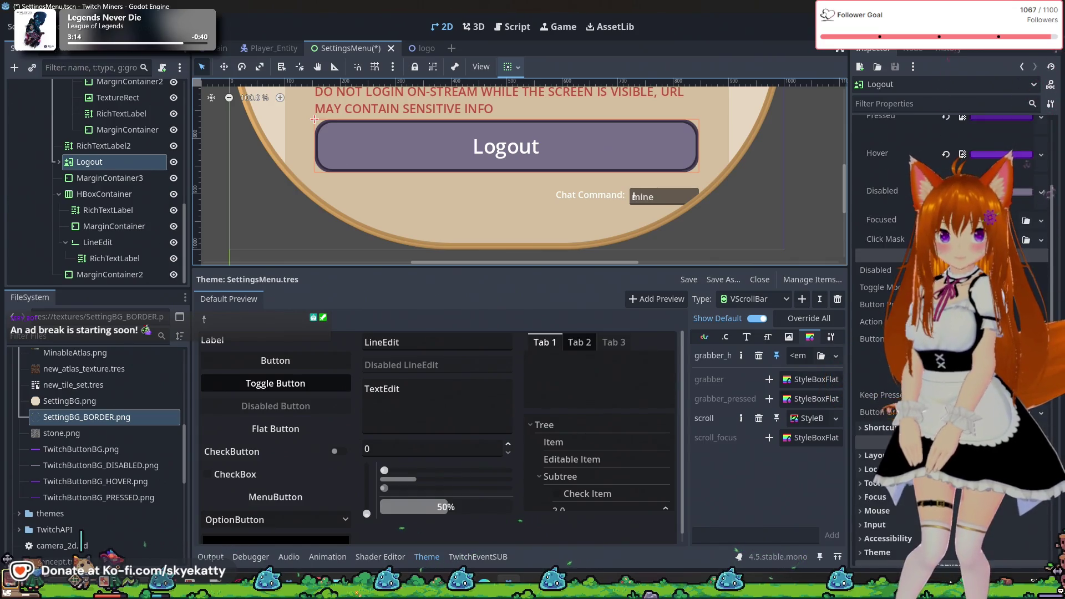
pyautogui.scroll(5, 922, 222)
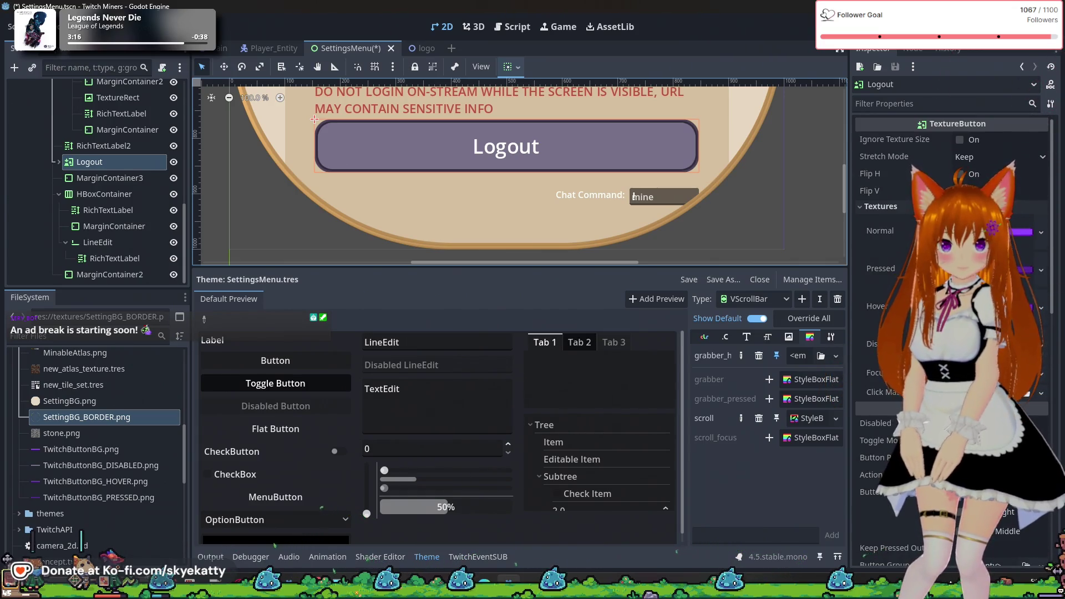
pyautogui.click(1036, 238)
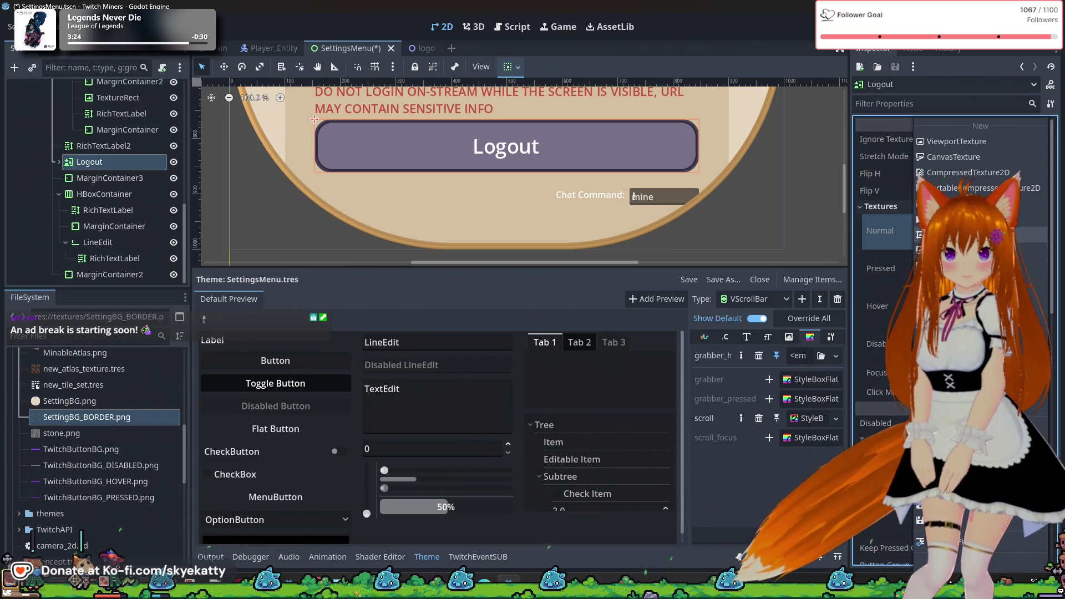
pyautogui.click(877, 239)
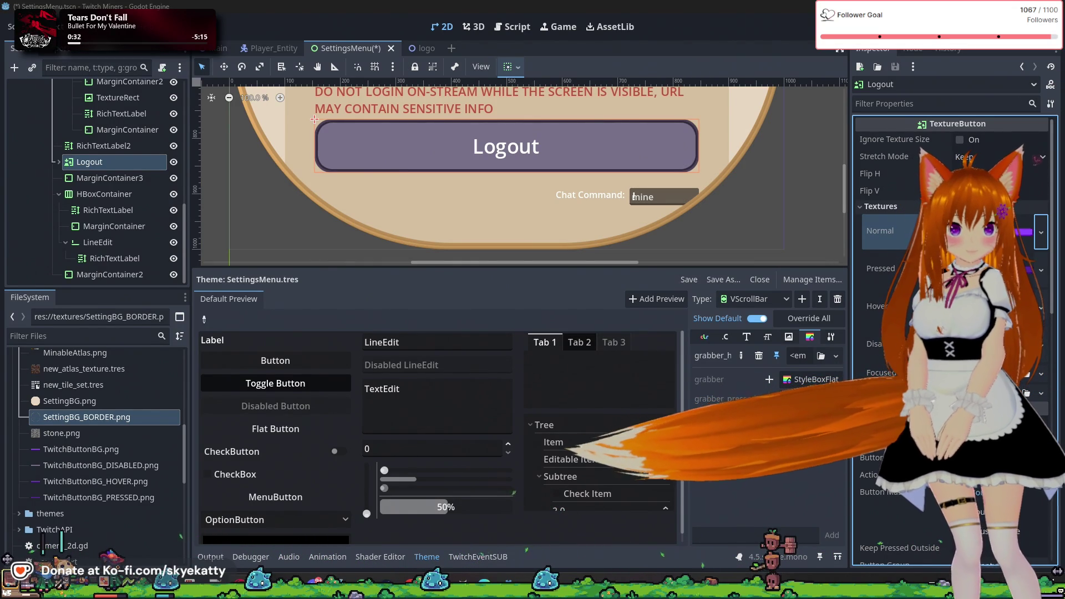
pyautogui.click(1040, 238)
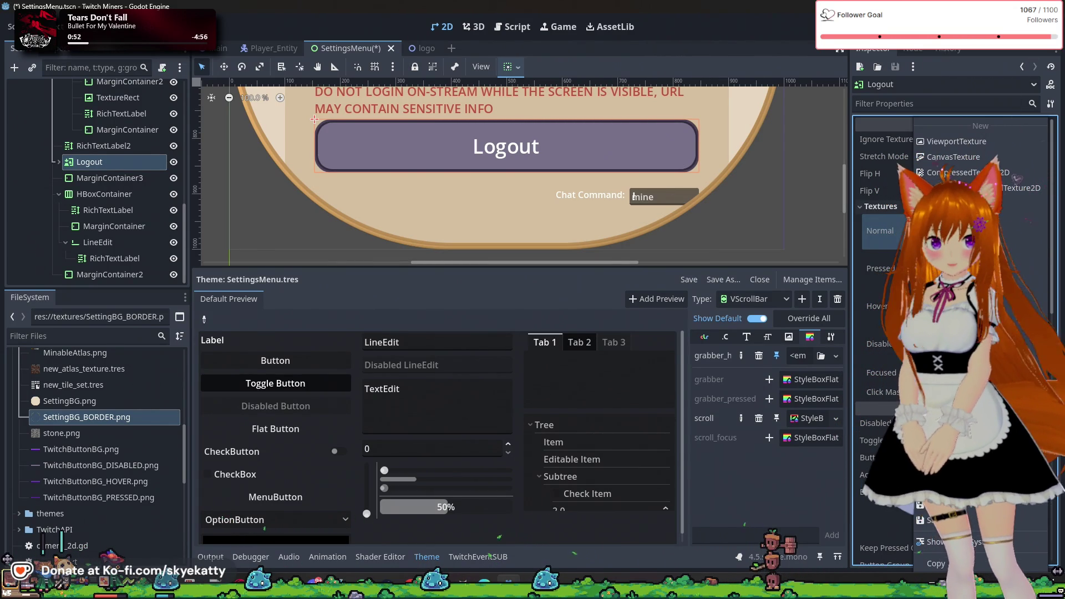
pyautogui.click(900, 230)
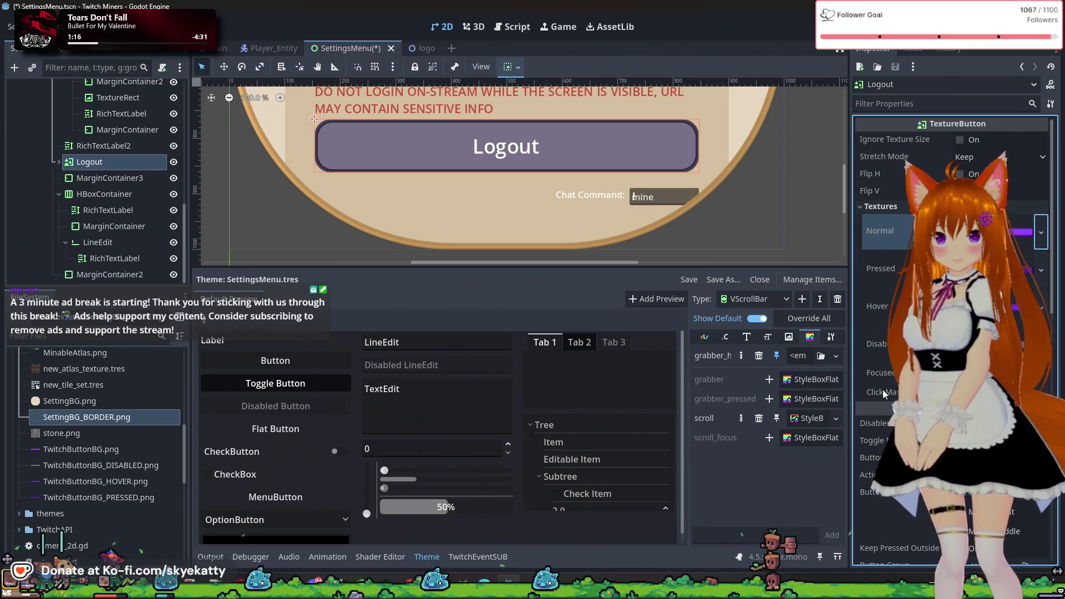
pyautogui.scroll(-1, 883, 389)
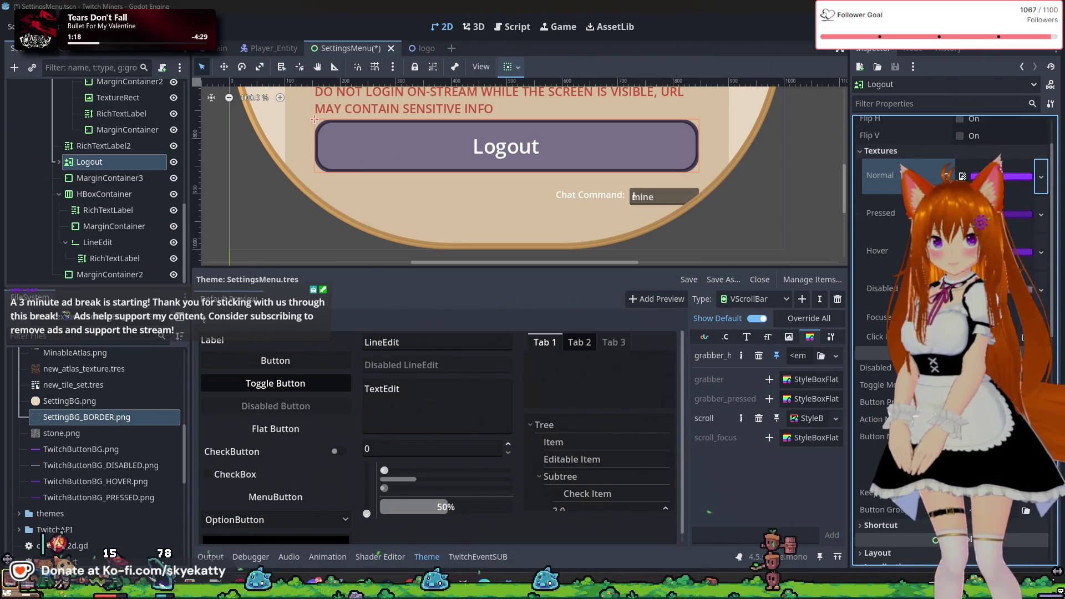
pyautogui.scroll(-3, 935, 540)
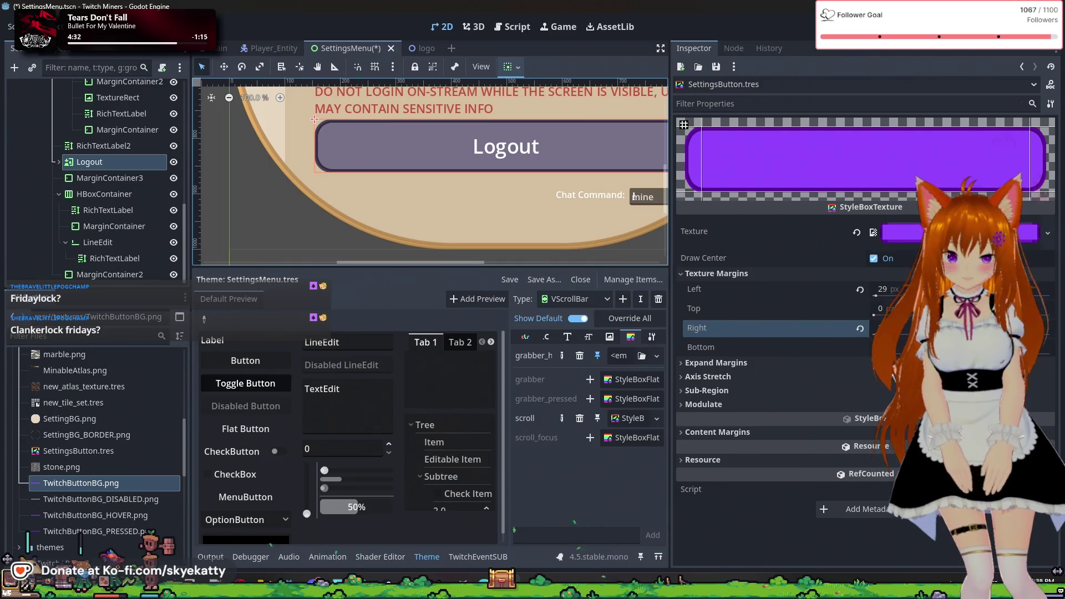
# - Switch from Godot to the purple button image in GIMP
pyautogui.hotkey('alt', 'Tab')
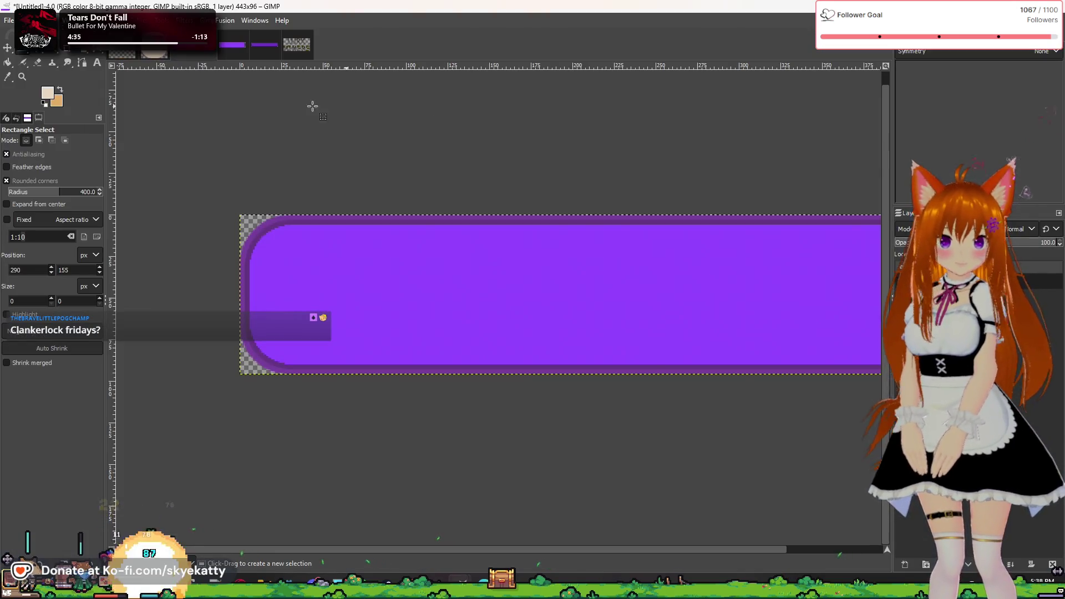
# - Measure the button image's rounded top-left corner at about 28×26 px, then return to Godot
pyautogui.keyDown('ctrl'); pyautogui.scroll(3, 249, 250); pyautogui.keyUp('ctrl')
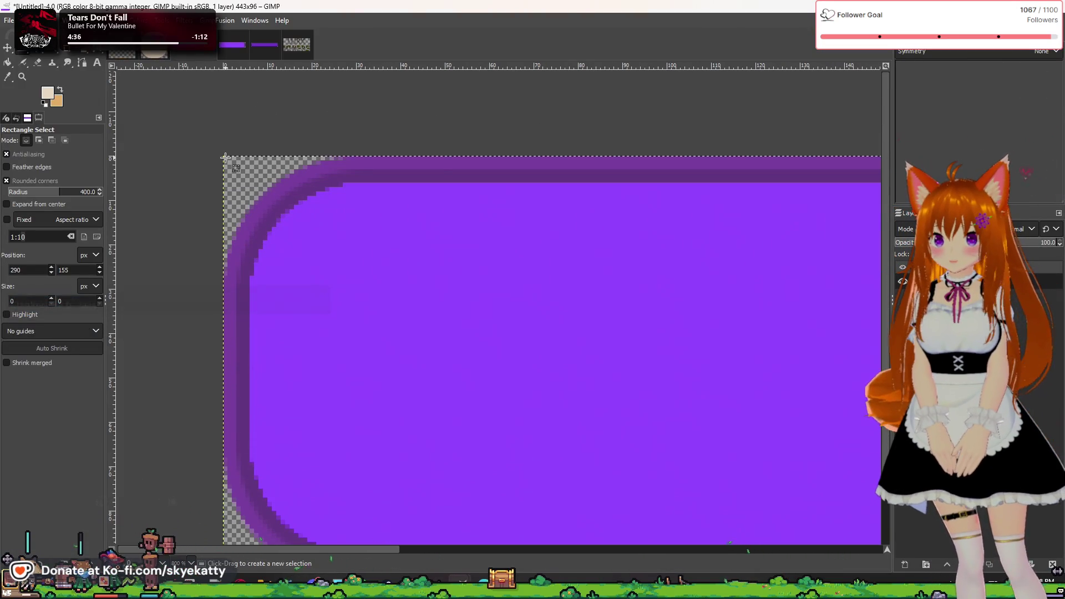
pyautogui.moveTo(330, 245); pyautogui.dragTo(351, 275)
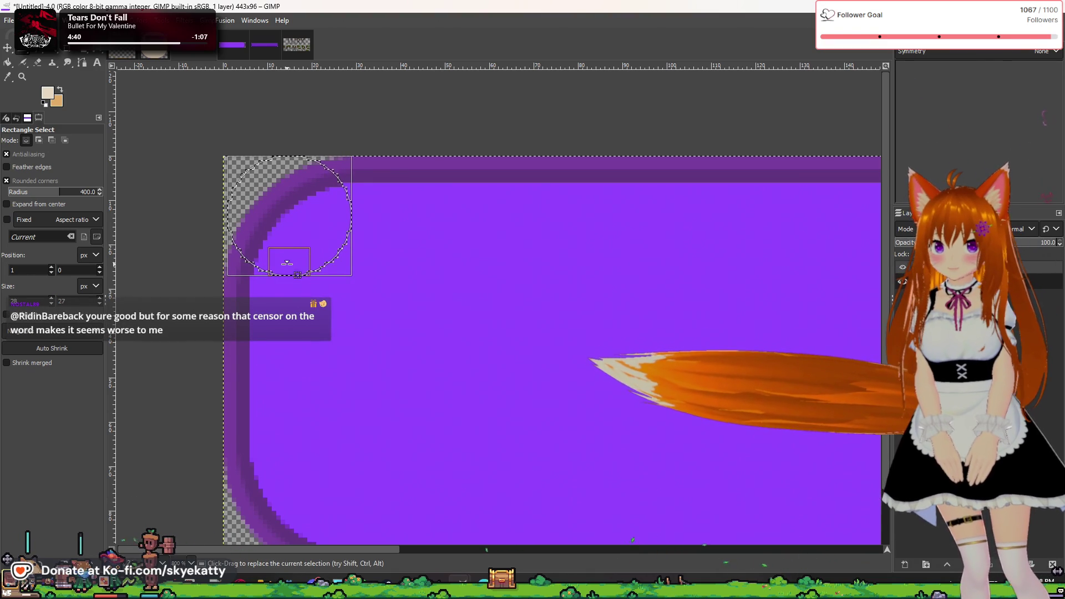
pyautogui.moveTo(287, 261); pyautogui.dragTo(290, 270)
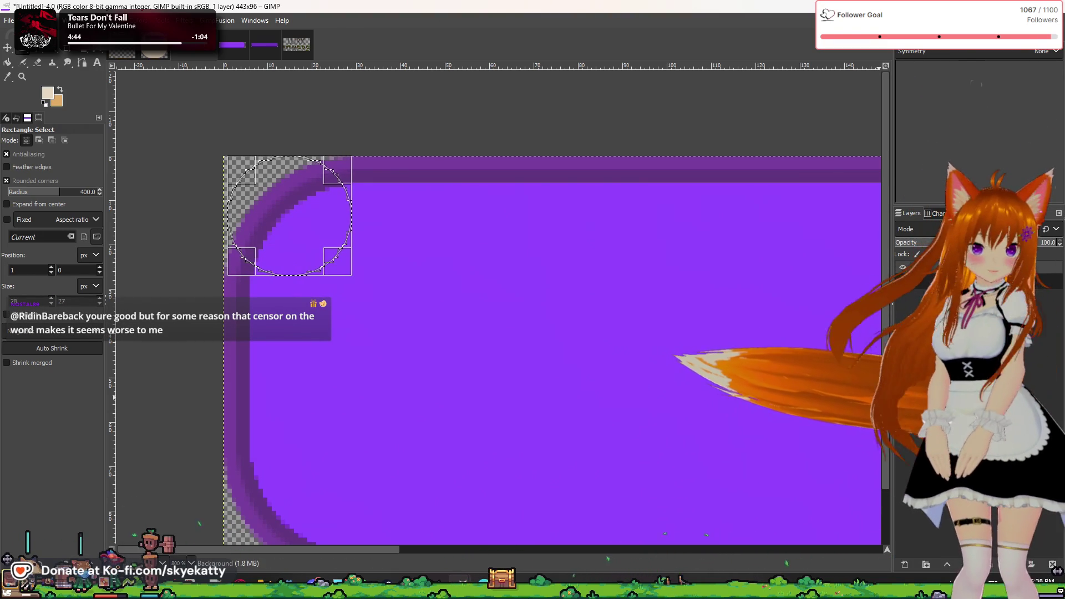
pyautogui.hotkey('shift', 'ctrl', 'j')
pyautogui.hotkey('alt', 'Tab')
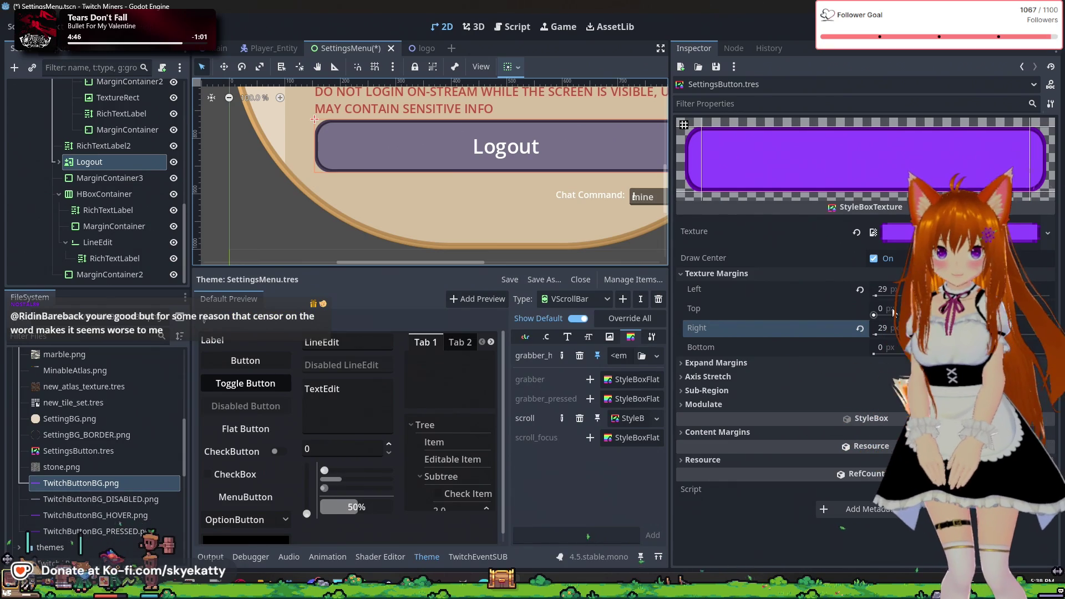
# - Set the SettingsButton stylebox's Top texture margin to 27 and Bottom to 26
pyautogui.click(893, 313)
pyautogui.write('27')
pyautogui.press('Tab')
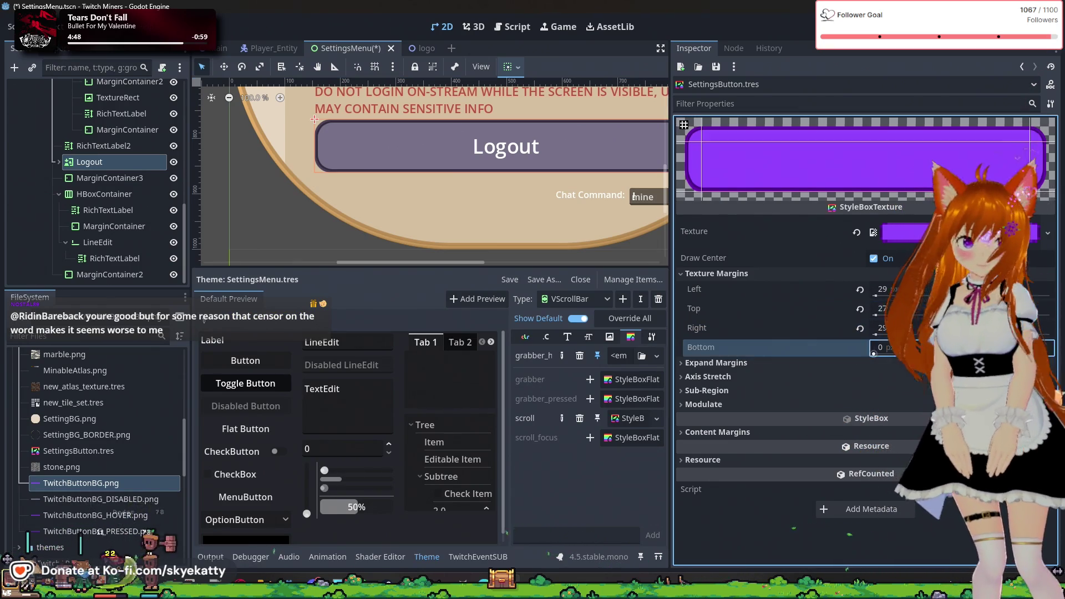
pyautogui.write('26')
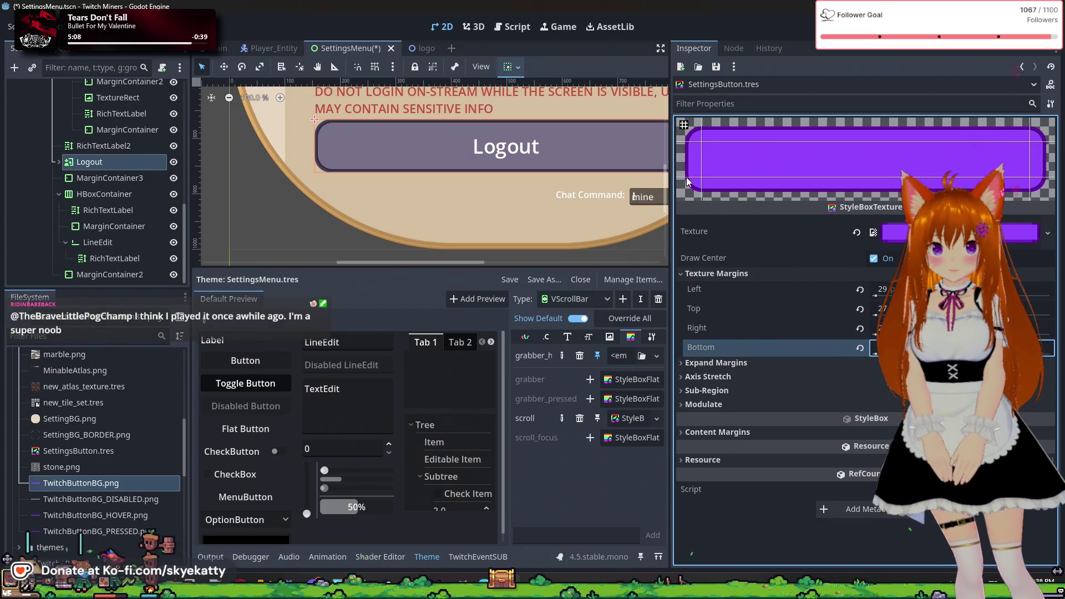
pyautogui.press('Return')
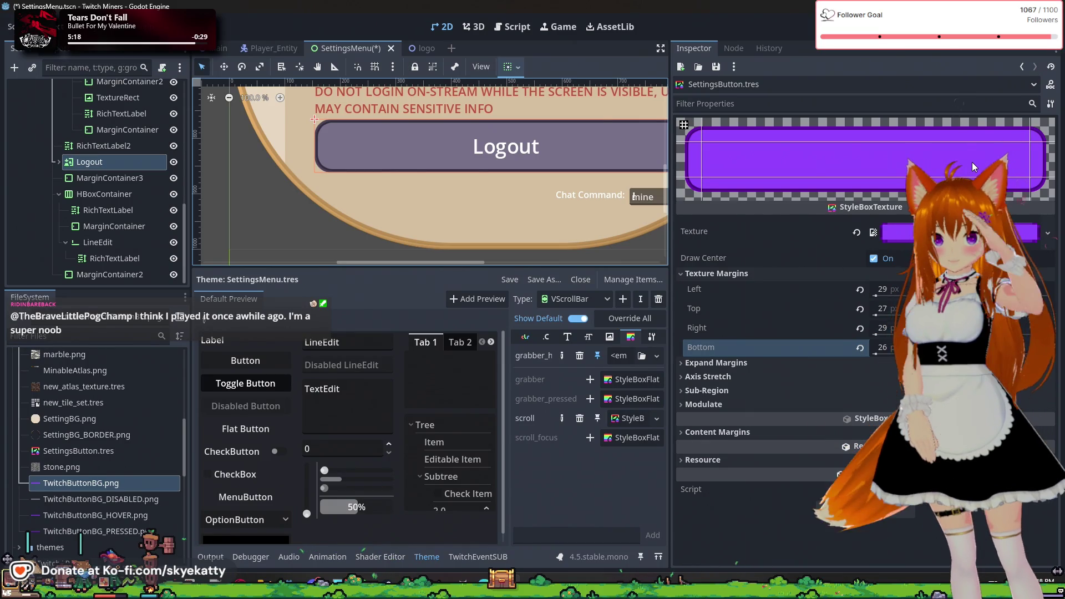
# - Enter 10 for the left expand margin and review the Axis Stretch modes
pyautogui.click(716, 363)
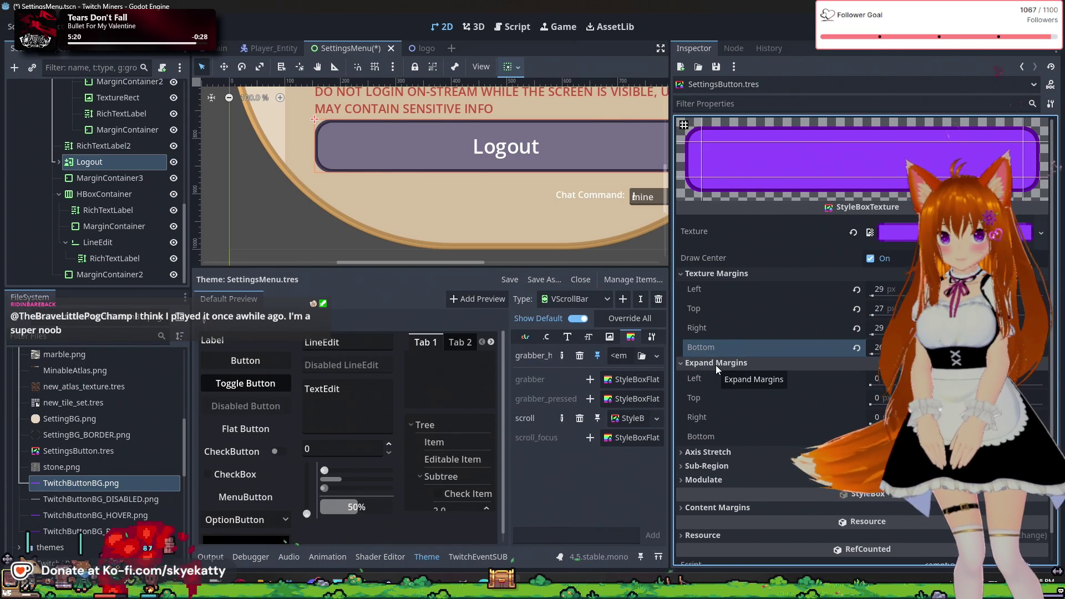
pyautogui.click(879, 379)
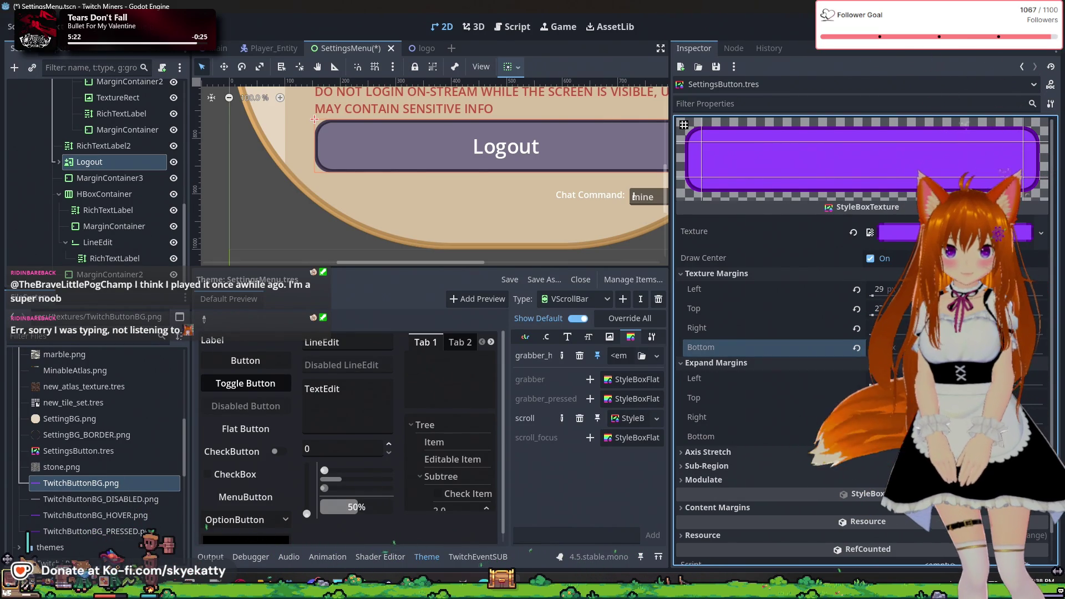
pyautogui.write('10')
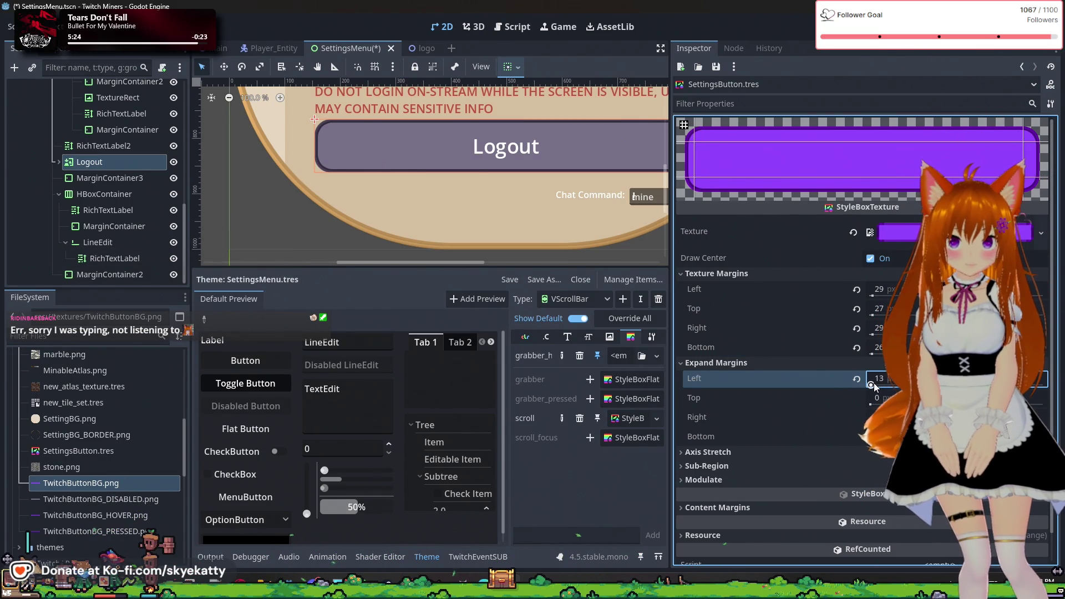
pyautogui.click(728, 364)
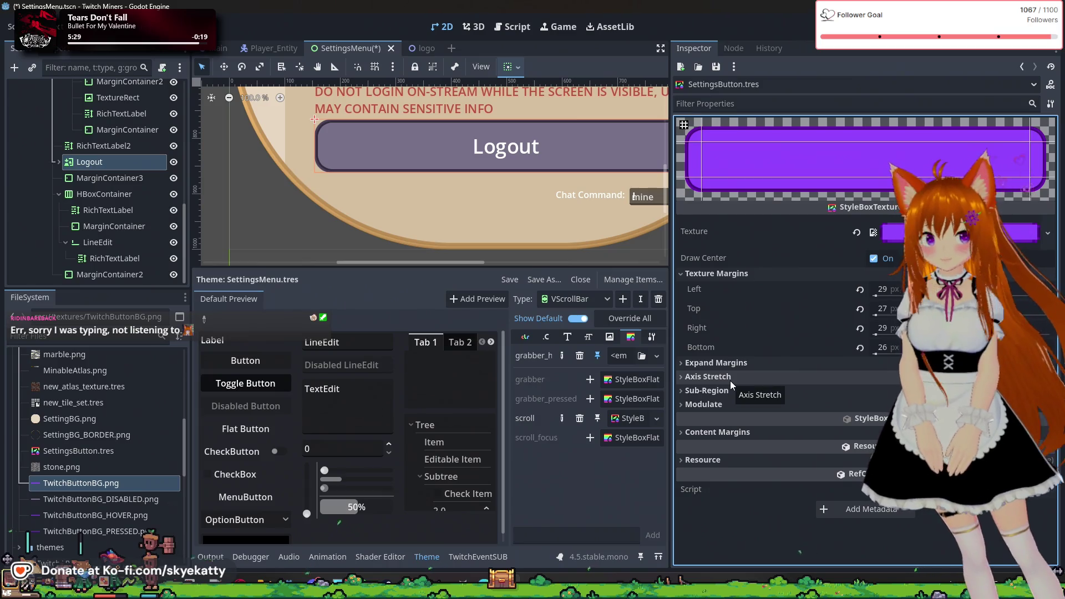
pyautogui.click(730, 380)
pyautogui.click(729, 380)
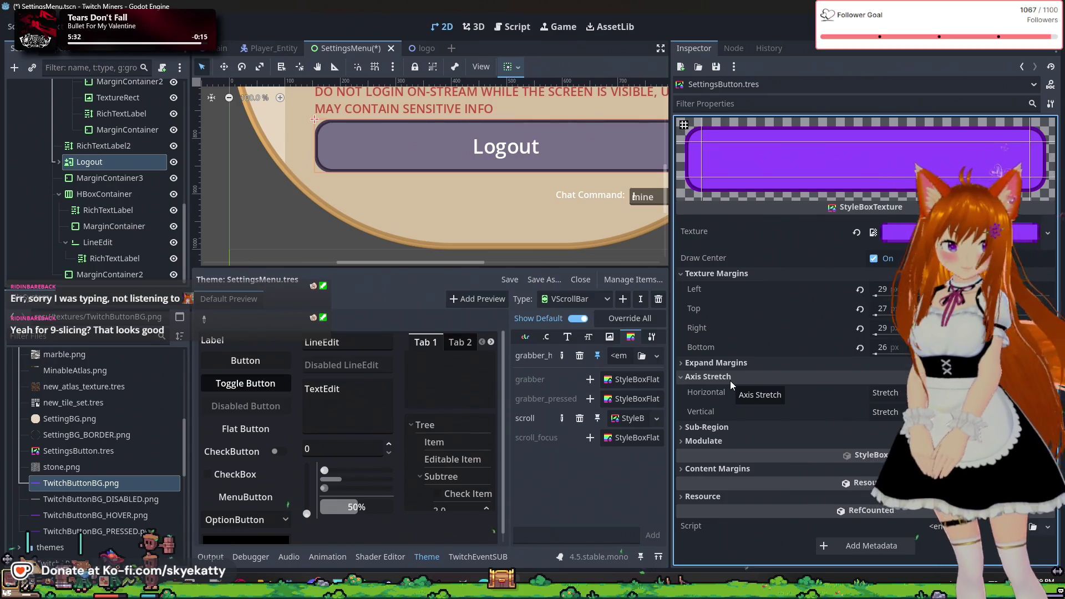
pyautogui.click(730, 380)
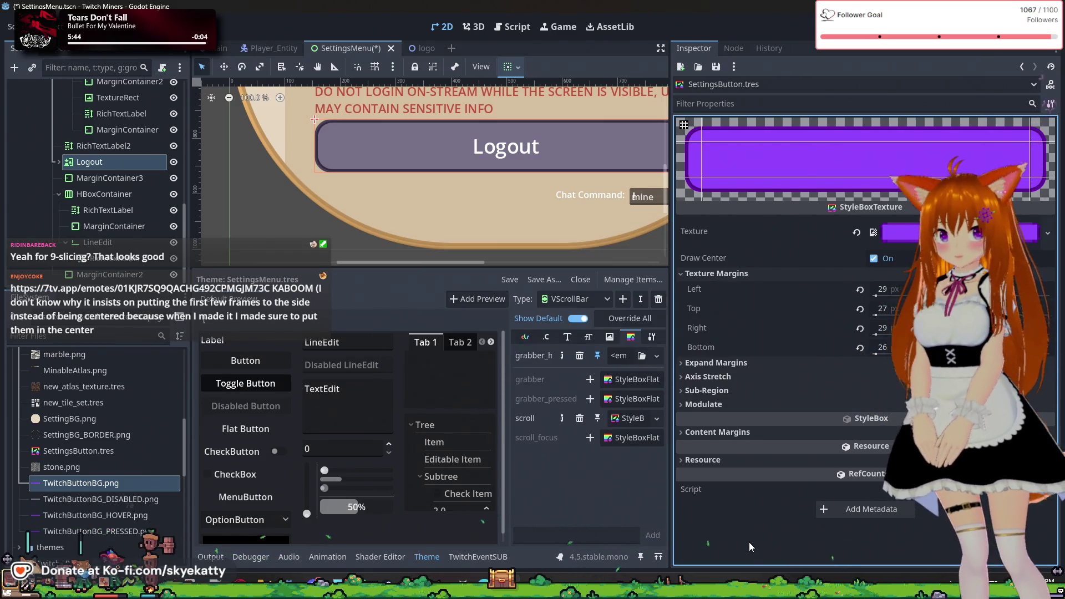
pyautogui.moveTo(704, 451)
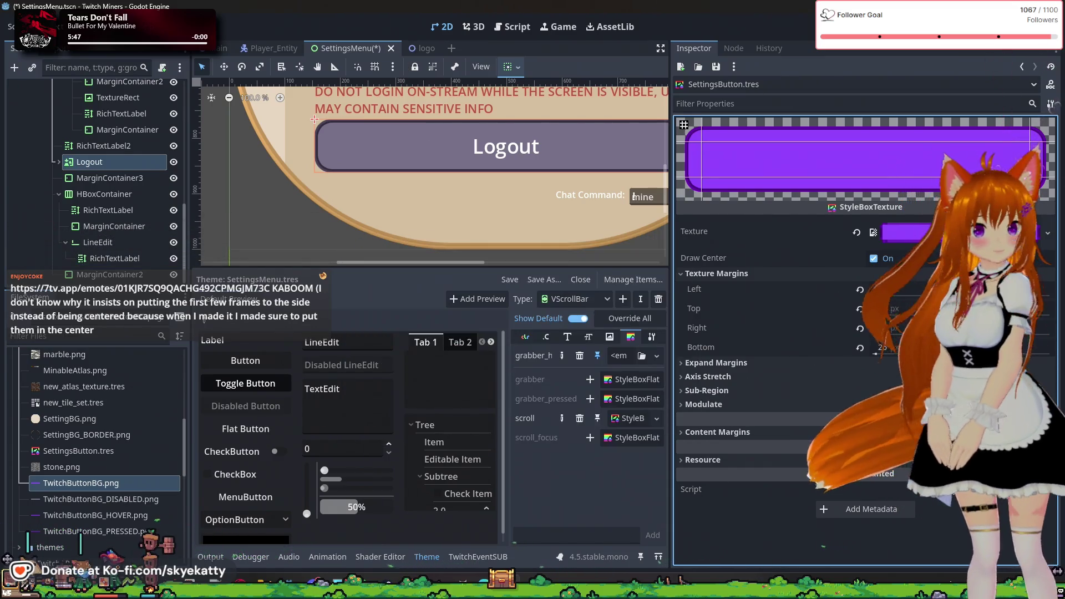
# - Select SettingsButton.tres, then select the Logout button and inspect its Normal texture details
pyautogui.click(779, 514)
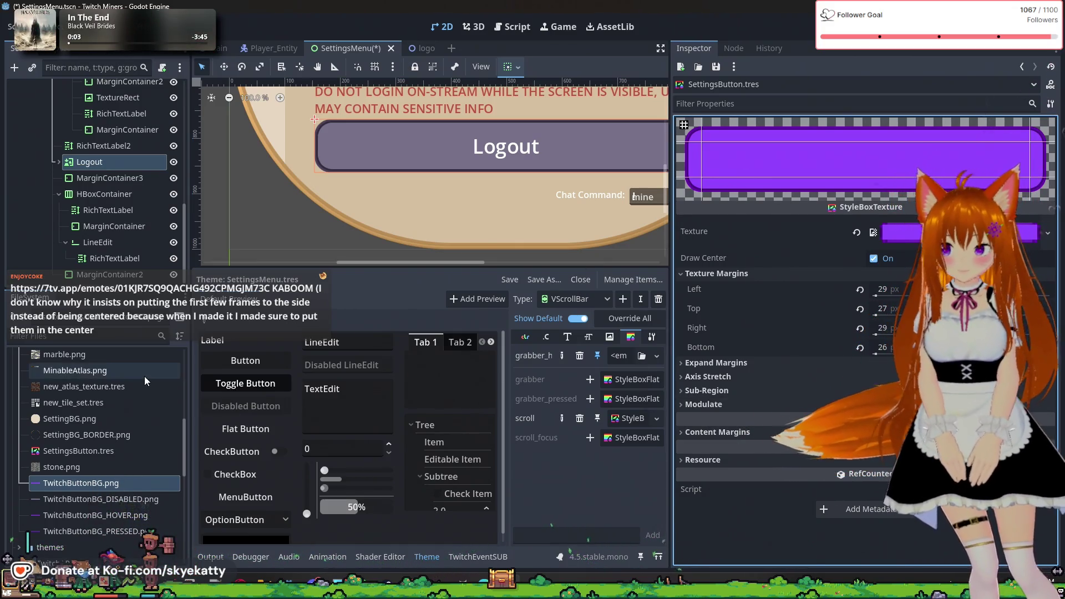
pyautogui.click(110, 457)
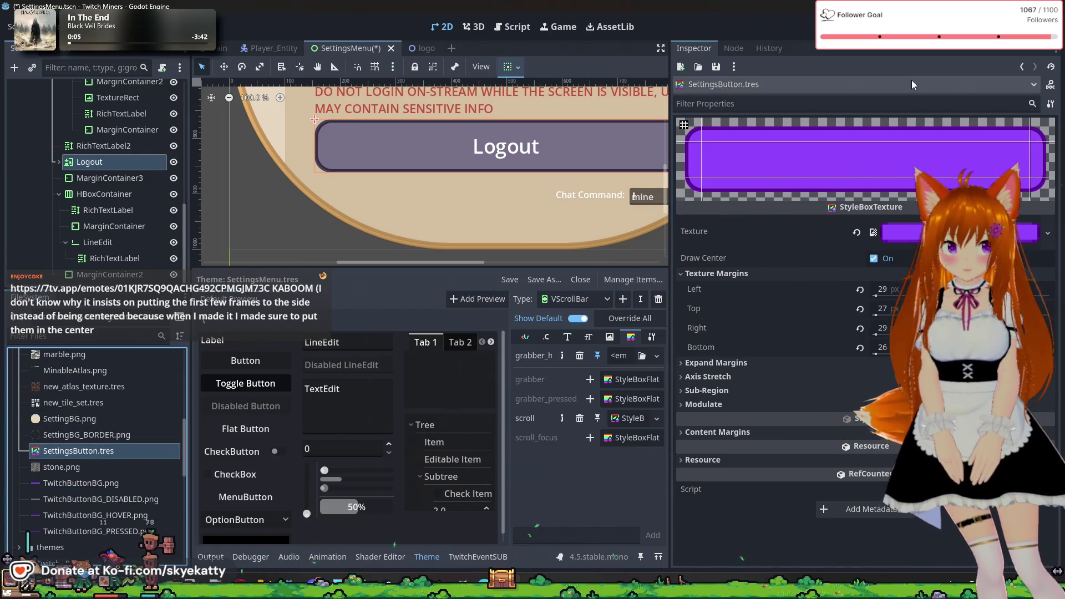
pyautogui.click(109, 161)
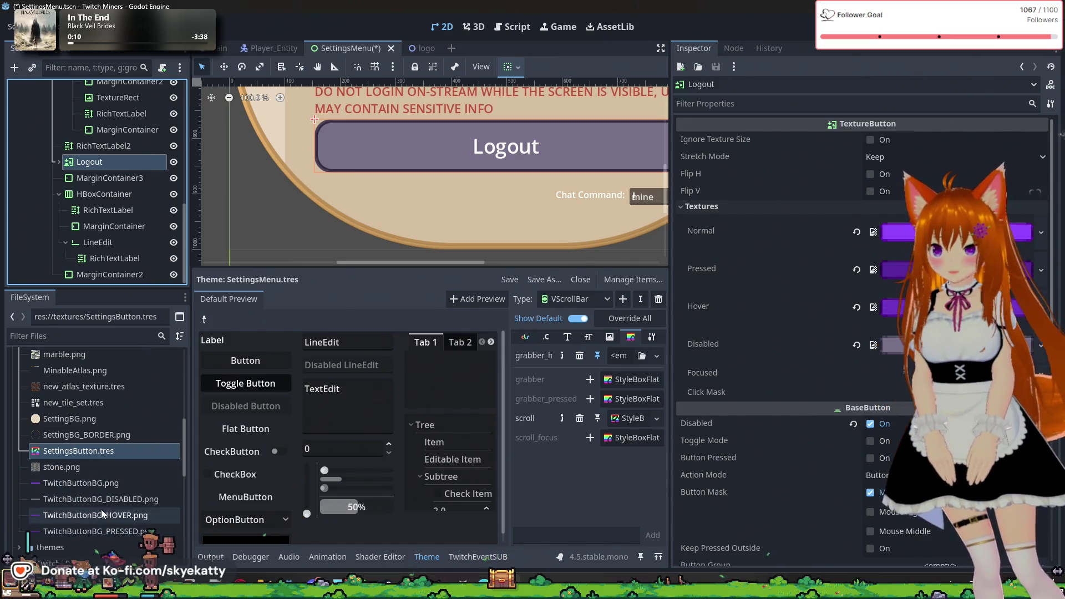
pyautogui.click(94, 450)
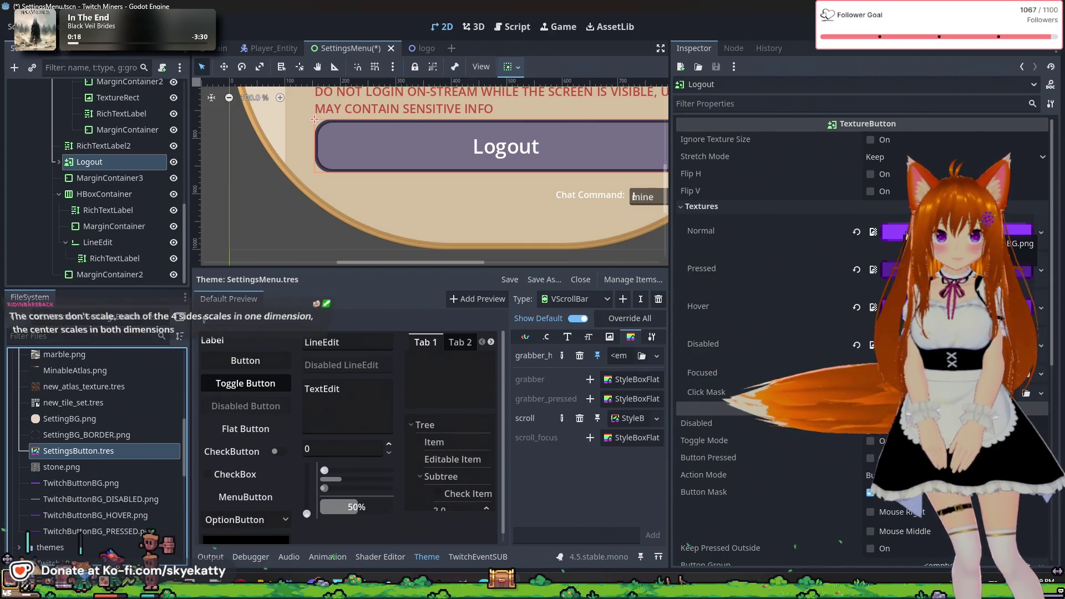
pyautogui.click(897, 229)
pyautogui.click(727, 421)
pyautogui.click(727, 421)
pyautogui.click(727, 420)
pyautogui.click(728, 419)
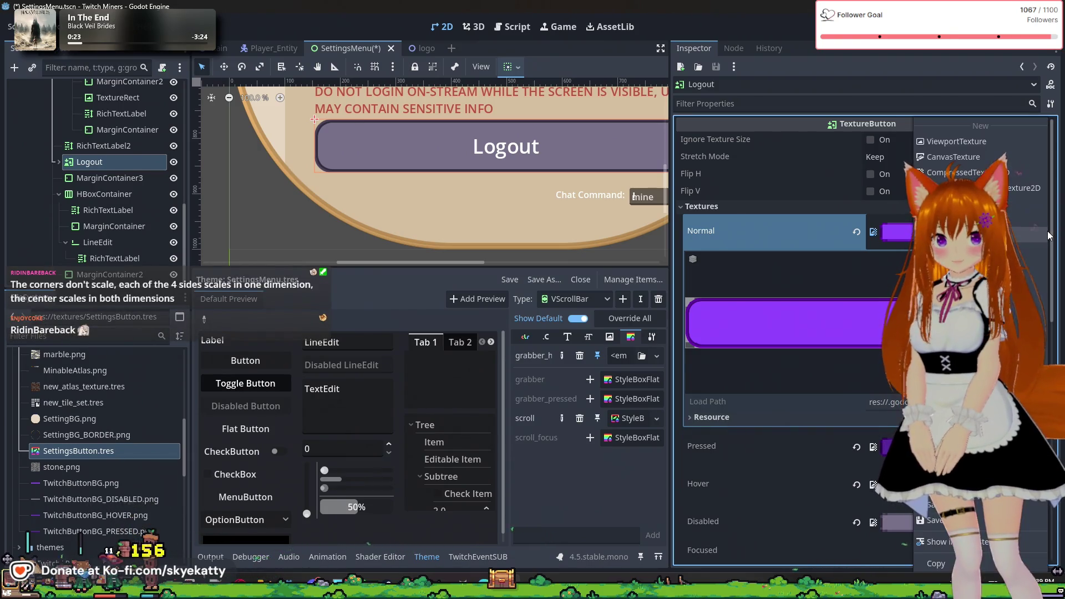
# - Load SettingsButton.tres from the textures folder into Normal and dismiss the type-mismatch warning
pyautogui.click(1041, 233)
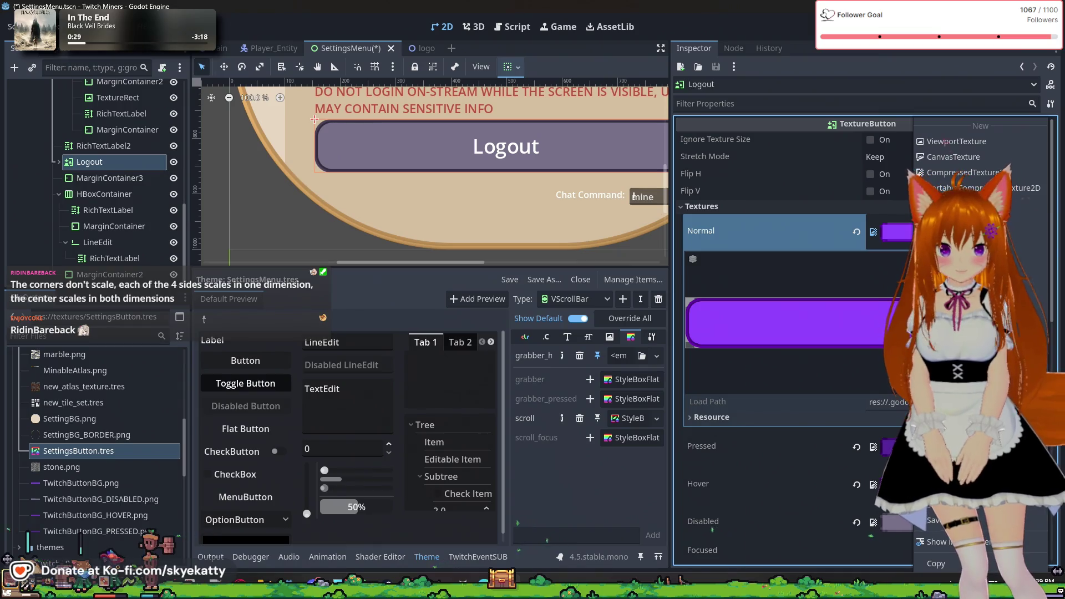
pyautogui.click(943, 443)
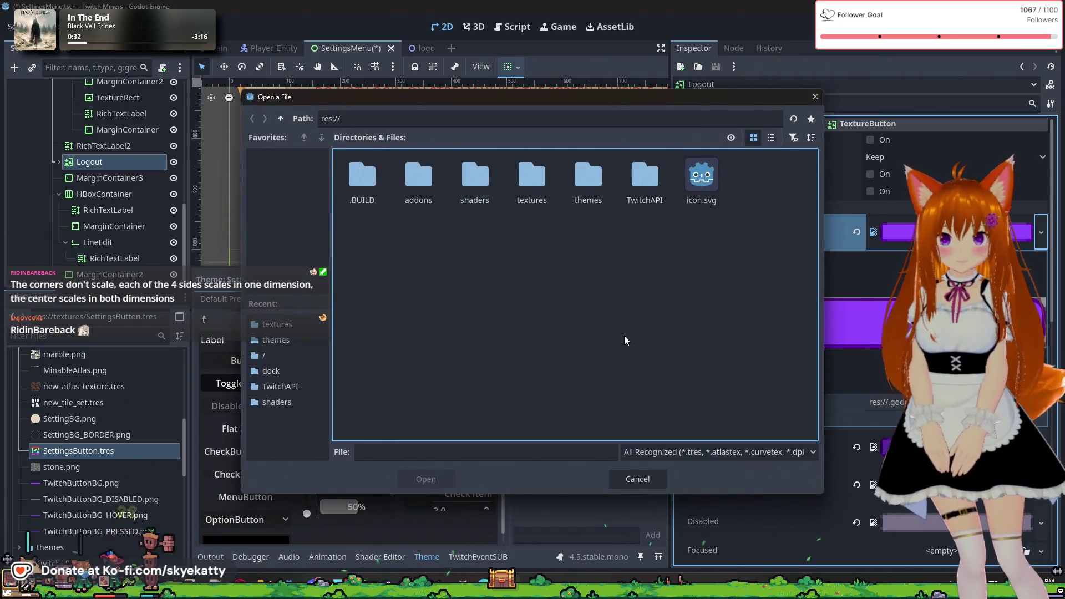
pyautogui.doubleClick(548, 195)
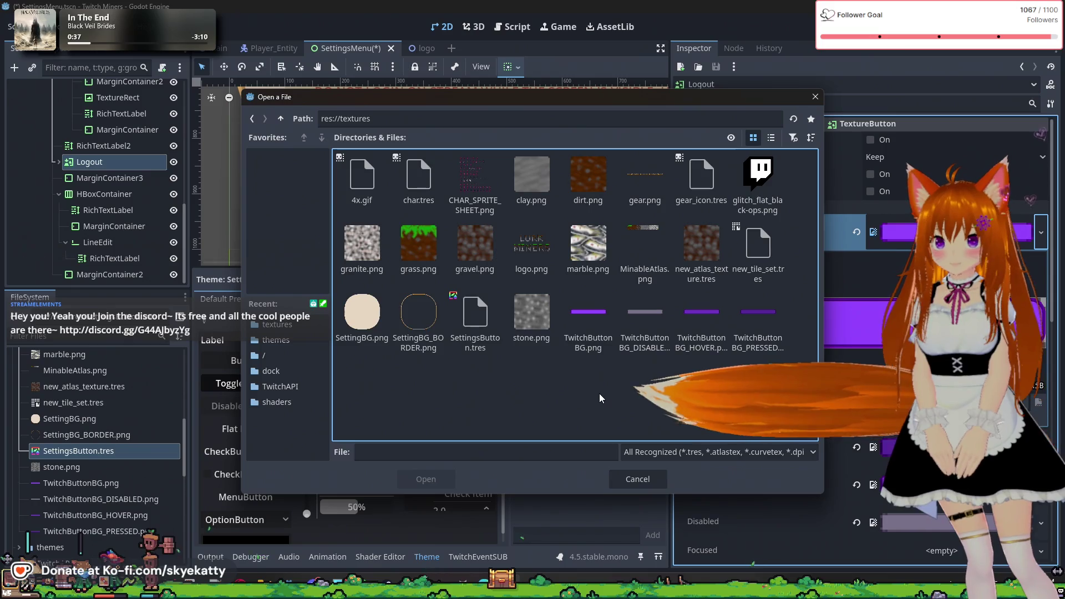
pyautogui.click(475, 316)
pyautogui.click(427, 480)
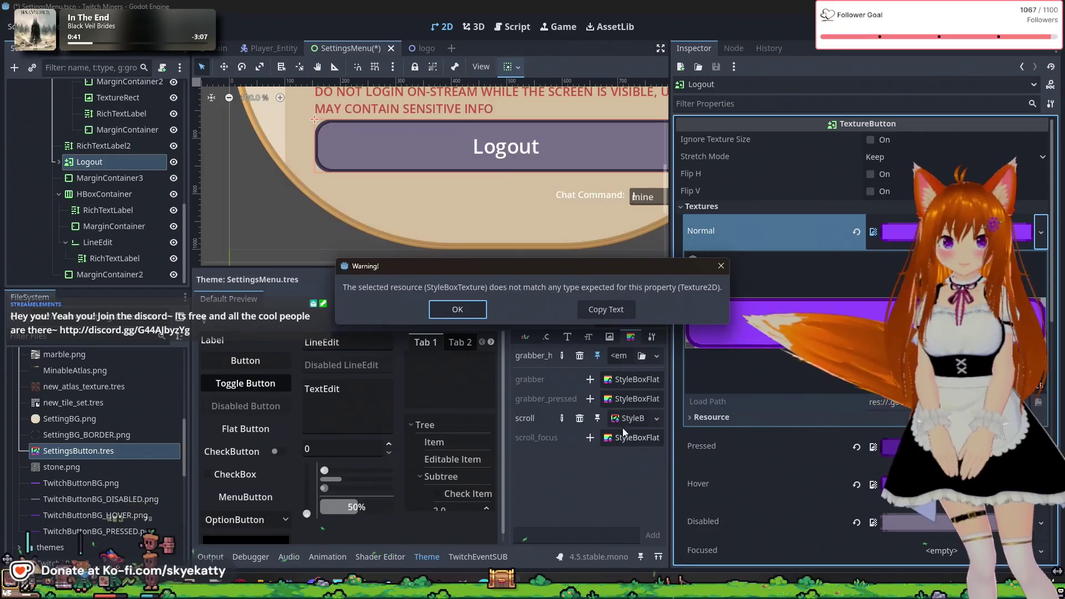
pyautogui.click(476, 314)
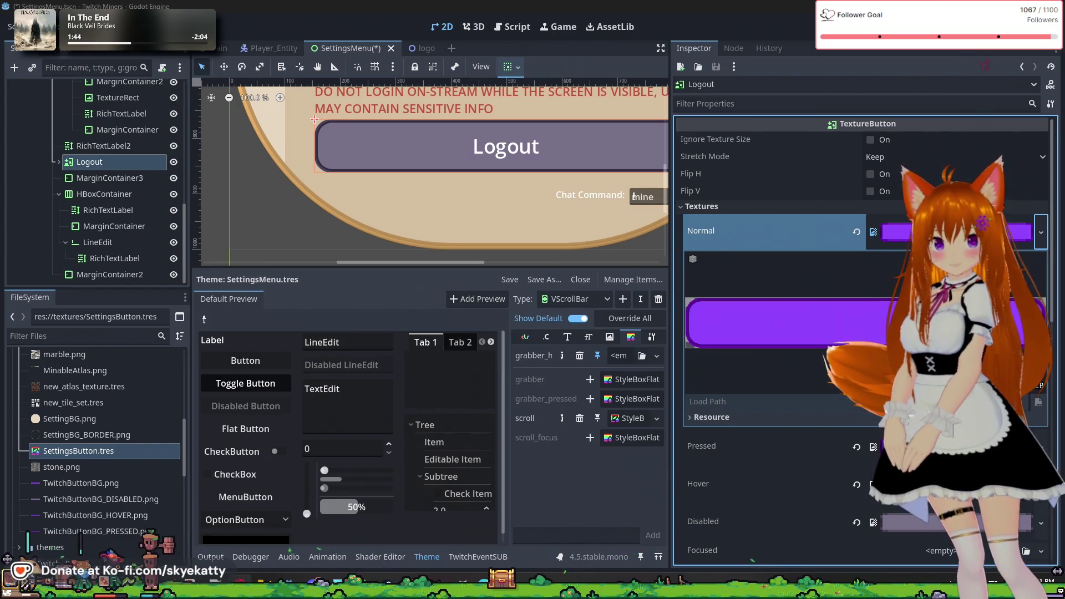
pyautogui.scroll(-3, 886, 222)
pyautogui.scroll(3, 887, 219)
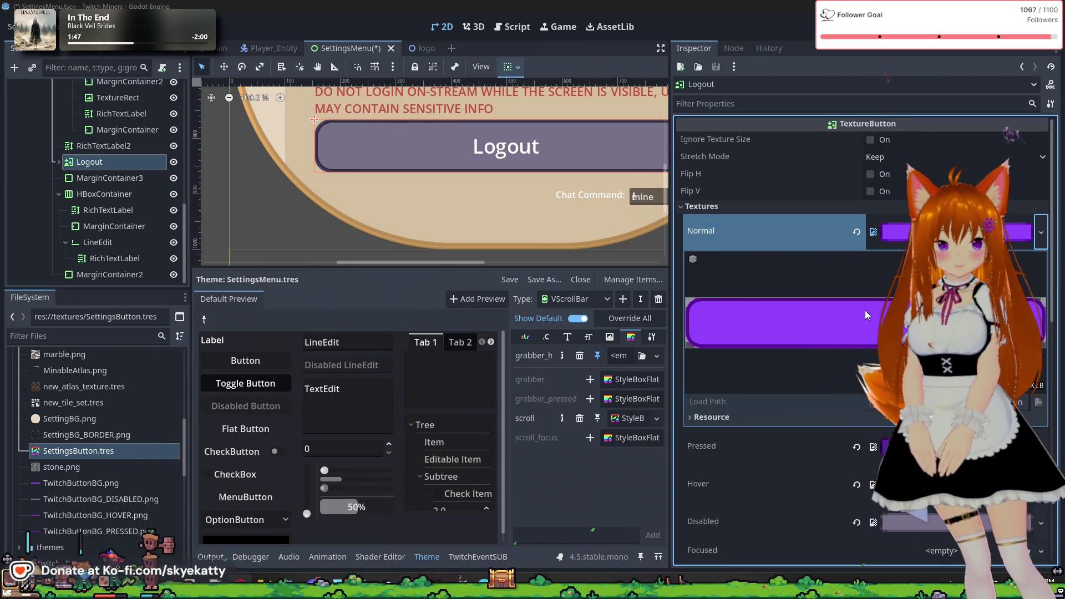
pyautogui.scroll(-3, 843, 338)
pyautogui.scroll(3, 841, 353)
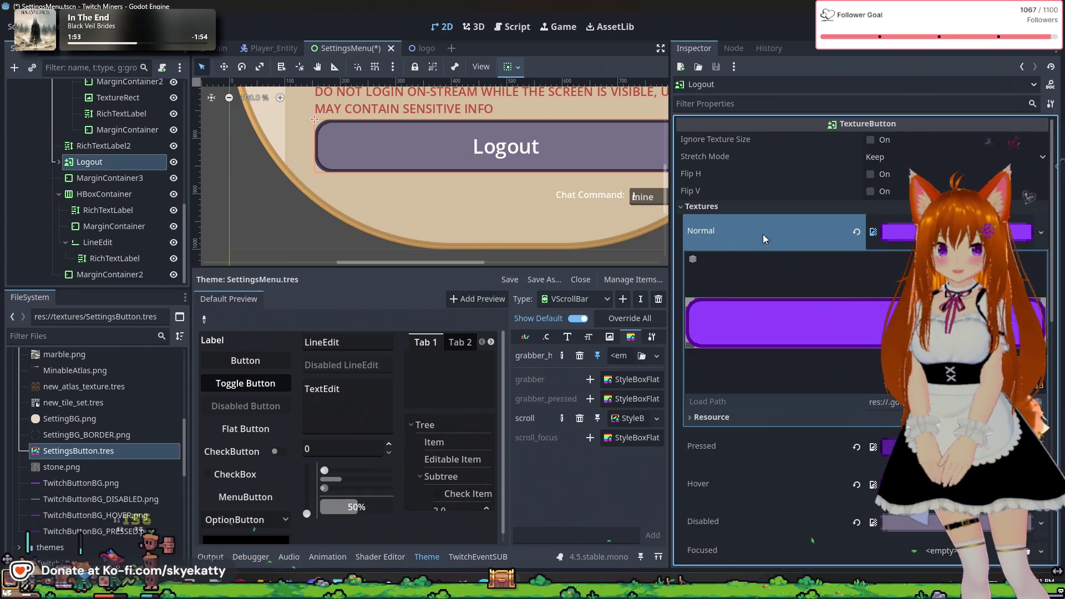
pyautogui.scroll(-3, 766, 234)
pyautogui.scroll(-7, 824, 333)
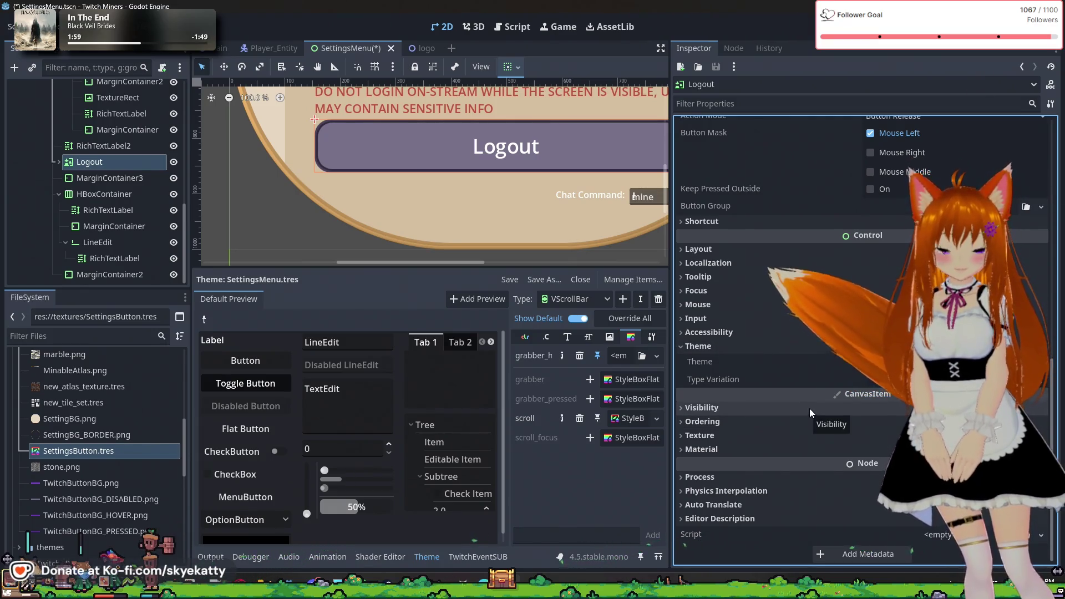
pyautogui.click(750, 434)
pyautogui.click(750, 435)
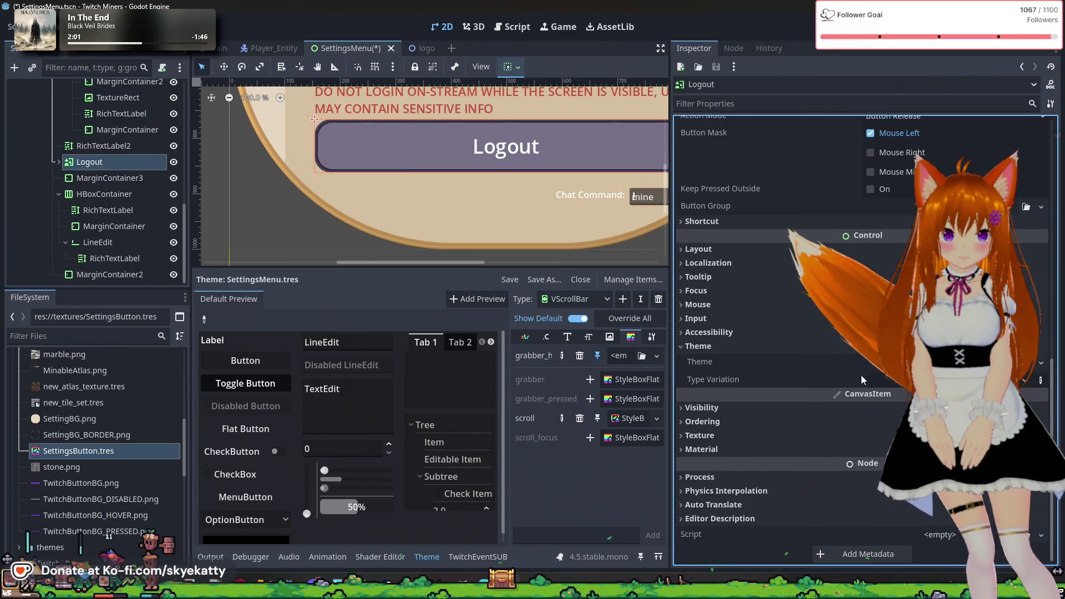
pyautogui.scroll(-5, 544, 165)
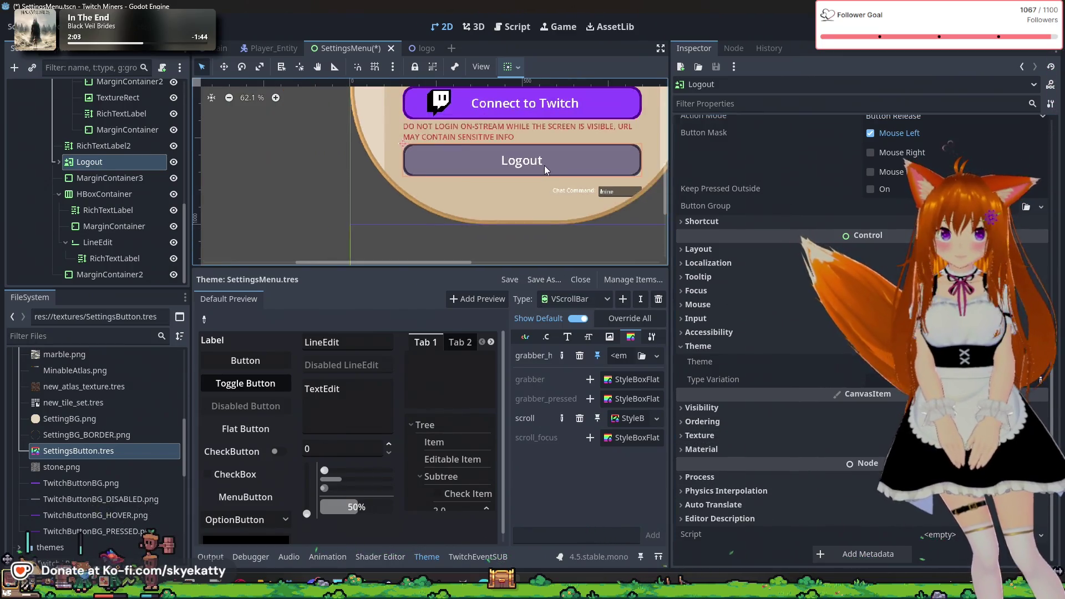
pyautogui.scroll(2, 547, 202)
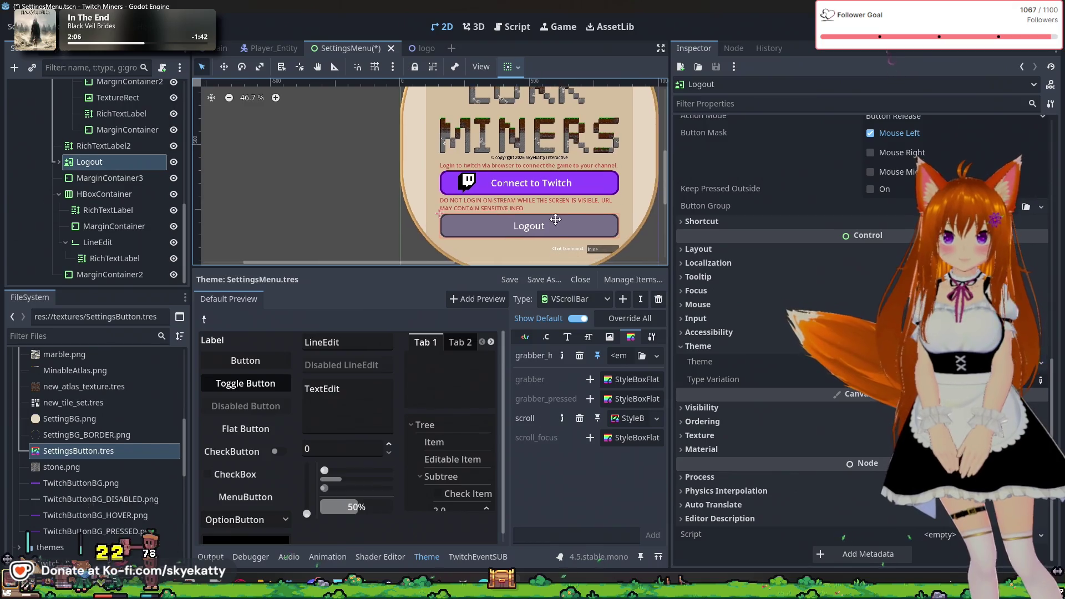
pyautogui.scroll(4, 813, 208)
pyautogui.scroll(2, 813, 208)
pyautogui.click(813, 208)
pyautogui.scroll(2, 813, 210)
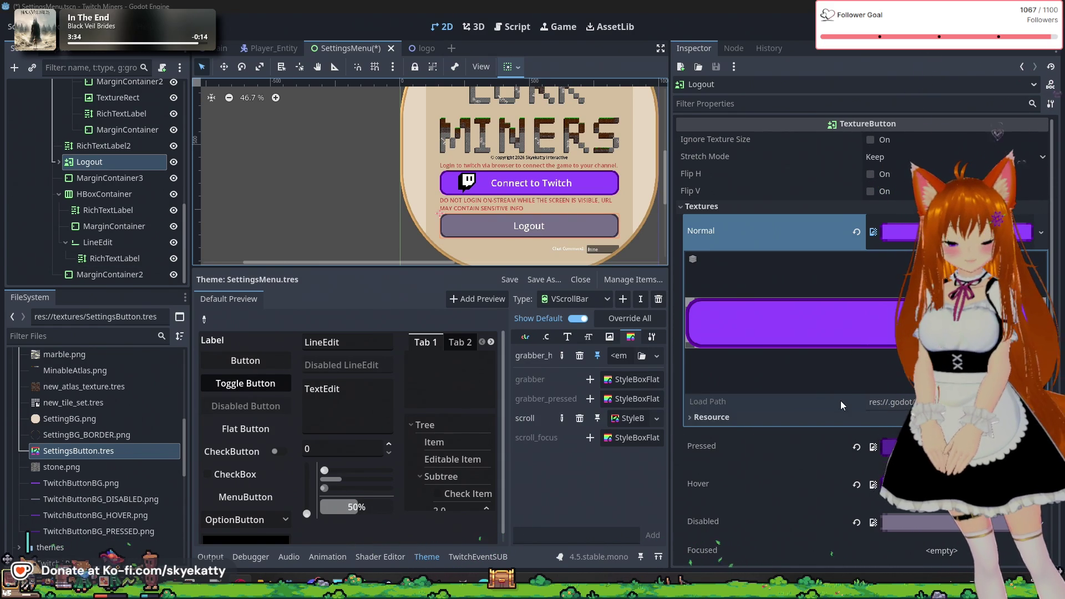
# - Deselect the Logout button, zoom in on the Chat Command field, and select it
pyautogui.scroll(-5, 840, 400)
pyautogui.scroll(-5, 838, 401)
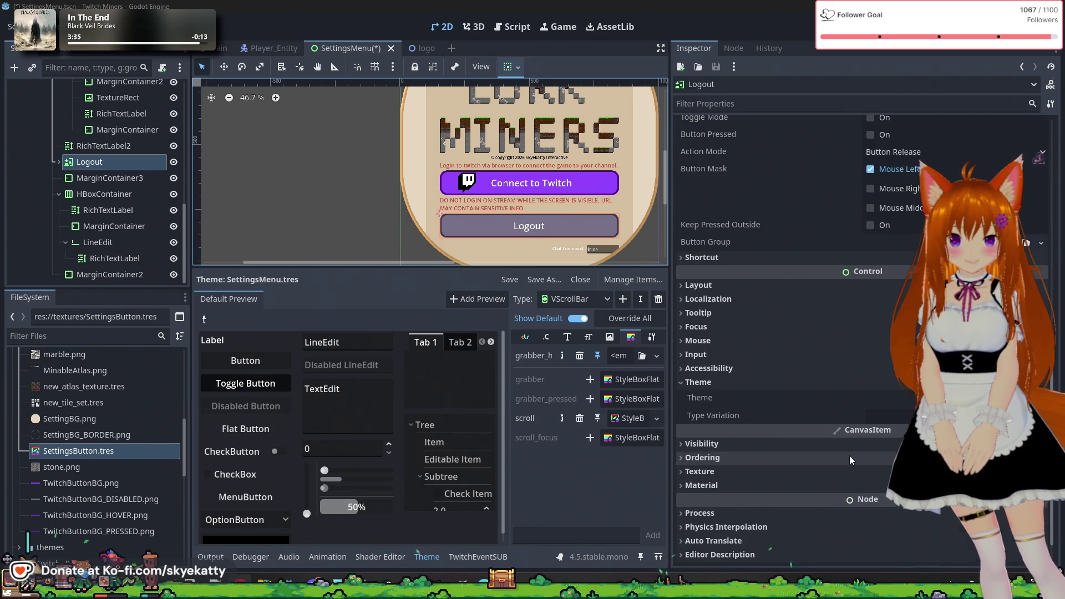
pyautogui.scroll(5, 849, 455)
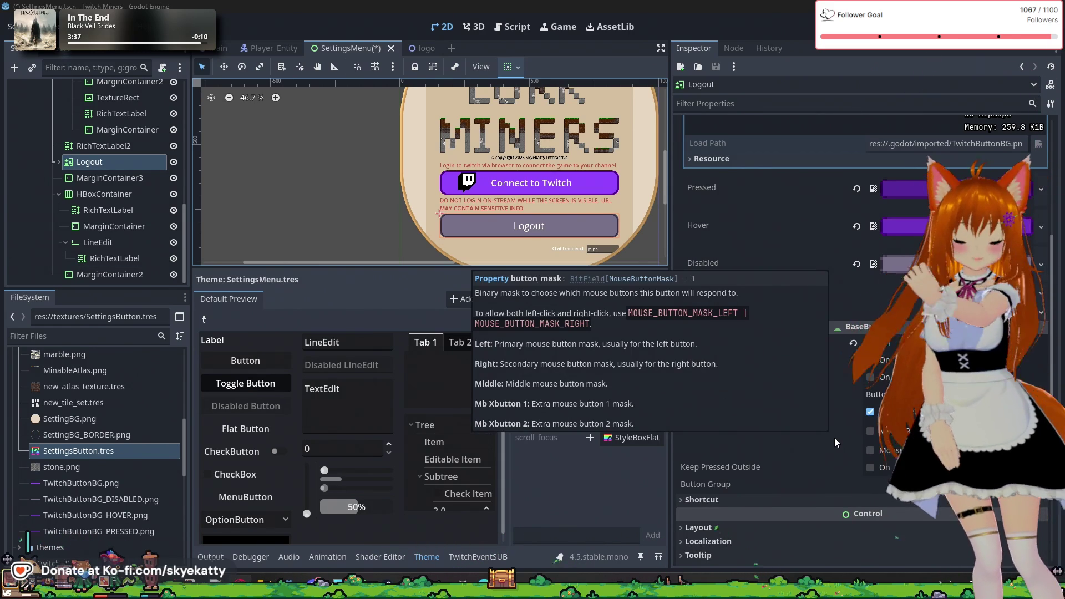
pyautogui.scroll(5, 834, 438)
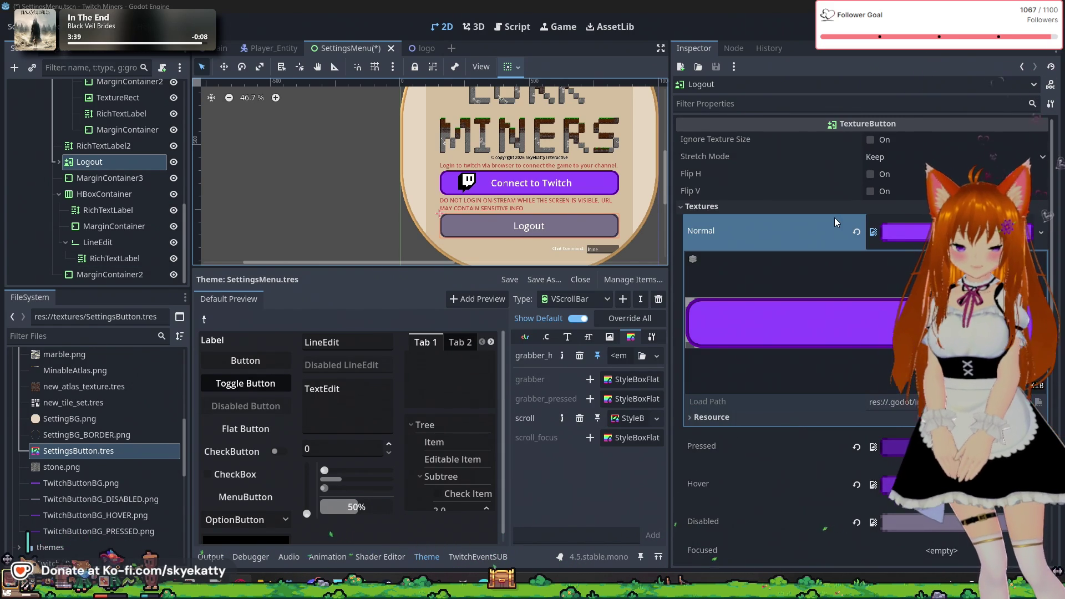
pyautogui.click(362, 138)
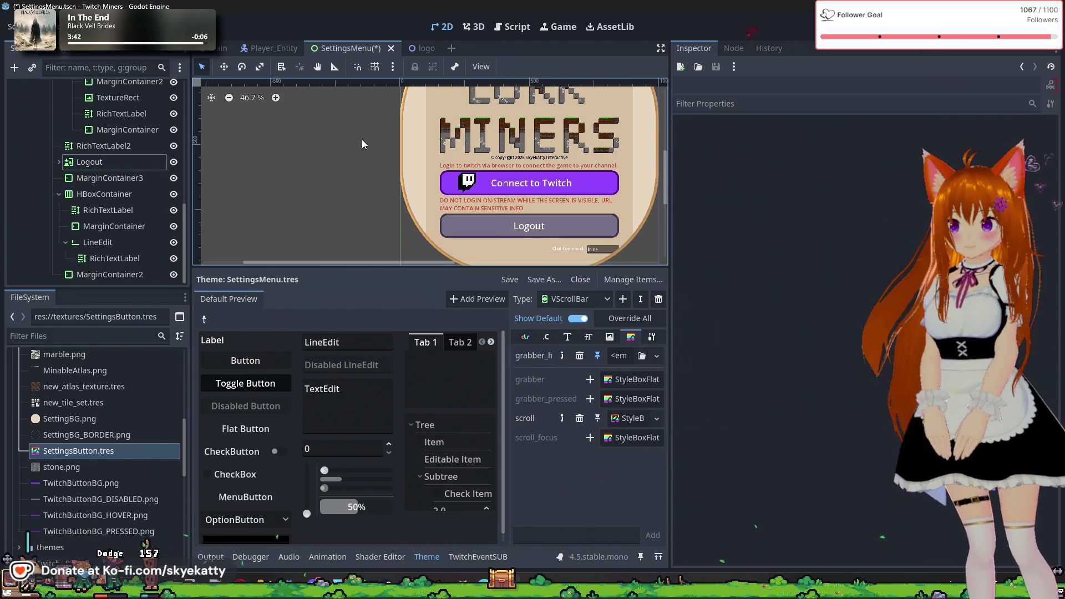
pyautogui.scroll(-2, 511, 168)
pyautogui.scroll(-2, 513, 161)
pyautogui.scroll(3, 520, 145)
pyautogui.scroll(-2, 532, 135)
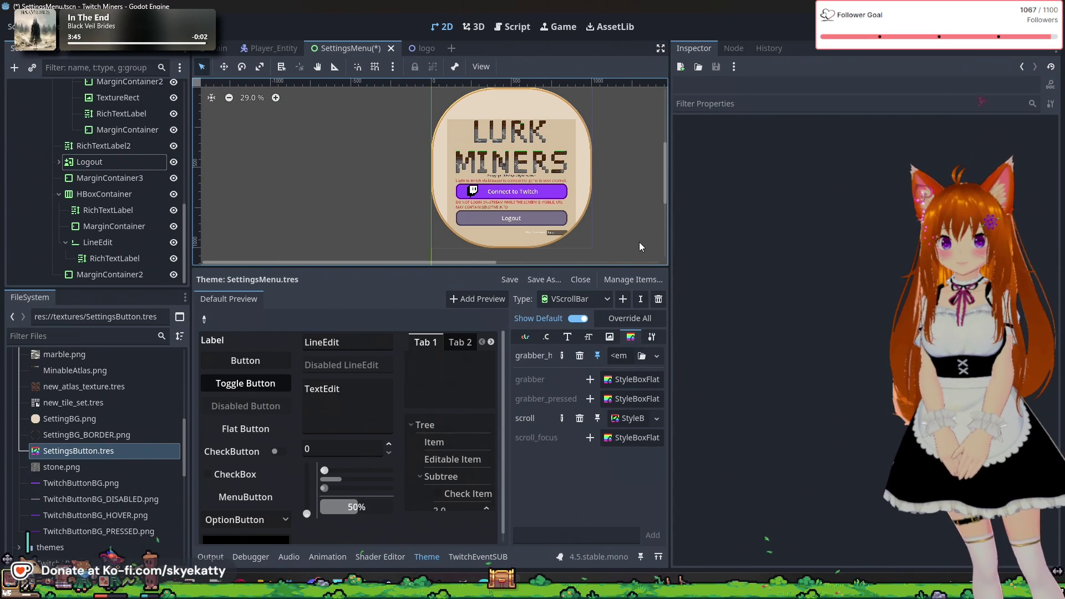
pyautogui.scroll(6, 604, 242)
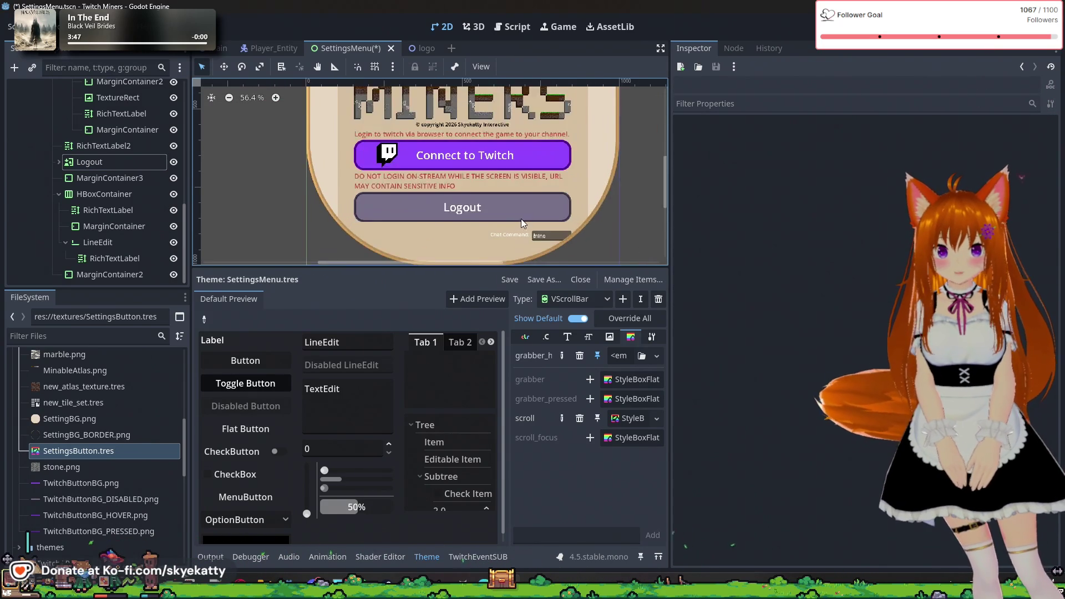
pyautogui.scroll(3, 551, 246)
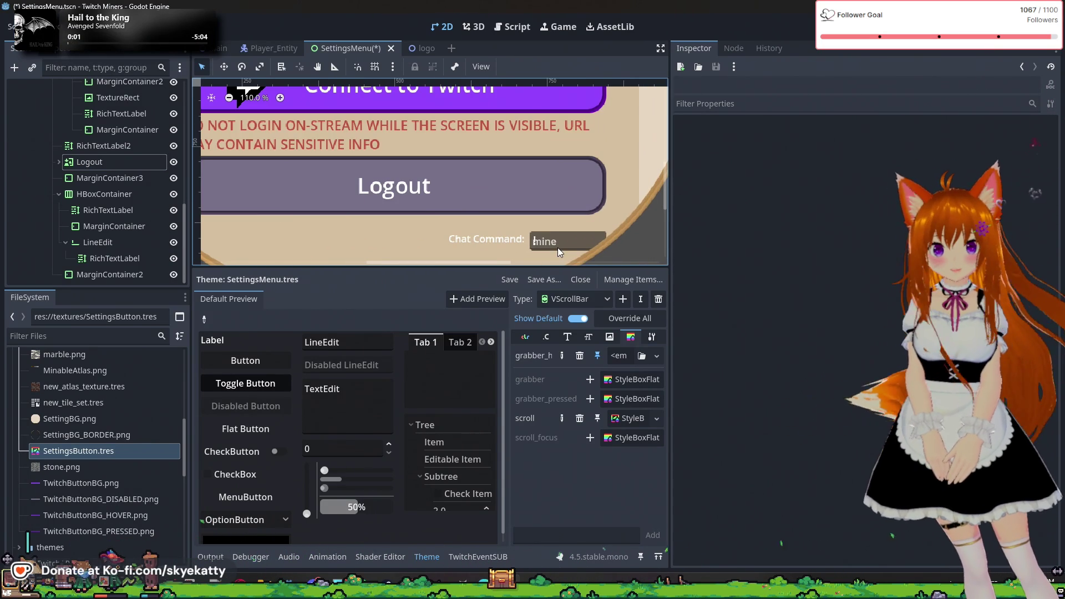
pyautogui.click(551, 247)
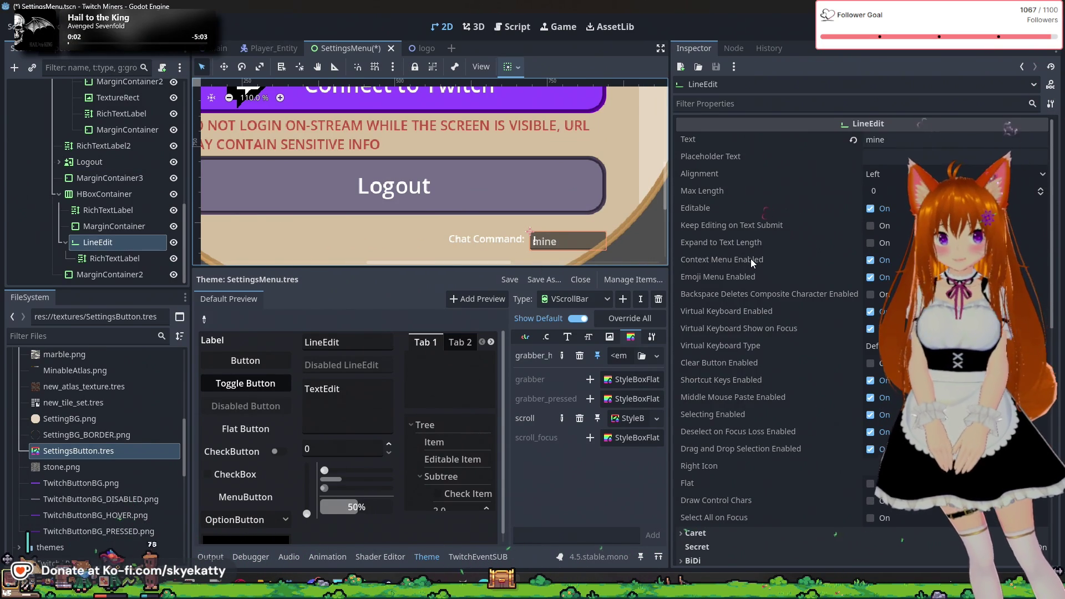
# - Review the Chat Command LineEdit's properties in the Inspector
pyautogui.moveTo(751, 258)
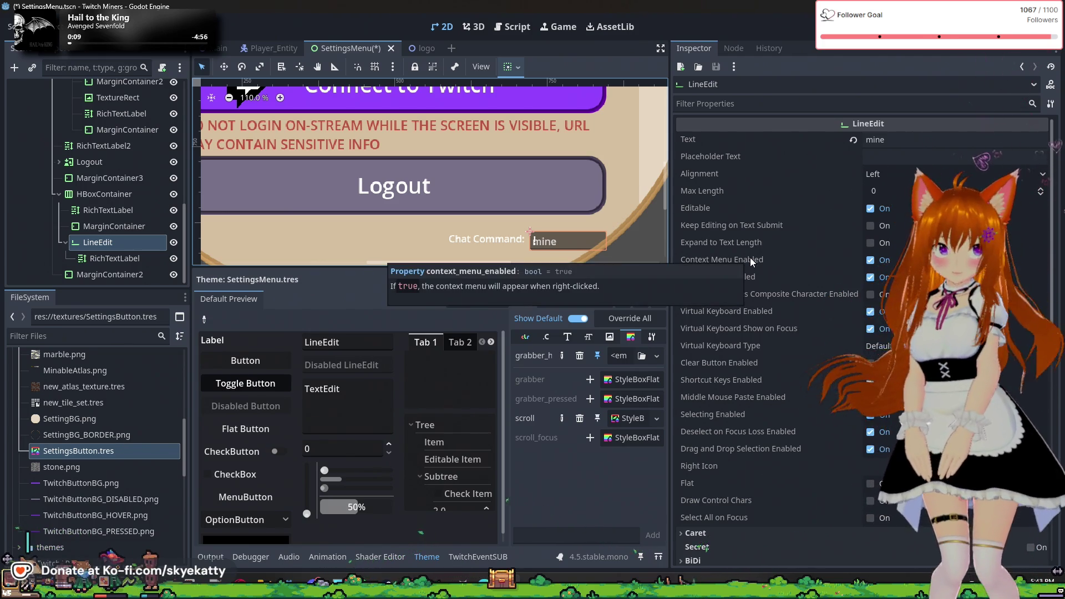
pyautogui.moveTo(748, 239)
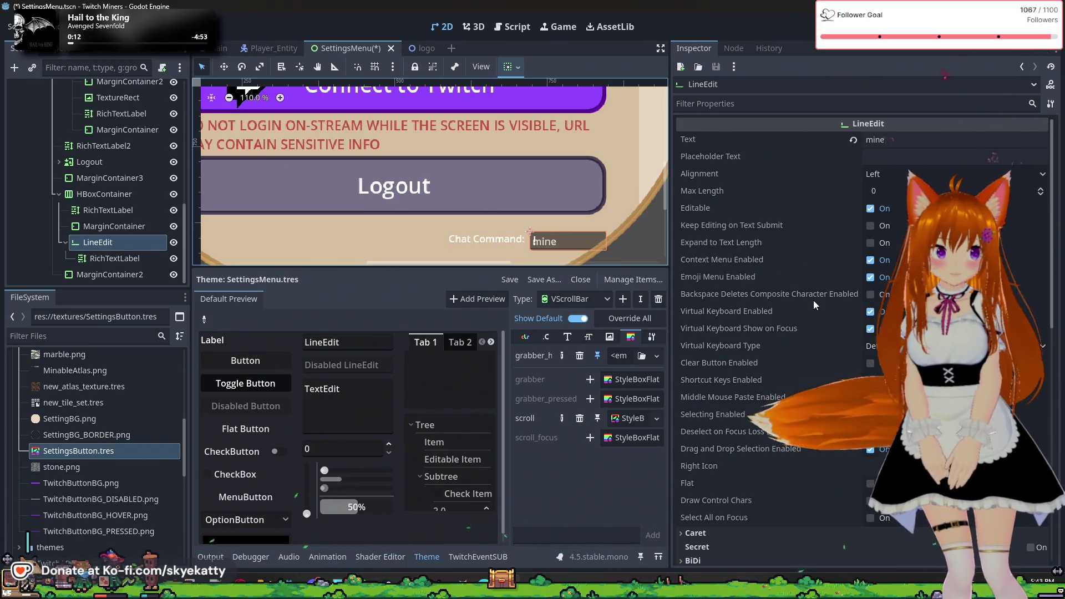
pyautogui.moveTo(824, 320)
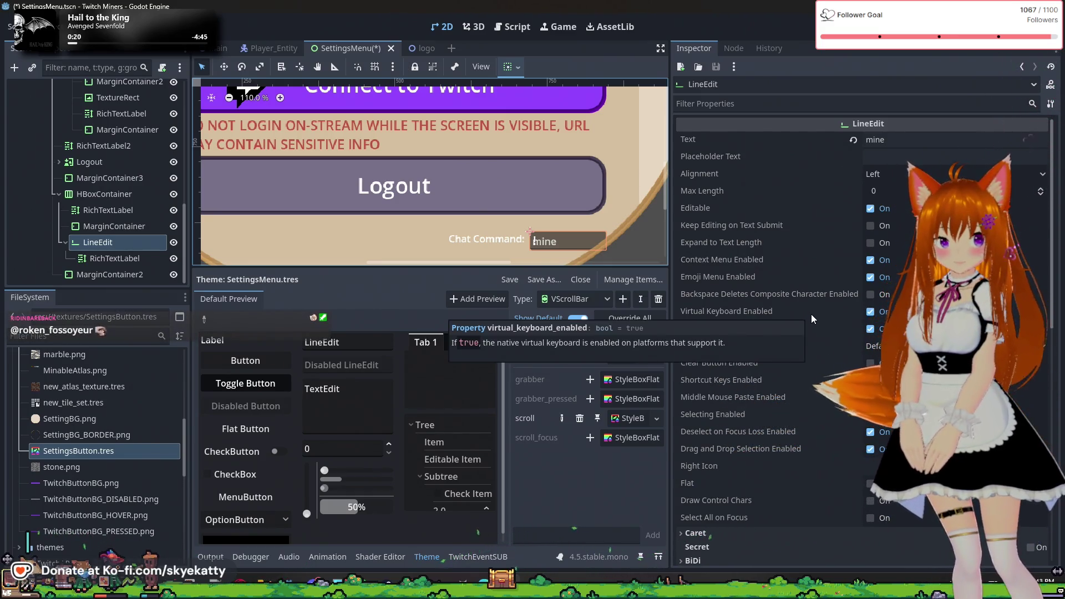
pyautogui.scroll(-2, 810, 314)
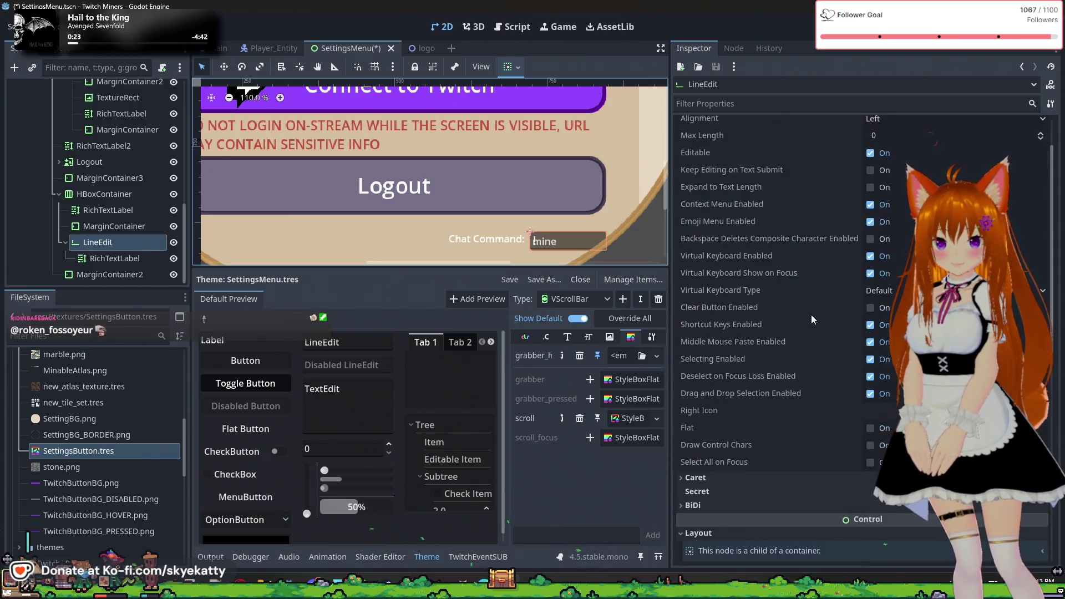
pyautogui.scroll(-4, 810, 314)
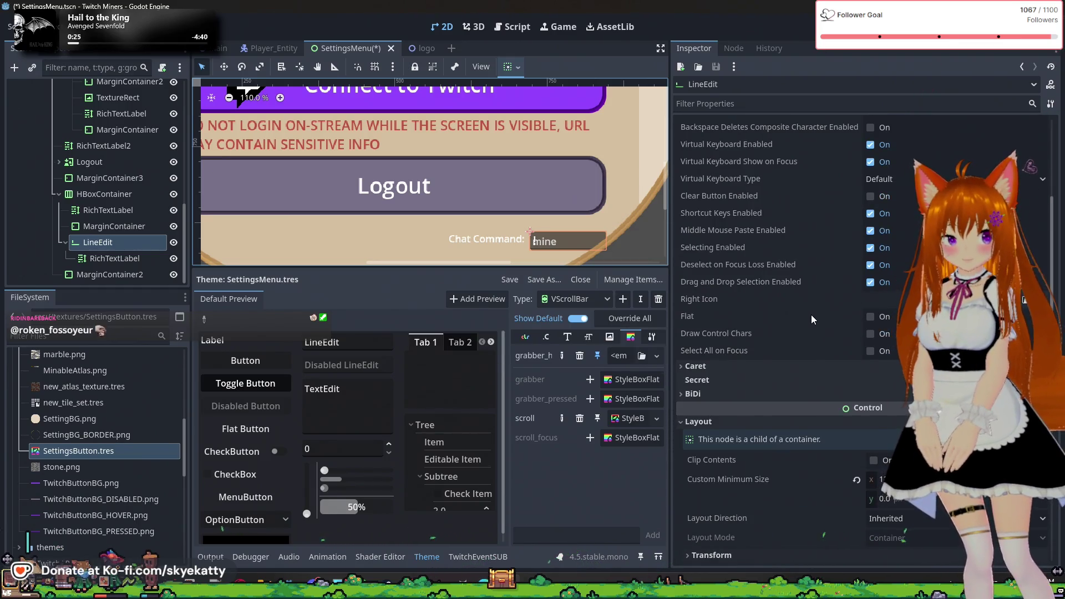
pyautogui.scroll(2, 811, 314)
pyautogui.scroll(2, 811, 315)
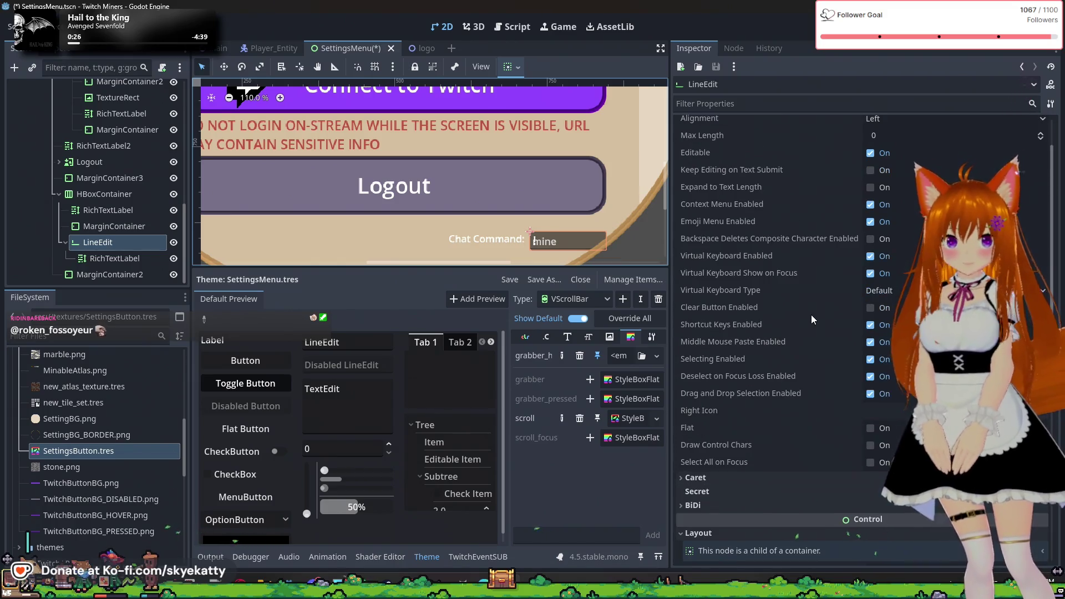
pyautogui.scroll(2, 810, 314)
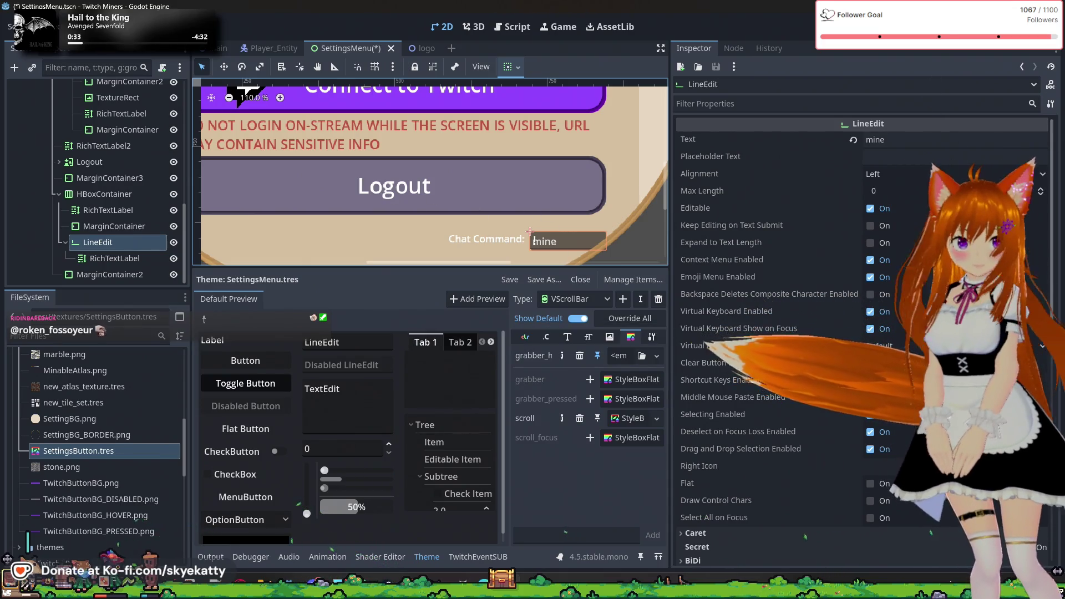
pyautogui.scroll(-2, 722, 432)
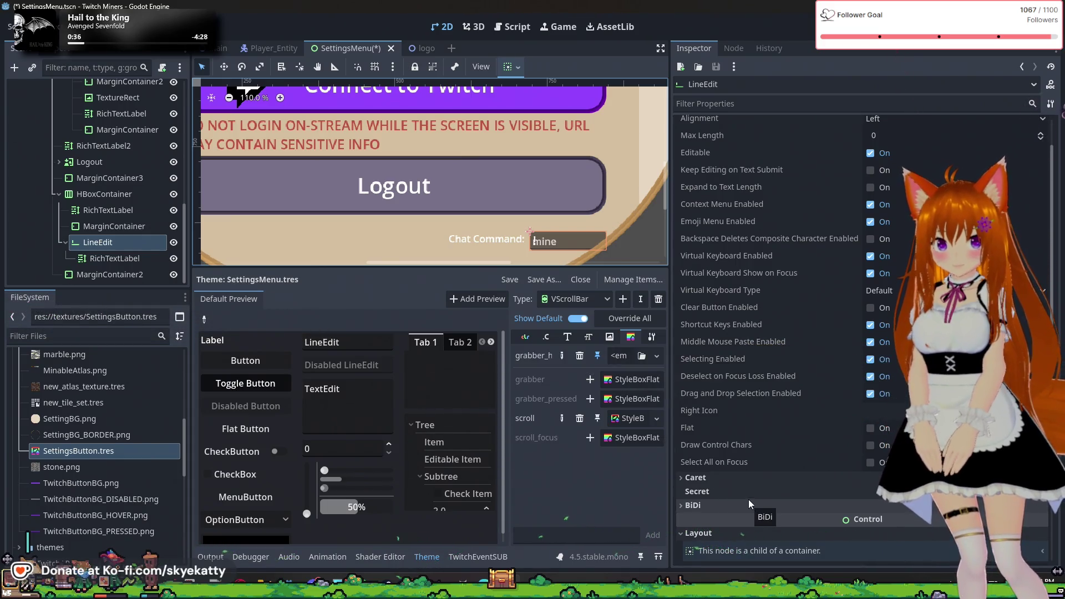
# - Expand the LineEdit's Caret section and scroll through its settings
pyautogui.click(743, 484)
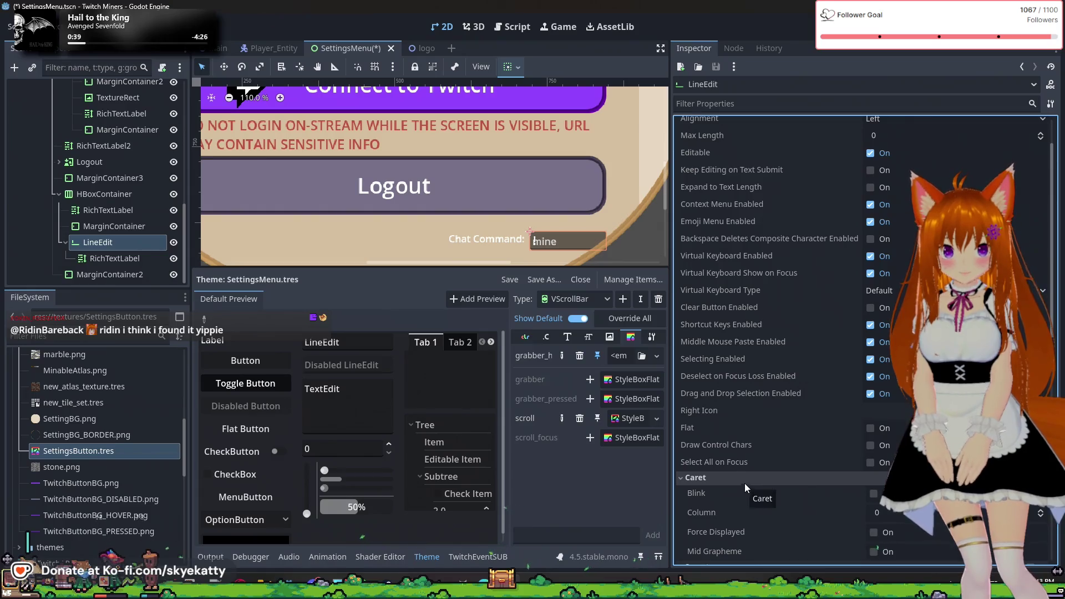
pyautogui.scroll(-4, 758, 455)
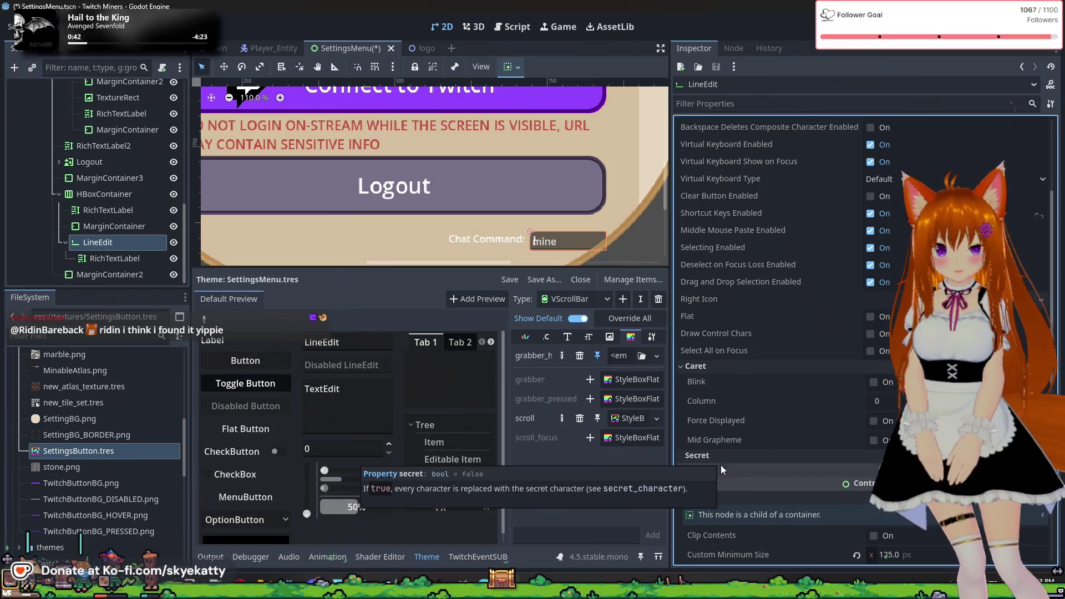
pyautogui.scroll(4, 744, 404)
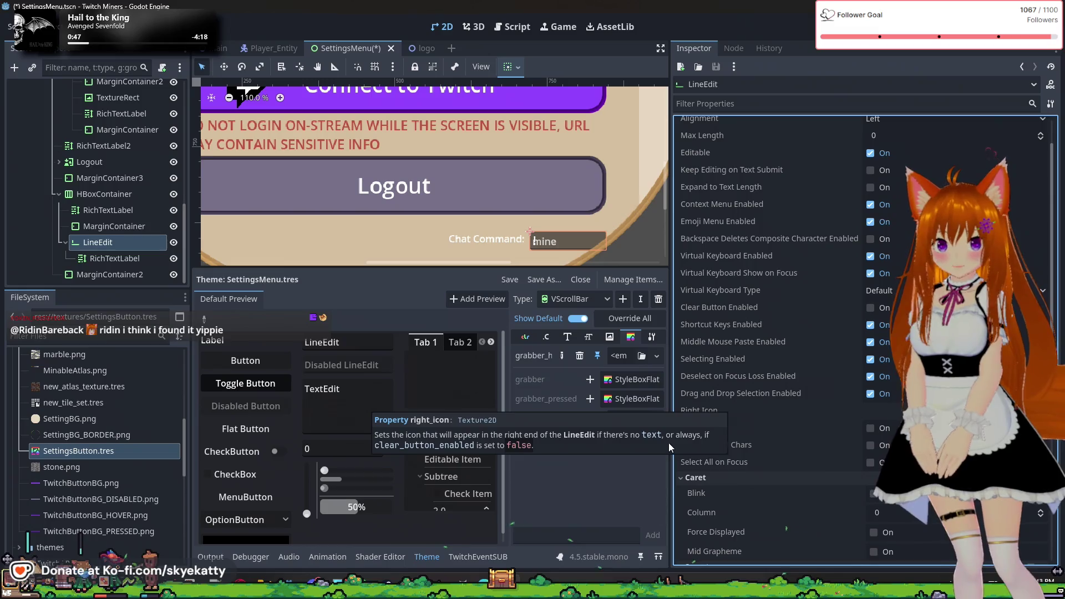
pyautogui.scroll(2, 794, 310)
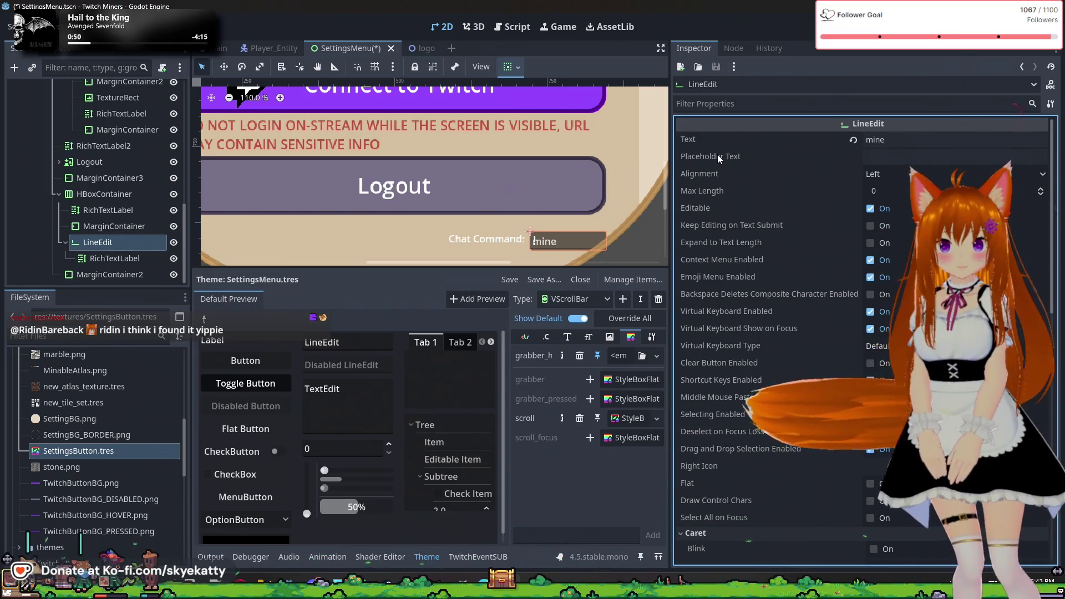
pyautogui.click(703, 208)
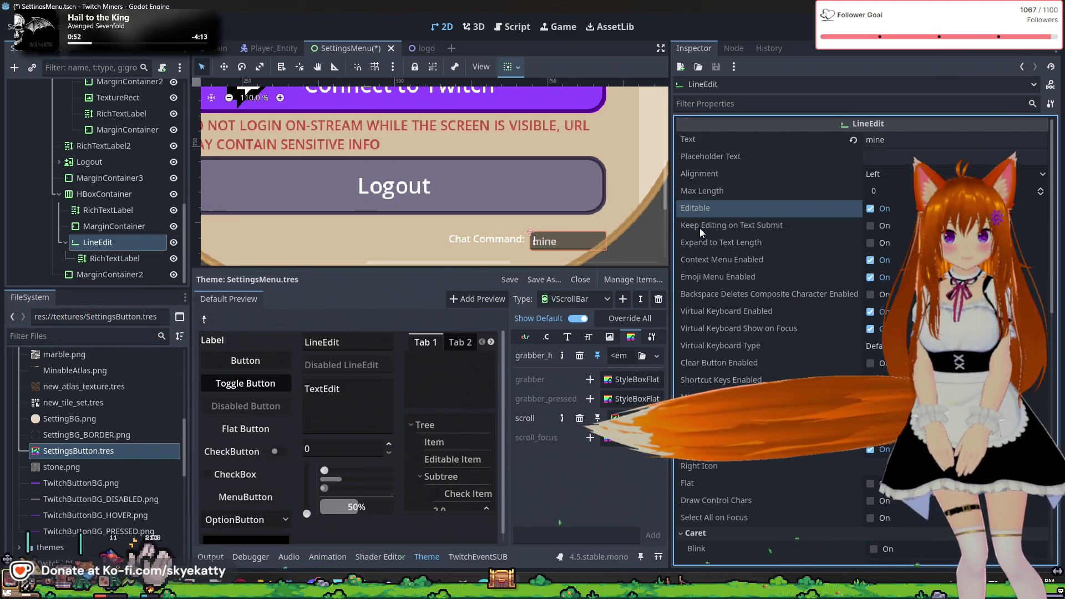
pyautogui.click(700, 226)
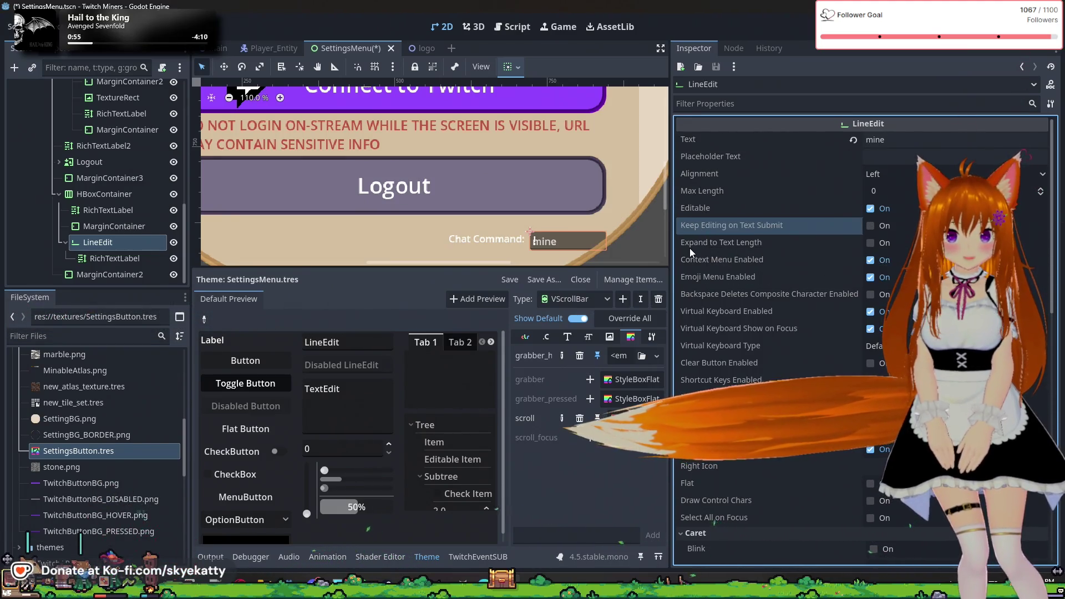
pyautogui.scroll(-2, 690, 248)
pyautogui.click(751, 190)
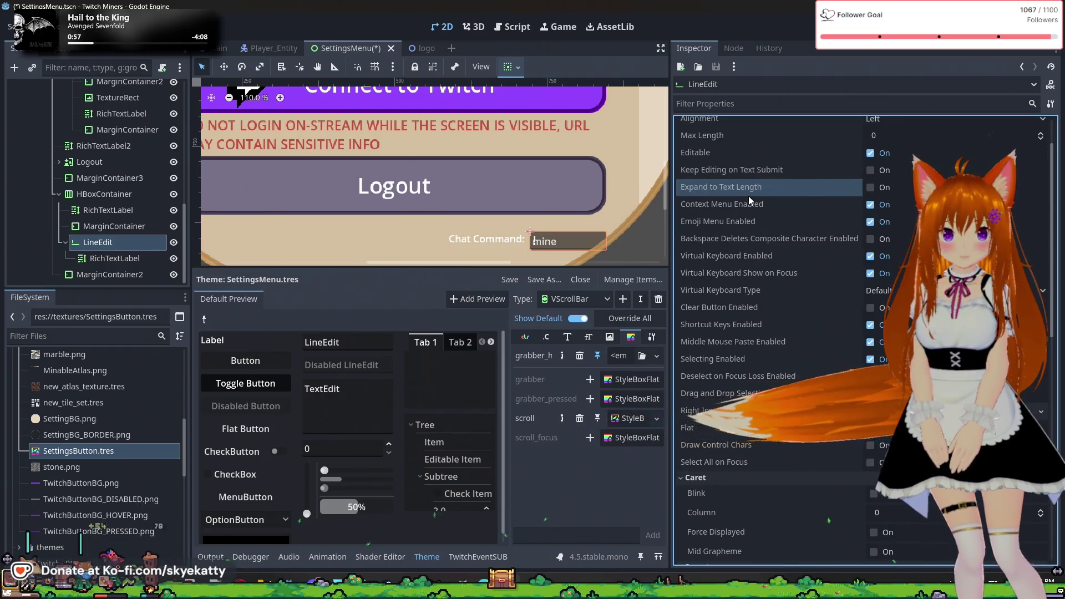
pyautogui.click(779, 204)
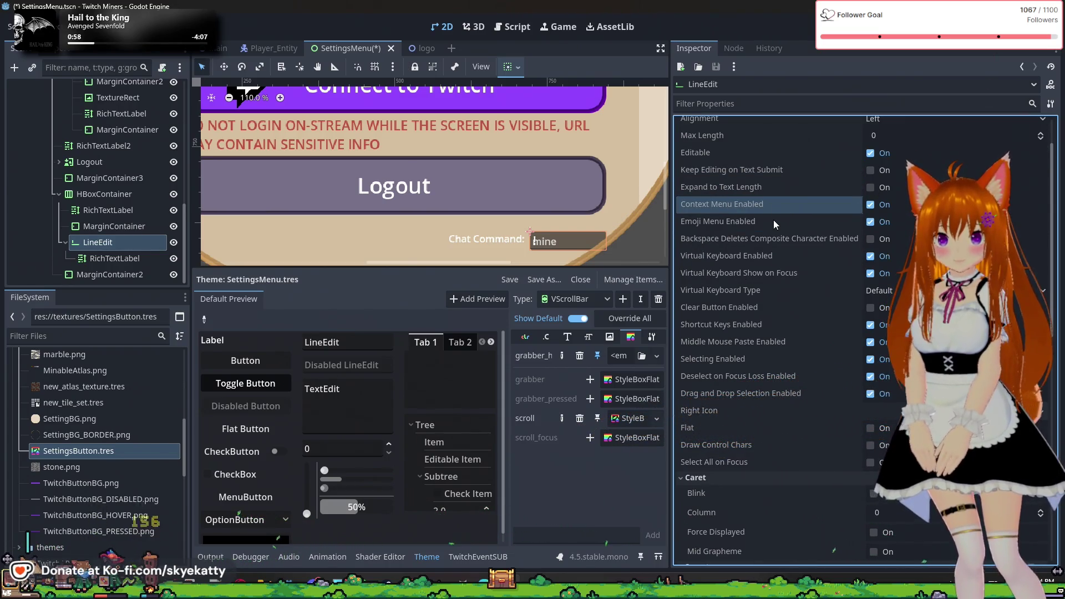
pyautogui.click(770, 220)
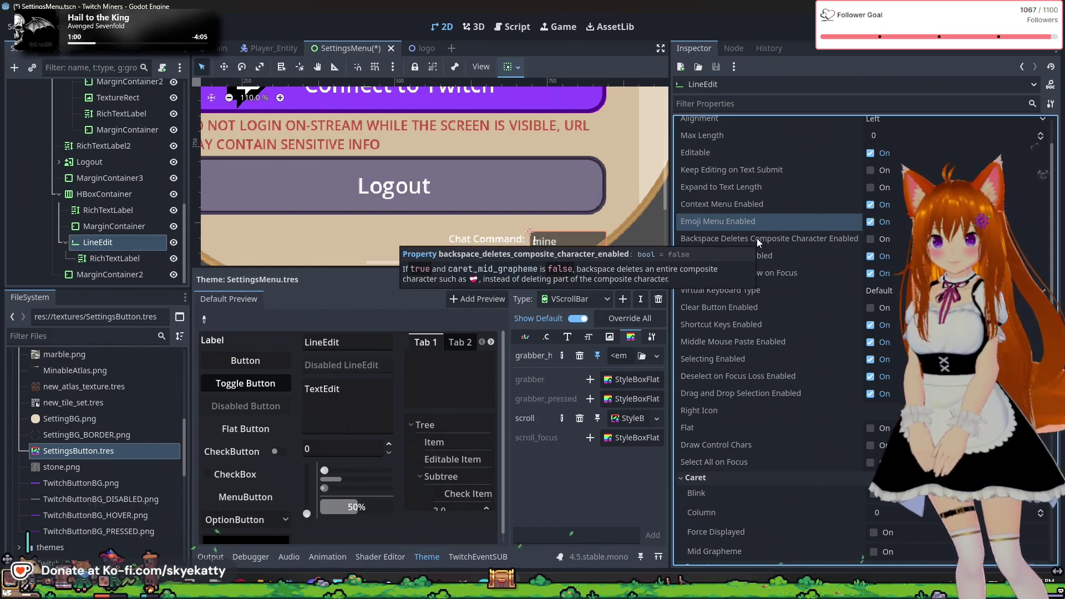
pyautogui.click(776, 242)
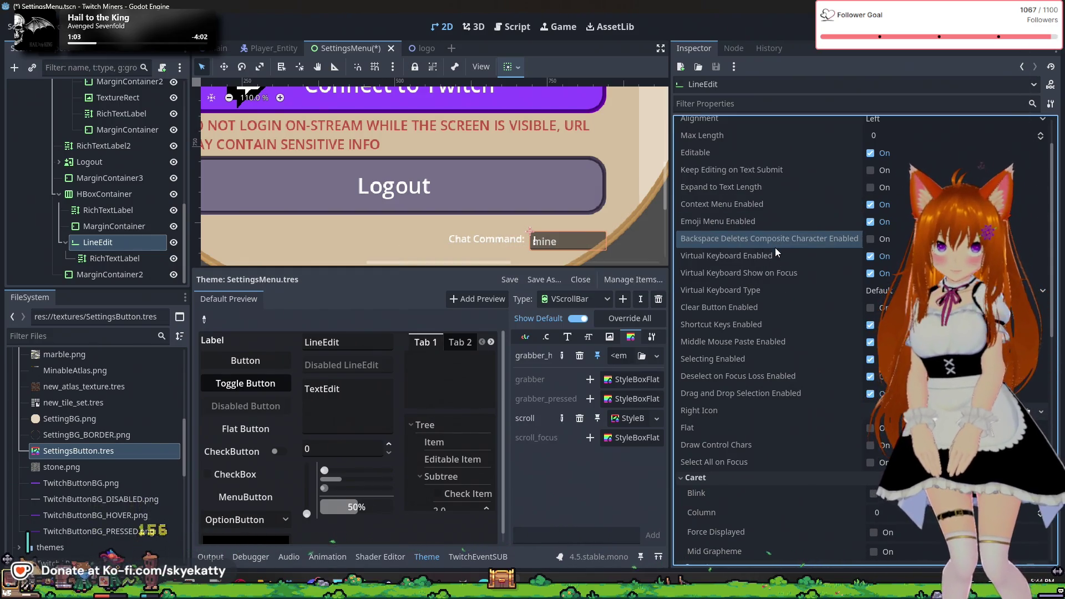
pyautogui.scroll(-5, 774, 247)
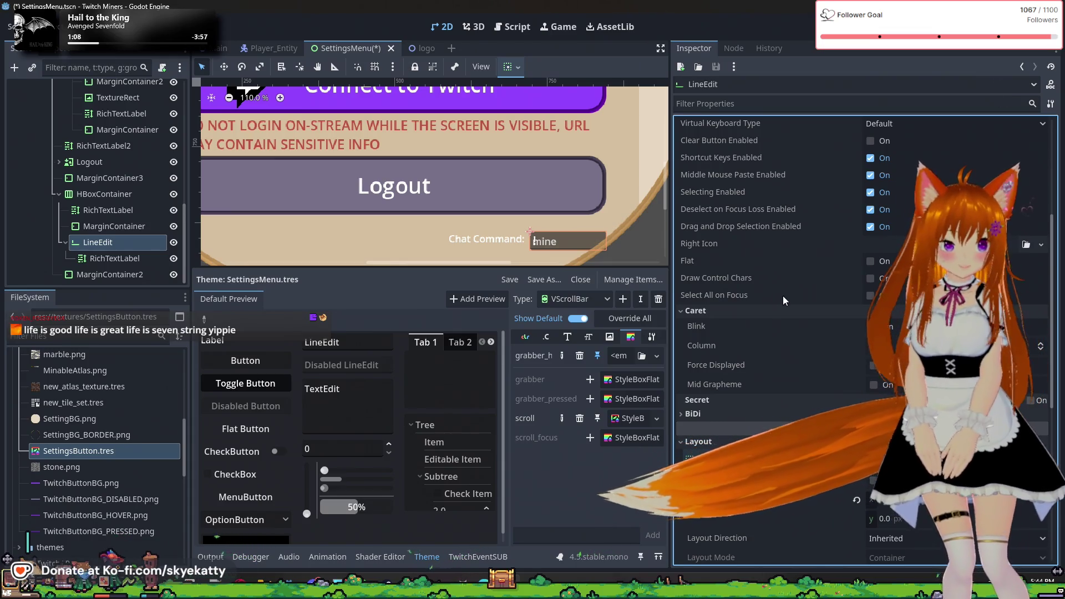
pyautogui.scroll(-2, 786, 297)
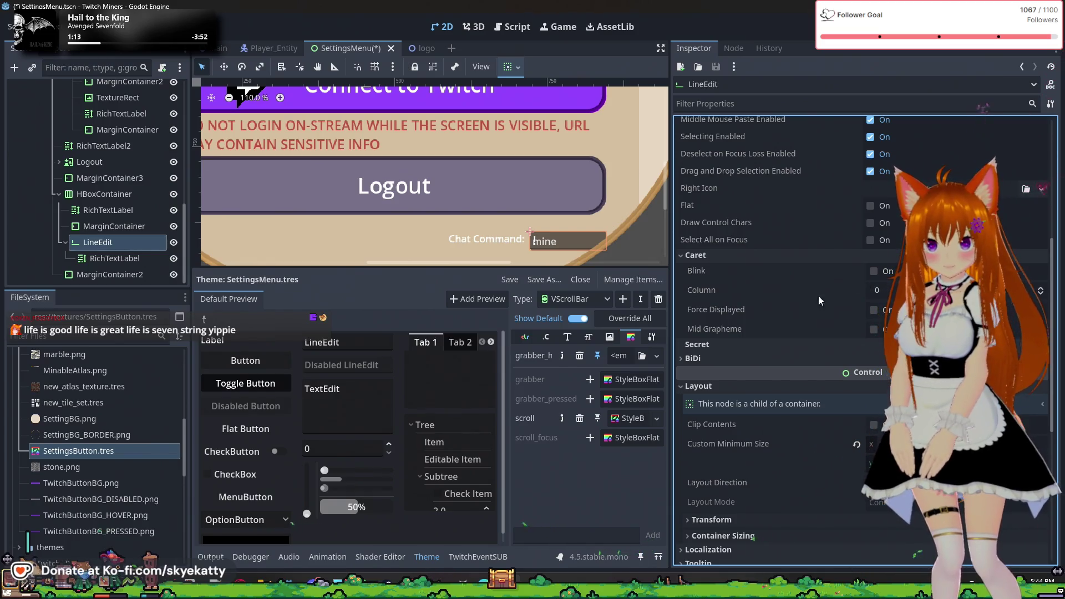
pyautogui.scroll(-2, 796, 342)
pyautogui.scroll(-2, 794, 355)
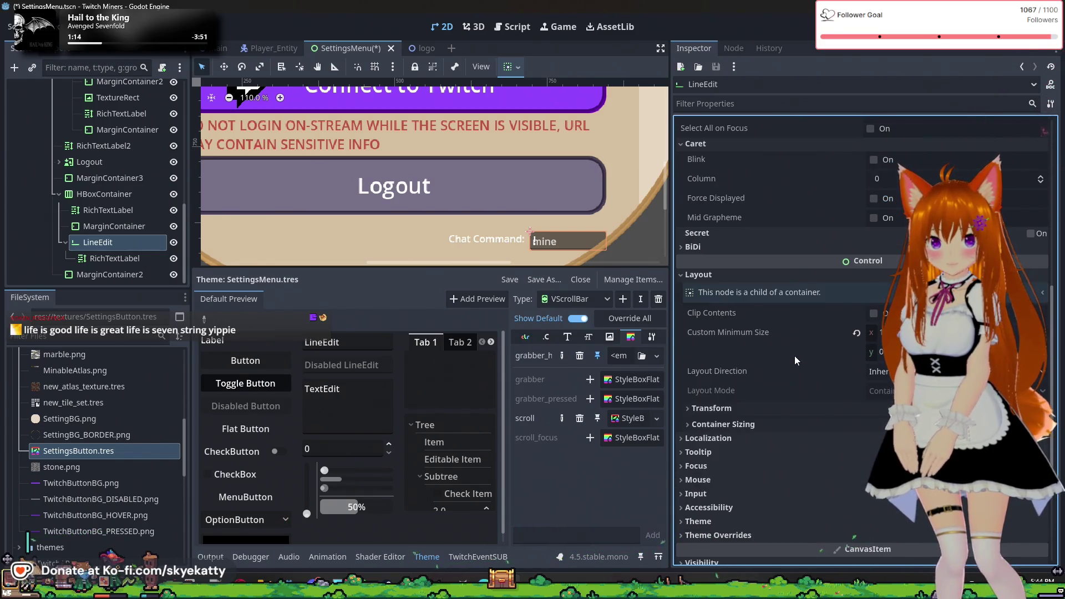
pyautogui.moveTo(794, 354)
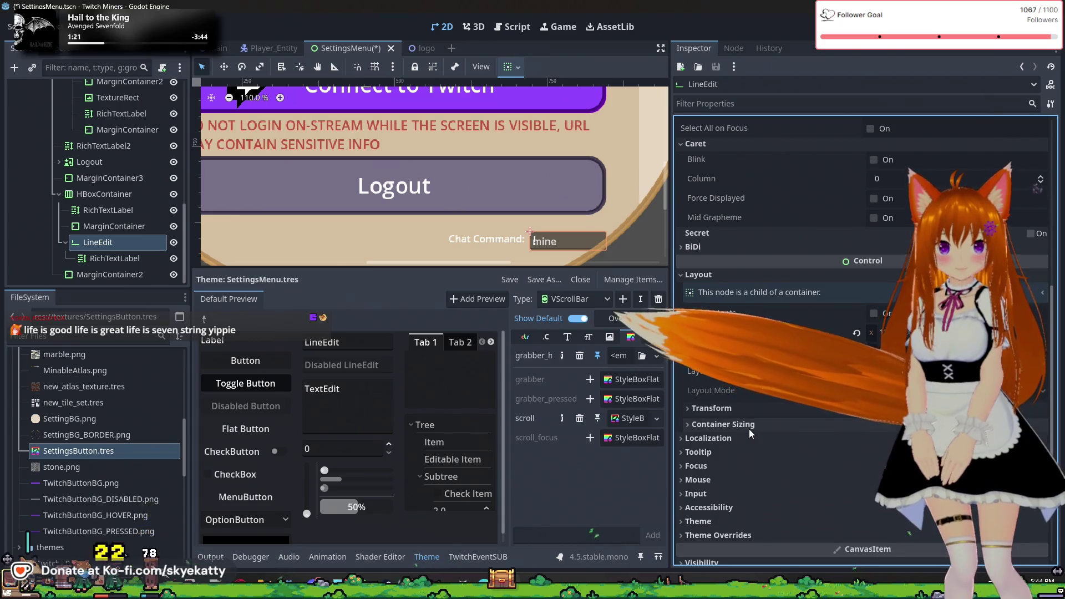
pyautogui.scroll(-2, 749, 428)
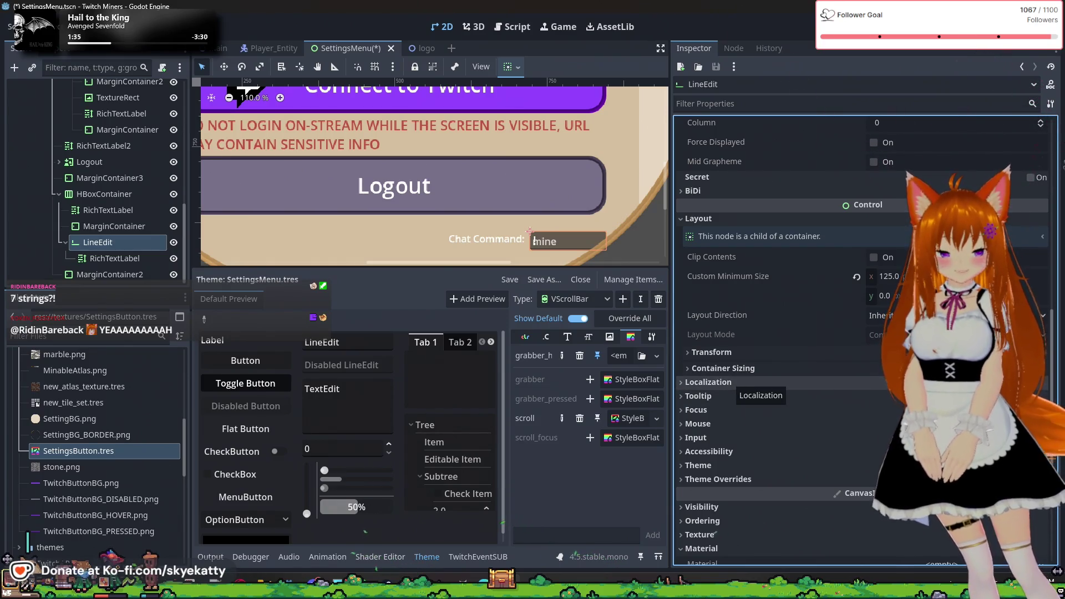
pyautogui.scroll(-3, 728, 381)
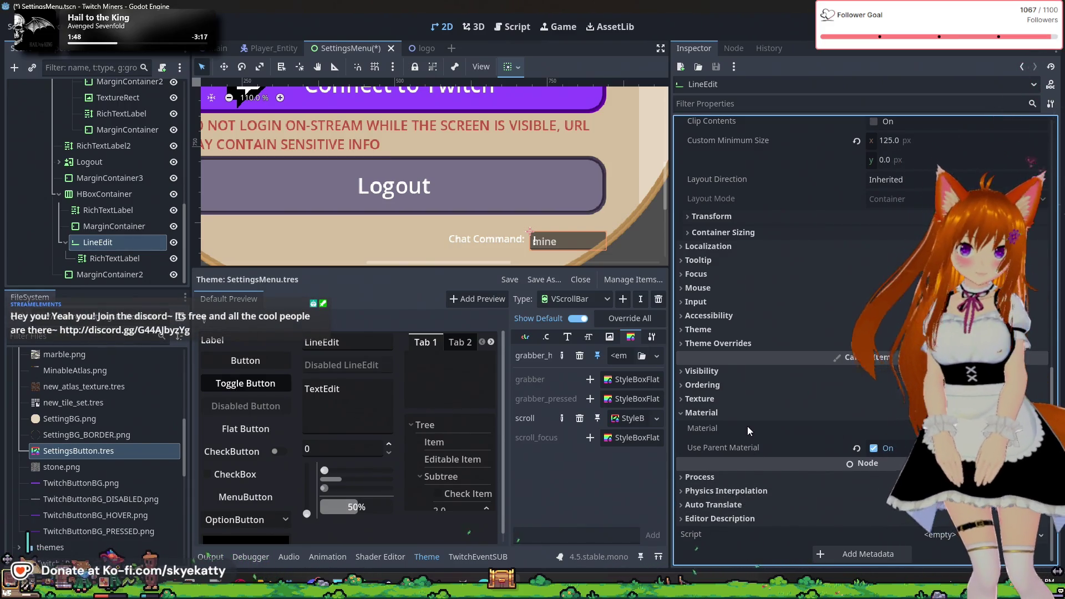
pyautogui.click(712, 397)
pyautogui.click(712, 397)
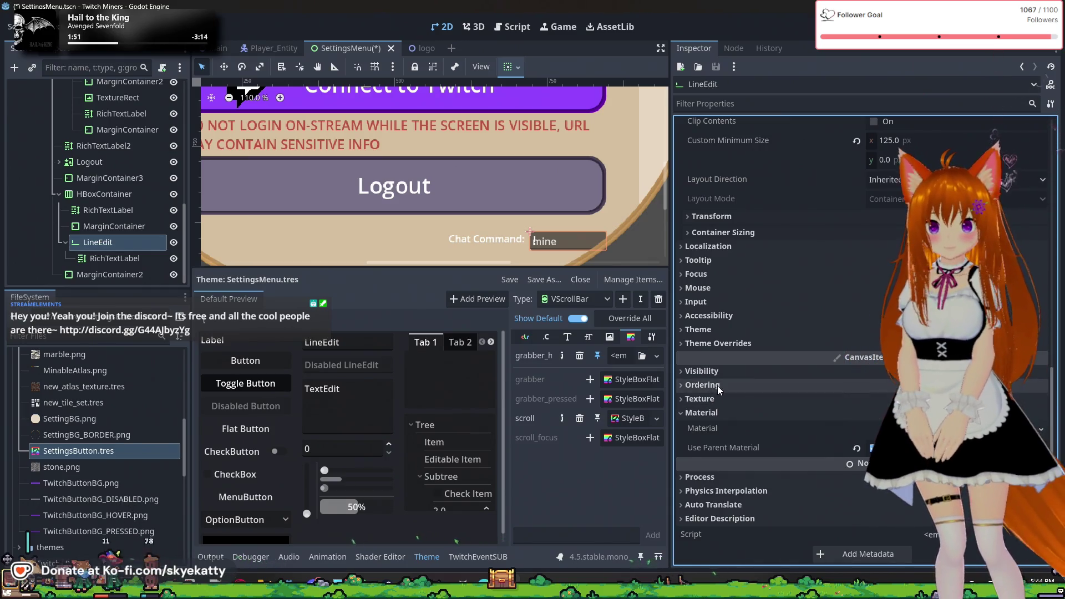
pyautogui.click(717, 385)
pyautogui.click(717, 385)
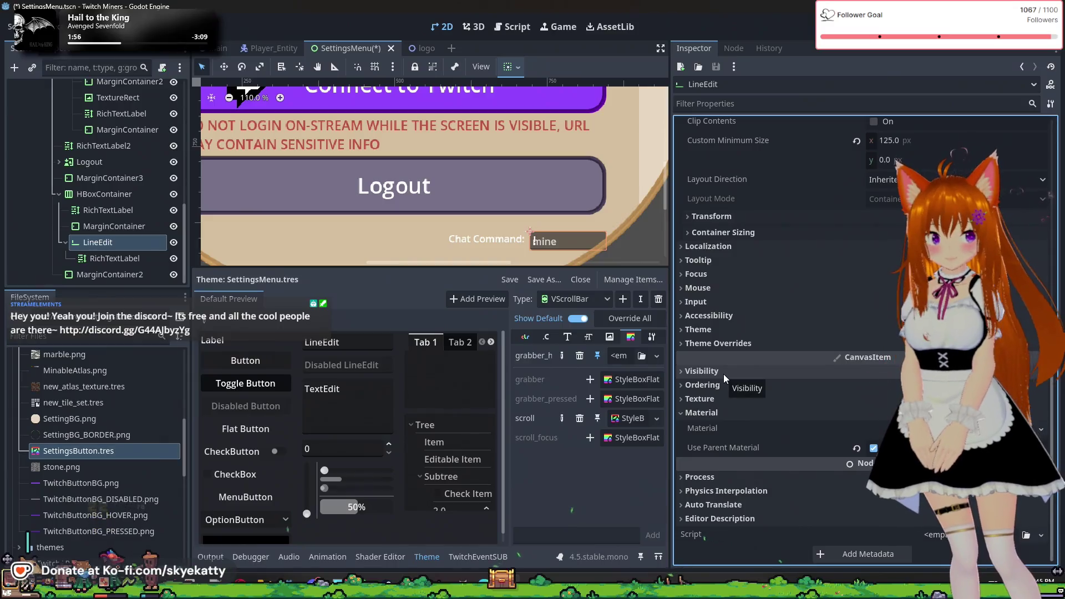
pyautogui.click(724, 374)
pyautogui.click(721, 376)
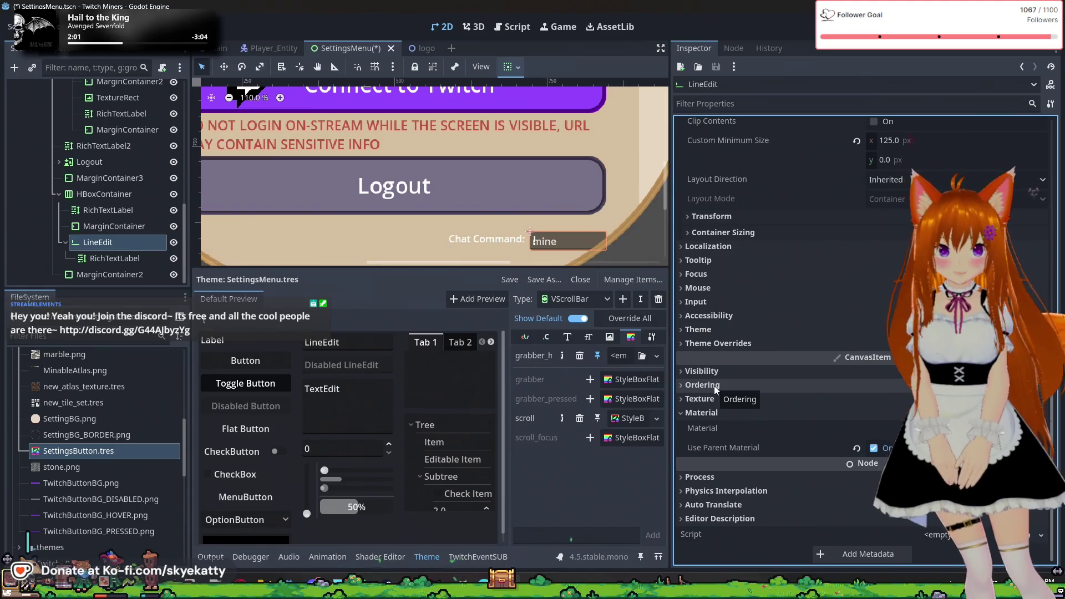
pyautogui.click(721, 388)
pyautogui.click(726, 384)
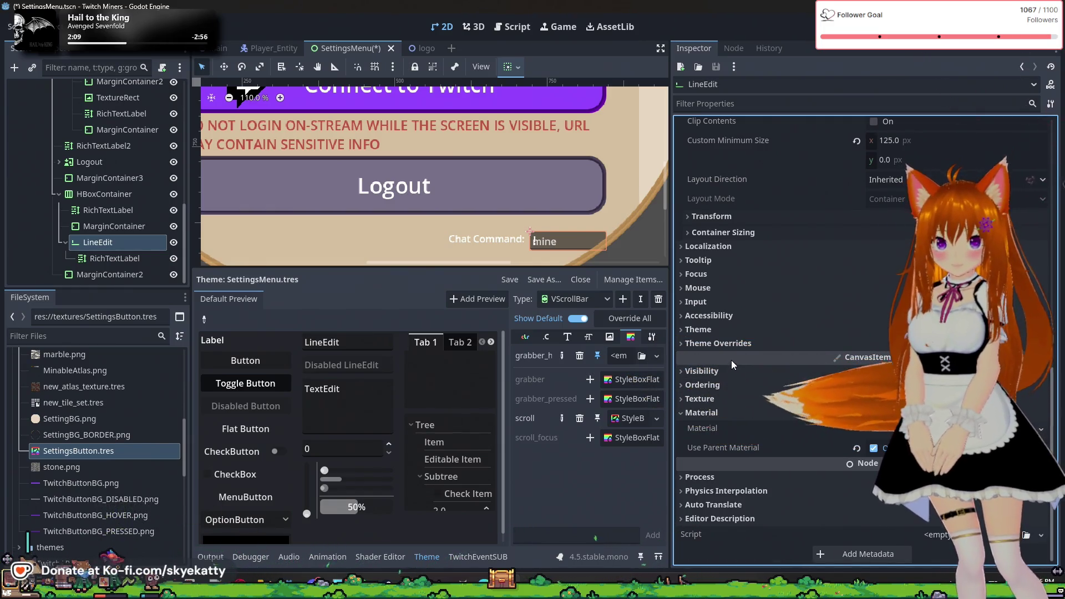
pyautogui.moveTo(840, 363)
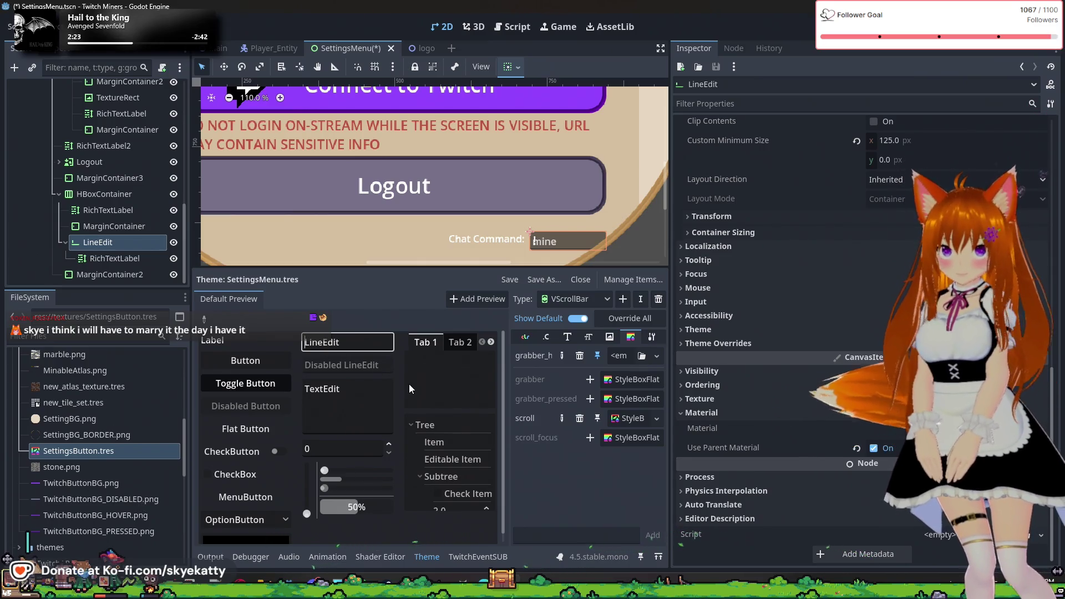
pyautogui.click(601, 300)
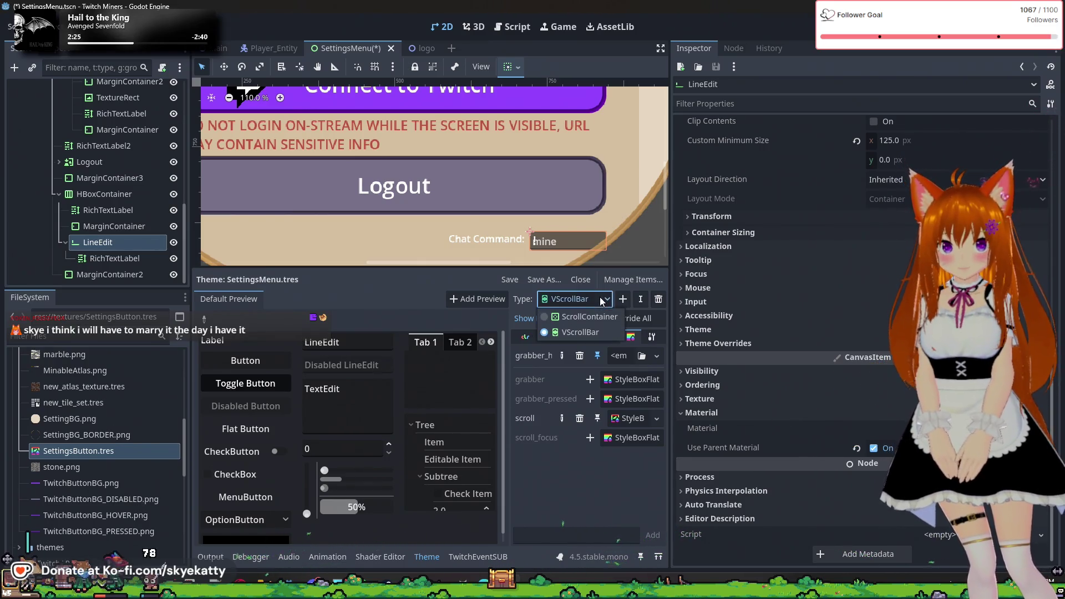
# - Add LineEdit as a new type in the SettingsMenu theme by filtering for 'line'
pyautogui.click(621, 300)
pyautogui.click(622, 300)
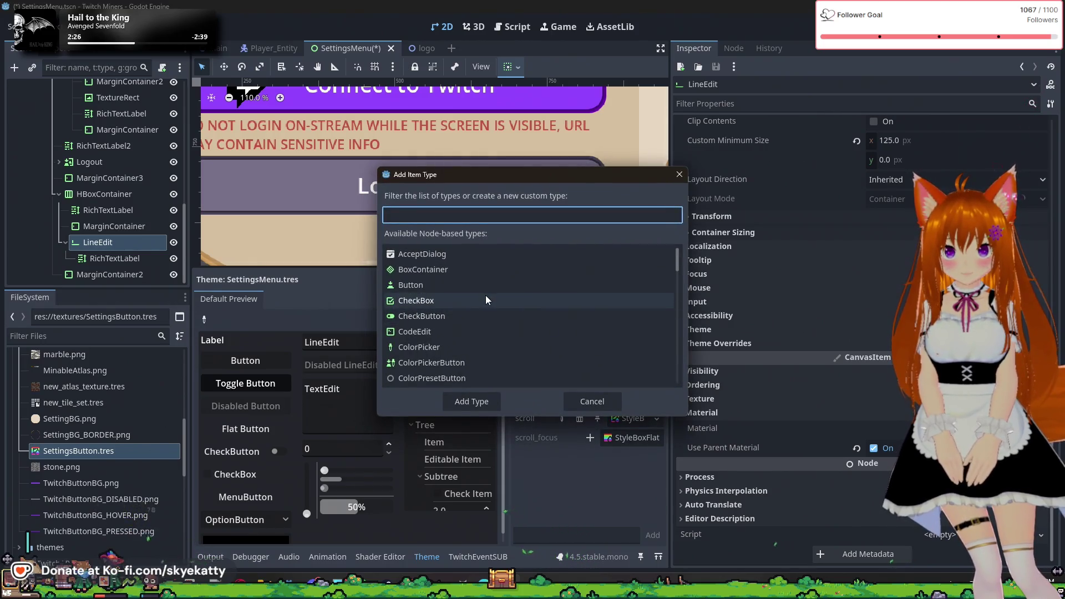
pyautogui.write('line')
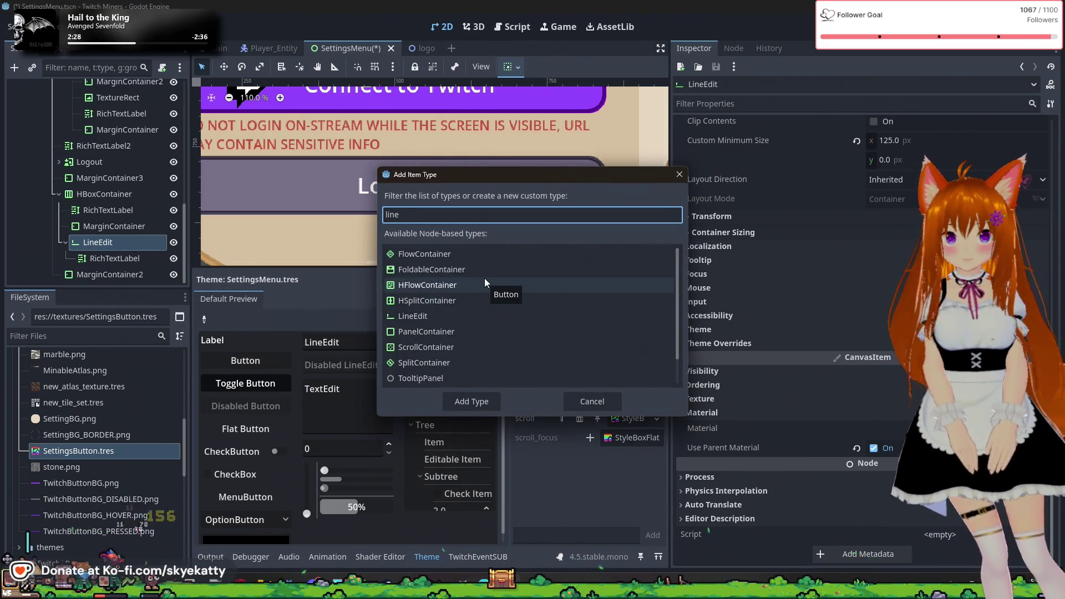
pyautogui.click(440, 317)
pyautogui.click(490, 403)
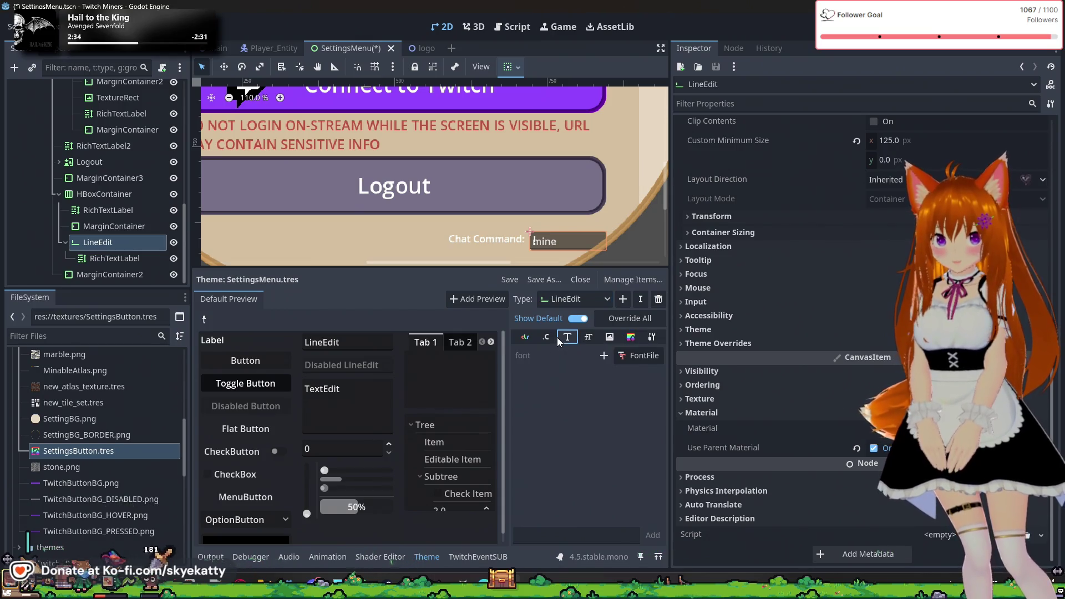
# - Browse the LineEdit type's constant, colour and icon tabs, ending on its StyleBoxes
pyautogui.click(542, 337)
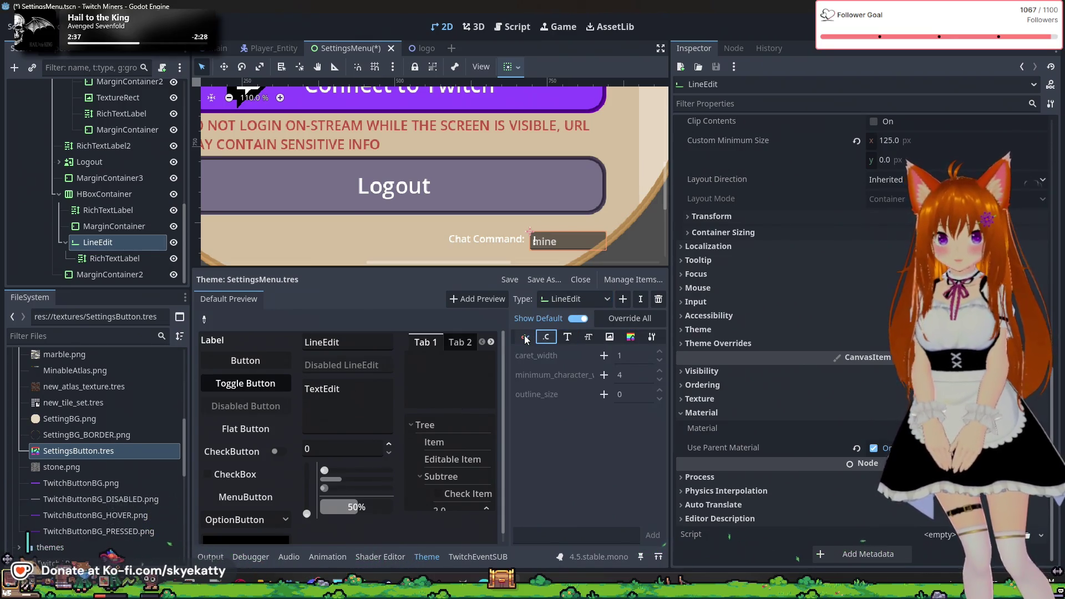
pyautogui.click(524, 337)
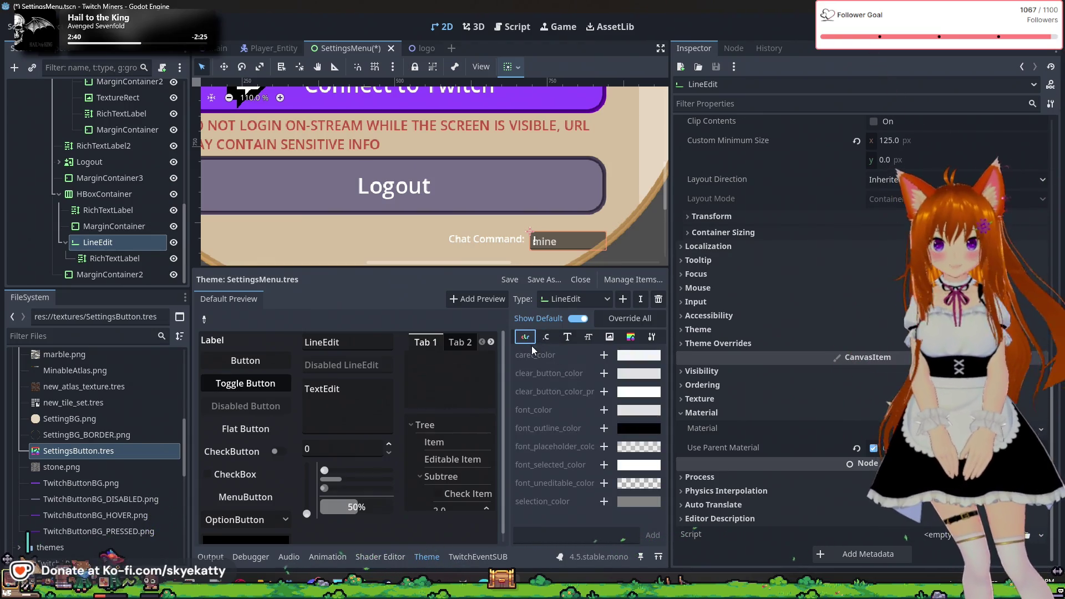
pyautogui.click(544, 340)
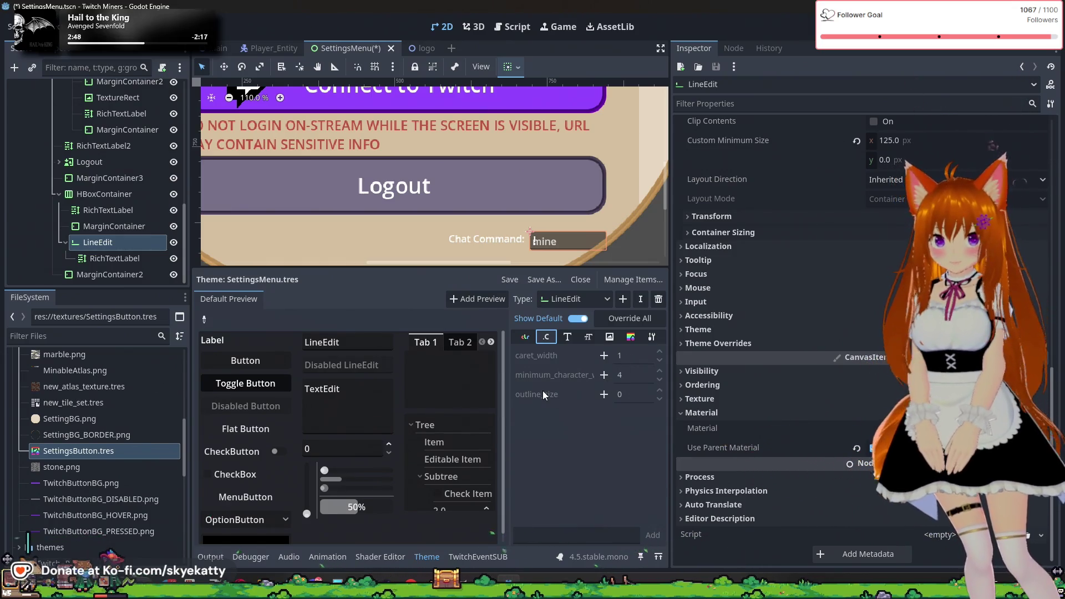
pyautogui.click(609, 337)
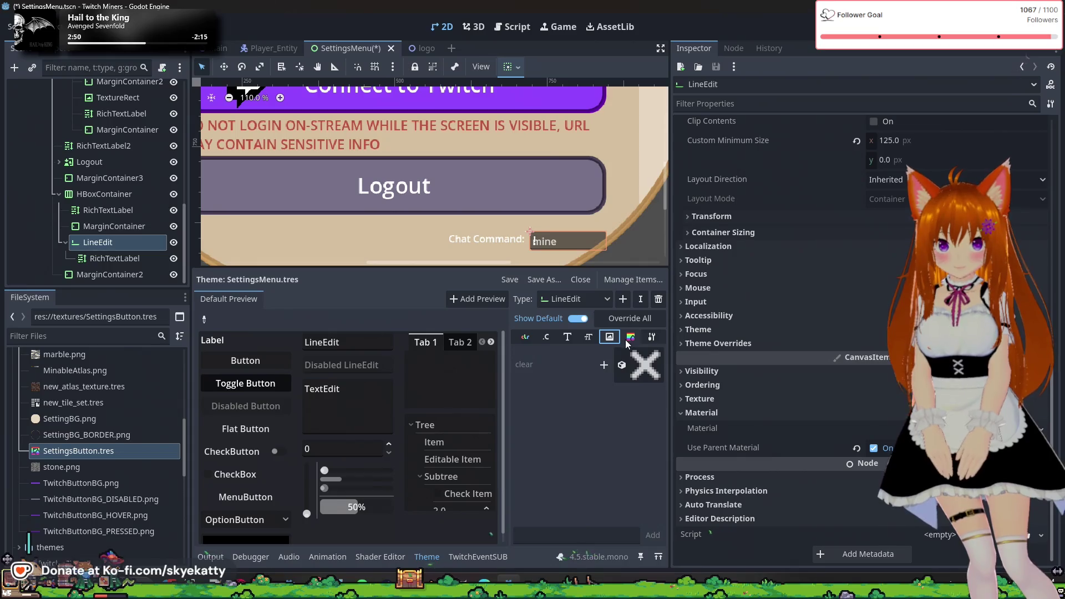
pyautogui.click(629, 339)
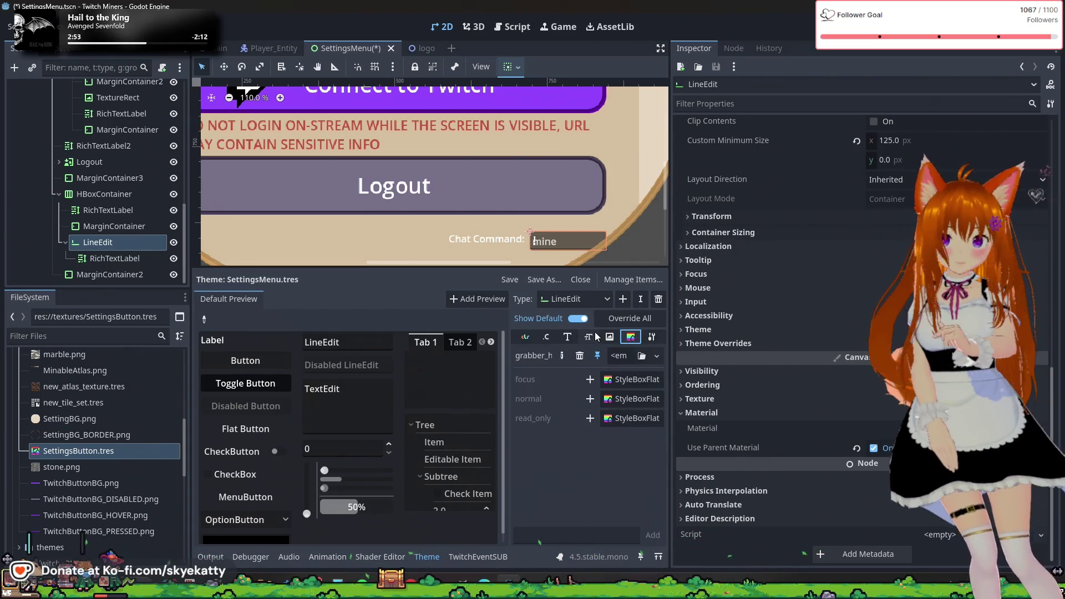
pyautogui.click(651, 337)
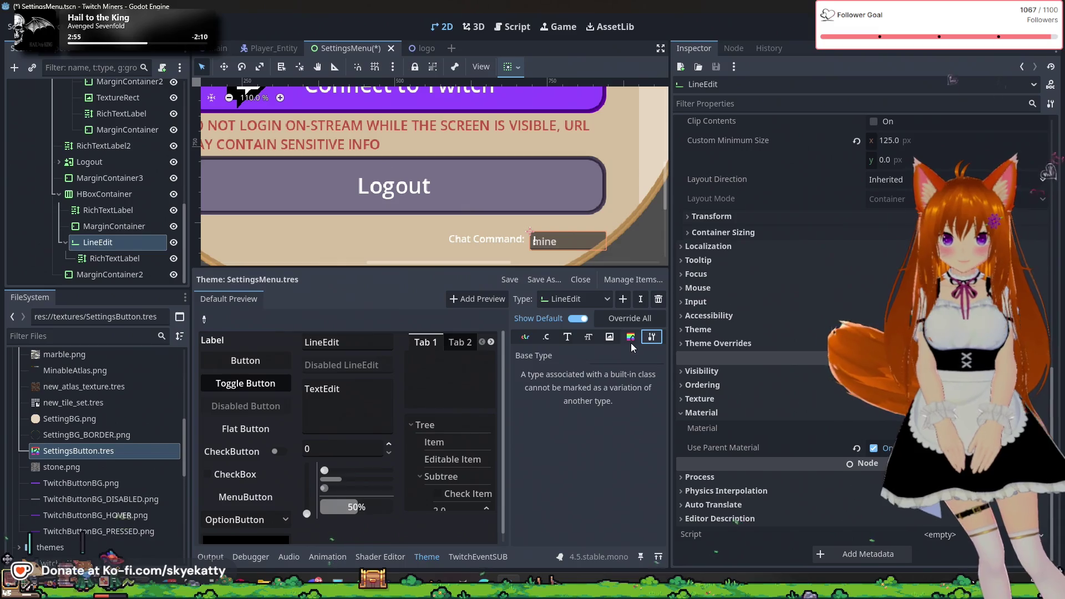
pyautogui.click(631, 338)
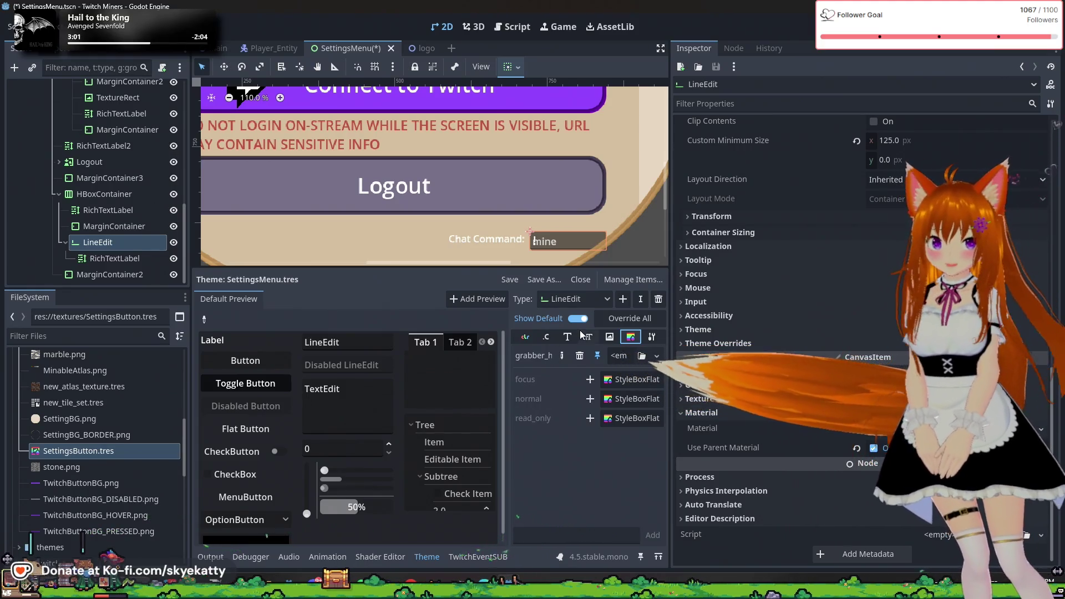
pyautogui.click(303, 342)
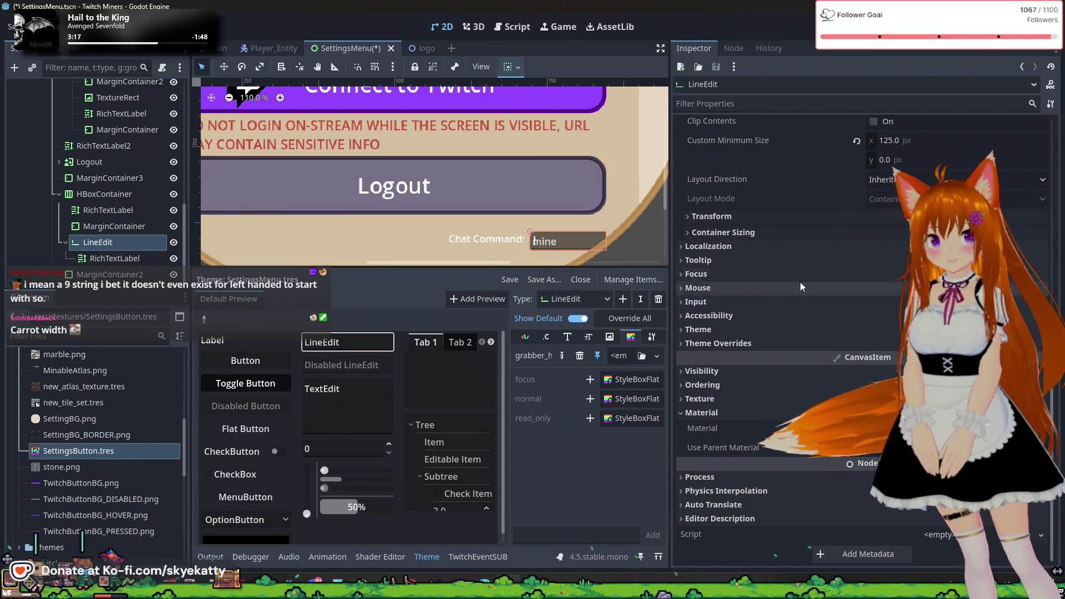
pyautogui.scroll(8, 813, 275)
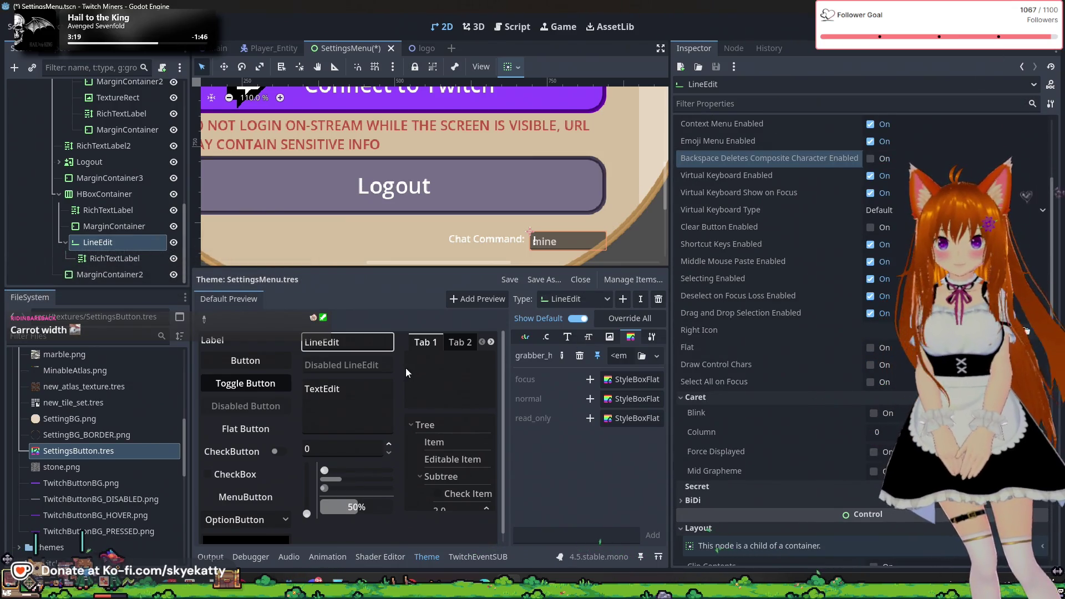
pyautogui.click(377, 365)
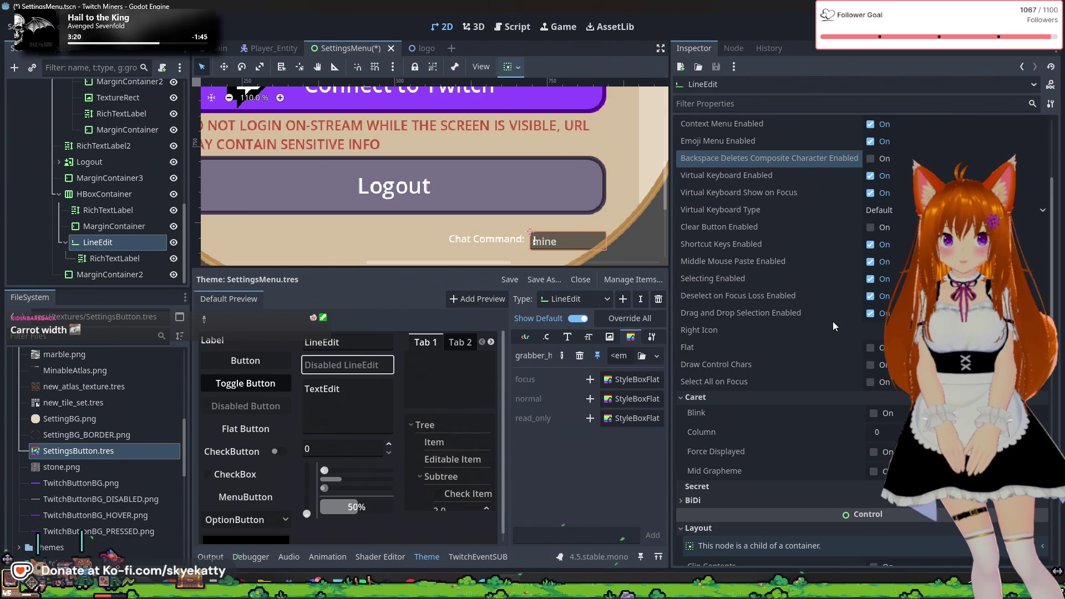
pyautogui.scroll(3, 754, 326)
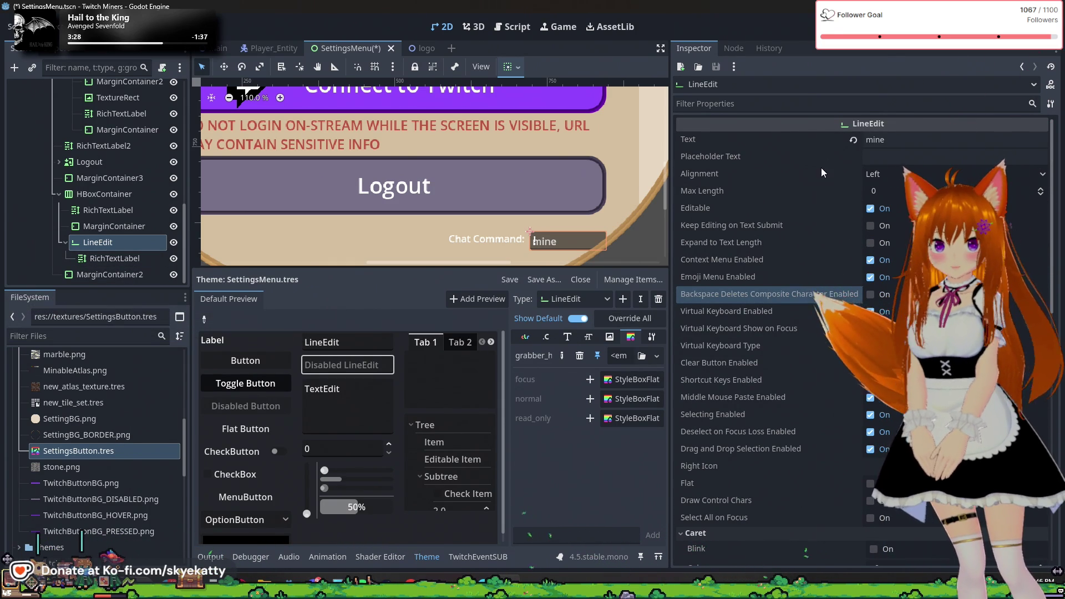
pyautogui.scroll(-5, 805, 187)
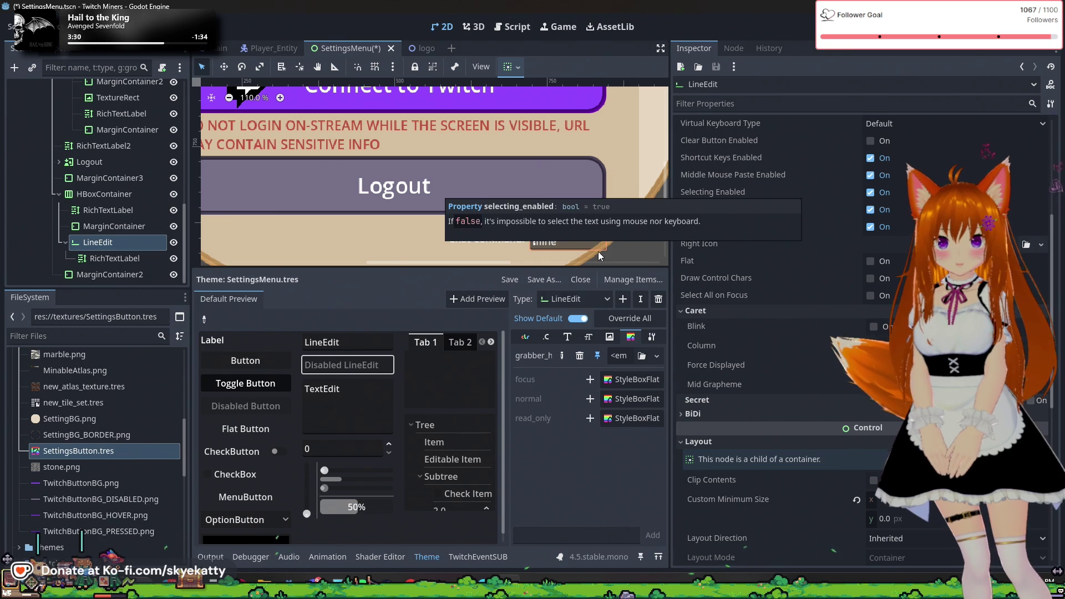
pyautogui.scroll(3, 811, 244)
pyautogui.scroll(2, 814, 262)
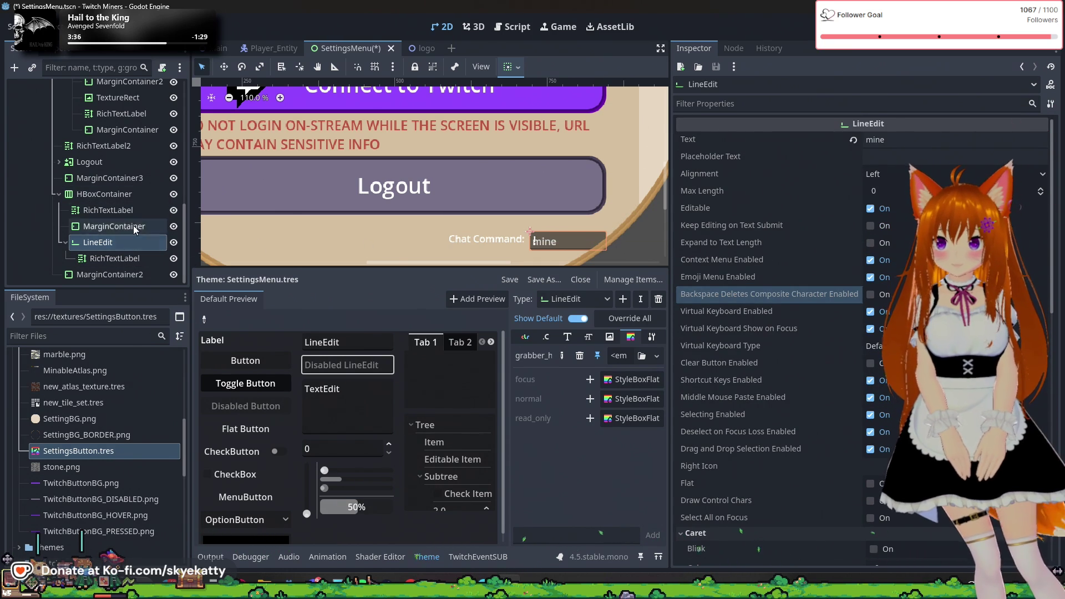
pyautogui.rightClick(125, 195)
# - Add a LineEdit2 child node to the HBoxContainer and move it above LineEdit
pyautogui.click(146, 206)
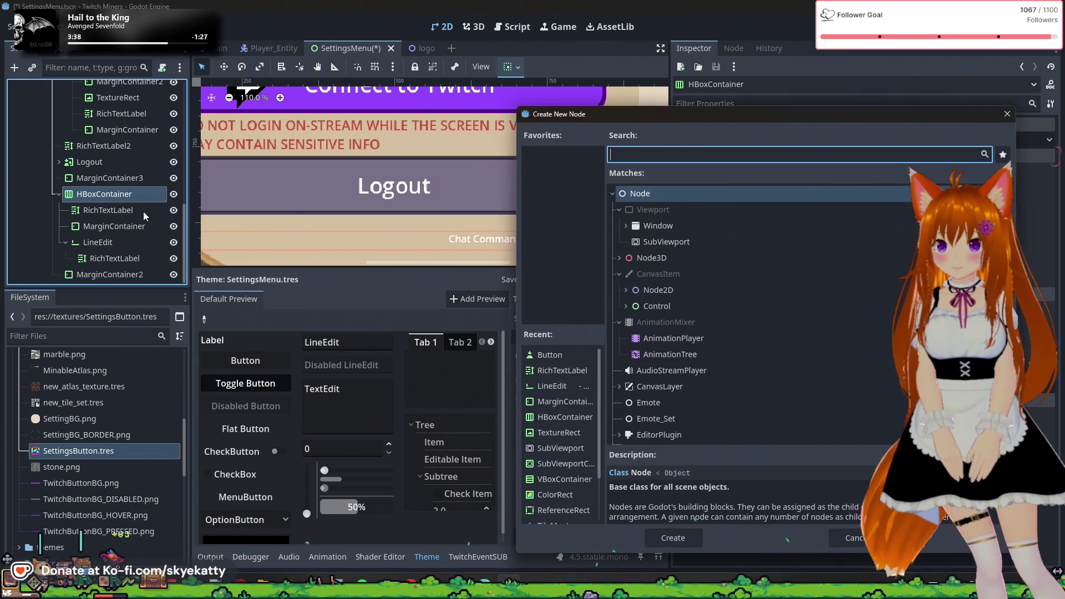
pyautogui.write('Line')
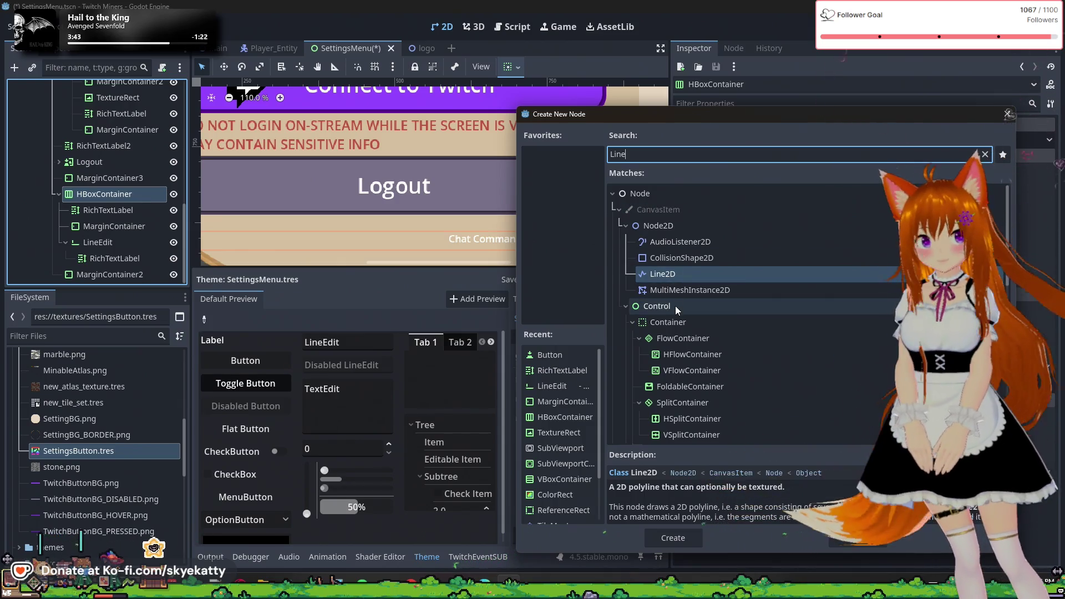
pyautogui.write('E')
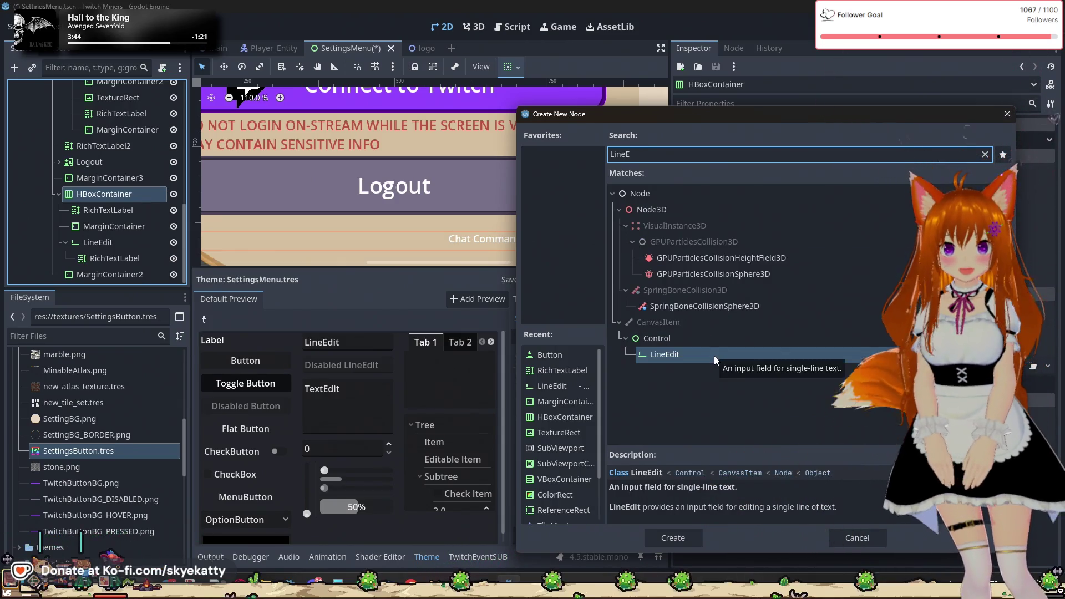
pyautogui.click(682, 535)
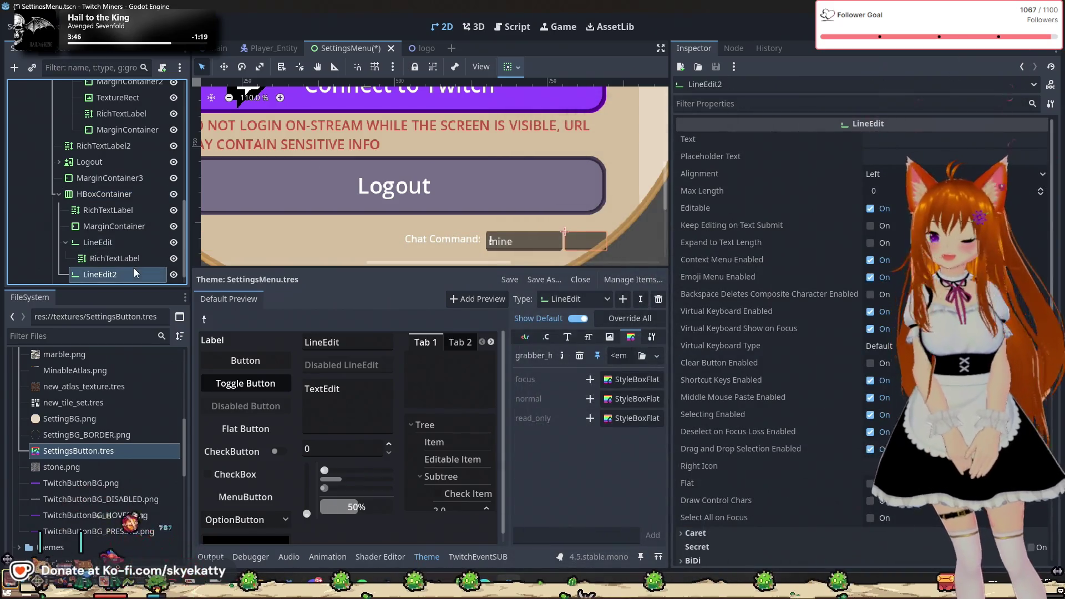
pyautogui.moveTo(118, 255); pyautogui.dragTo(122, 237)
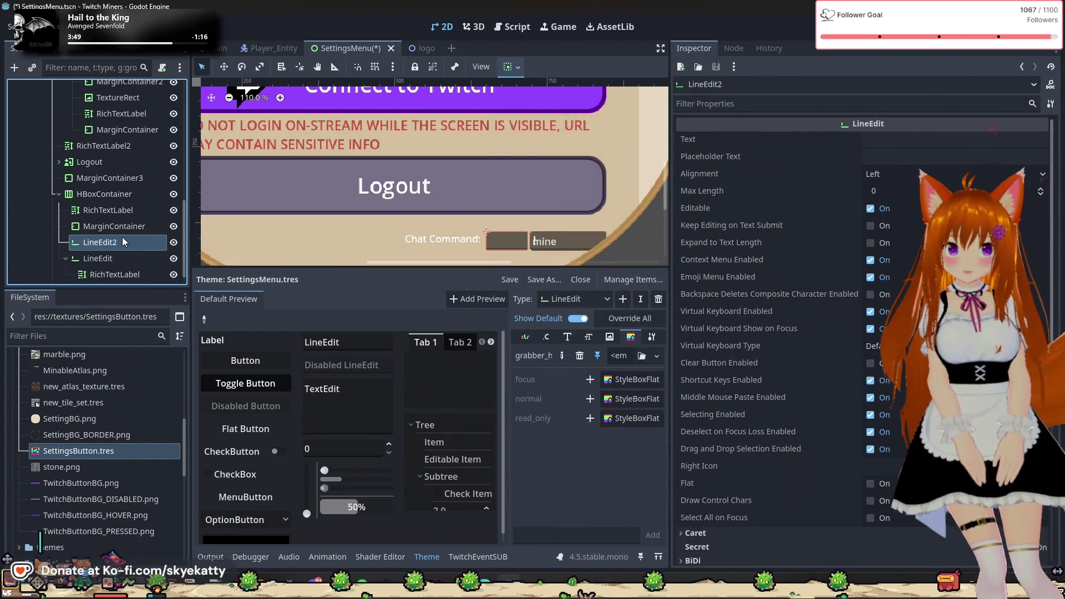
# - Compare LineEdit2 with the original 'mine' LineEdit, then delete LineEdit2
pyautogui.scroll(-1, 360, 201)
pyautogui.scroll(3, 554, 250)
pyautogui.scroll(4, 560, 250)
pyautogui.scroll(4, 504, 254)
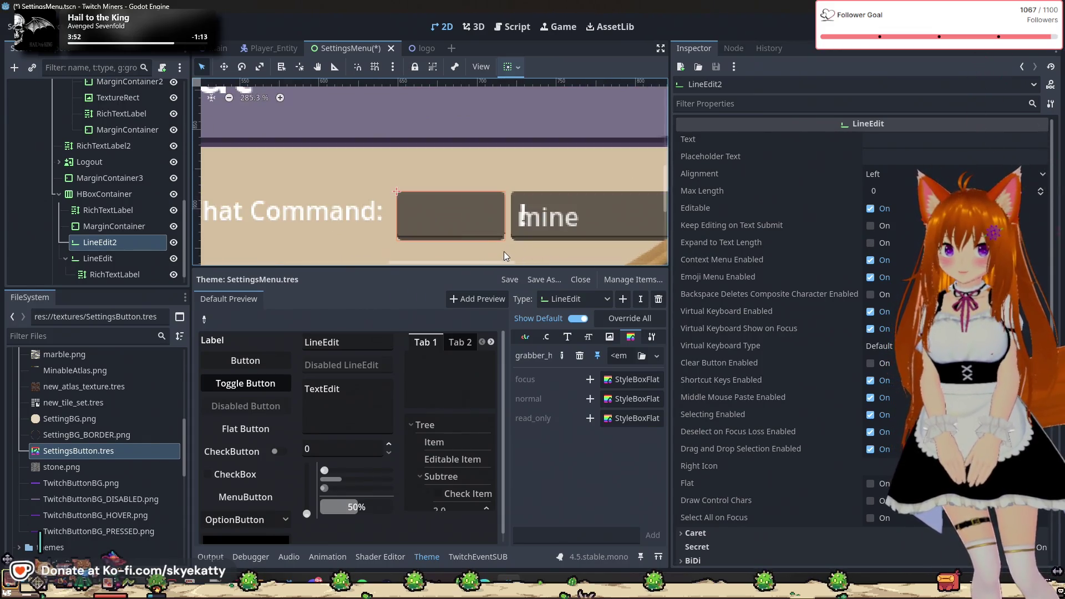
pyautogui.click(509, 234)
pyautogui.click(460, 222)
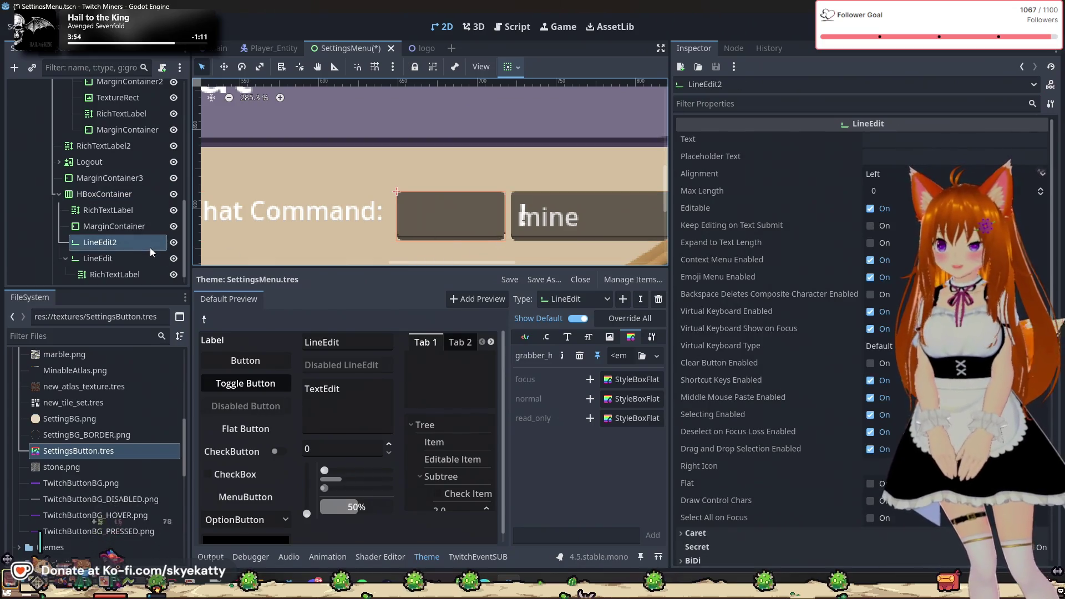
pyautogui.scroll(-1, 139, 243)
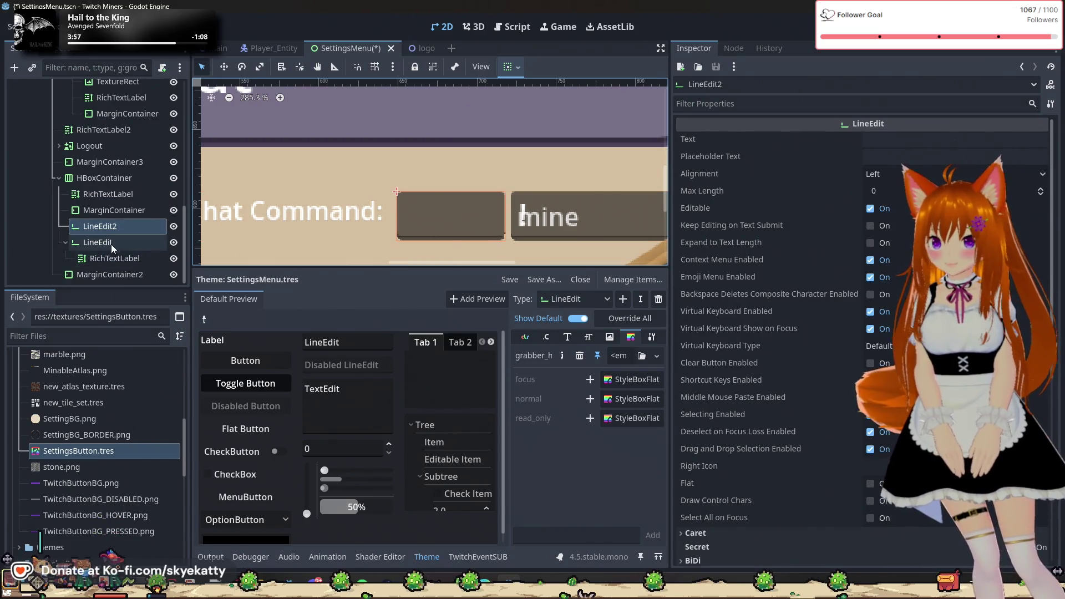
pyautogui.click(111, 244)
pyautogui.click(117, 227)
pyautogui.scroll(-4, 484, 214)
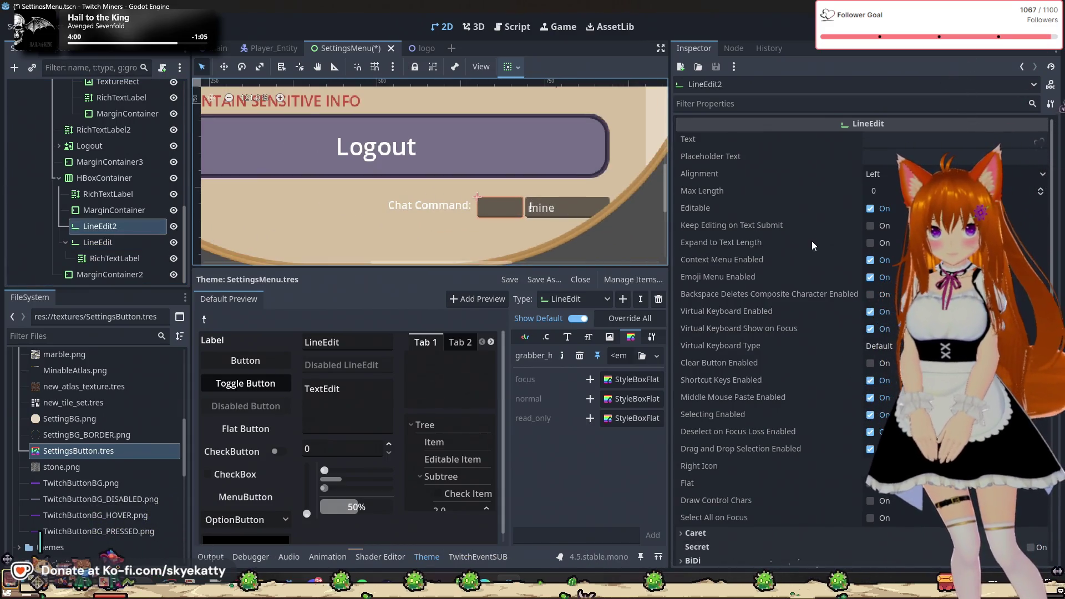
pyautogui.rightClick(97, 227)
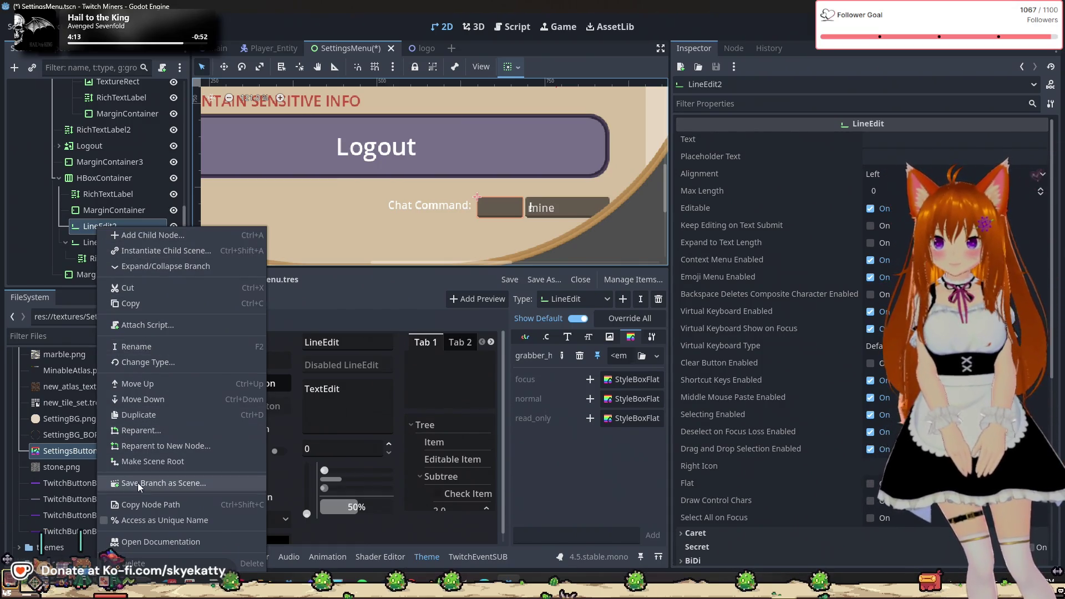
pyautogui.click(135, 563)
# - Confirm deleting LineEdit2 and bring up the theme's LineEdit style boxes
pyautogui.click(502, 309)
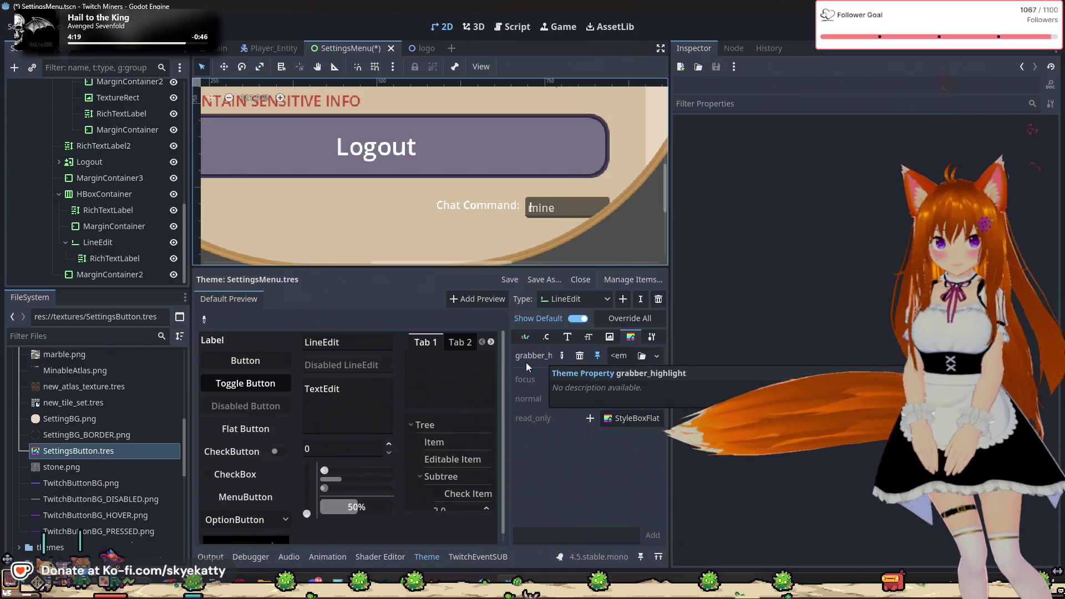
pyautogui.click(589, 339)
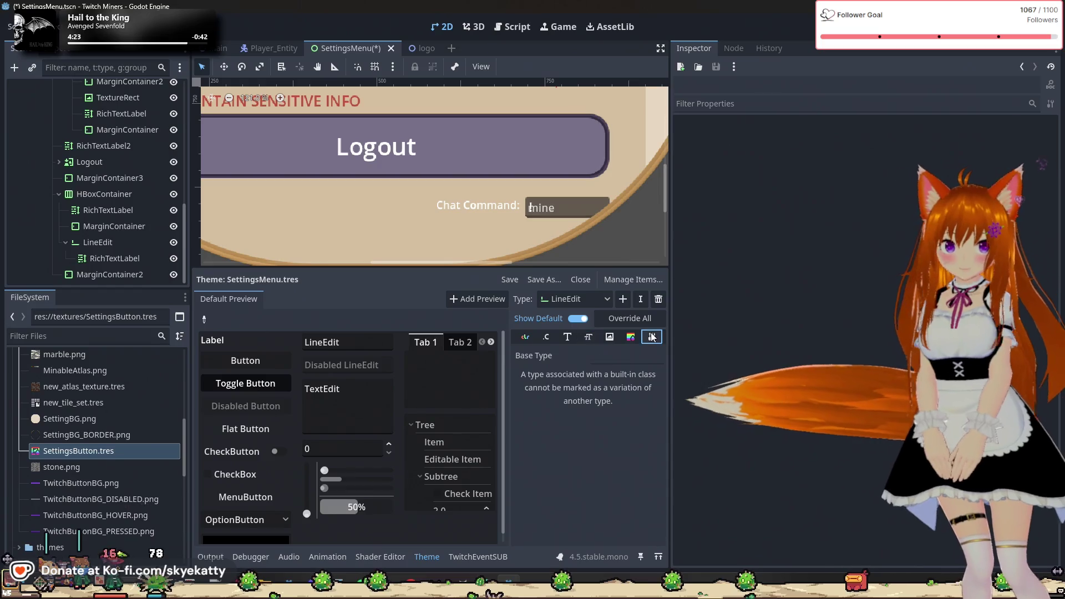
pyautogui.click(630, 336)
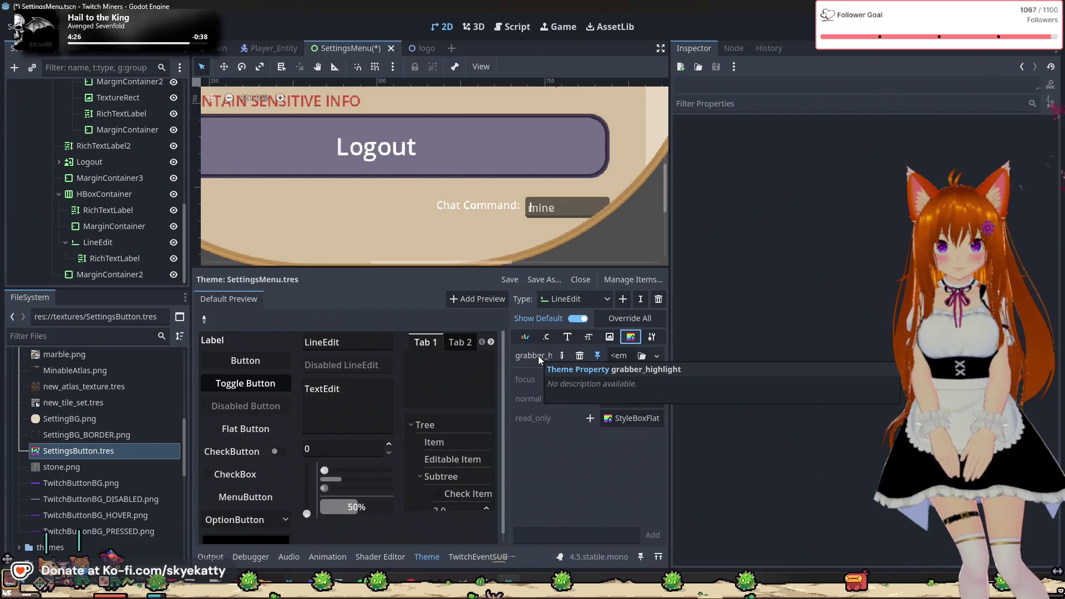
pyautogui.moveTo(509, 373); pyautogui.dragTo(467, 380)
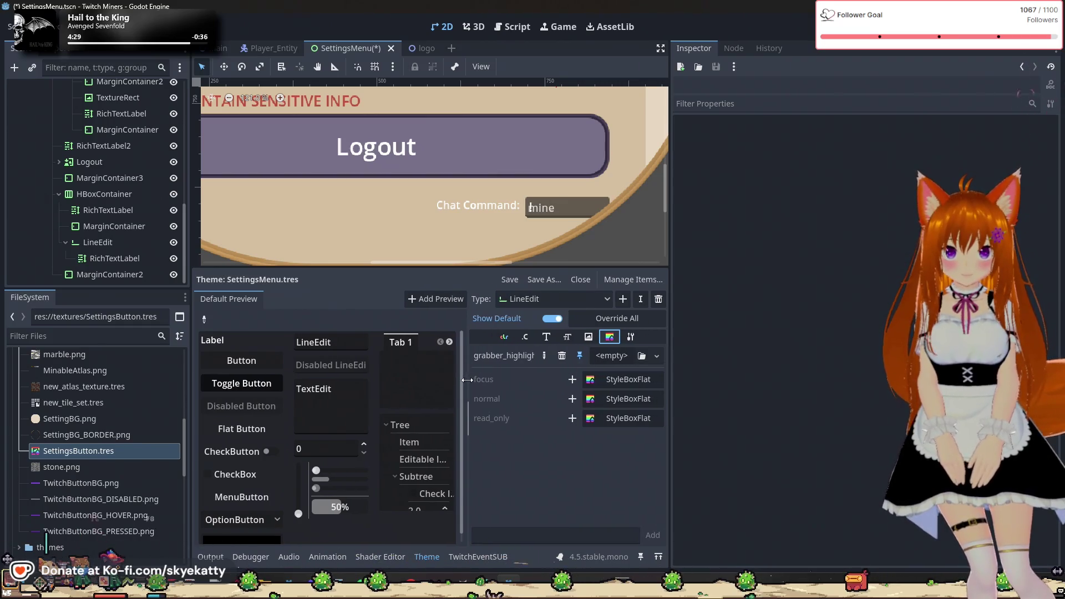
# - Remove the grabber_highlight style box override from the LineEdit theme type
pyautogui.click(543, 302)
pyautogui.click(540, 315)
pyautogui.click(543, 302)
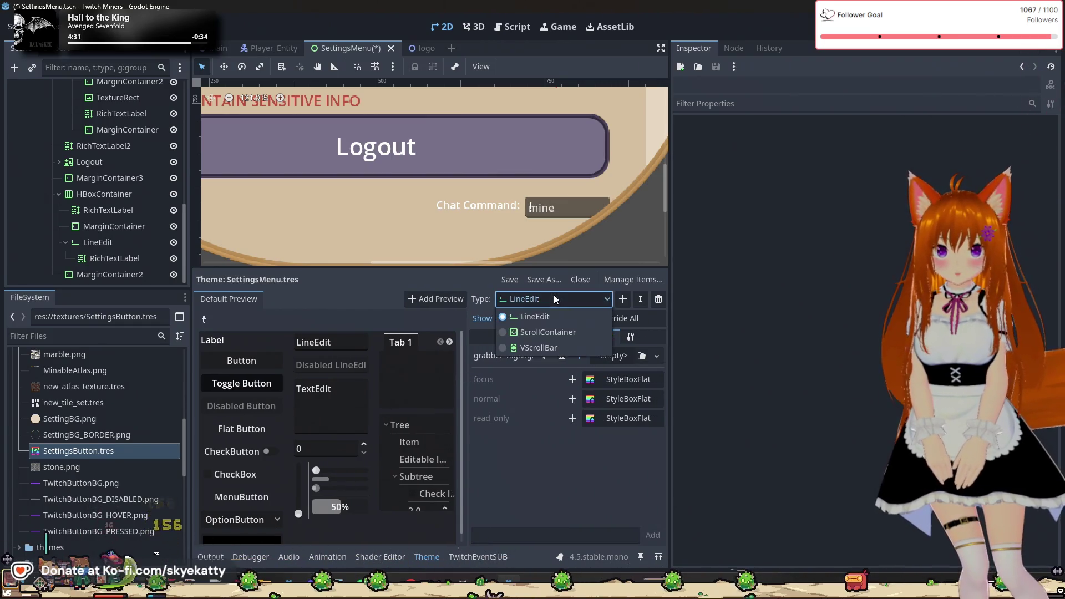
pyautogui.click(545, 330)
pyautogui.click(556, 303)
pyautogui.click(552, 317)
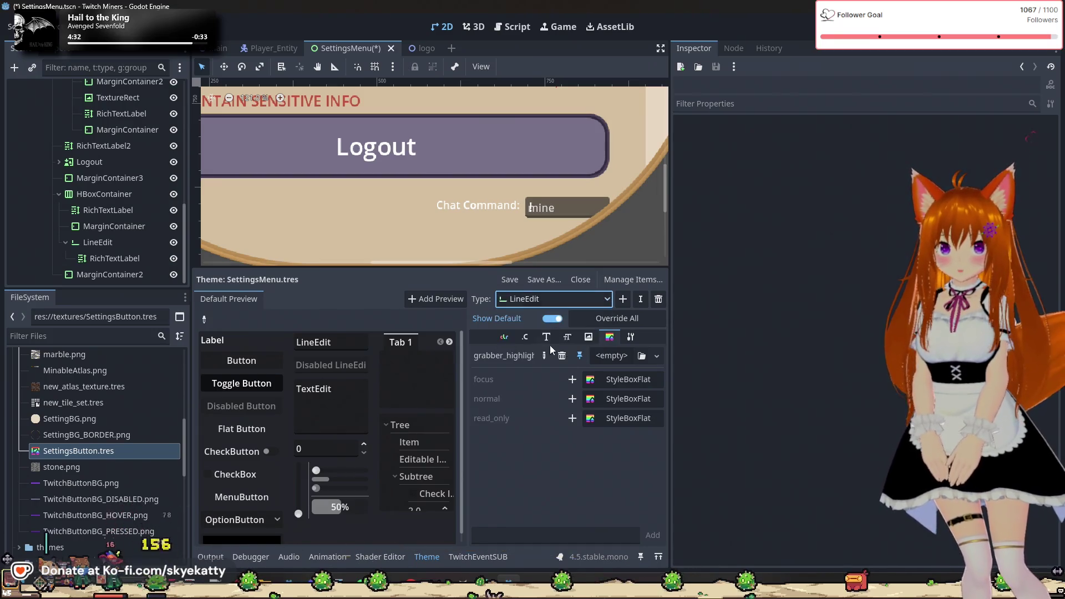
pyautogui.click(562, 356)
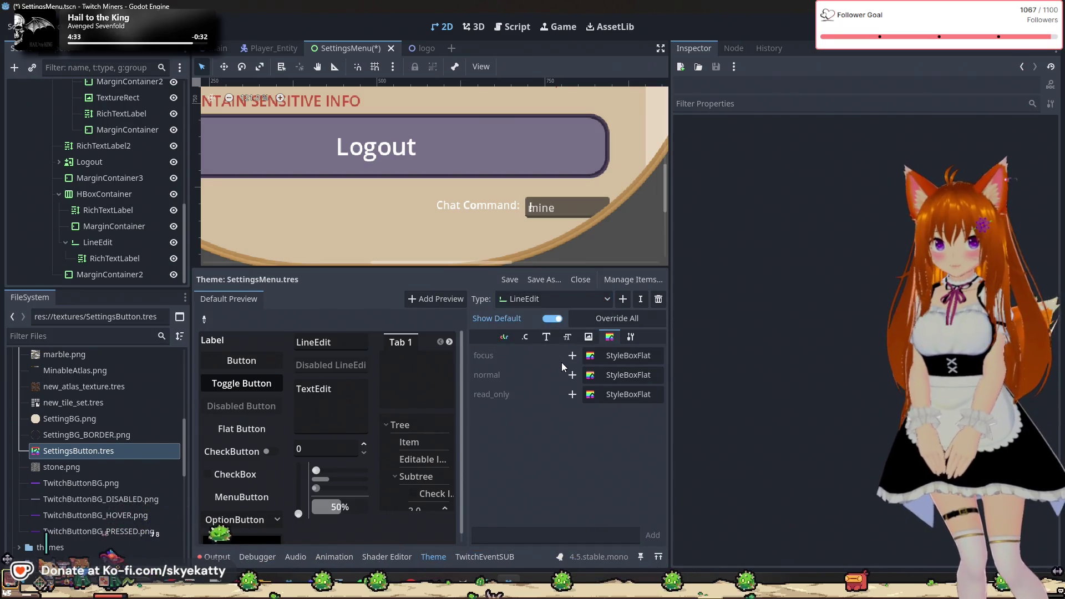
pyautogui.click(563, 301)
pyautogui.click(550, 332)
pyautogui.click(562, 302)
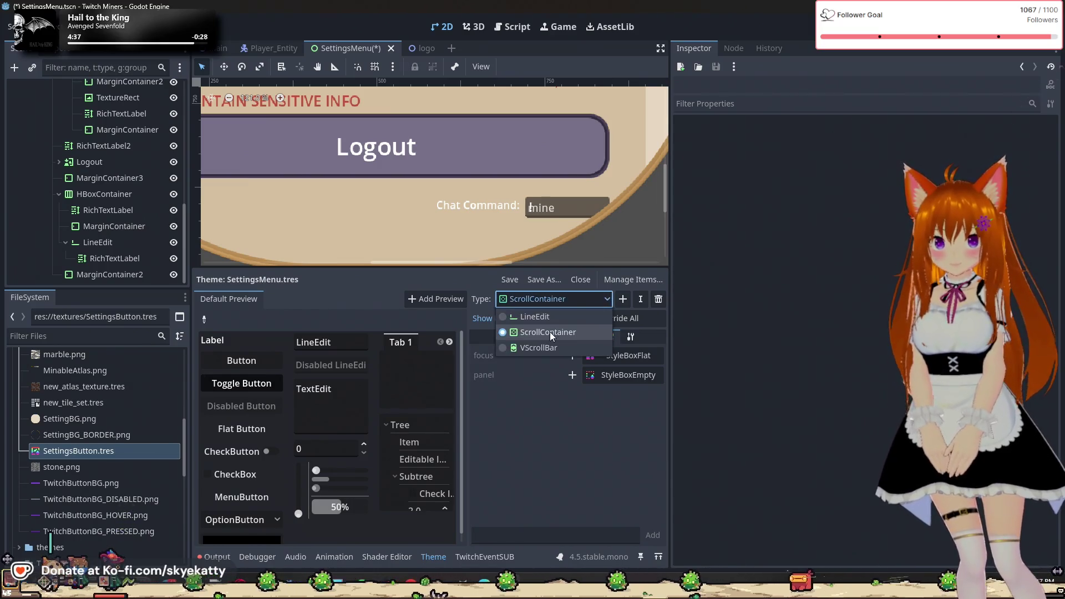
pyautogui.click(554, 318)
# - Review the LineEdit constants: caret_width 1, minimum_character_width 4, outline_size 0
pyautogui.click(588, 337)
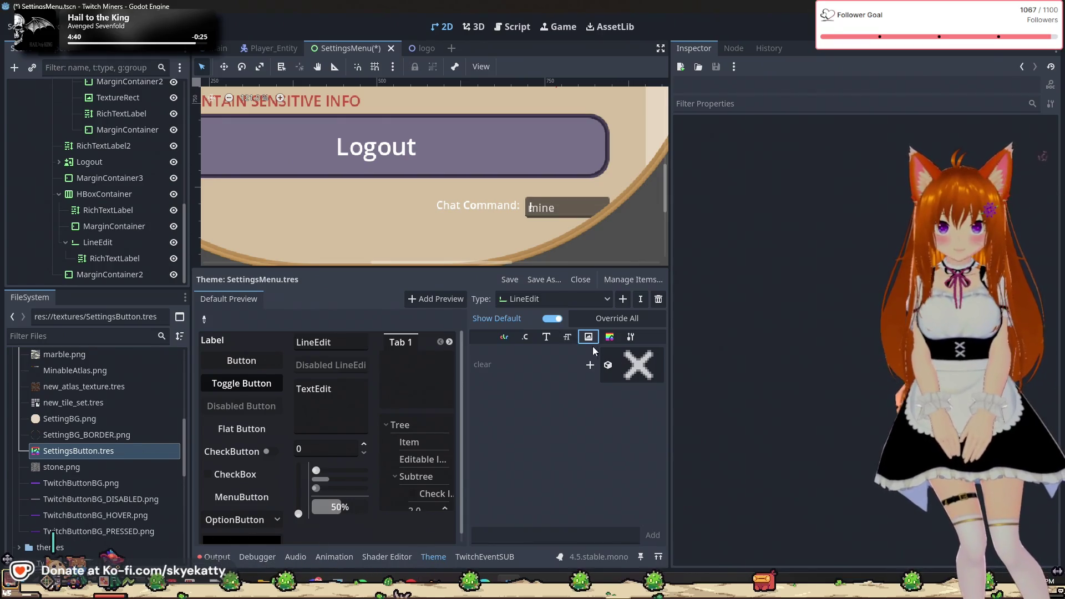
pyautogui.click(511, 336)
pyautogui.click(526, 336)
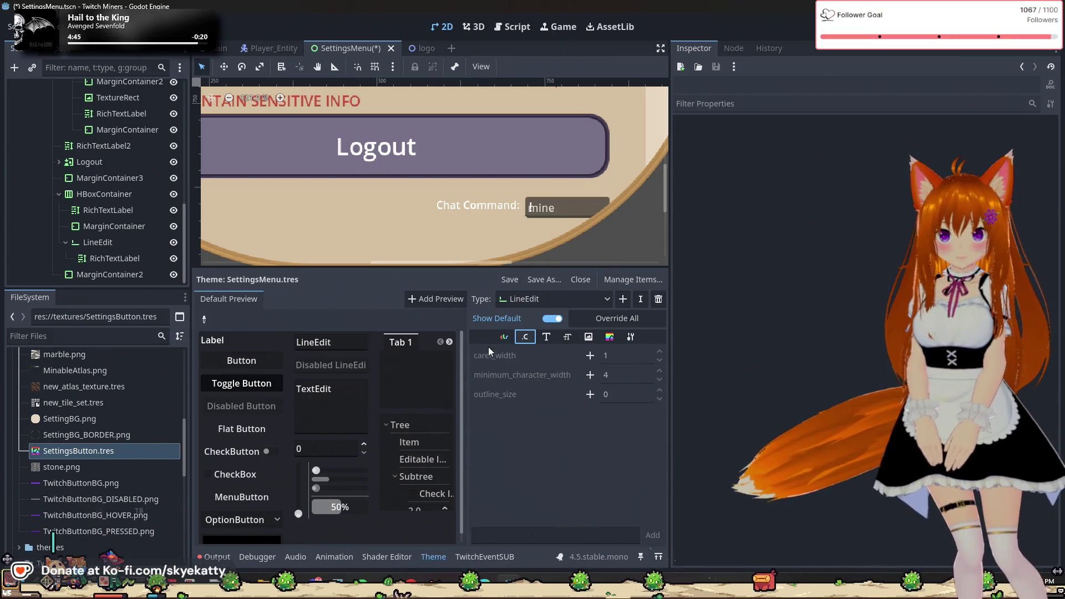
pyautogui.moveTo(554, 378)
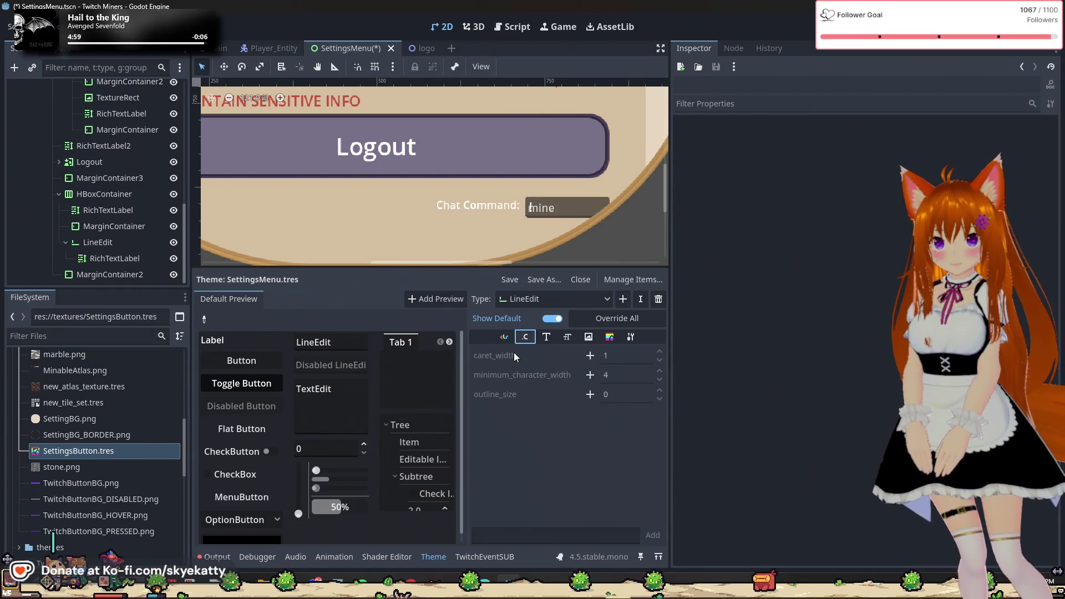
pyautogui.moveTo(498, 404)
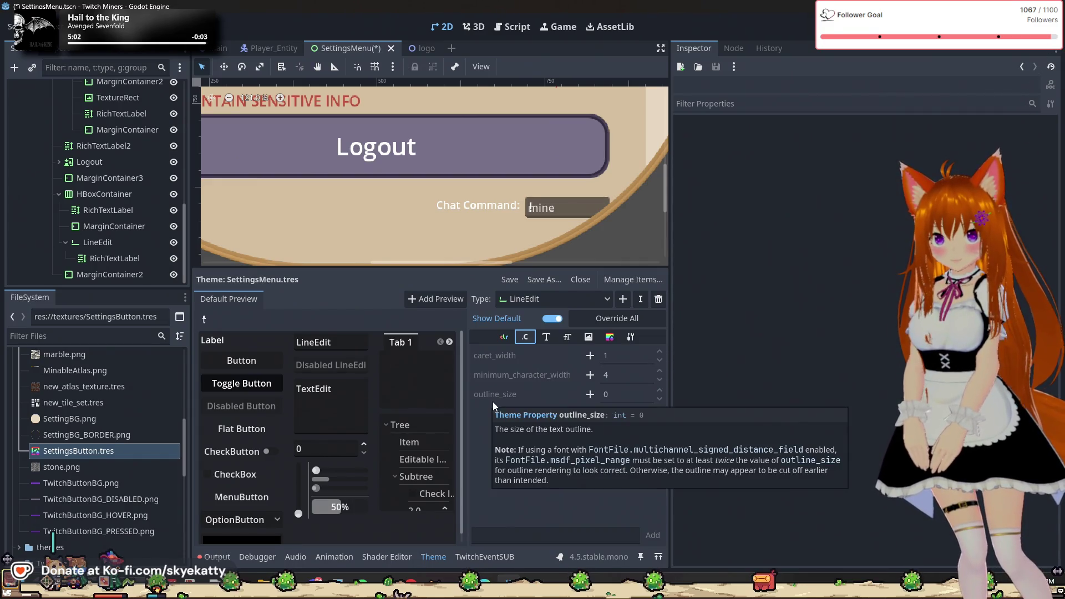
# - Select the Chat Command LineEdit and expand its Theme section in the Inspector
pyautogui.click(97, 242)
pyautogui.scroll(-6, 820, 424)
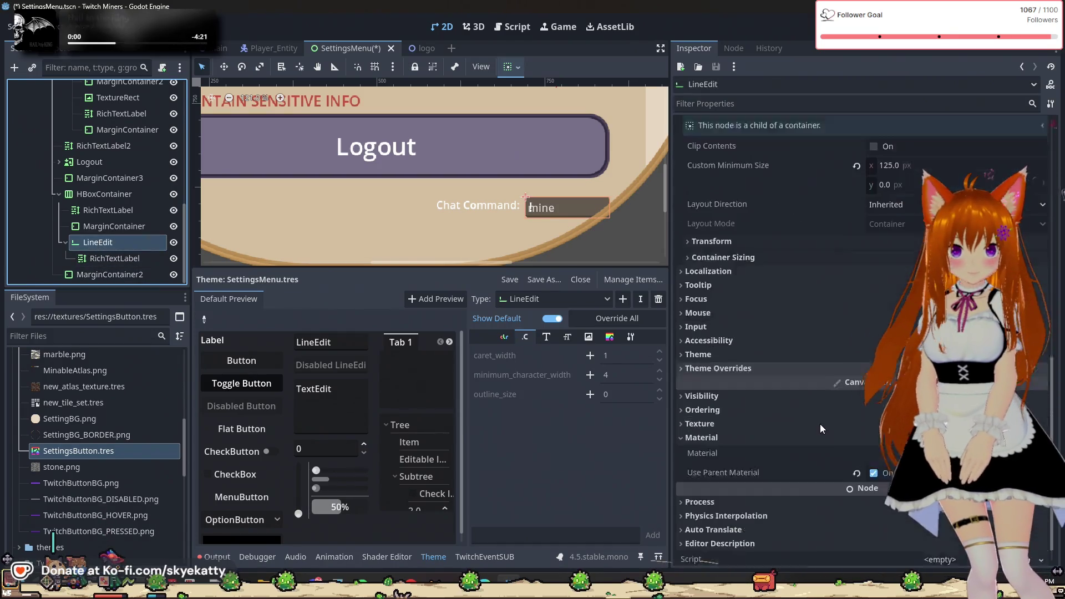
pyautogui.click(710, 325)
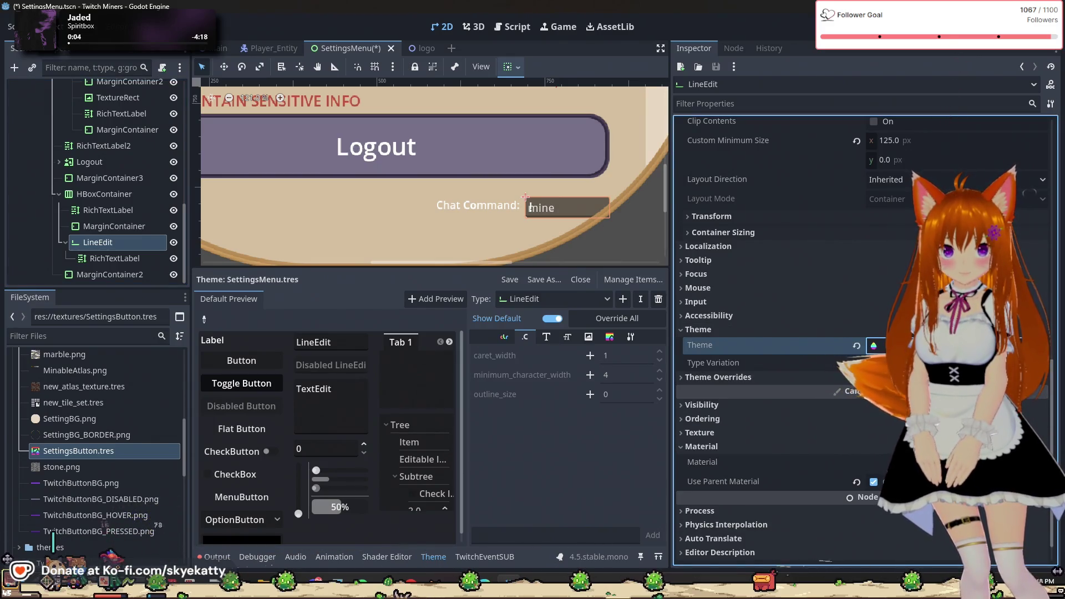
pyautogui.click(856, 345)
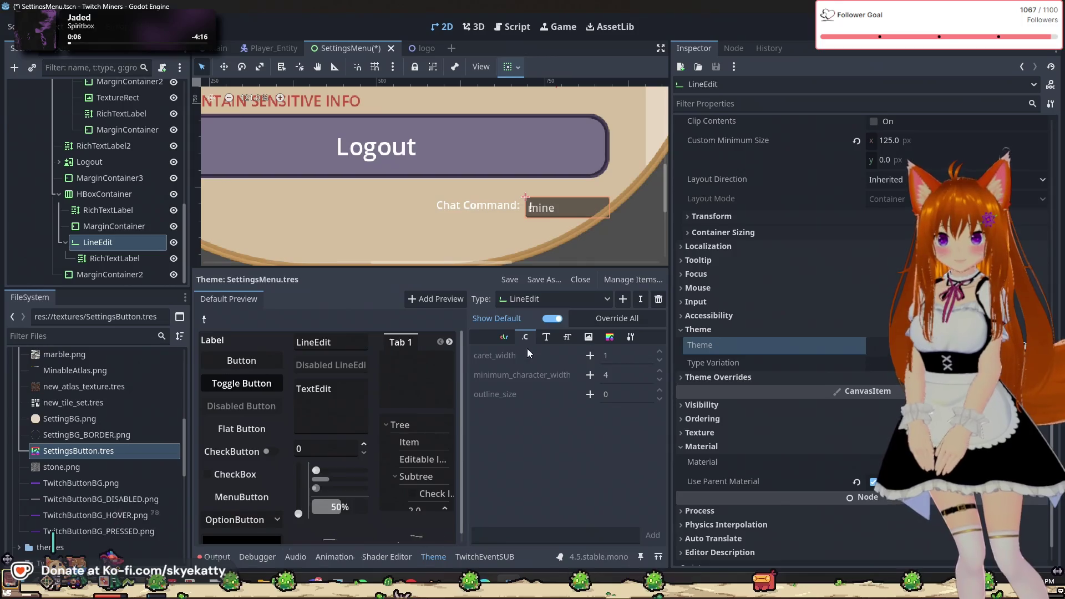
pyautogui.click(537, 278)
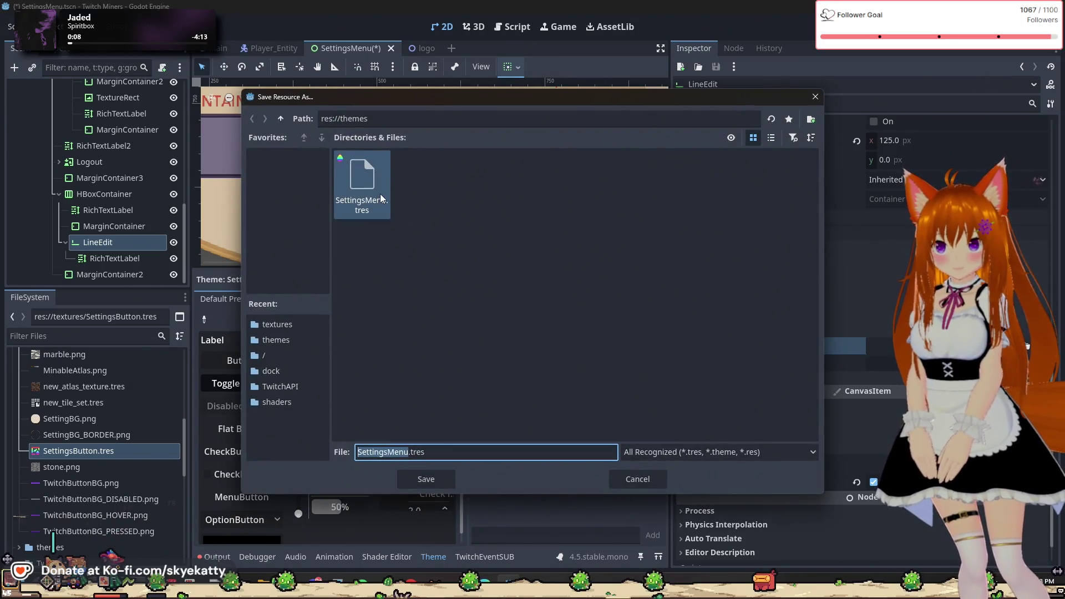
pyautogui.click(636, 478)
# - Quick-load SettingsMenu.tres as the LineEdit's theme and reselect the LineEdit
pyautogui.click(882, 345)
pyautogui.doubleClick(399, 166)
pyautogui.click(400, 167)
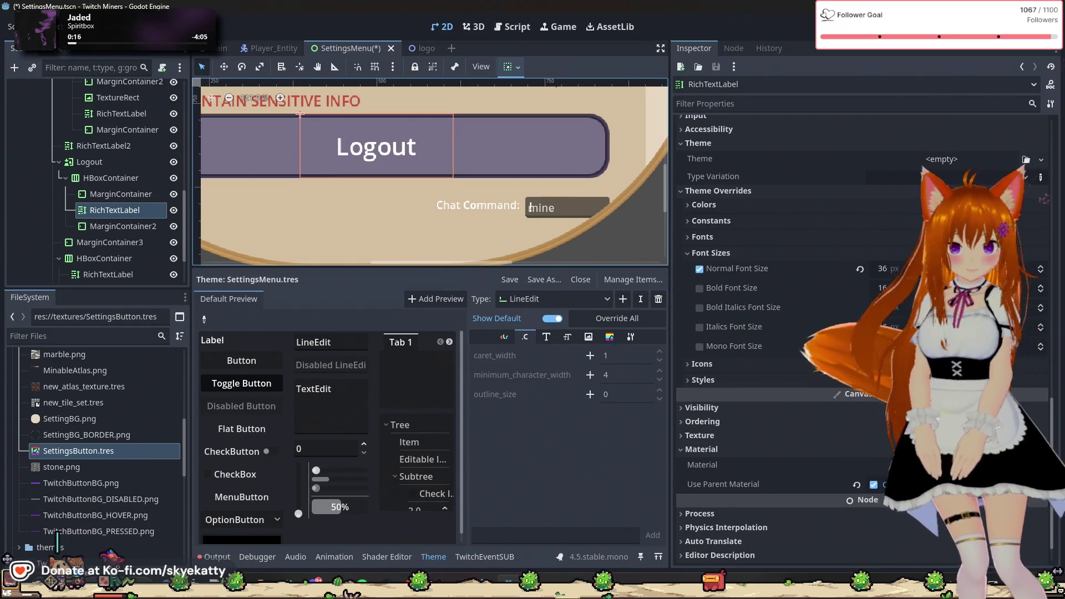
pyautogui.scroll(-3, 115, 258)
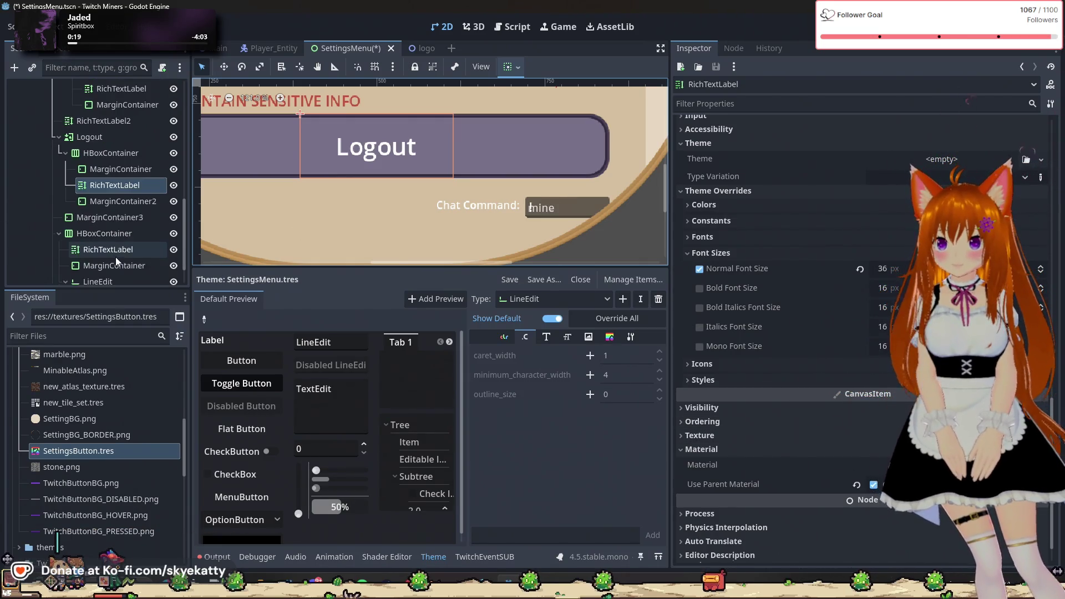
pyautogui.click(115, 244)
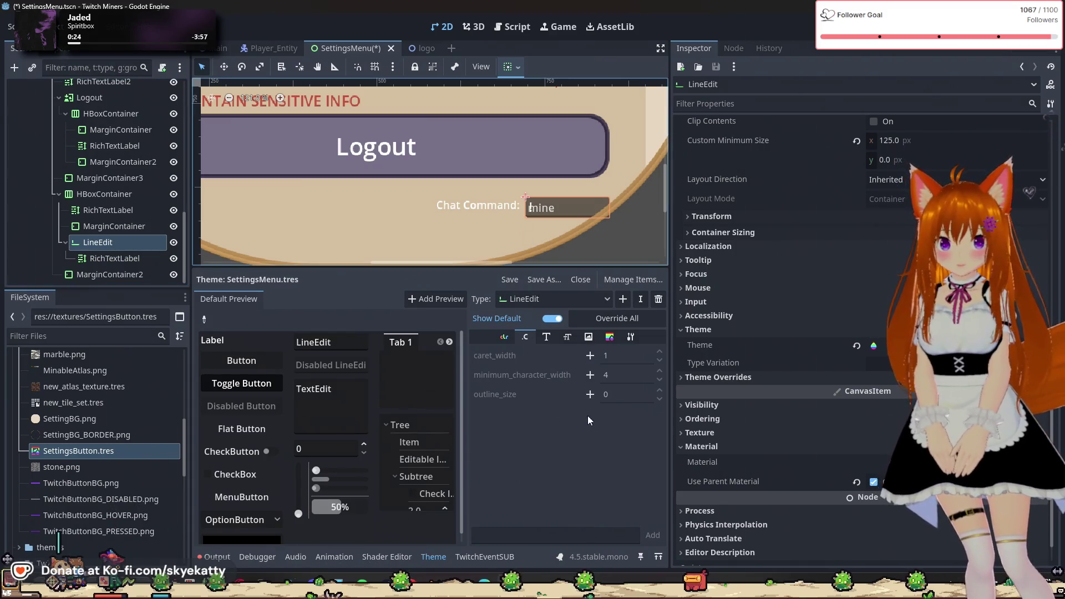
pyautogui.click(631, 397)
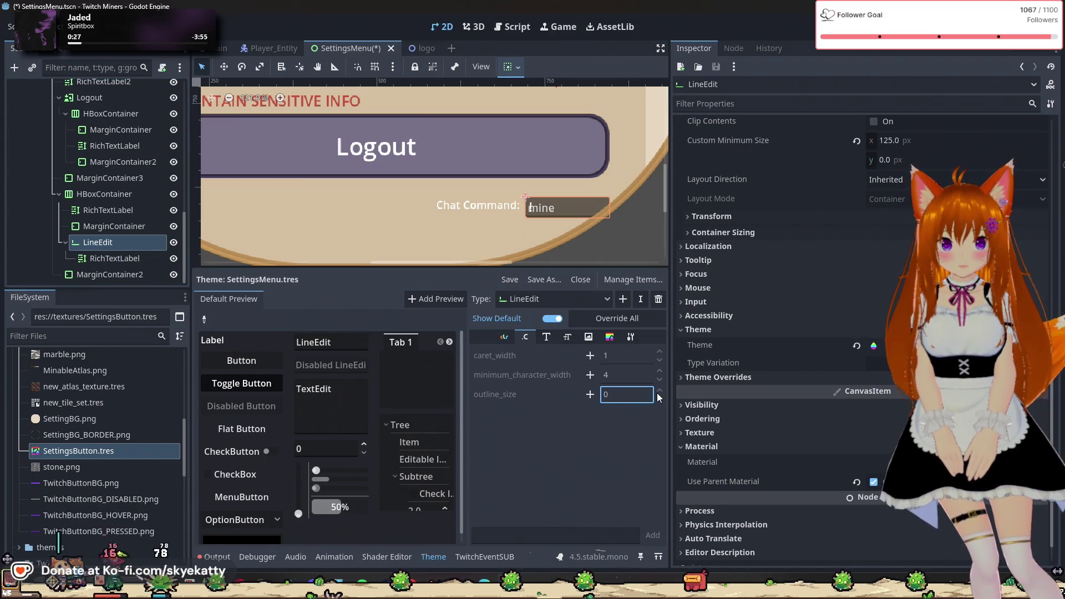
# - Override LineEdit's outline_size constant, trying 54 before settling on 3
pyautogui.click(590, 395)
pyautogui.press('BackSpace')
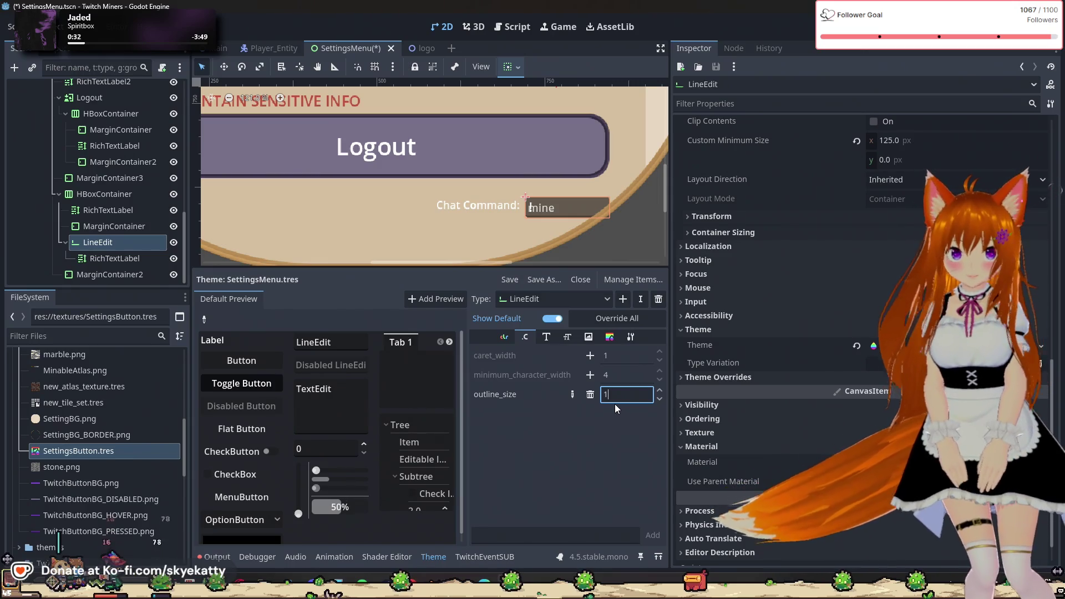
pyautogui.write('54')
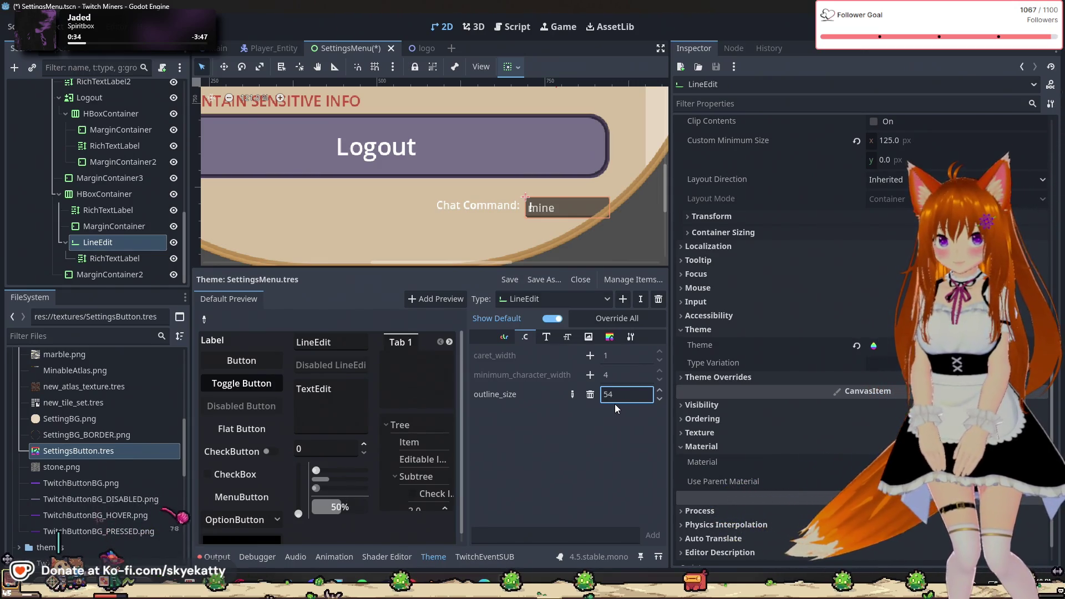
pyautogui.press('Return')
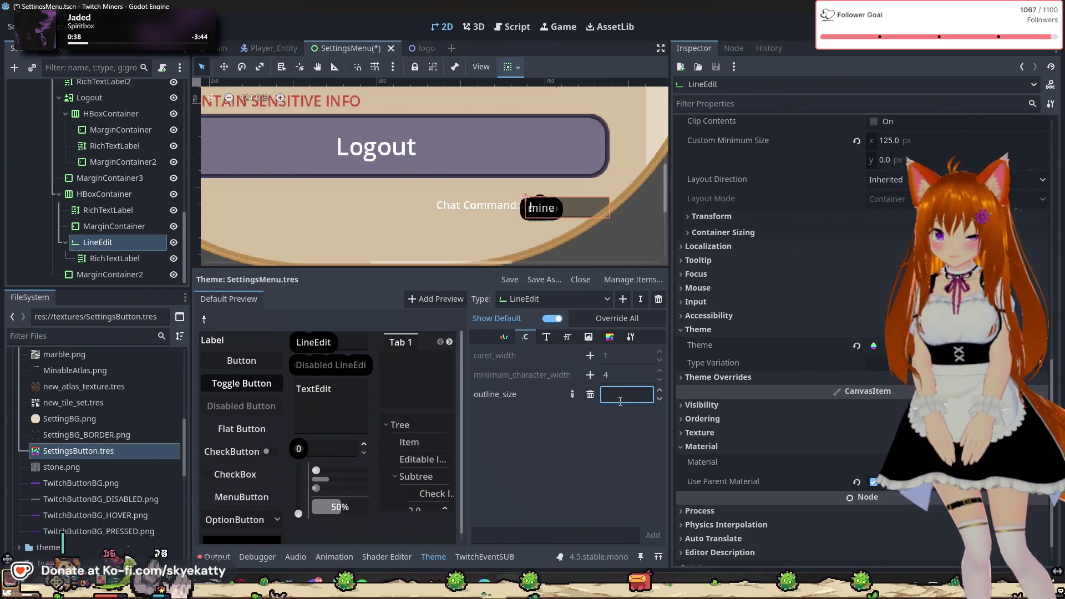
pyautogui.write('2')
pyautogui.press('Return')
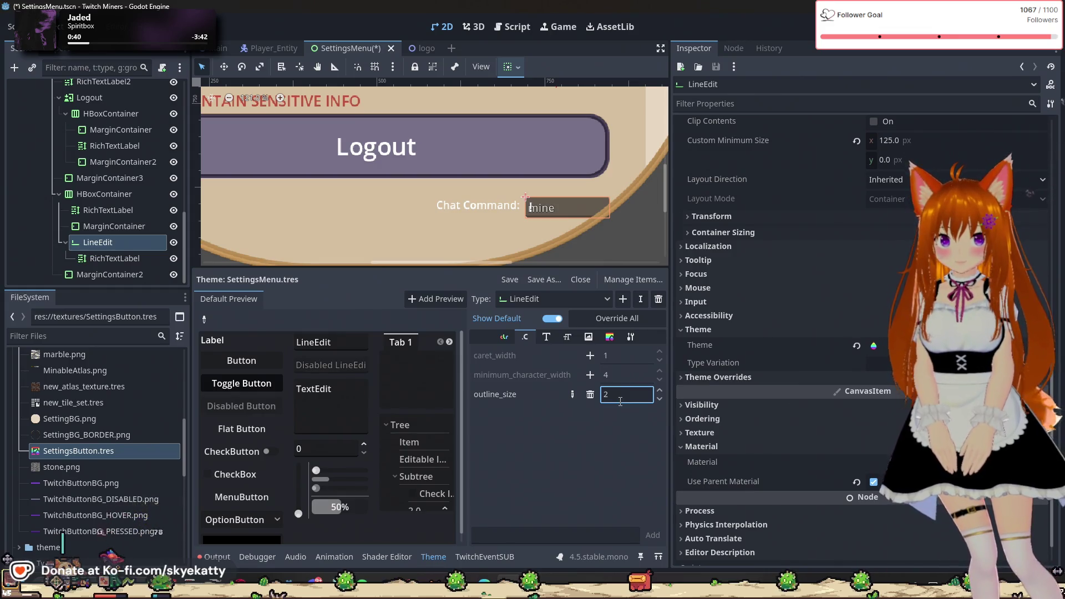
pyautogui.write('3')
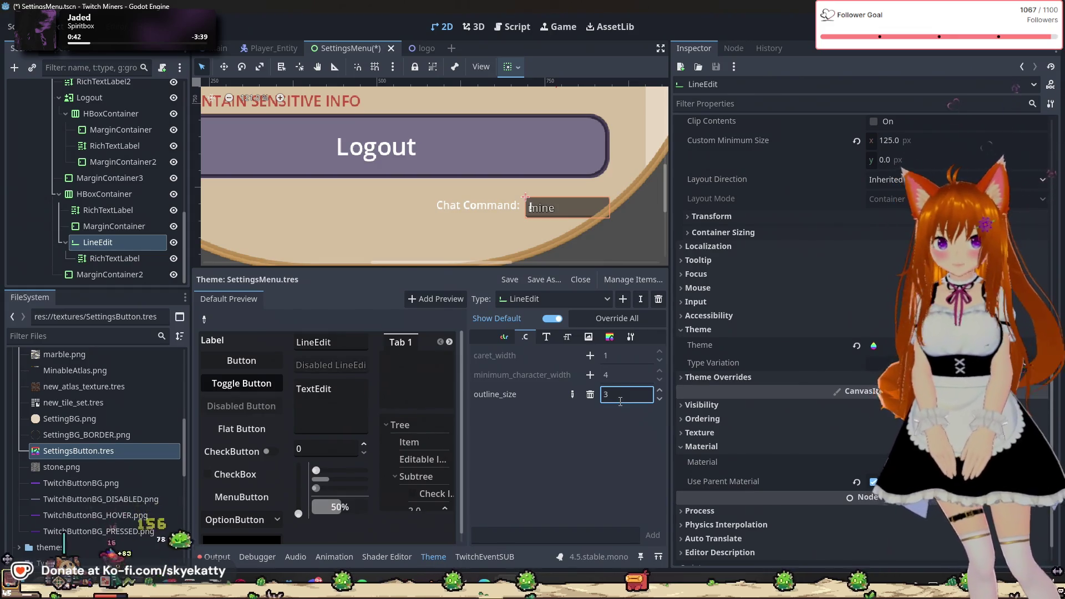
# - Override minimum_character_width, try values 6, 10 and 4, then remove the override
pyautogui.click(590, 375)
pyautogui.click(618, 380)
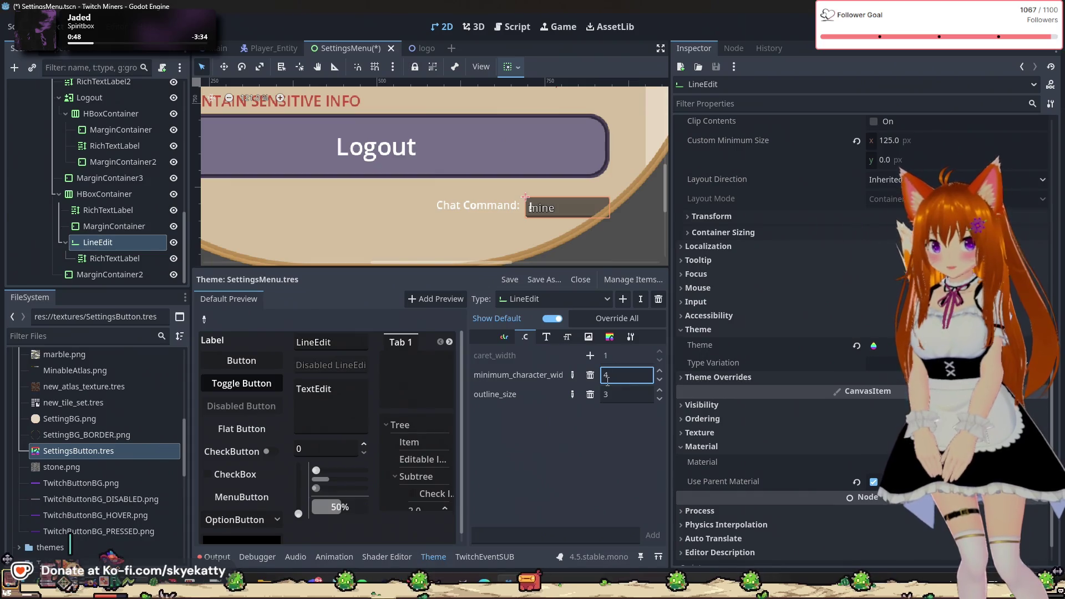
pyautogui.write('6')
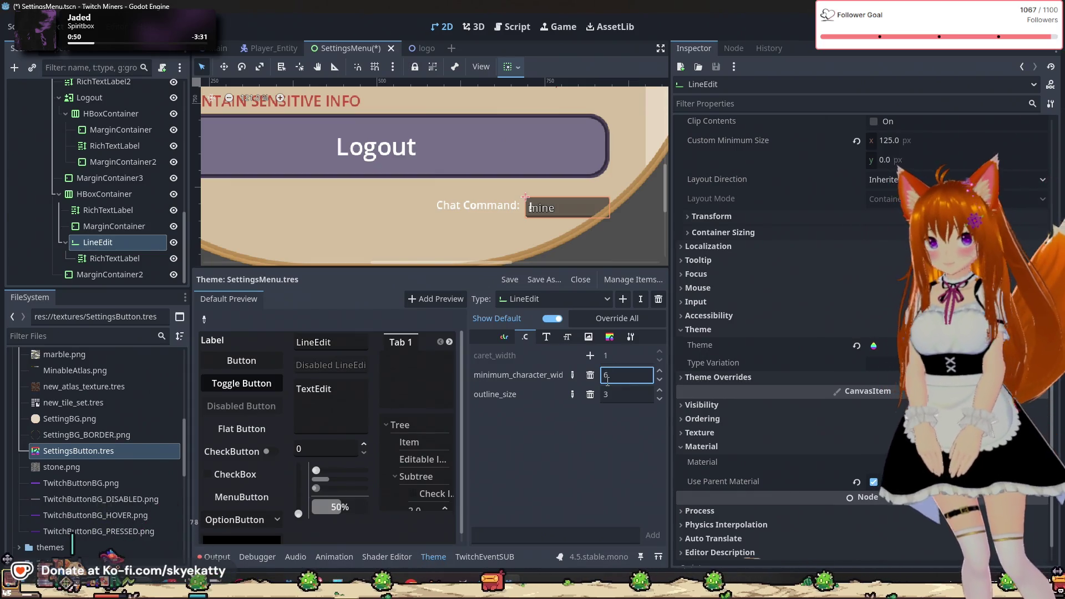
pyautogui.write('10')
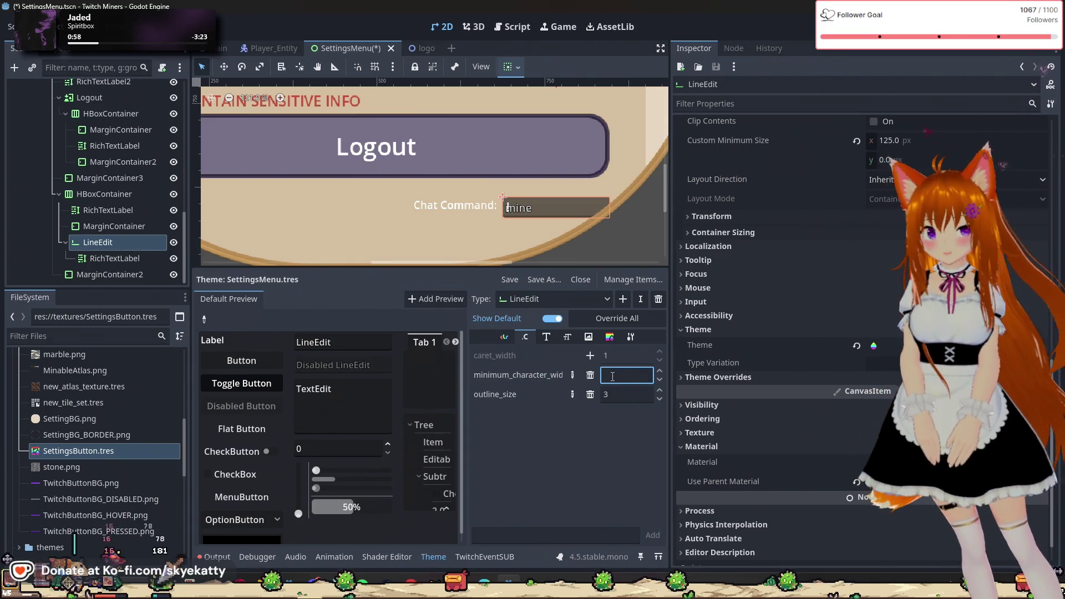
pyautogui.press('BackSpace')
pyautogui.press('Return')
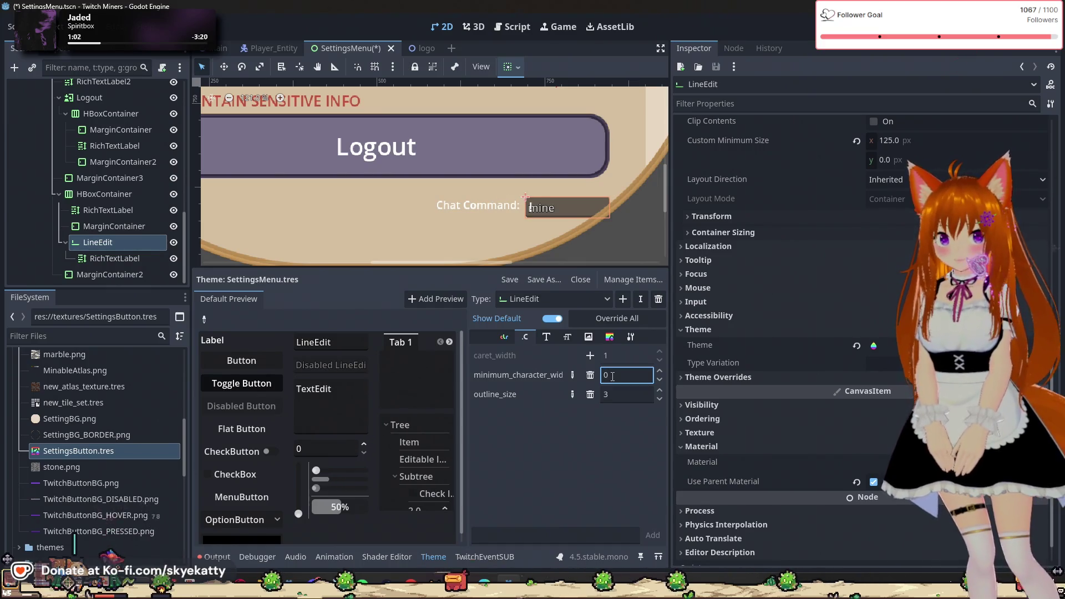
pyautogui.write('4')
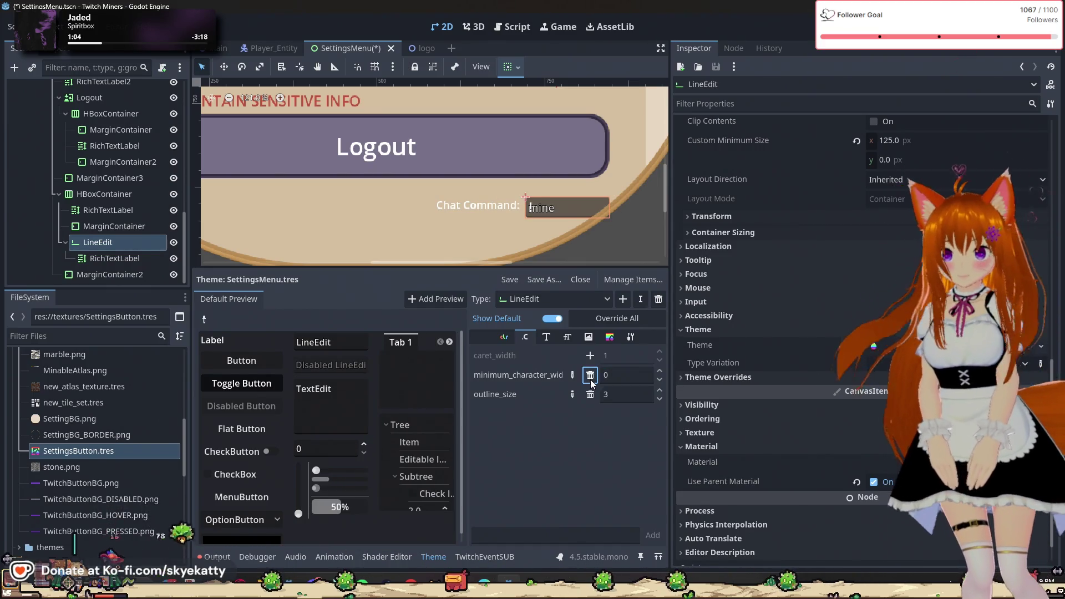
pyautogui.press('Return')
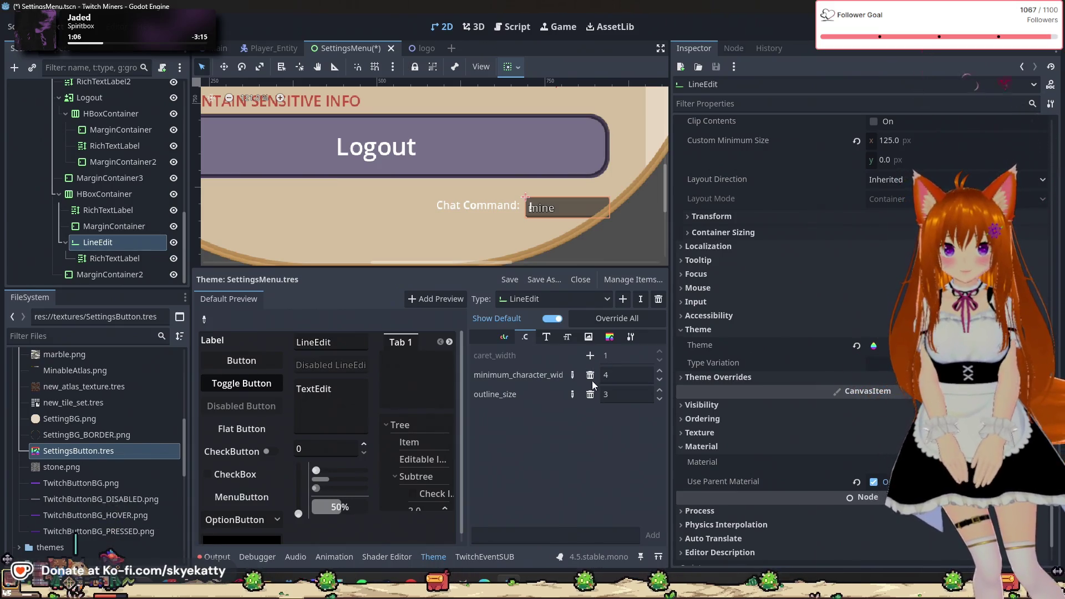
pyautogui.click(590, 376)
# - Add a caret_width override, try values 3 and 10, then remove it so it reverts to 1
pyautogui.click(590, 356)
pyautogui.click(619, 355)
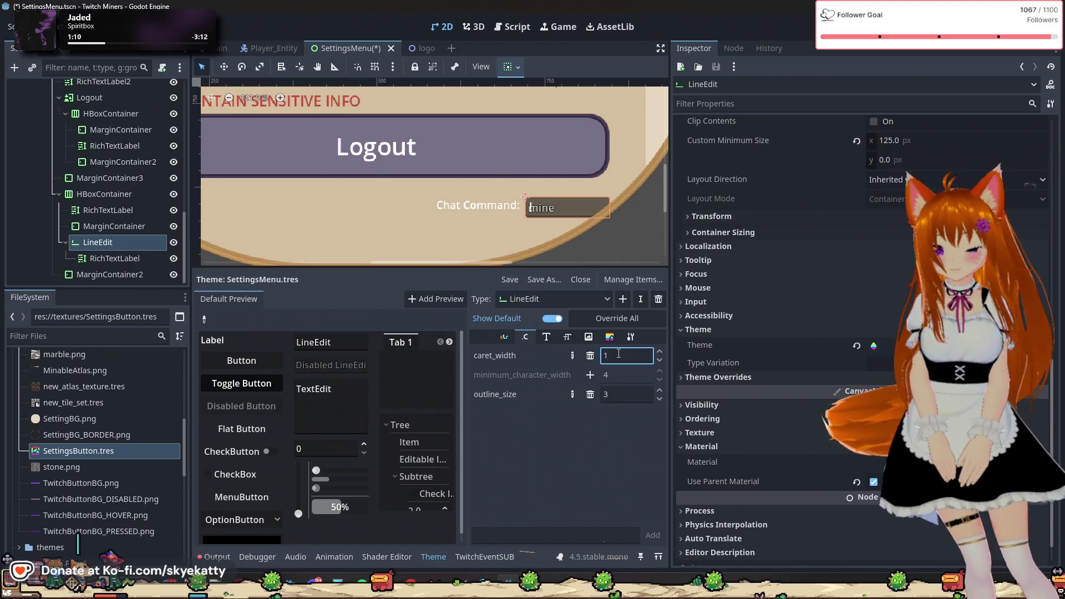
pyautogui.write('3')
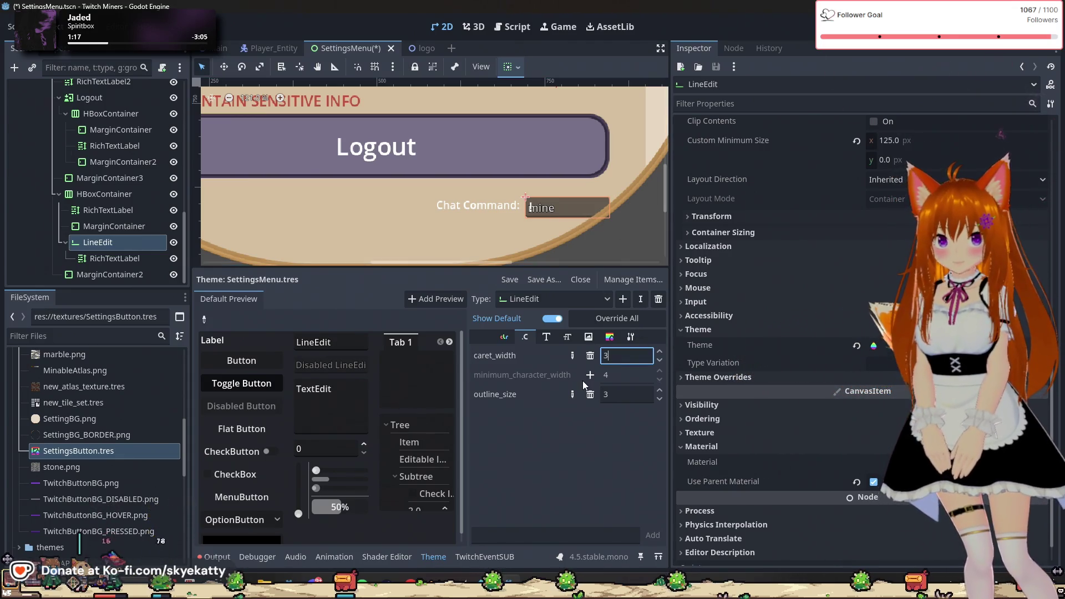
pyautogui.press('BackSpace')
pyautogui.write('10')
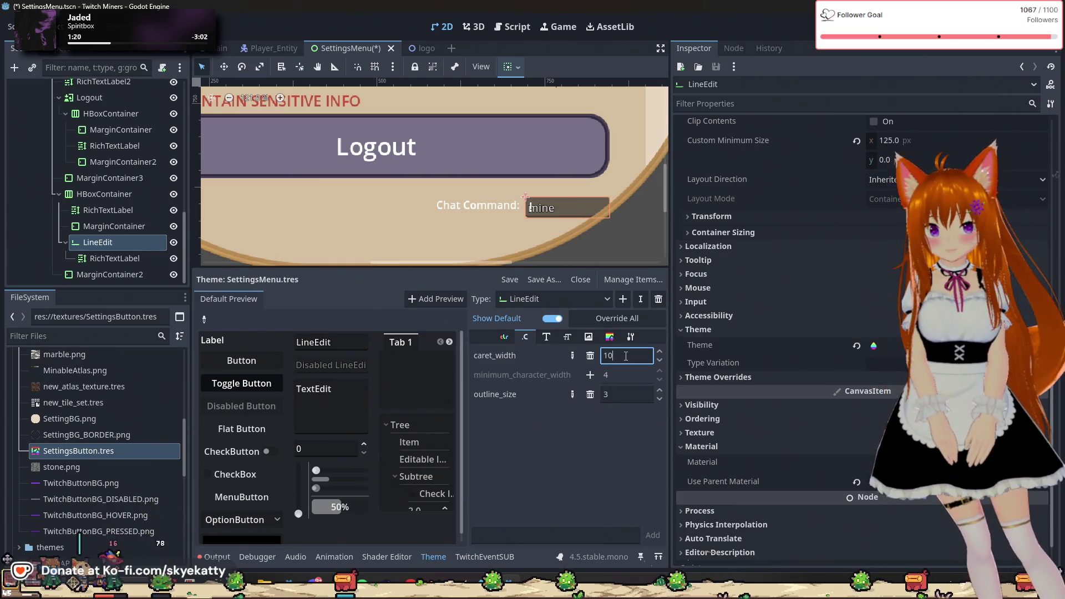
pyautogui.press('Left')
pyautogui.press('BackSpace')
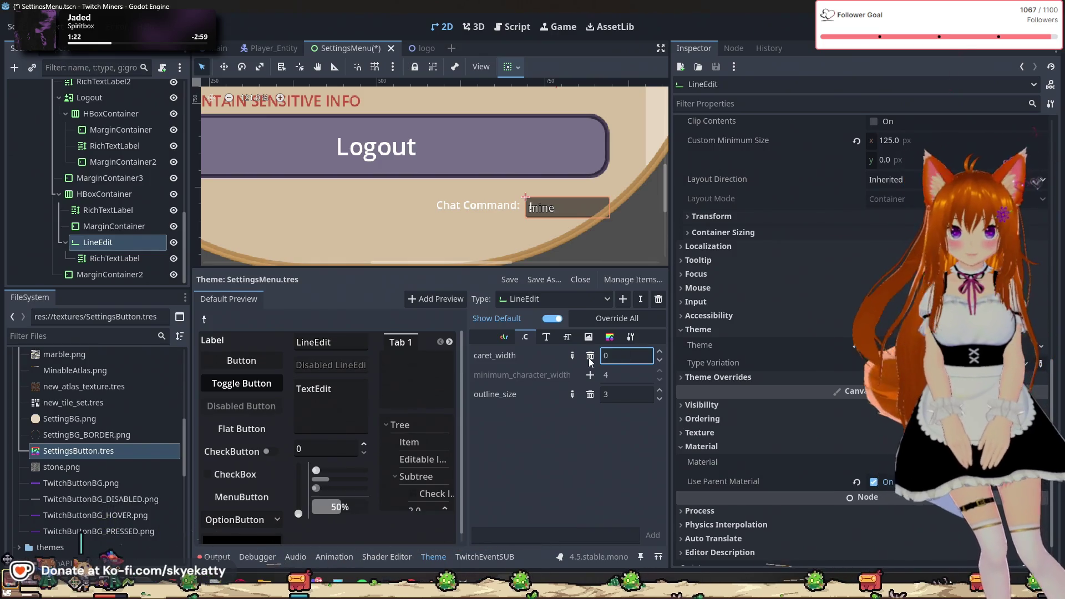
pyautogui.click(590, 358)
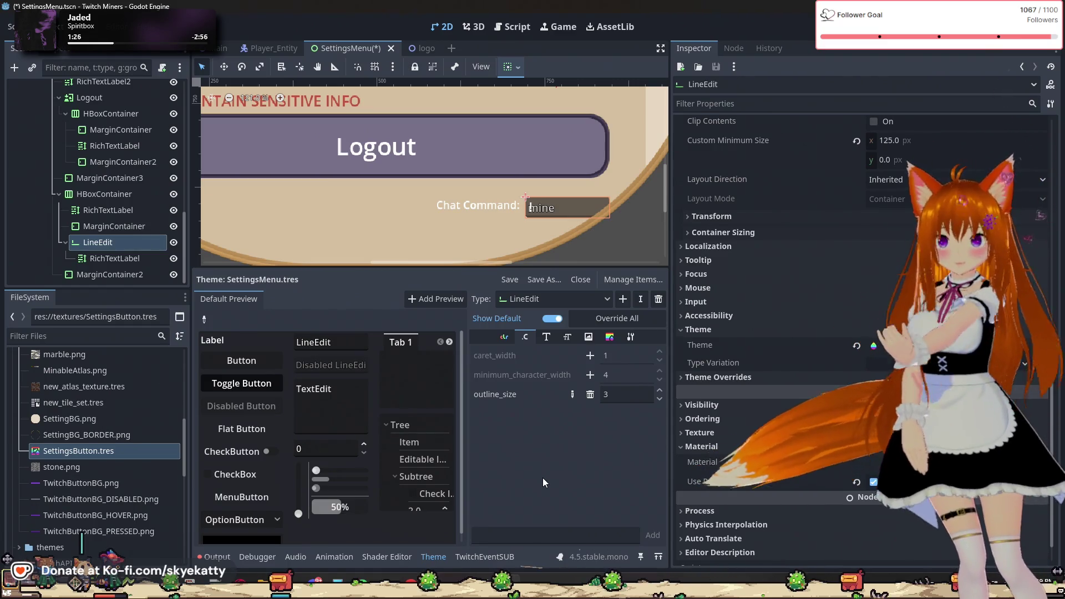
# - Browse the LineEdit colour, font, icon, style box and constant items, ending on Font Sizes
pyautogui.click(504, 337)
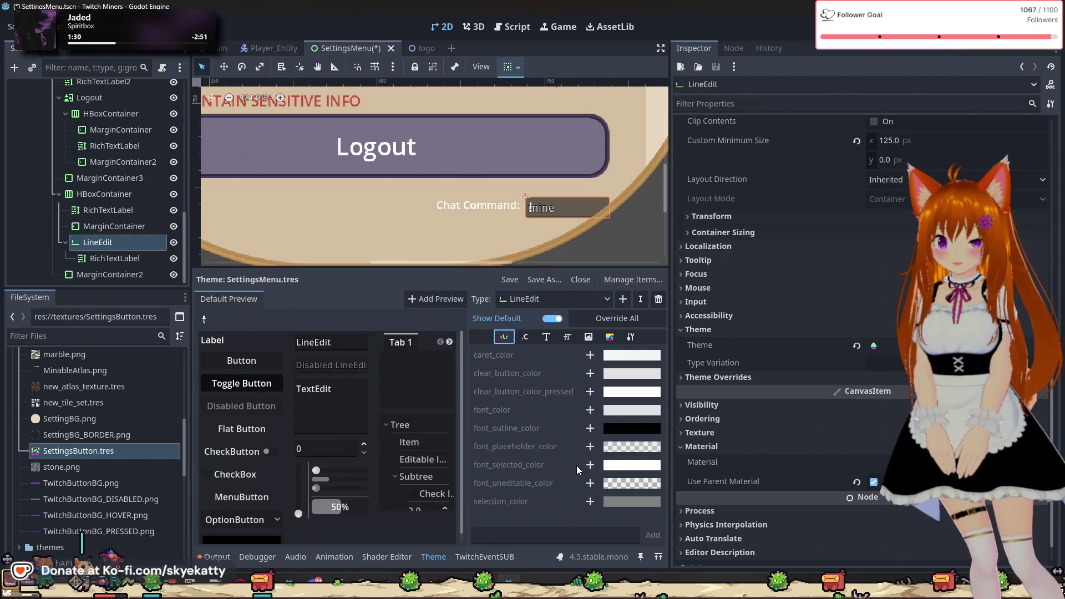
pyautogui.click(545, 337)
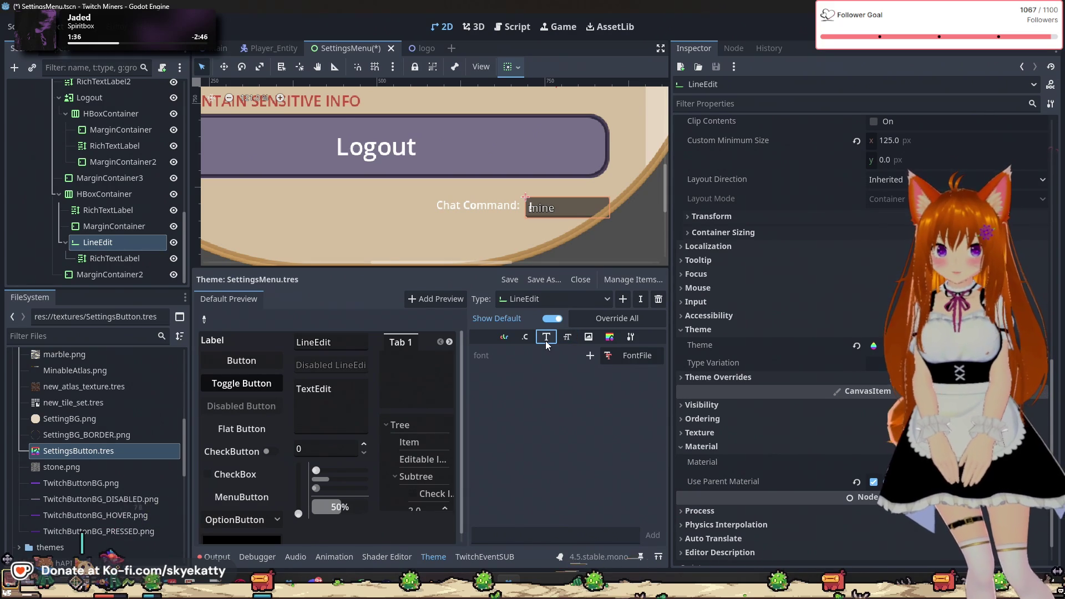
pyautogui.click(593, 342)
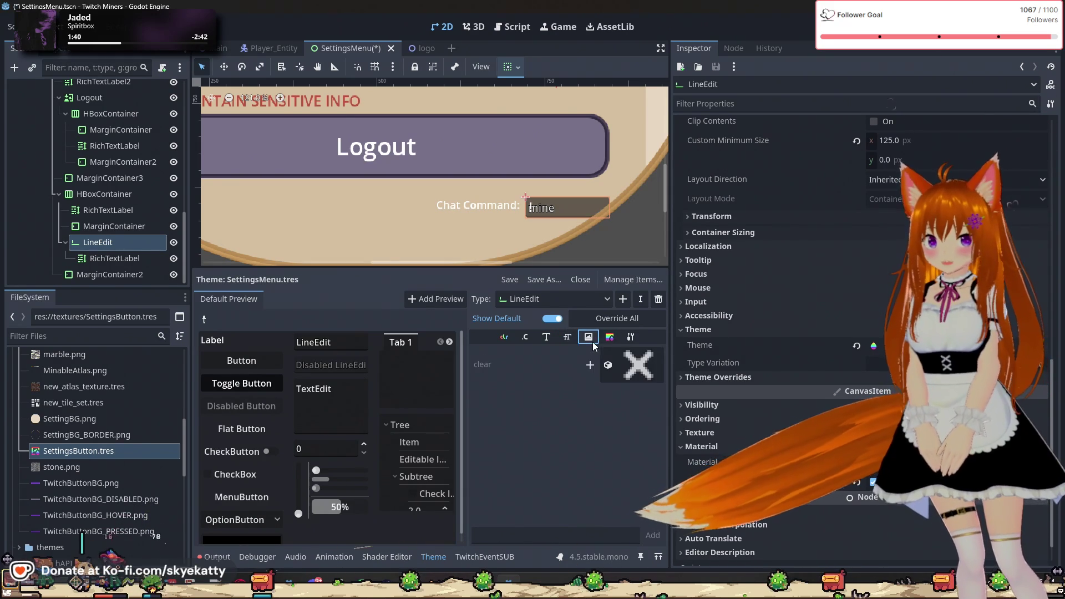
pyautogui.click(608, 337)
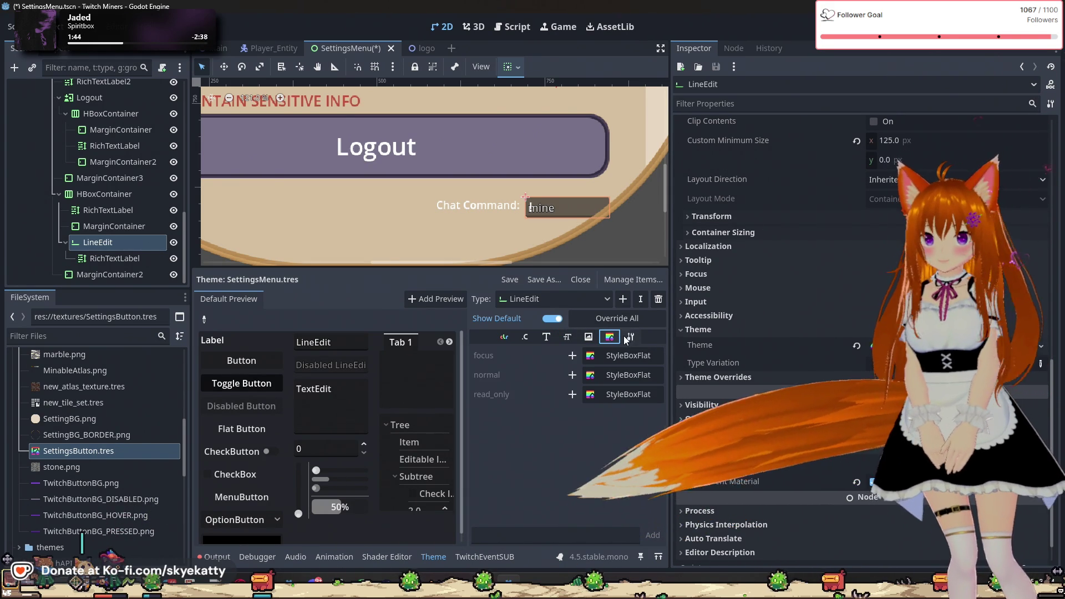
pyautogui.click(525, 337)
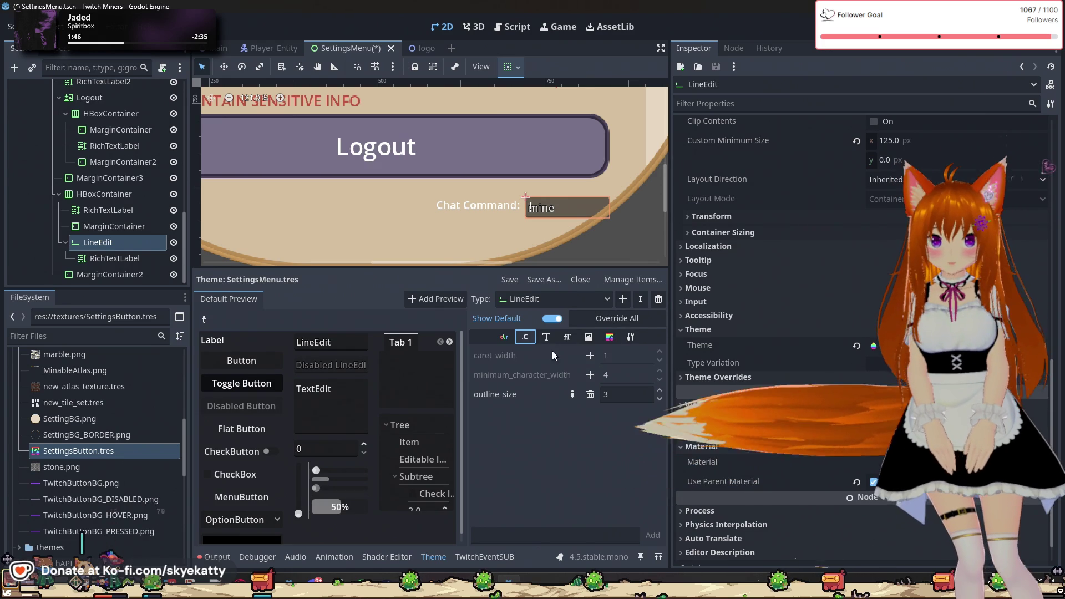
pyautogui.click(546, 336)
# - Override the LineEdit font_size, trying 32 before settling on 20
pyautogui.click(567, 337)
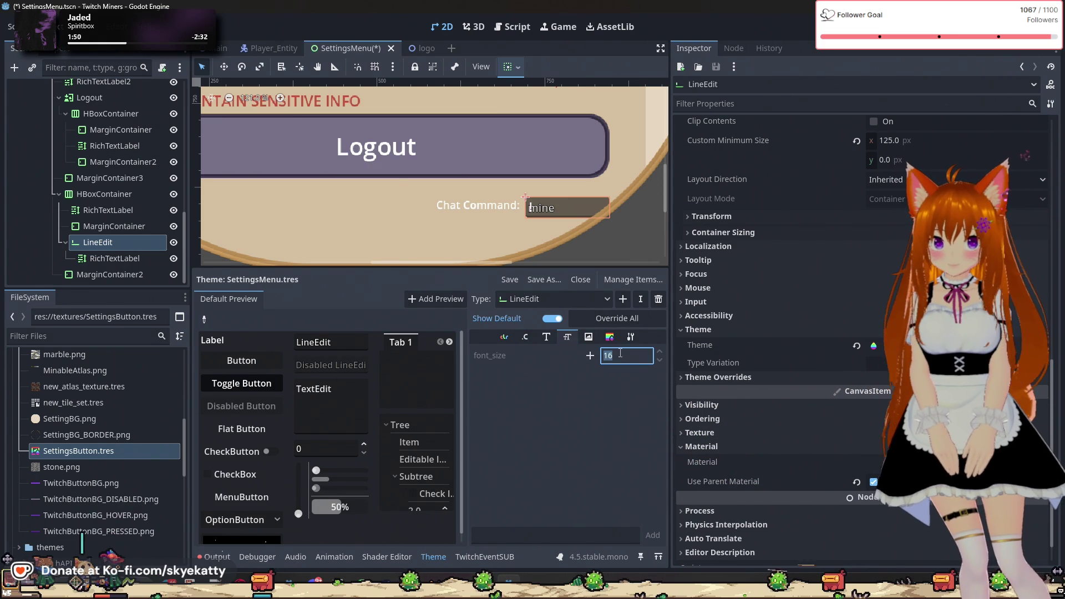
pyautogui.press('Return')
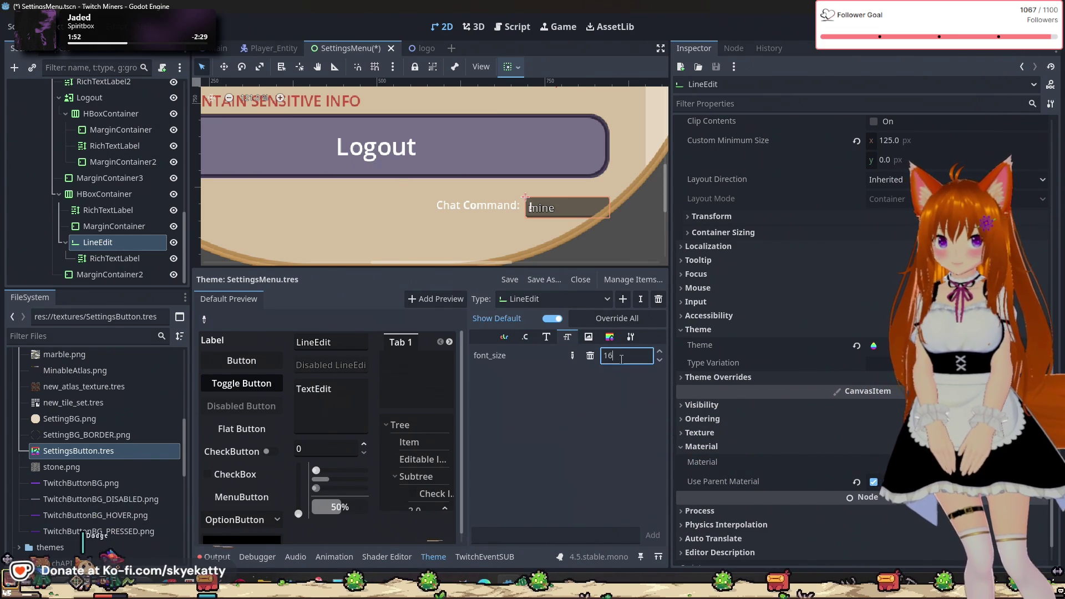
pyautogui.press('BackSpace')
pyautogui.press('BackSpace')
pyautogui.write('32')
pyautogui.press('Return')
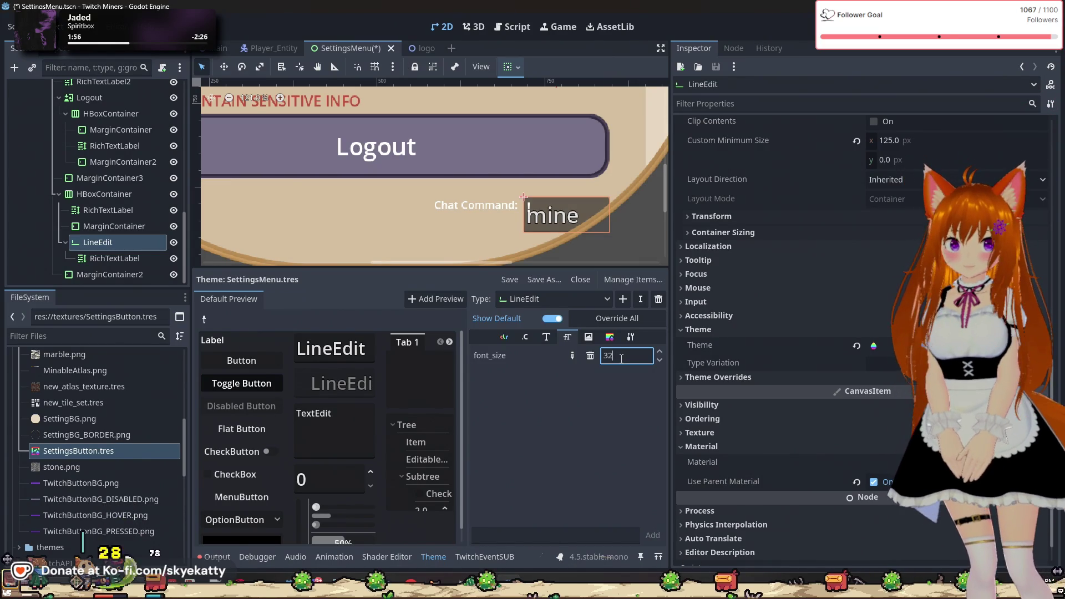
pyautogui.write('2')
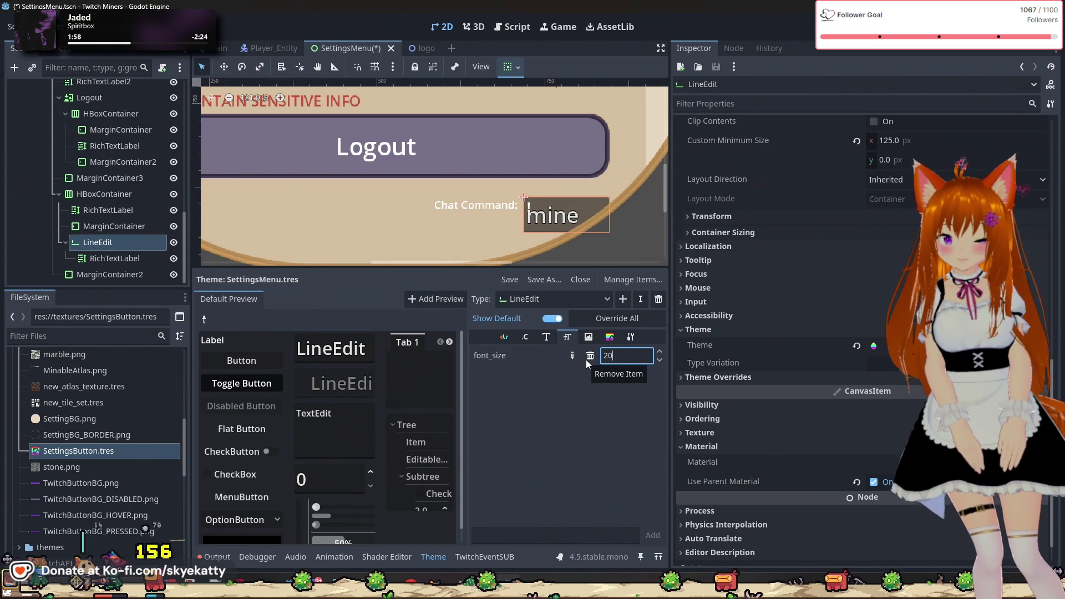
pyautogui.press('Return')
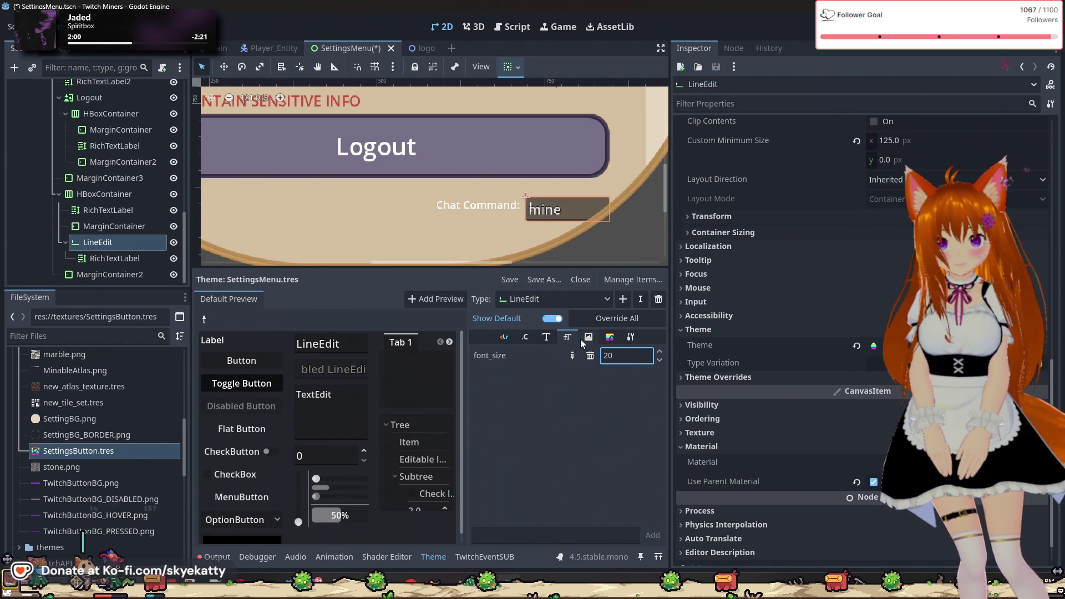
pyautogui.click(589, 337)
pyautogui.click(609, 337)
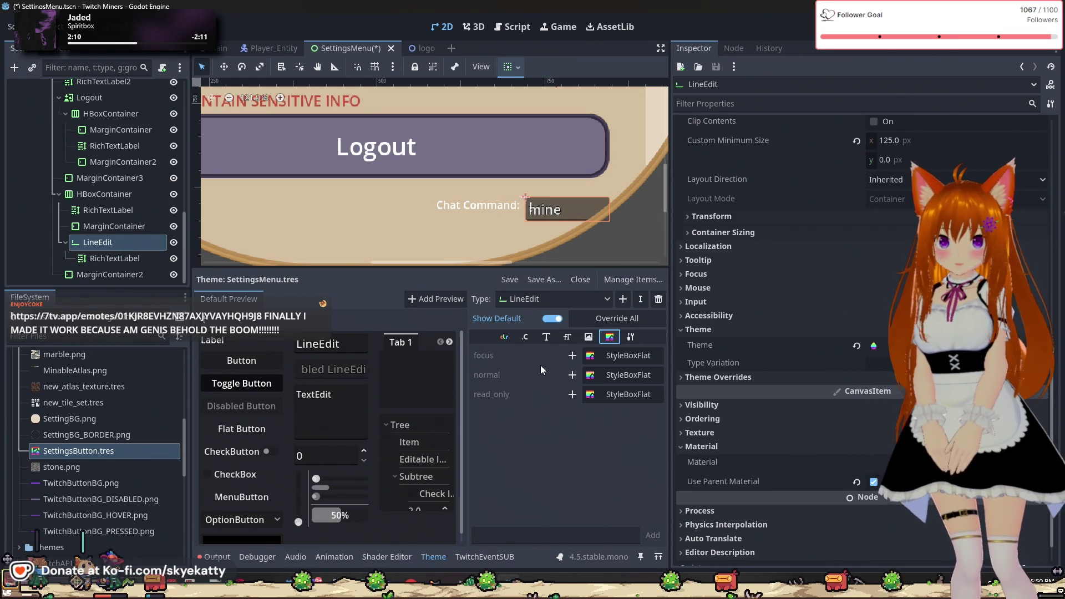
# - Review LineEdit's colours, constants and type variations, ending on its default clear icon
pyautogui.click(504, 337)
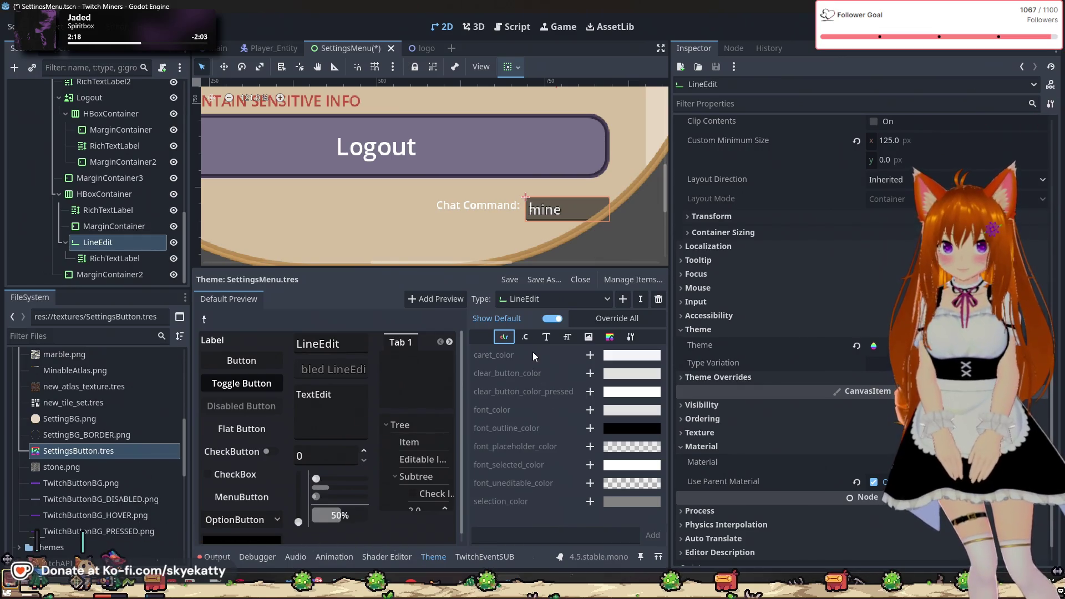
pyautogui.click(525, 336)
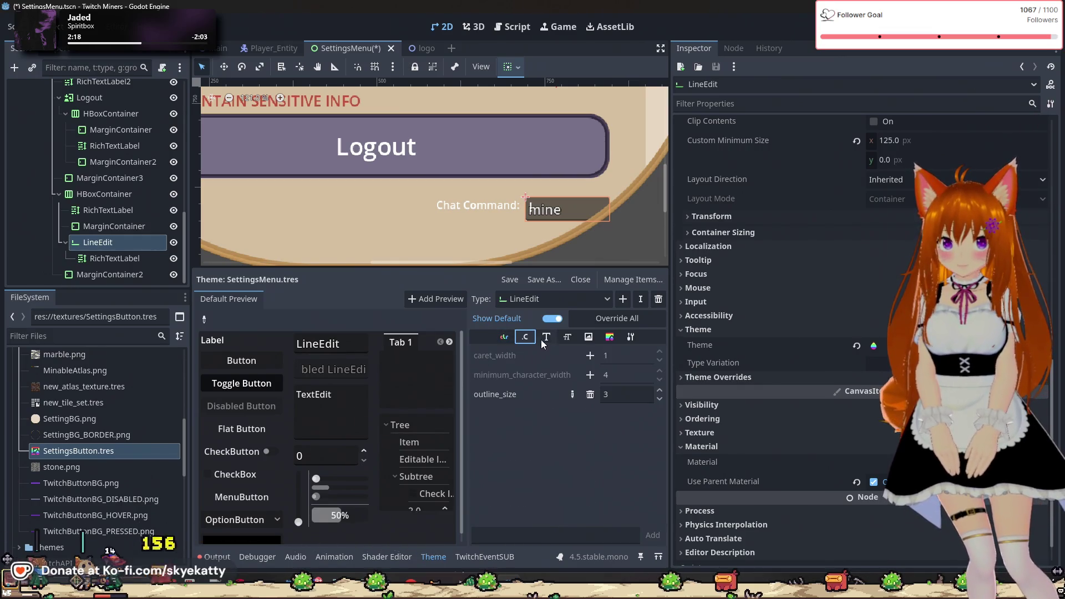
pyautogui.click(630, 338)
pyautogui.click(609, 337)
pyautogui.click(588, 336)
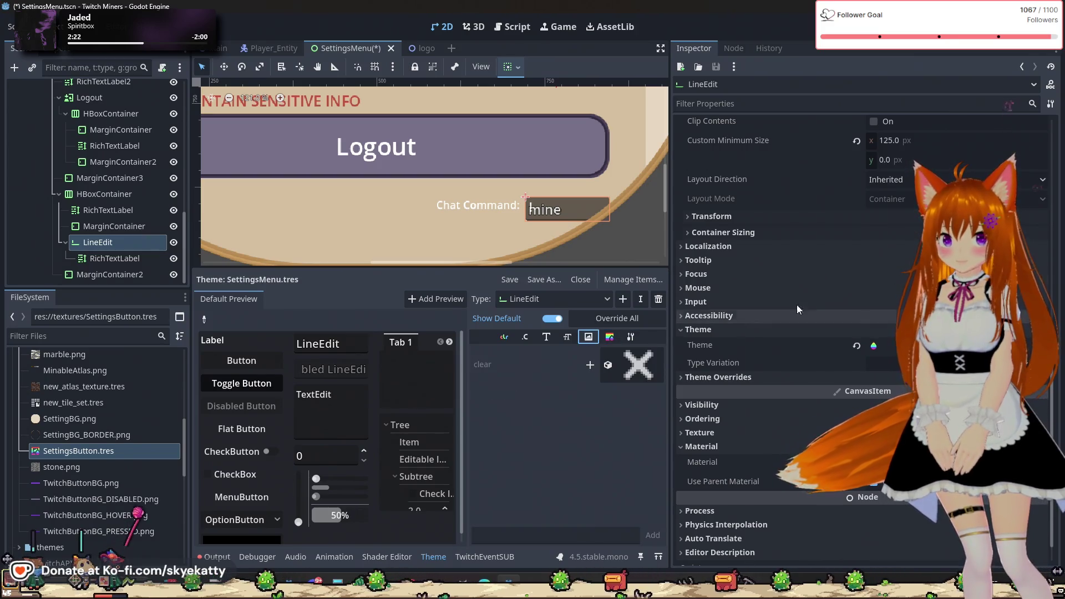
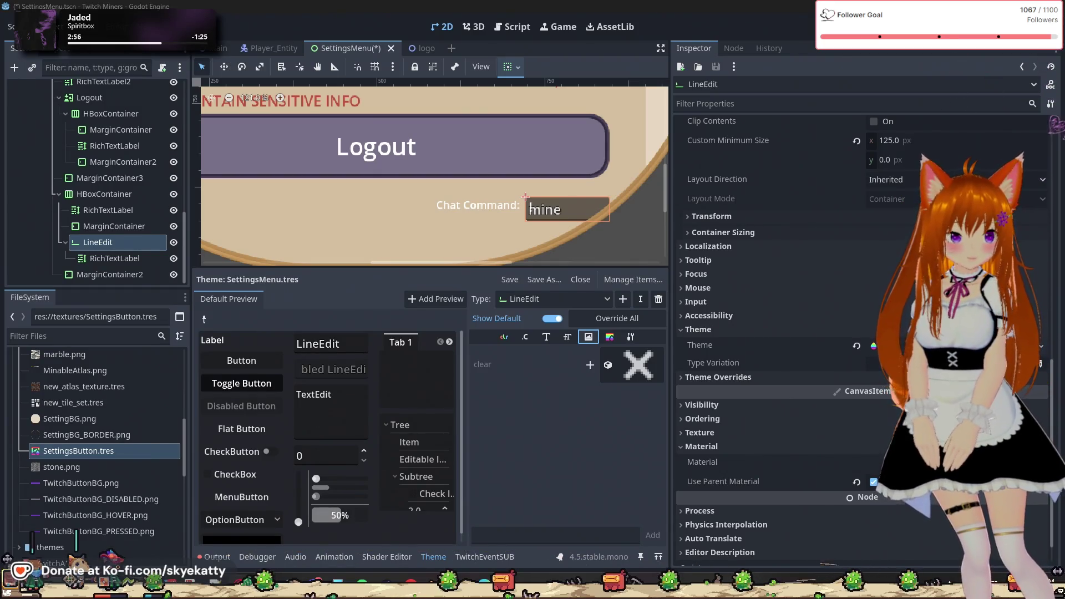
# - Look through the LineEdit theme tabs and settle on its focus, normal and read_only StyleBox entries
pyautogui.click(609, 337)
pyautogui.click(545, 338)
pyautogui.click(503, 337)
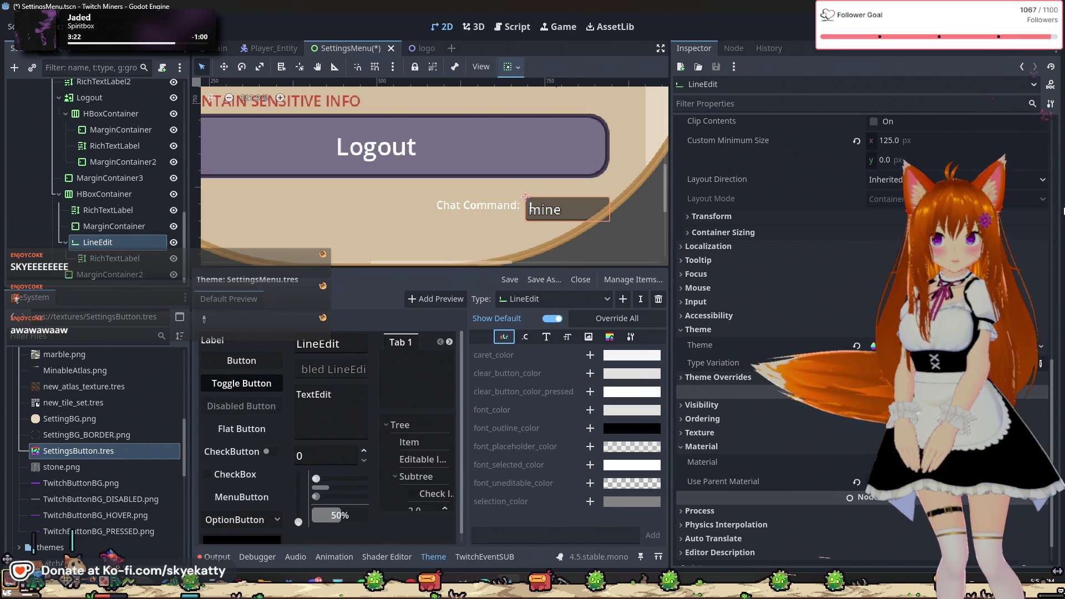
pyautogui.scroll(3, 777, 250)
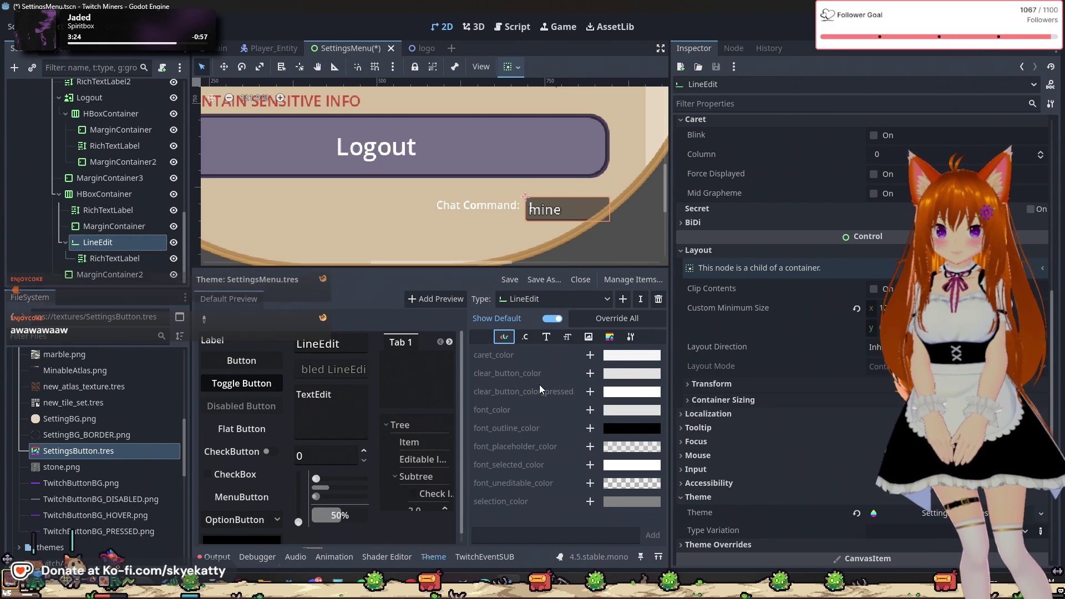
pyautogui.click(427, 555)
pyautogui.click(436, 556)
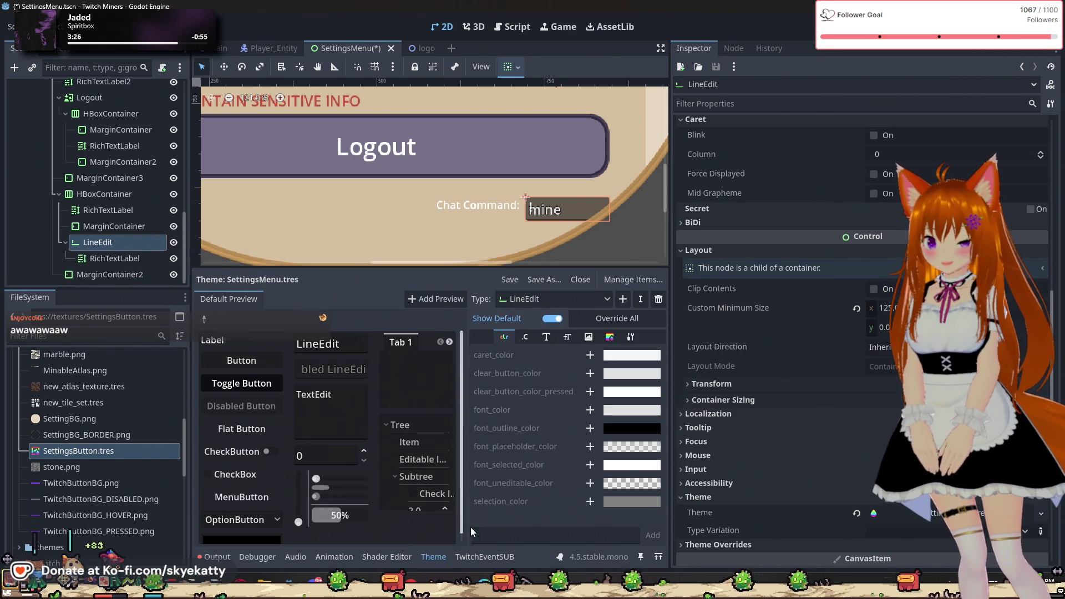
pyautogui.click(610, 337)
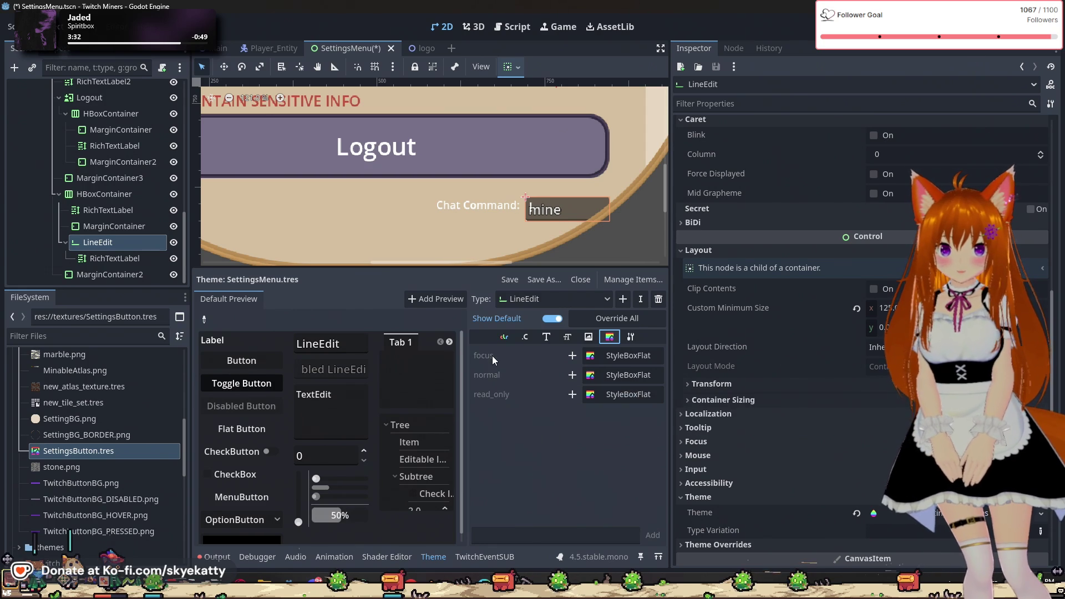
# - Add a new StyleBoxFlat for the LineEdit normal state and open it in the Inspector
pyautogui.click(610, 358)
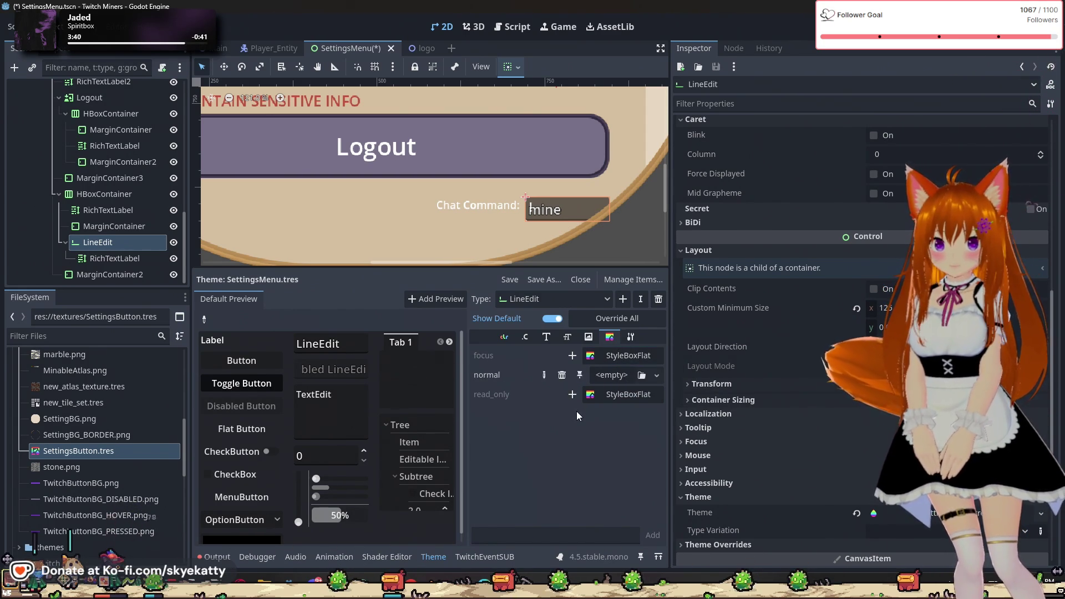
pyautogui.click(607, 377)
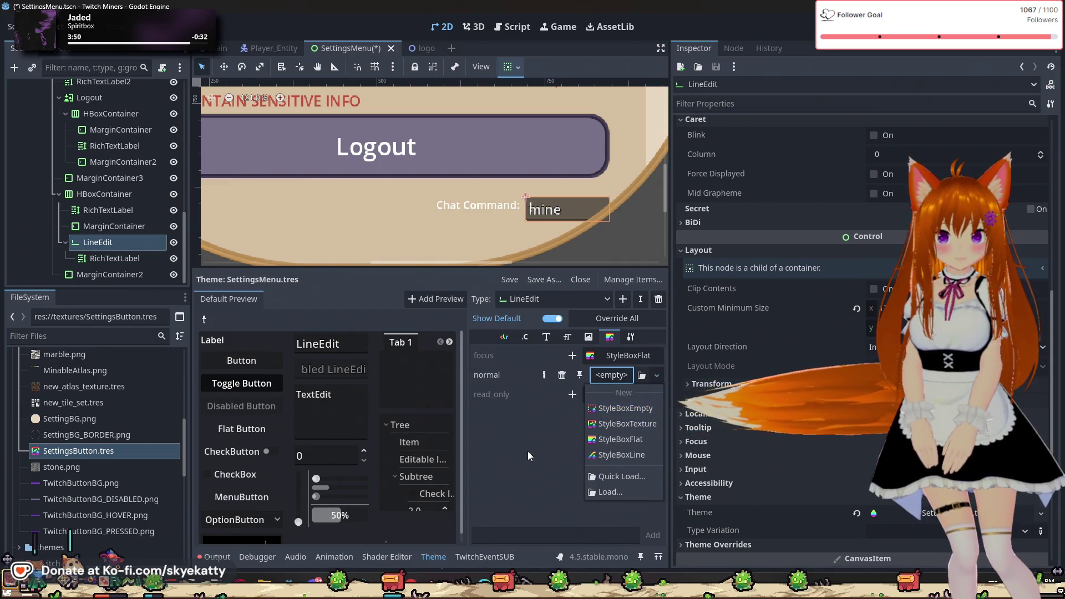
pyautogui.click(623, 441)
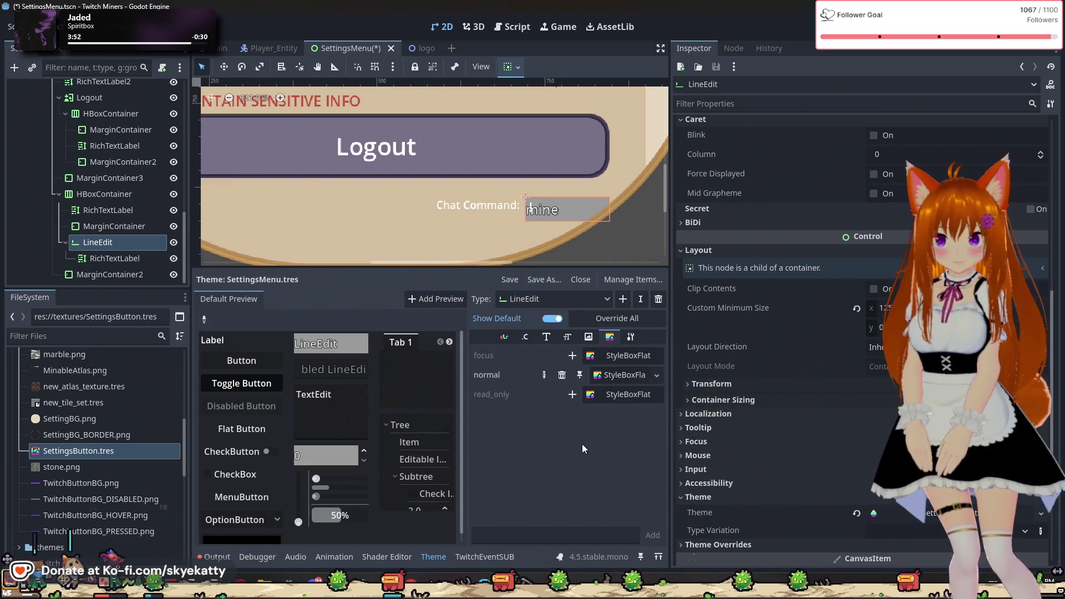
pyautogui.click(620, 375)
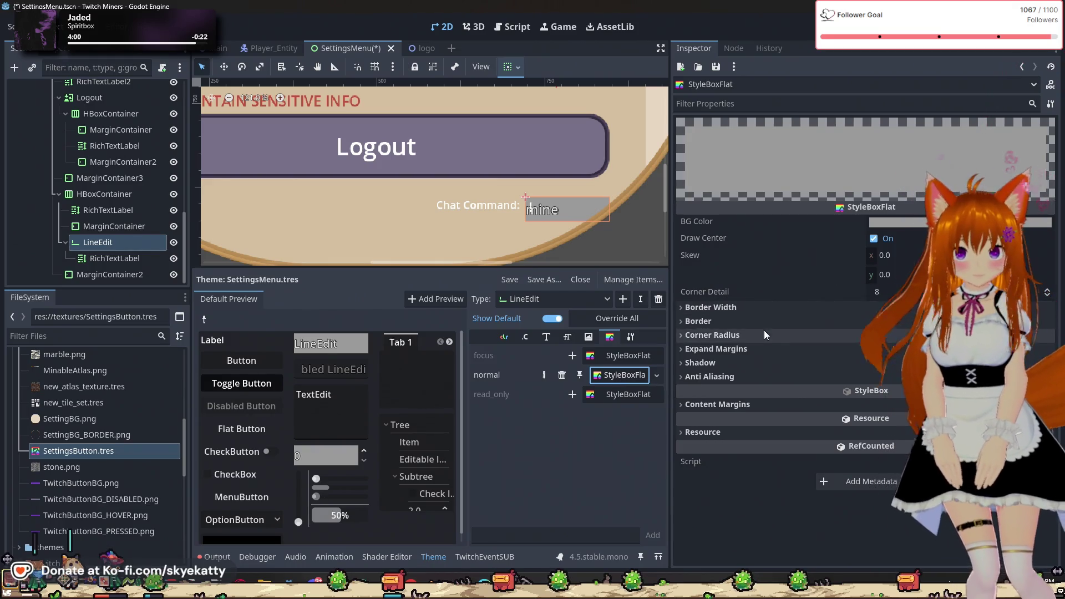
# - Set the normal stylebox's left content margin to 19 px and start editing its BG Color
pyautogui.click(720, 405)
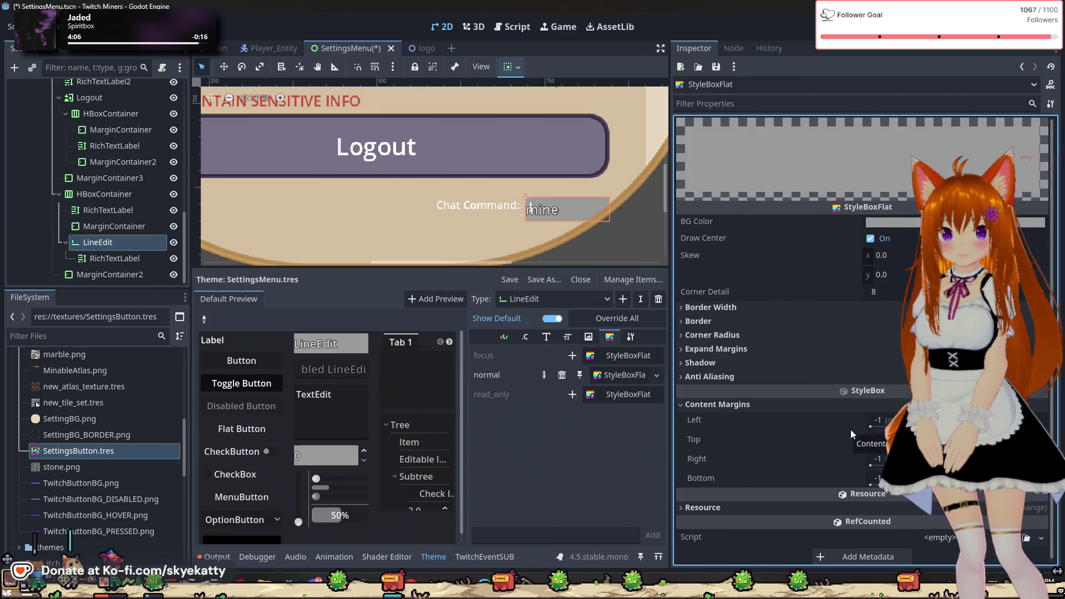
pyautogui.moveTo(879, 420); pyautogui.dragTo(888, 420)
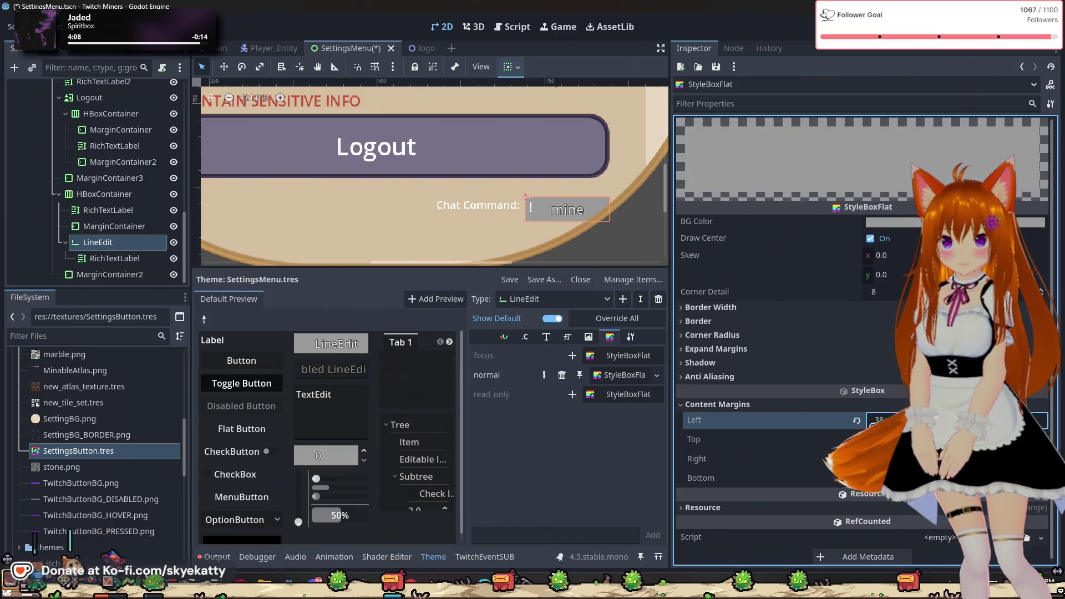
pyautogui.moveTo(867, 431); pyautogui.dragTo(877, 432)
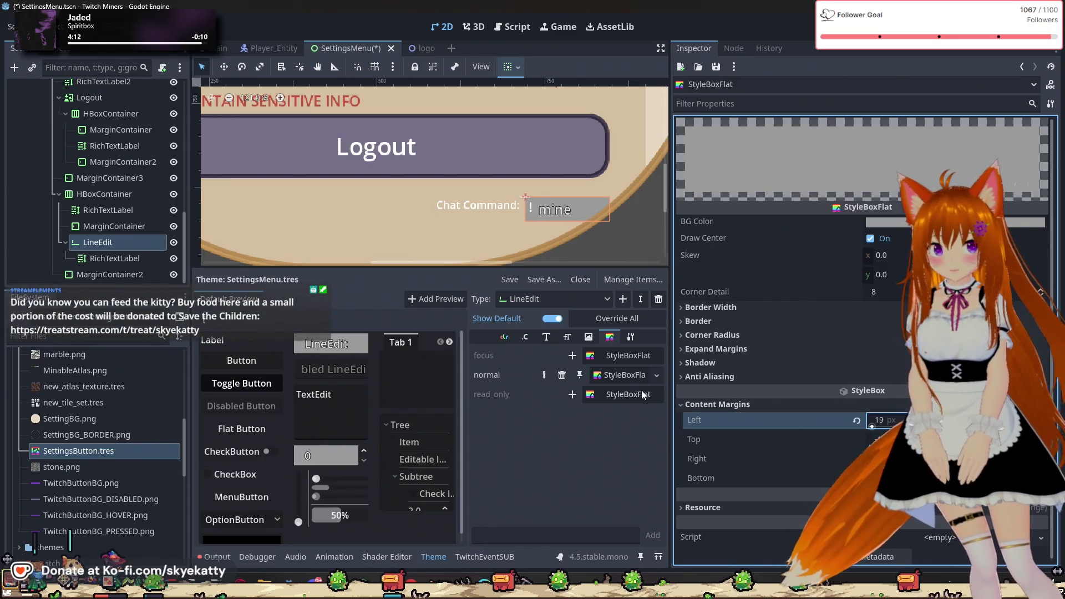
pyautogui.click(624, 357)
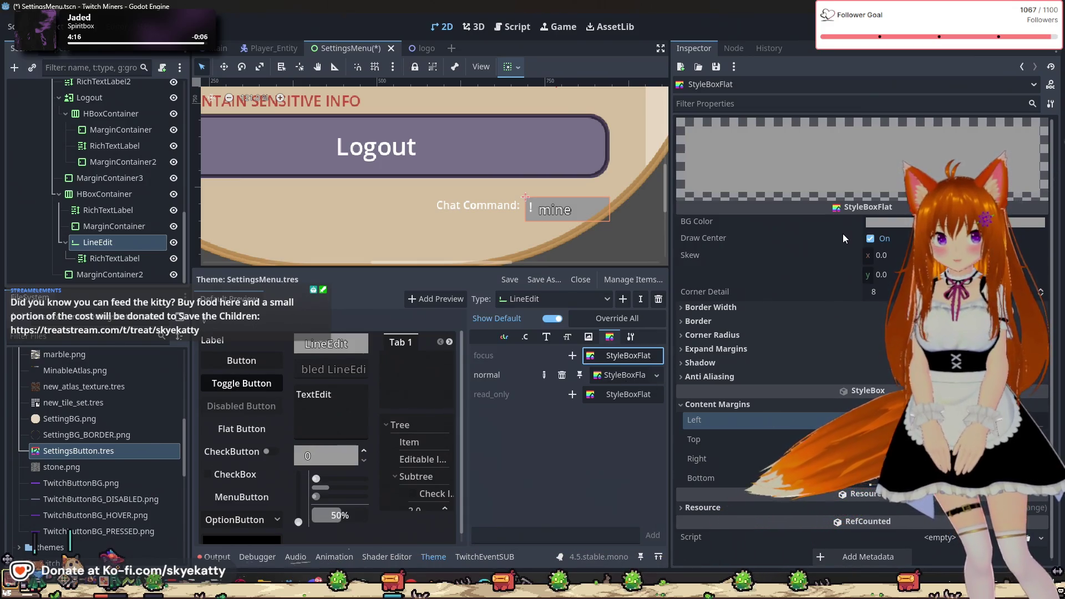
pyautogui.click(912, 222)
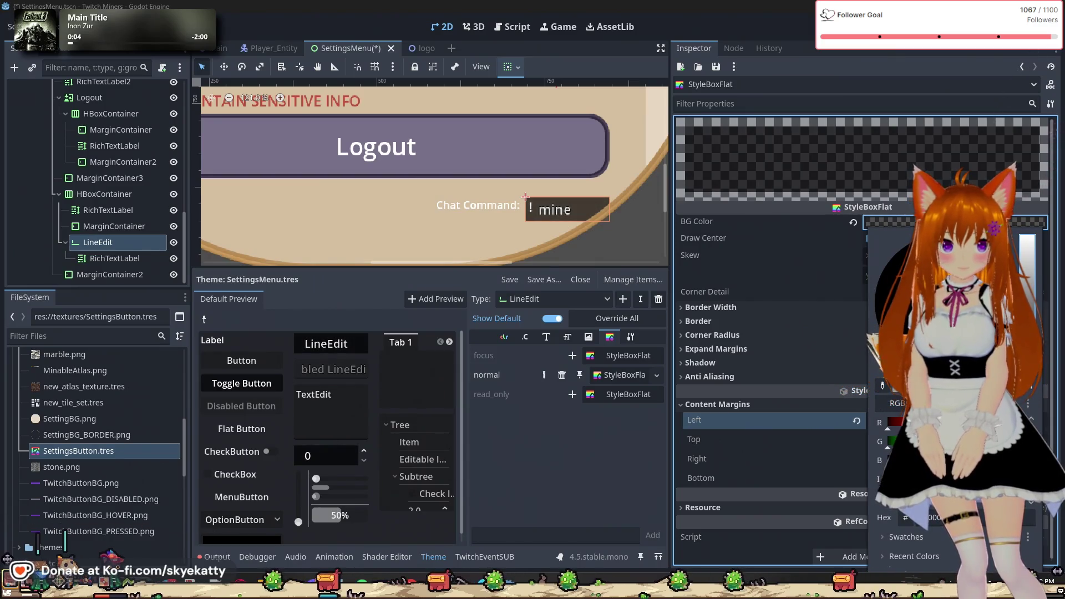
# - Lower the BG Color alpha for a see-through background and set the left margin to 19 px
pyautogui.moveTo(915, 480); pyautogui.dragTo(932, 510)
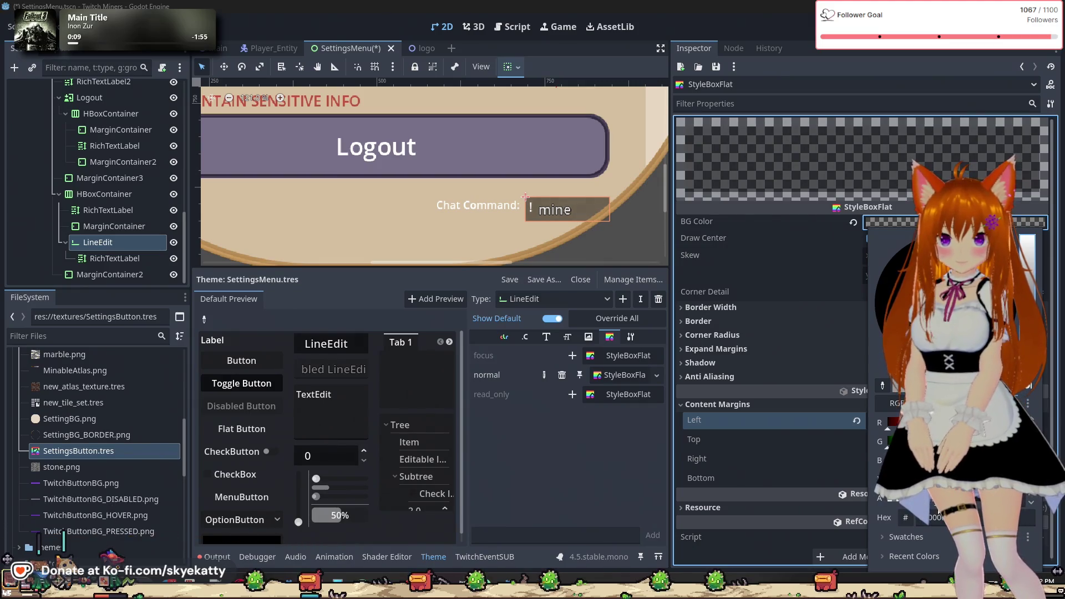
pyautogui.click(624, 467)
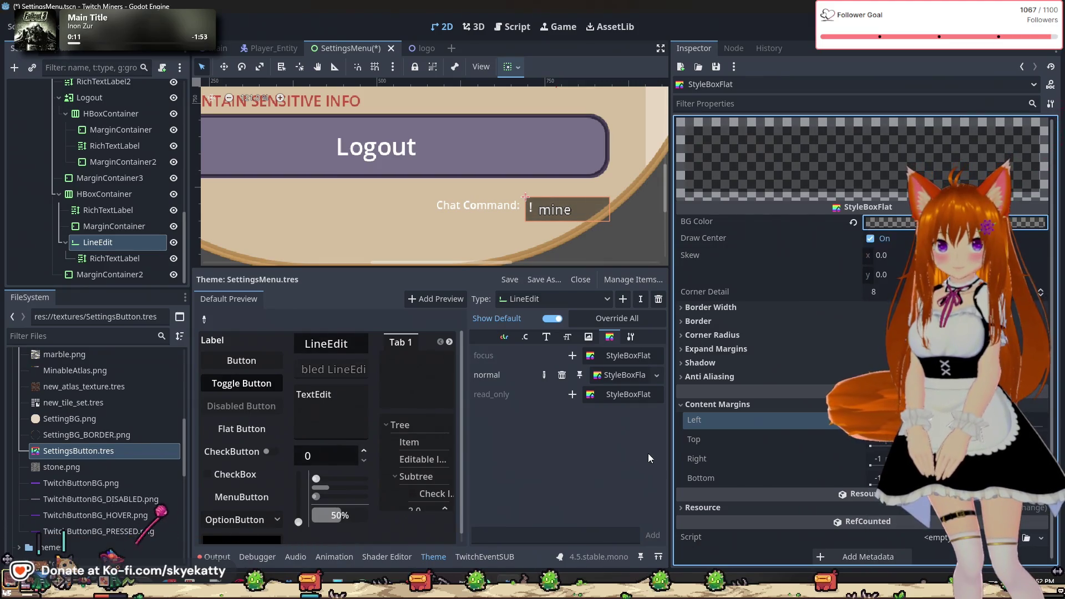
pyautogui.click(622, 394)
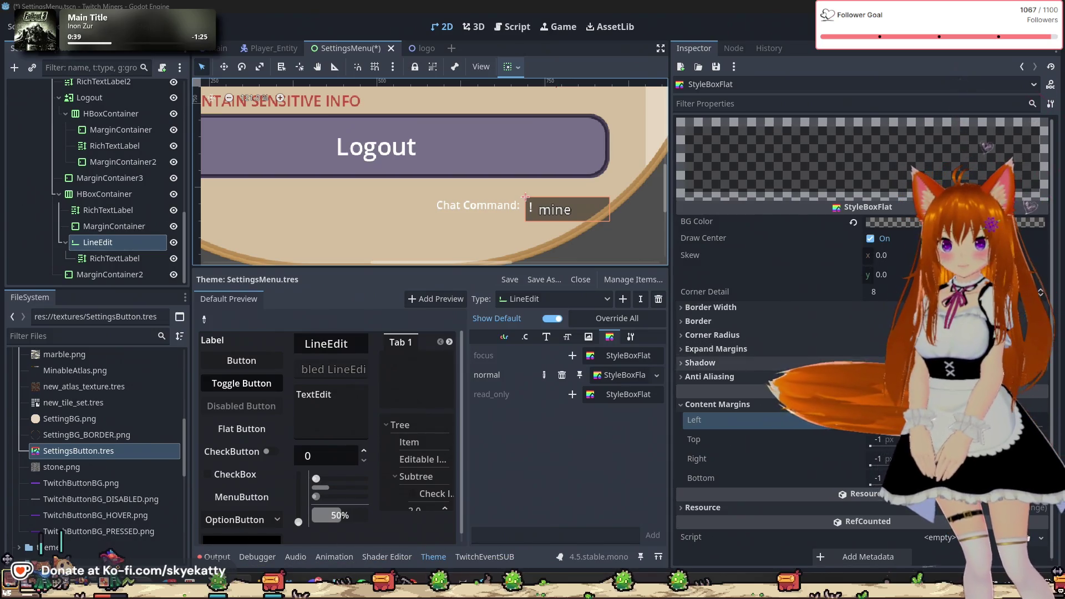
pyautogui.moveTo(873, 430); pyautogui.dragTo(893, 431)
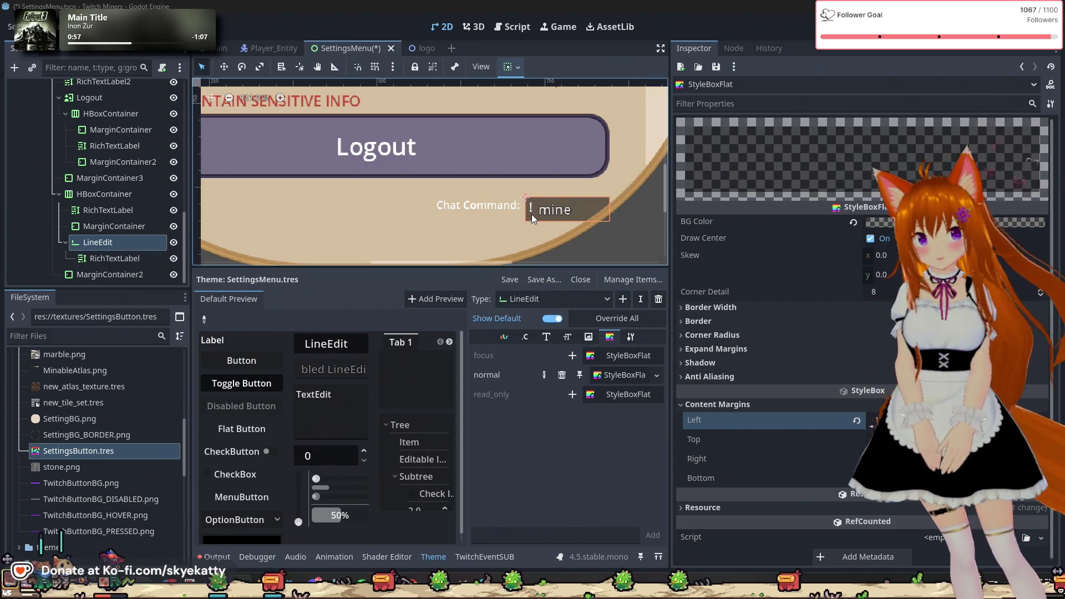
pyautogui.moveTo(704, 263)
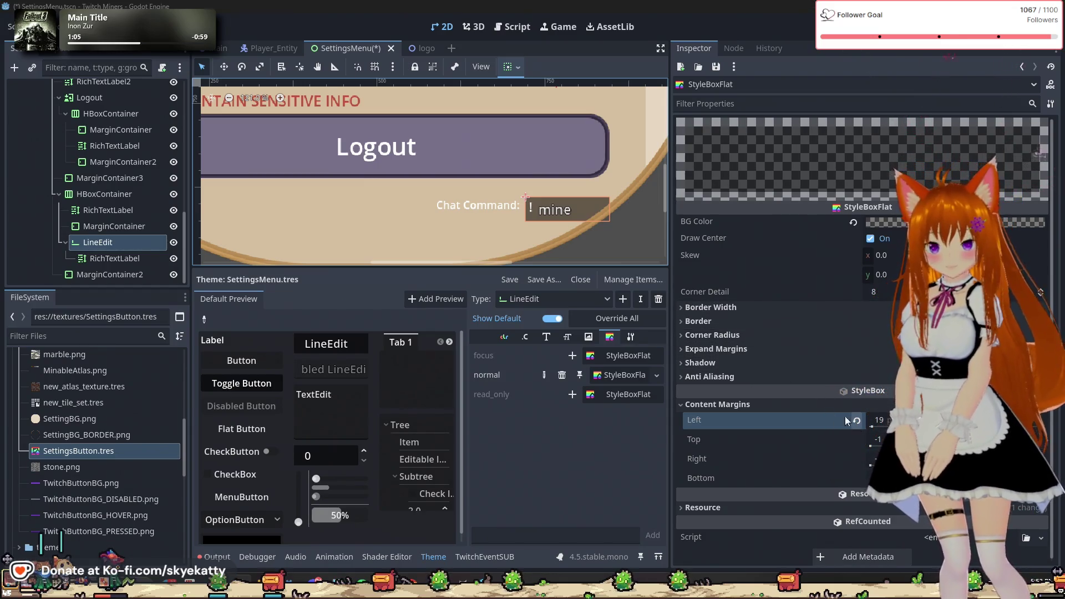
# - Reduce the LineEdit's left content margin to 12 px, then select the '!' RichTextLabel
pyautogui.click(892, 421)
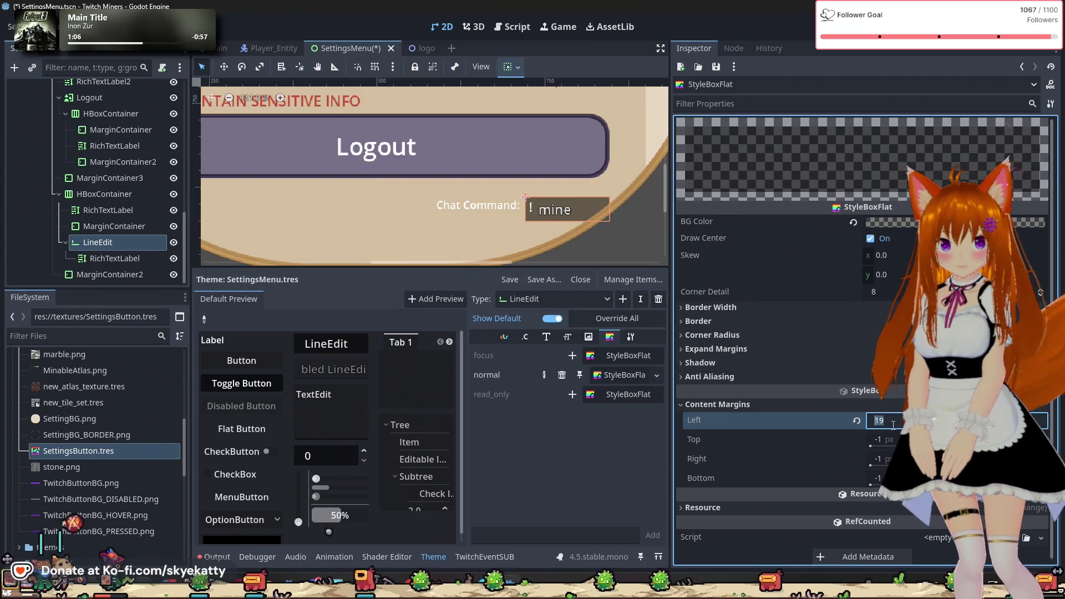
pyautogui.write('4')
pyautogui.press('Return')
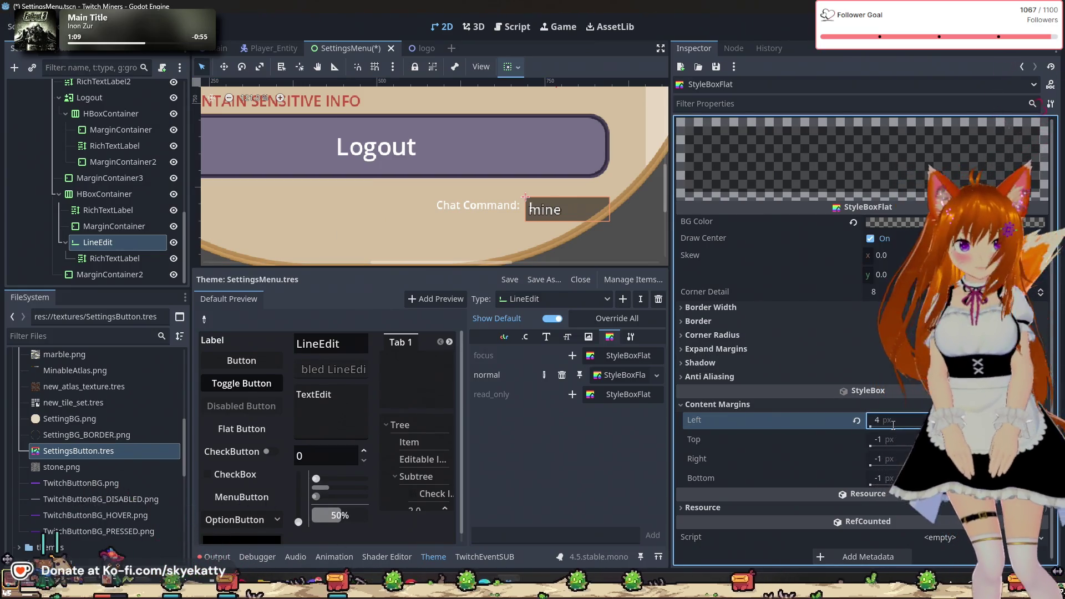
pyautogui.click(893, 426)
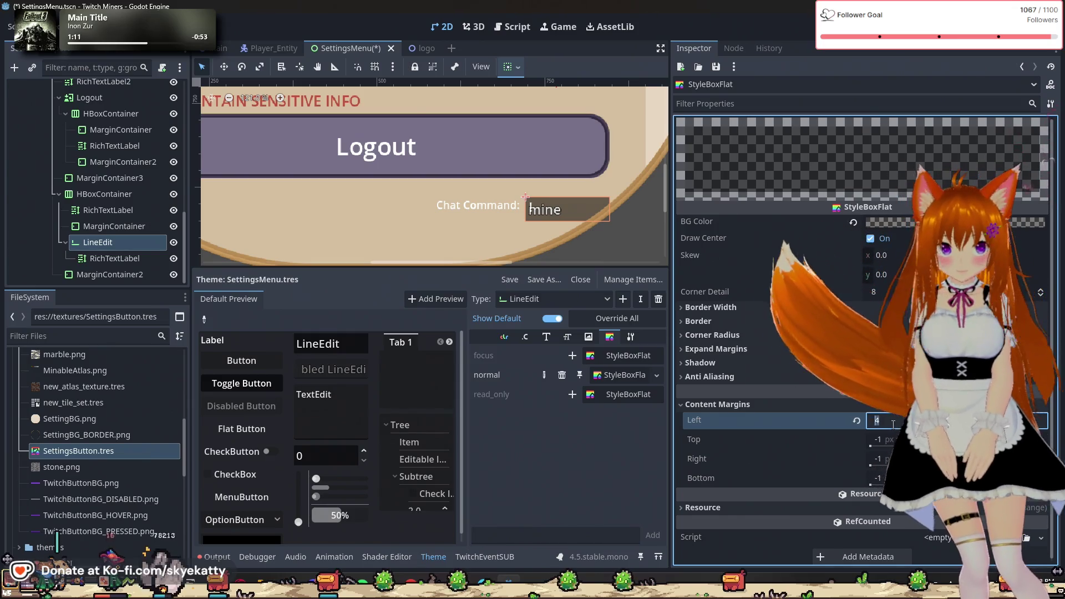
pyautogui.write('8')
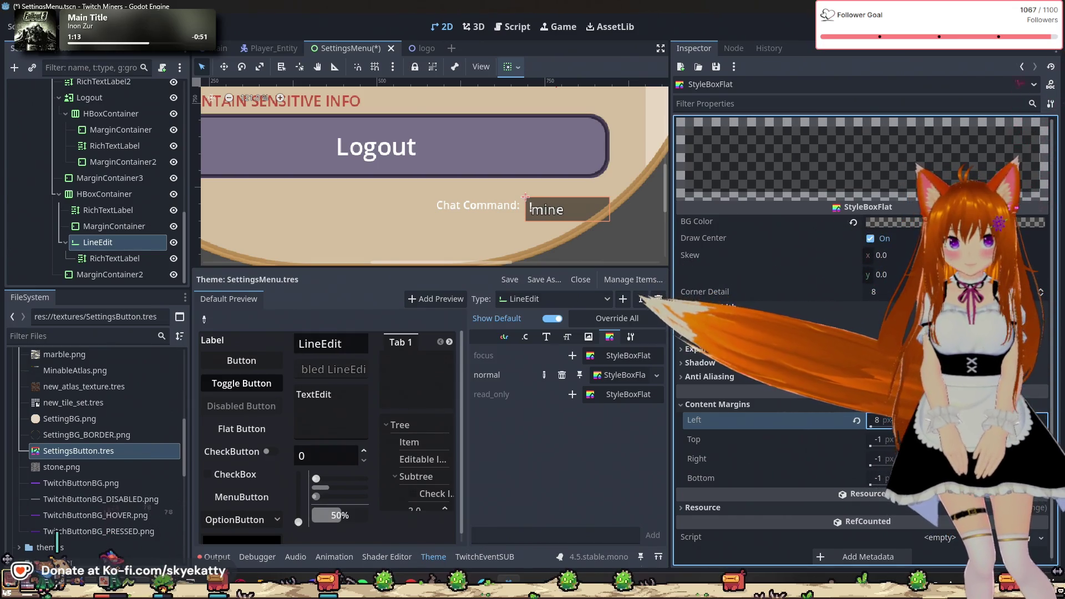
pyautogui.press('BackSpace')
pyautogui.write('-1')
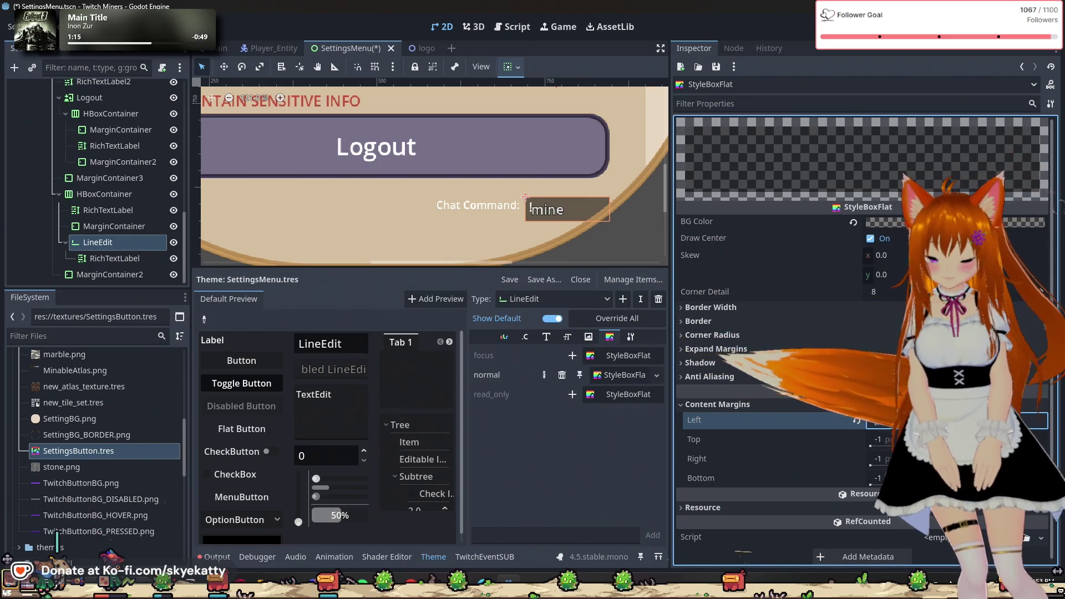
pyautogui.press('BackSpace')
pyautogui.press('BackSpace')
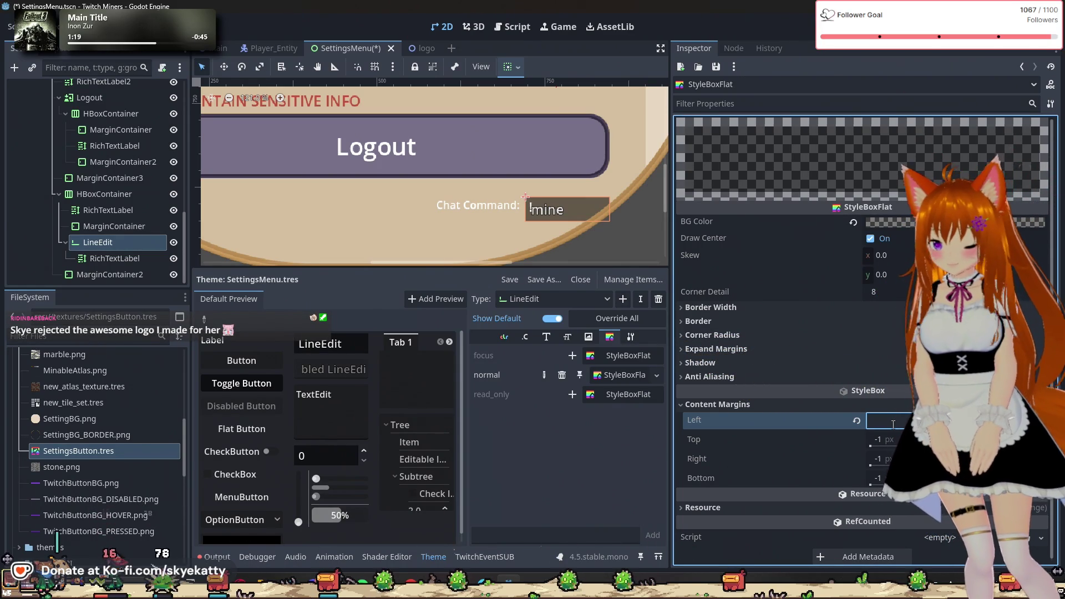
pyautogui.write('16')
pyautogui.press('Return')
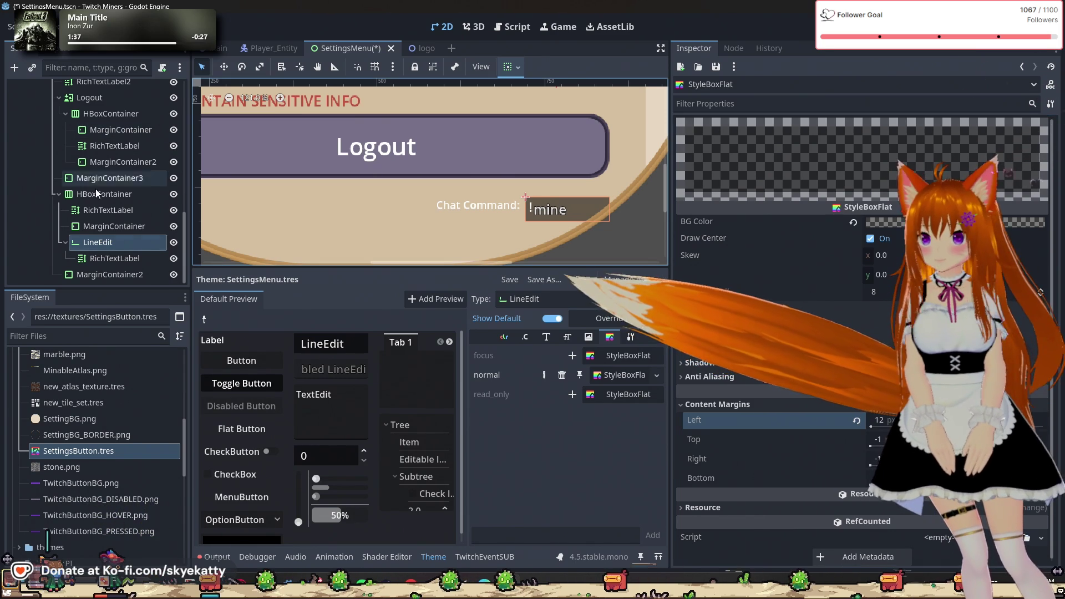
pyautogui.click(106, 258)
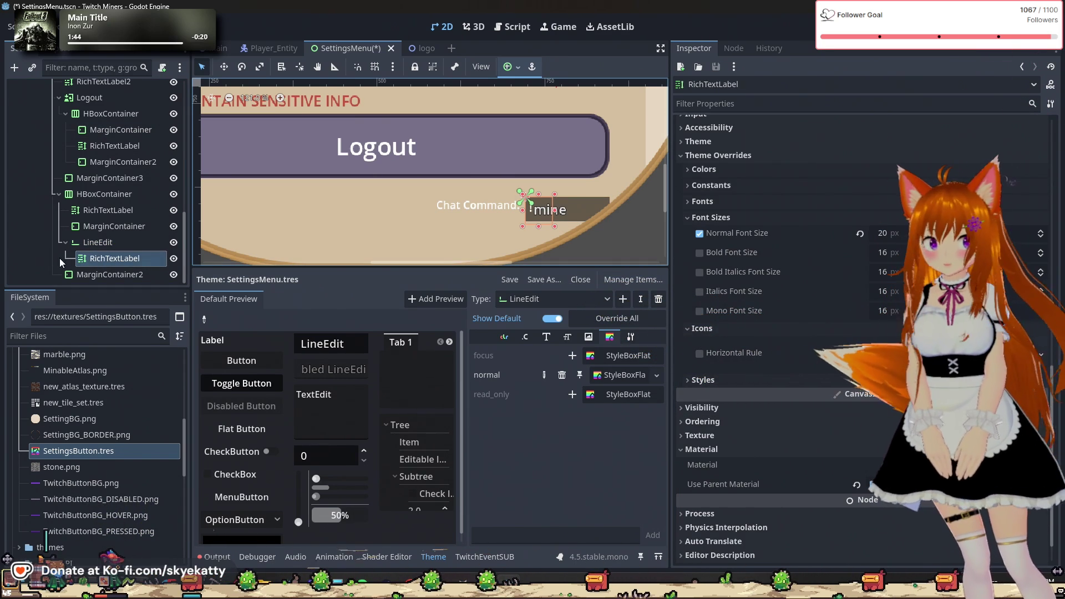
pyautogui.click(568, 337)
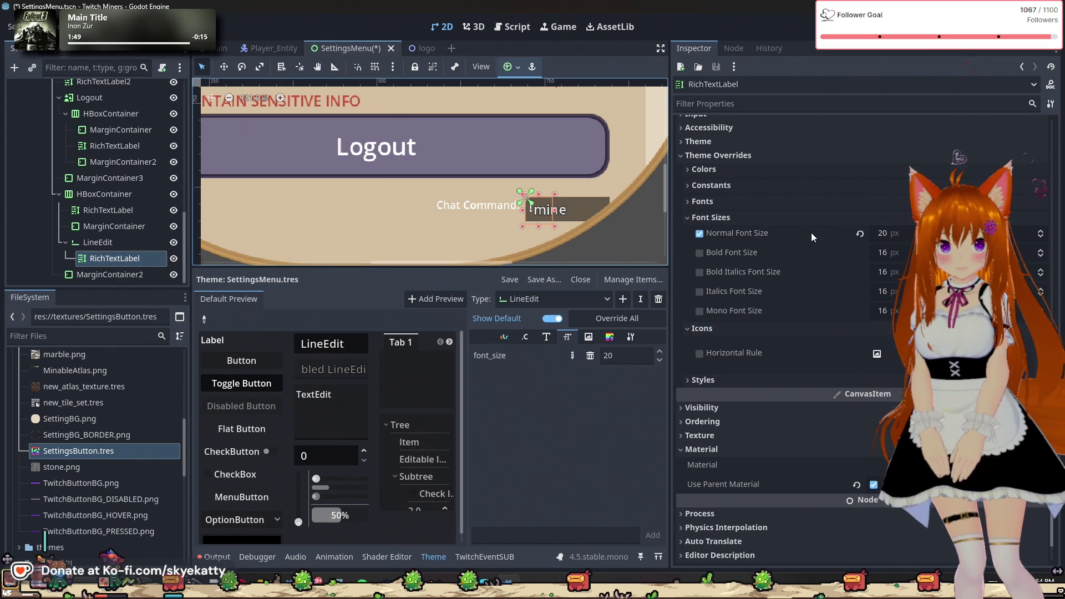
pyautogui.click(1041, 231)
pyautogui.moveTo(1040, 233); pyautogui.dragTo(1041, 234)
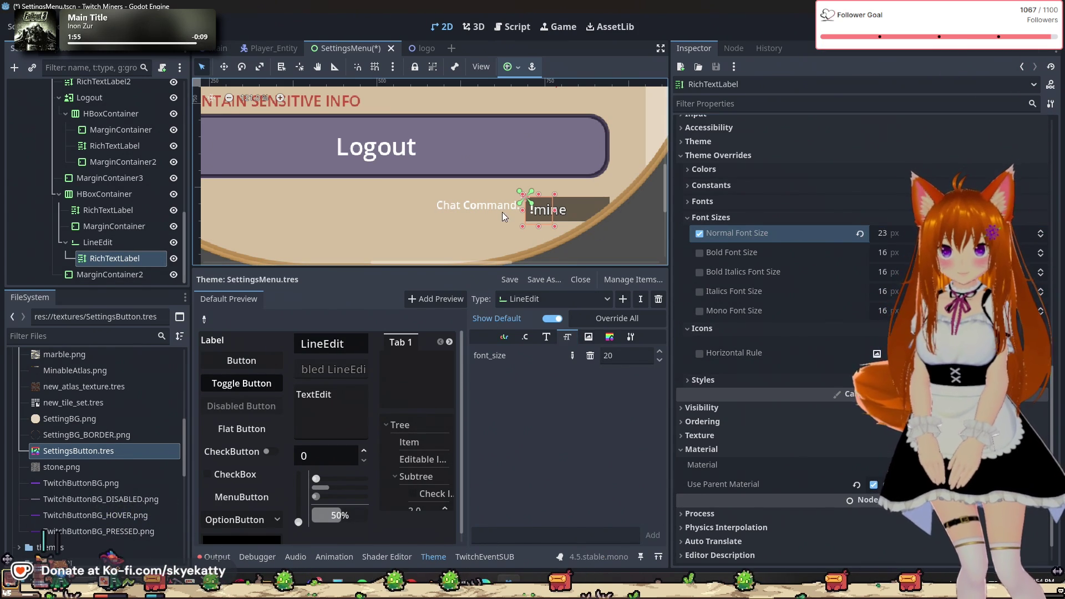
pyautogui.scroll(5, 839, 211)
pyautogui.scroll(3, 838, 211)
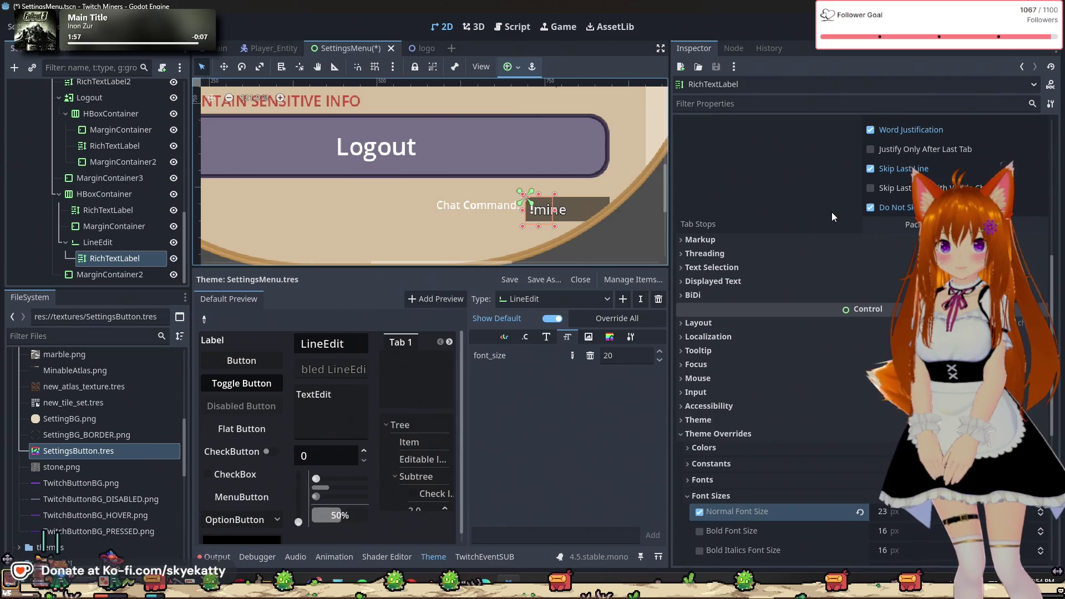
pyautogui.scroll(10, 817, 350)
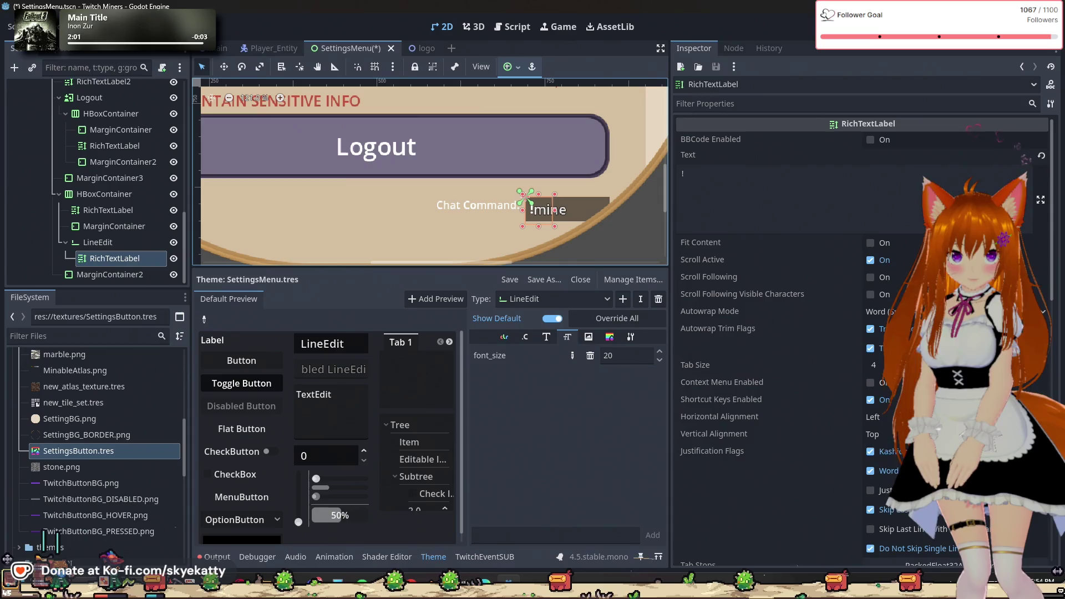
pyautogui.scroll(-2, 777, 277)
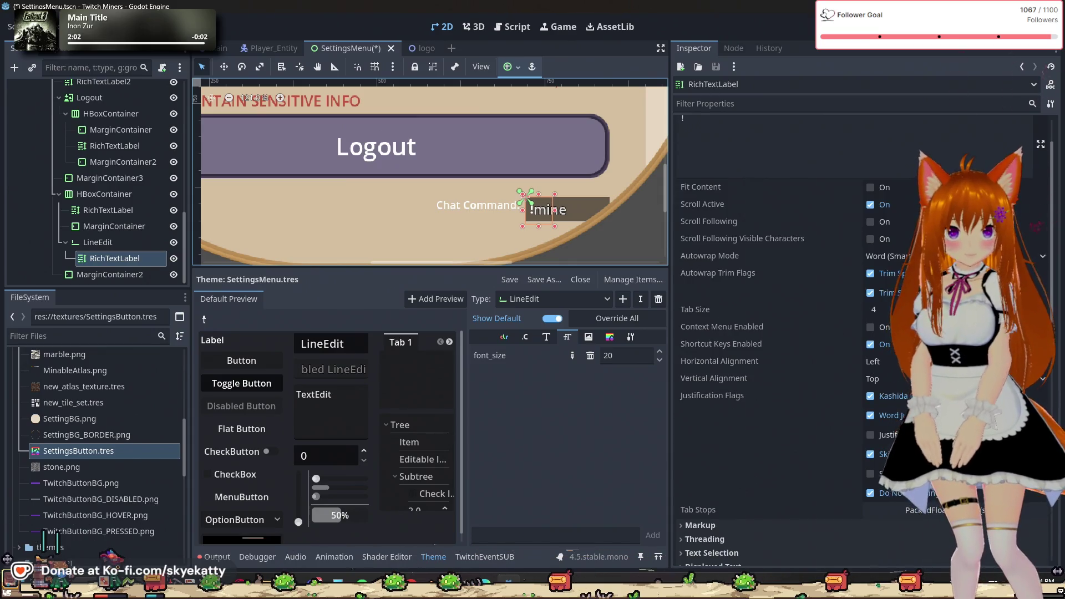
pyautogui.click(898, 382)
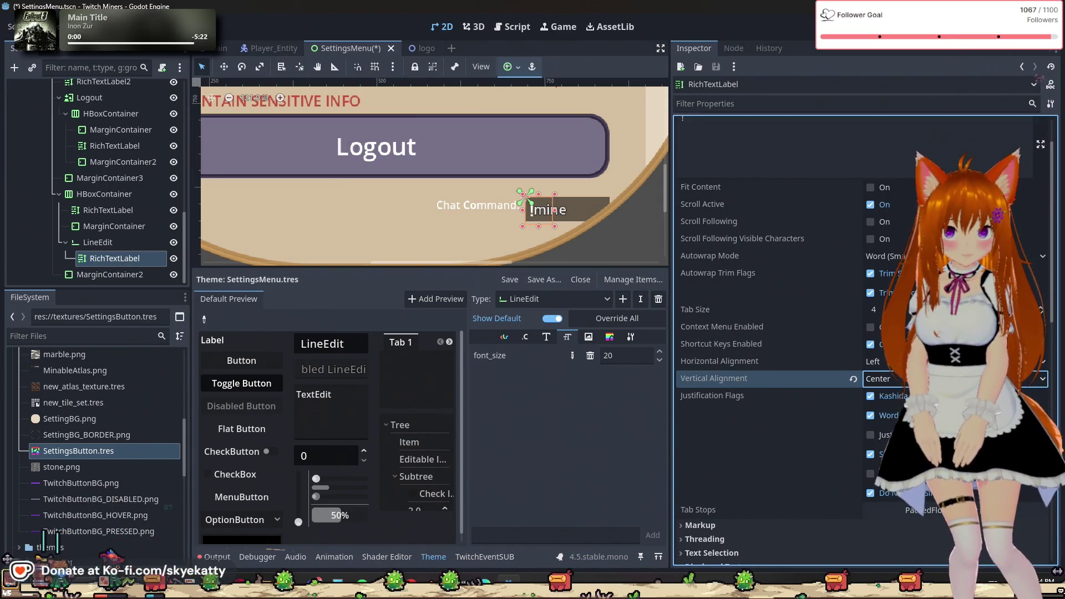
pyautogui.scroll(-10, 842, 447)
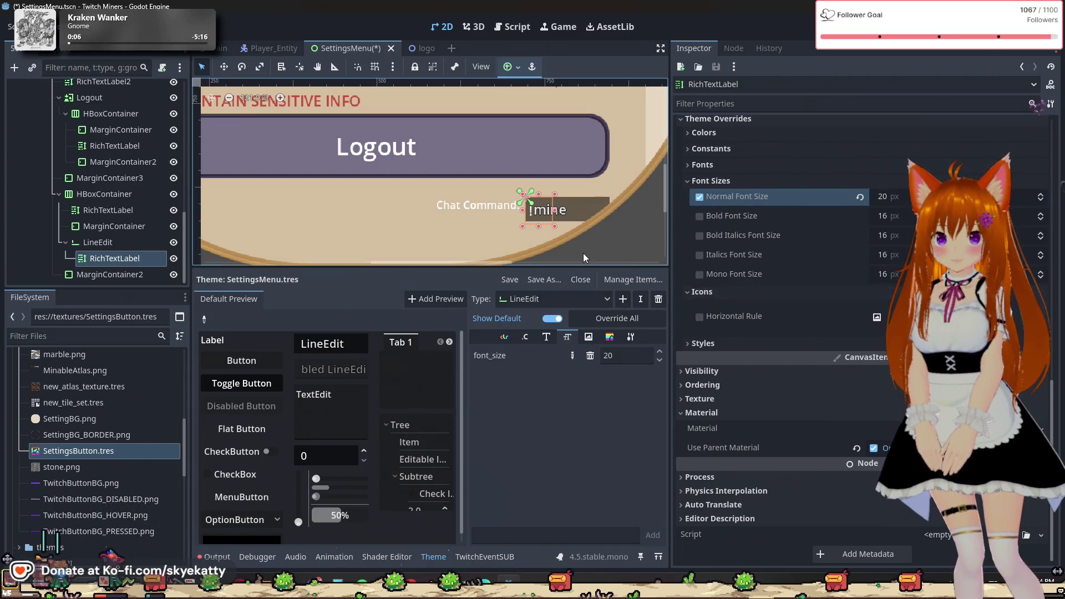
pyautogui.click(616, 213)
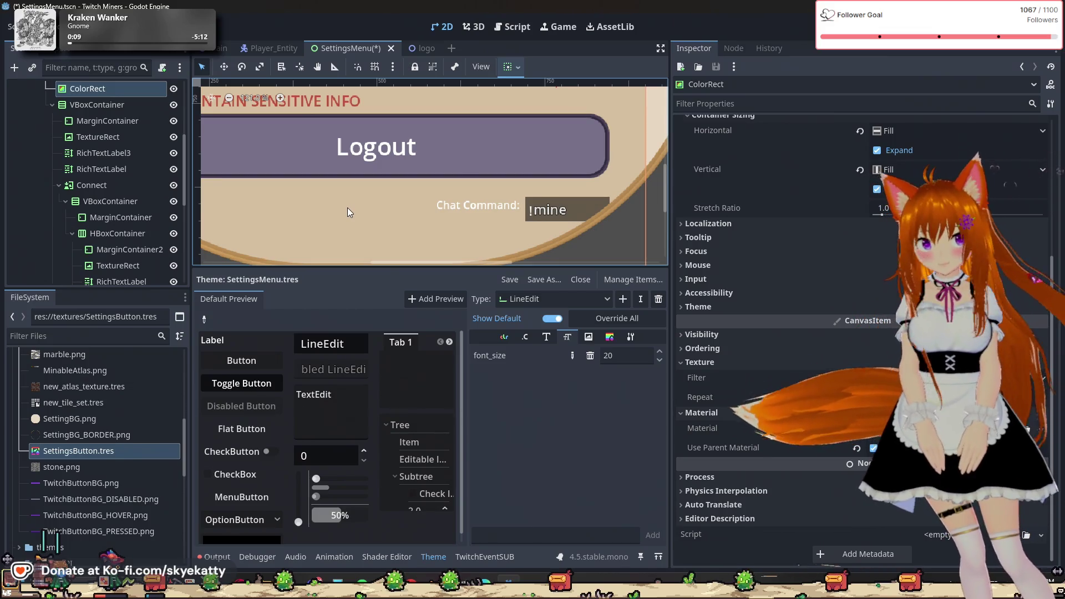
pyautogui.scroll(-3, 122, 233)
pyautogui.click(126, 222)
pyautogui.click(126, 211)
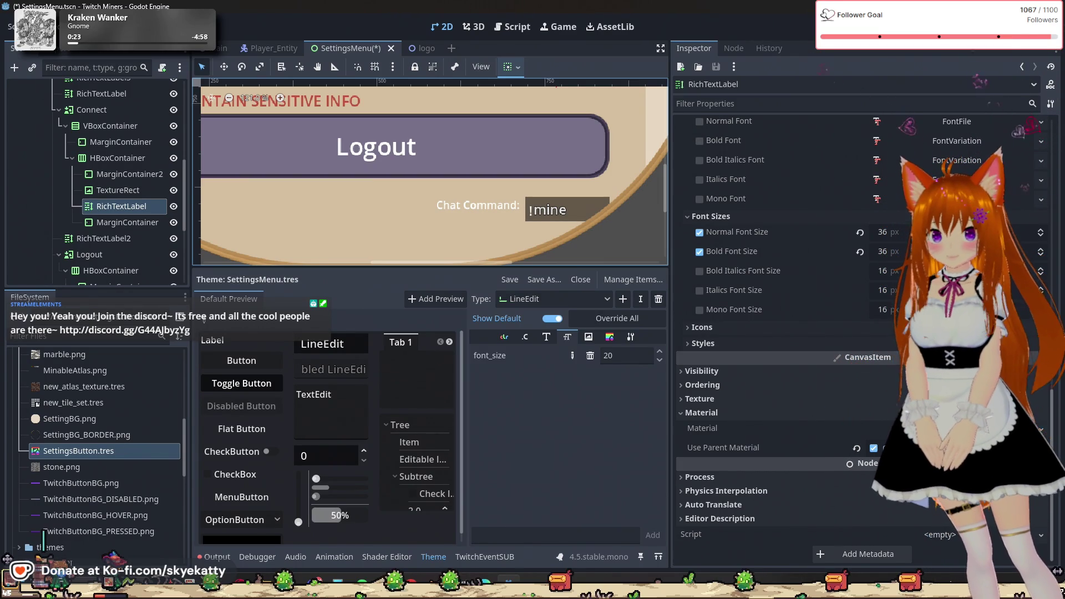
pyautogui.click(540, 211)
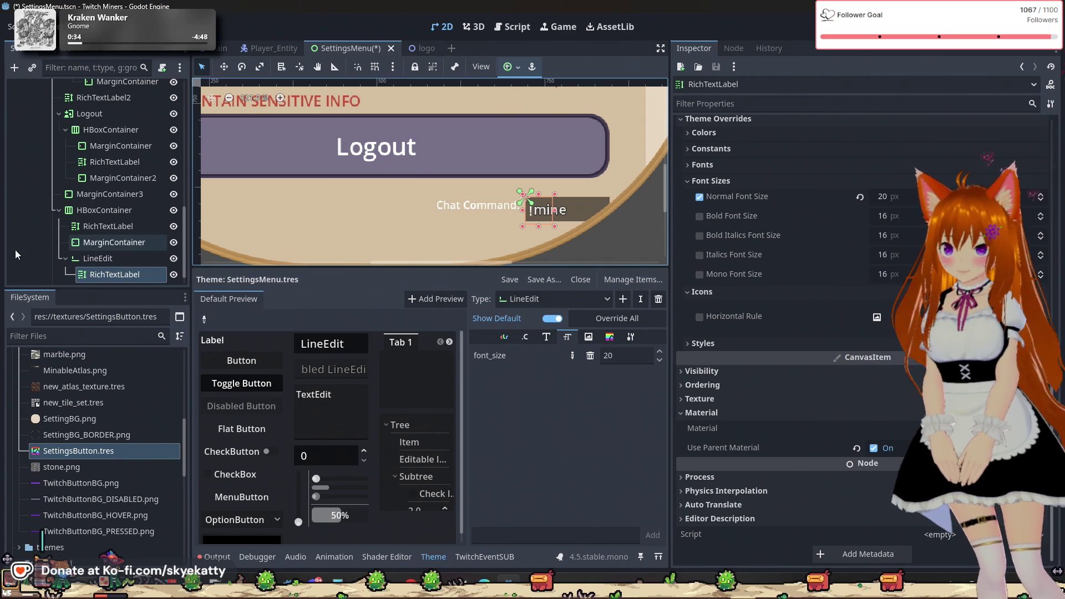
# - Select the Chat Command LineEdit and prefix its Text with '!' so it reads '!mine'
pyautogui.scroll(-1, 99, 261)
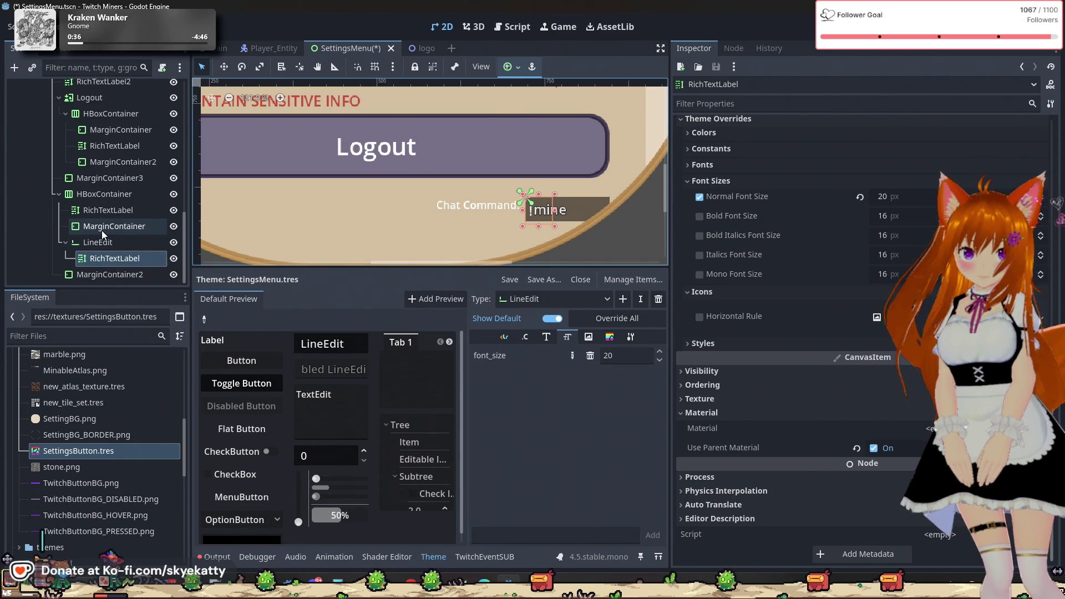
pyautogui.click(102, 231)
pyautogui.click(92, 258)
pyautogui.click(108, 230)
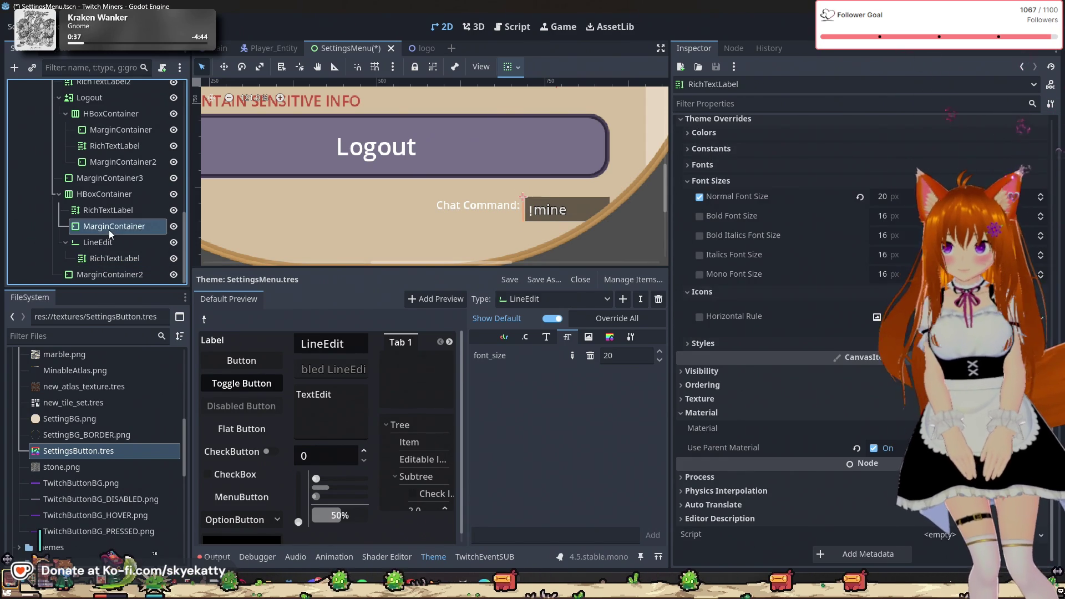
pyautogui.click(113, 258)
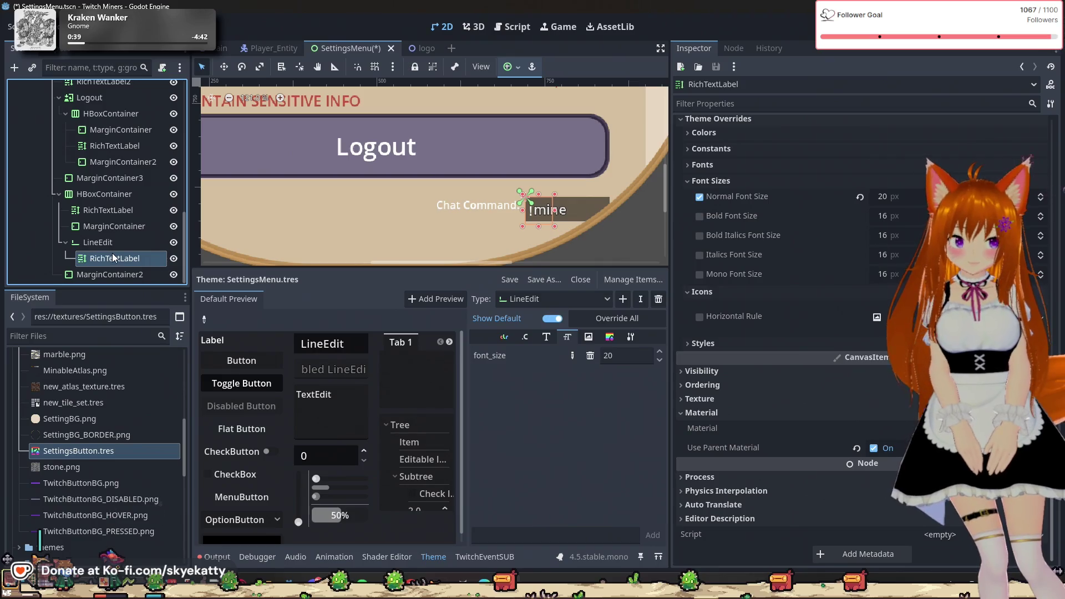
pyautogui.click(108, 242)
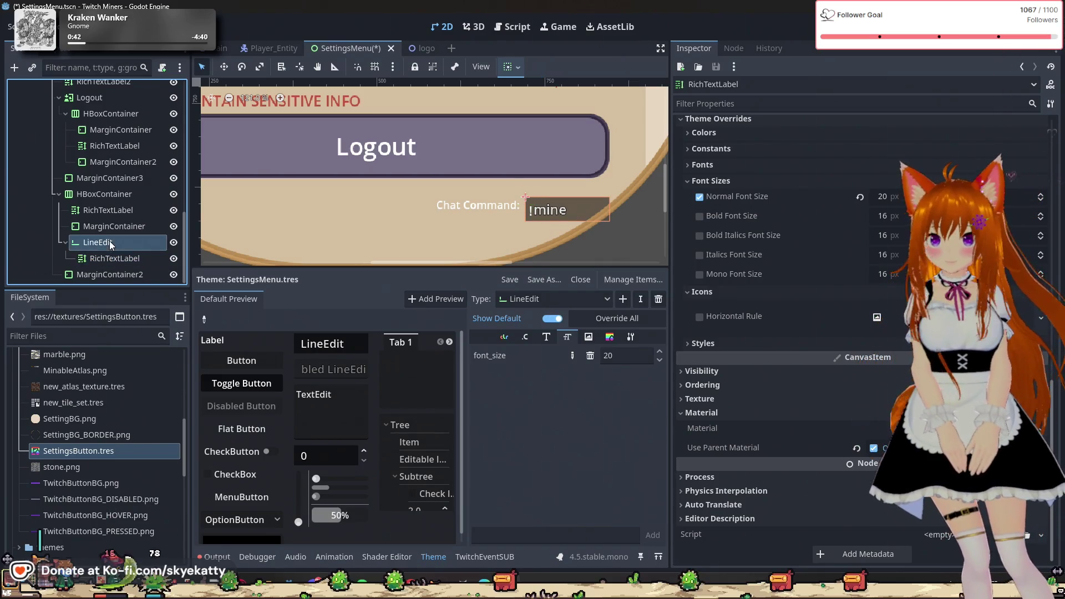
pyautogui.click(129, 262)
pyautogui.click(129, 247)
pyautogui.scroll(10, 783, 332)
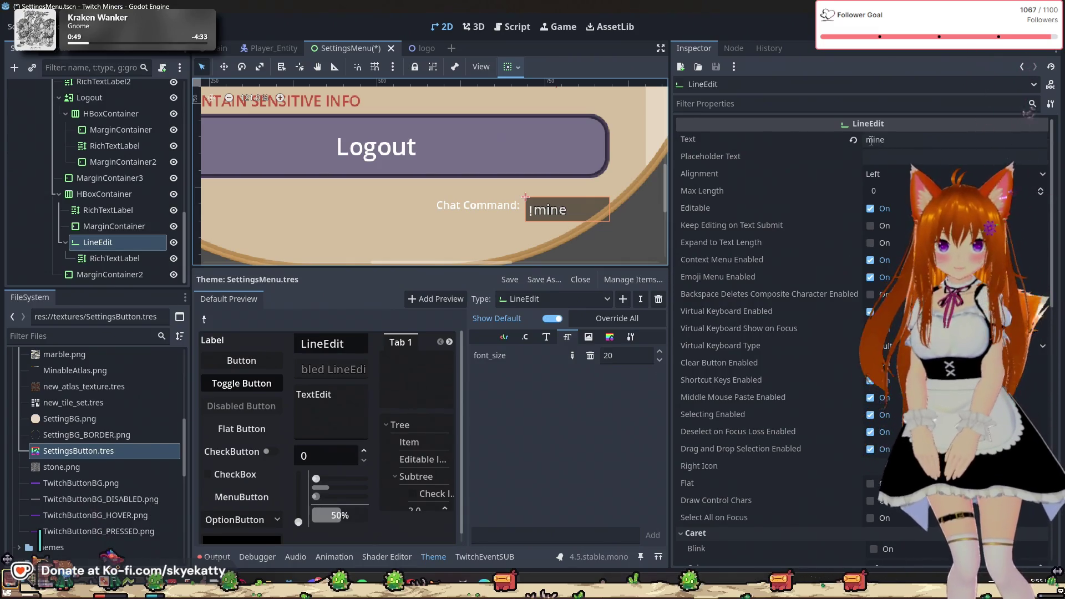
pyautogui.click(910, 140)
pyautogui.write('!')
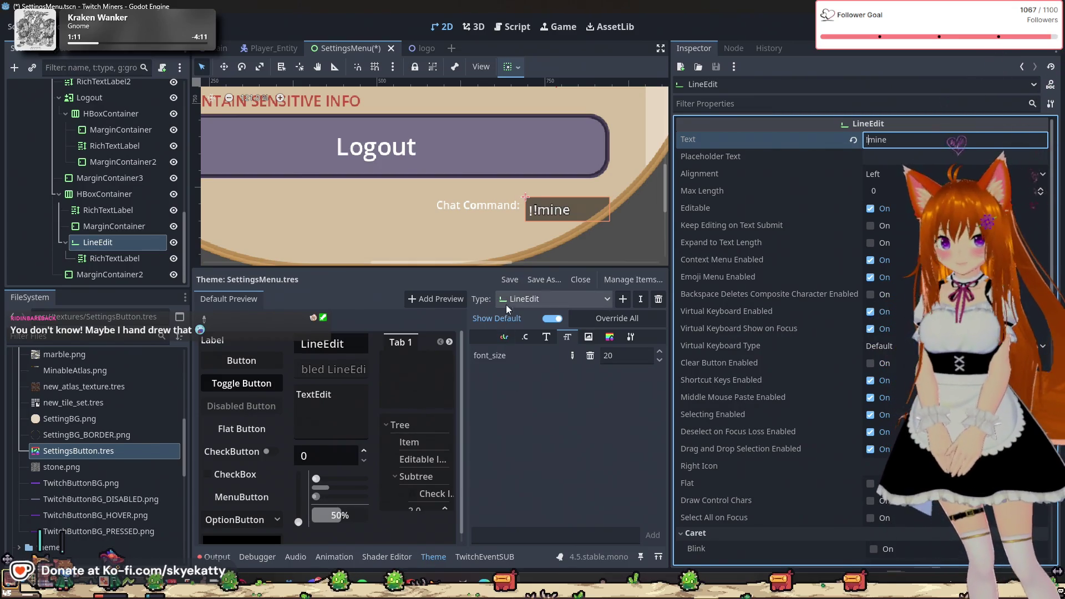
# - Check the nested label, then view the theme's LineEdit constants and colours
pyautogui.click(75, 261)
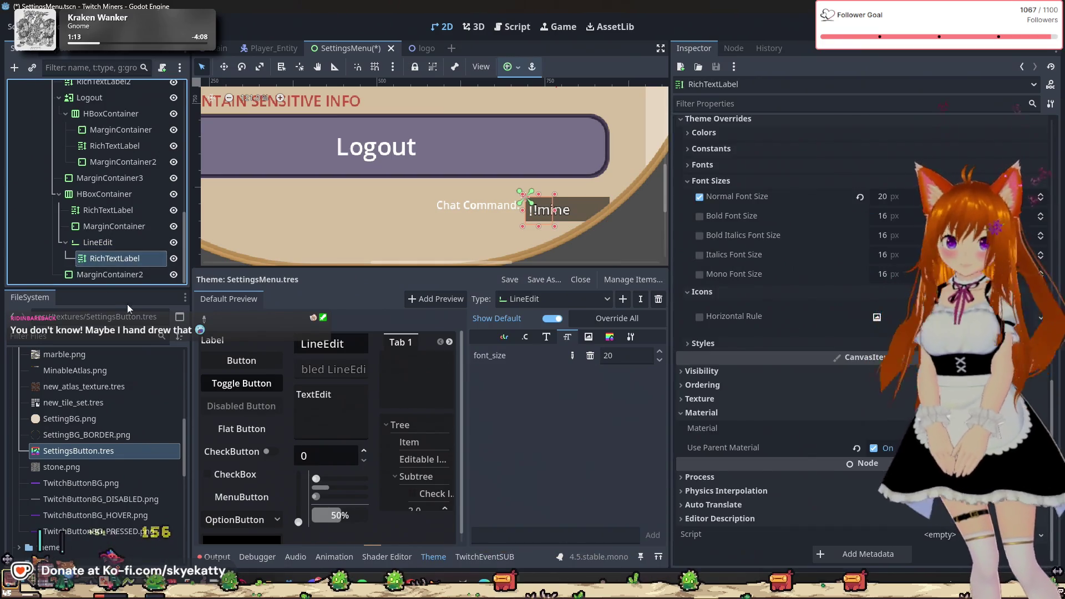
pyautogui.click(105, 244)
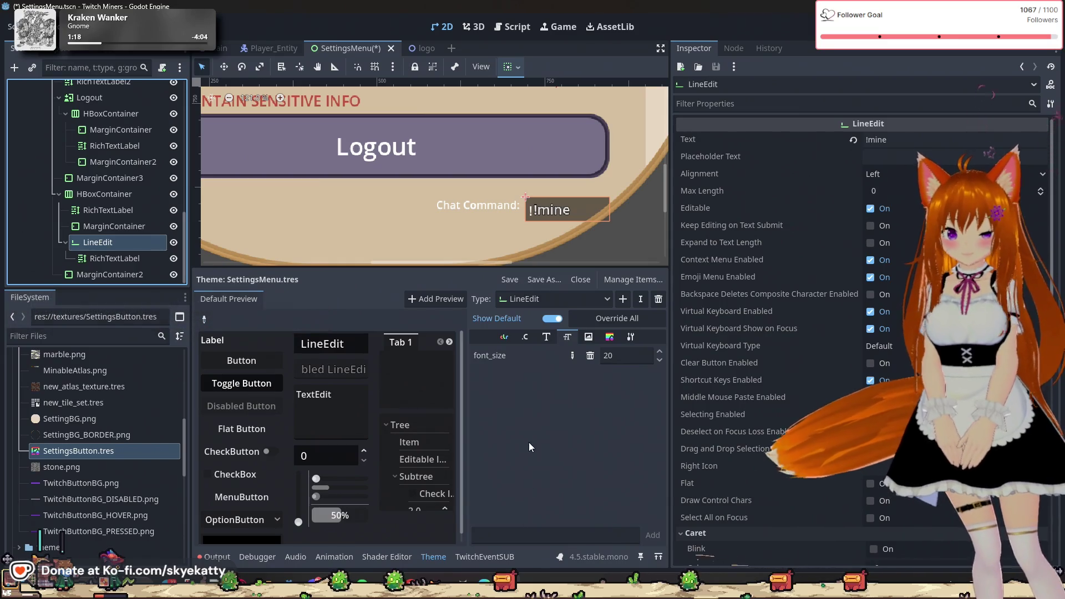
pyautogui.click(523, 337)
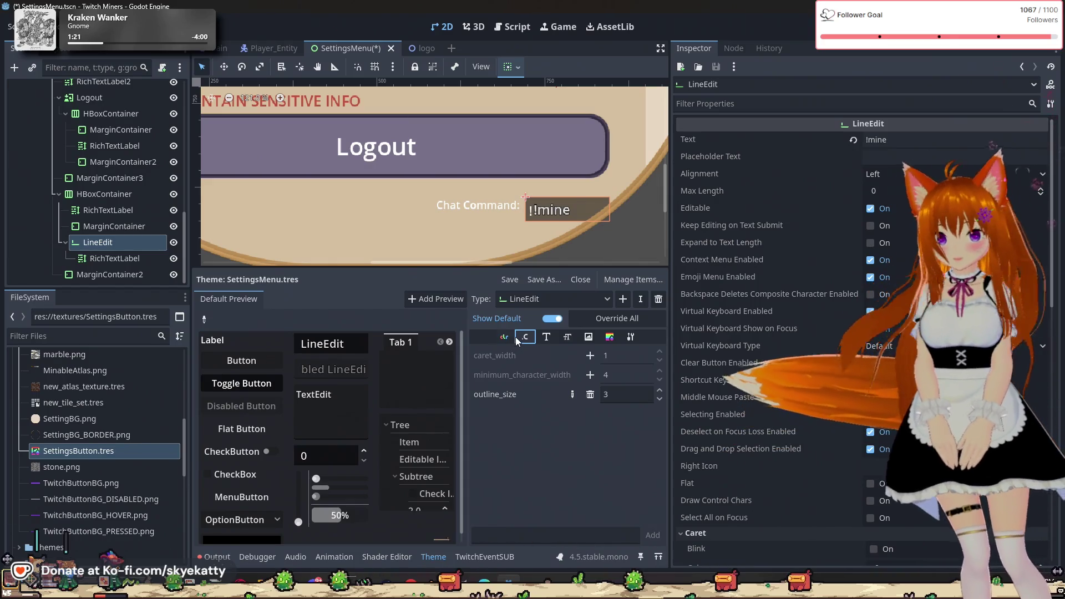
pyautogui.click(507, 337)
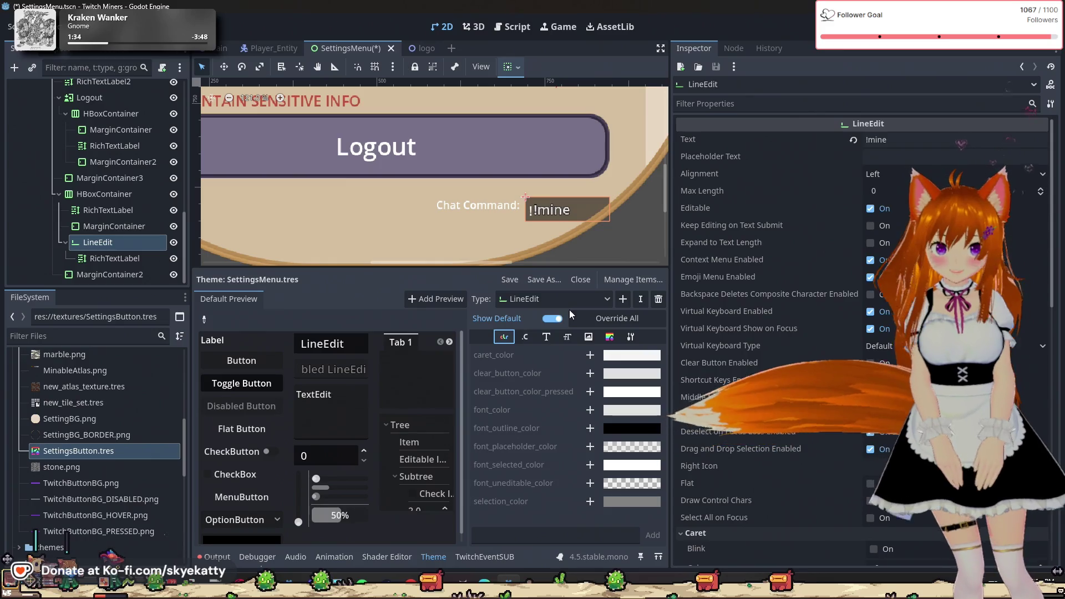
pyautogui.rightClick(138, 244)
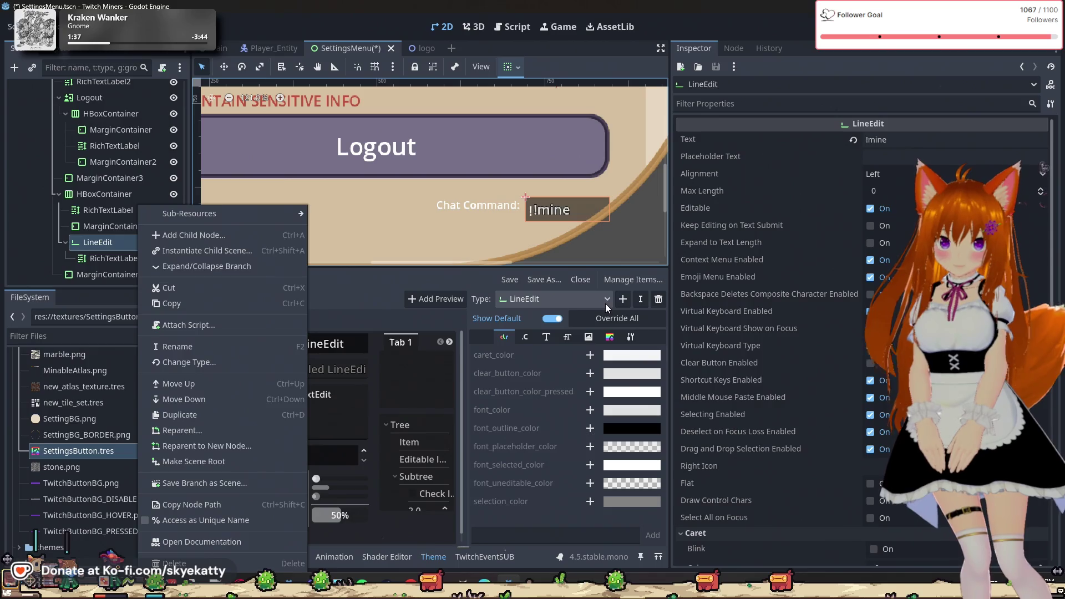
pyautogui.click(617, 284)
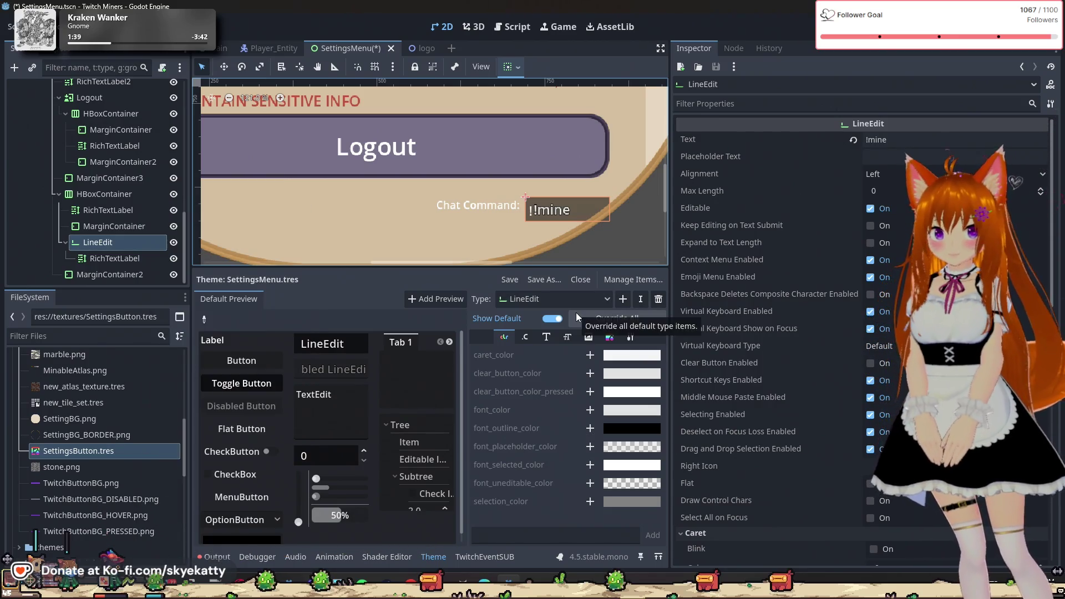
pyautogui.click(590, 306)
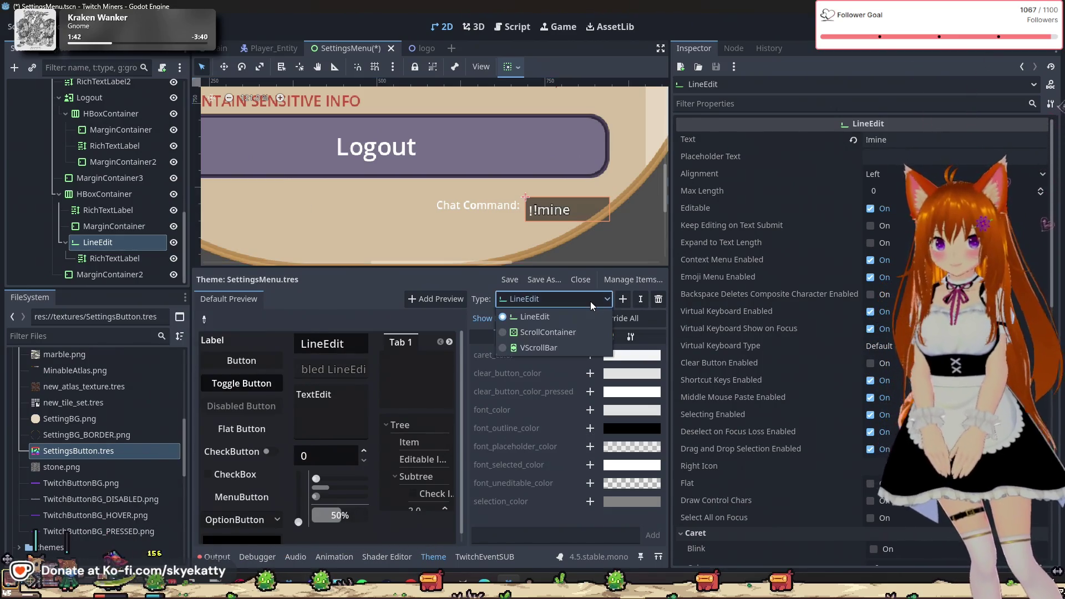
pyautogui.click(587, 318)
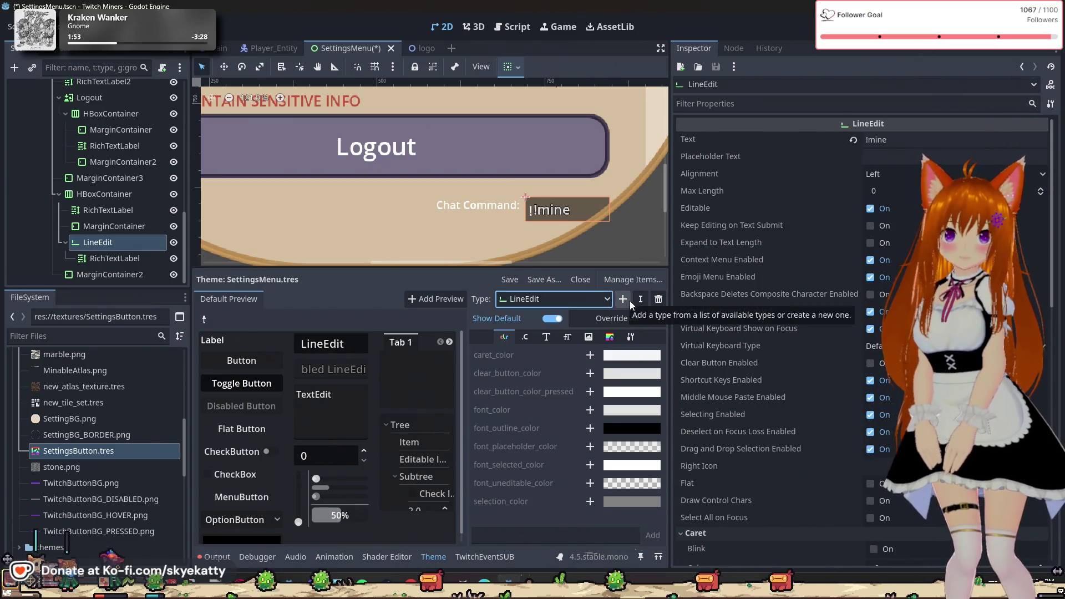
pyautogui.click(638, 301)
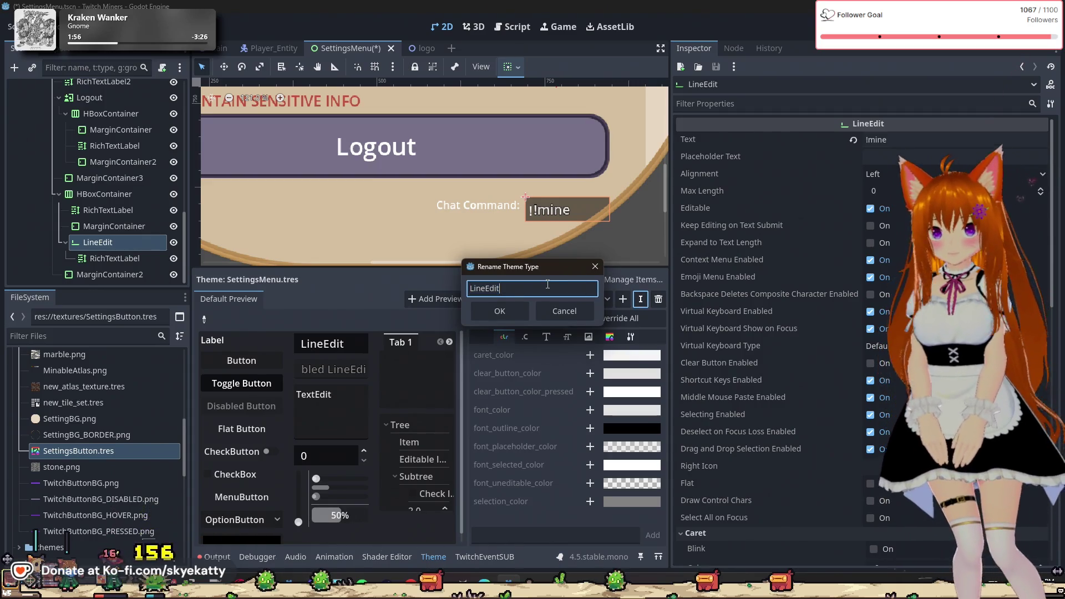
pyautogui.press('End')
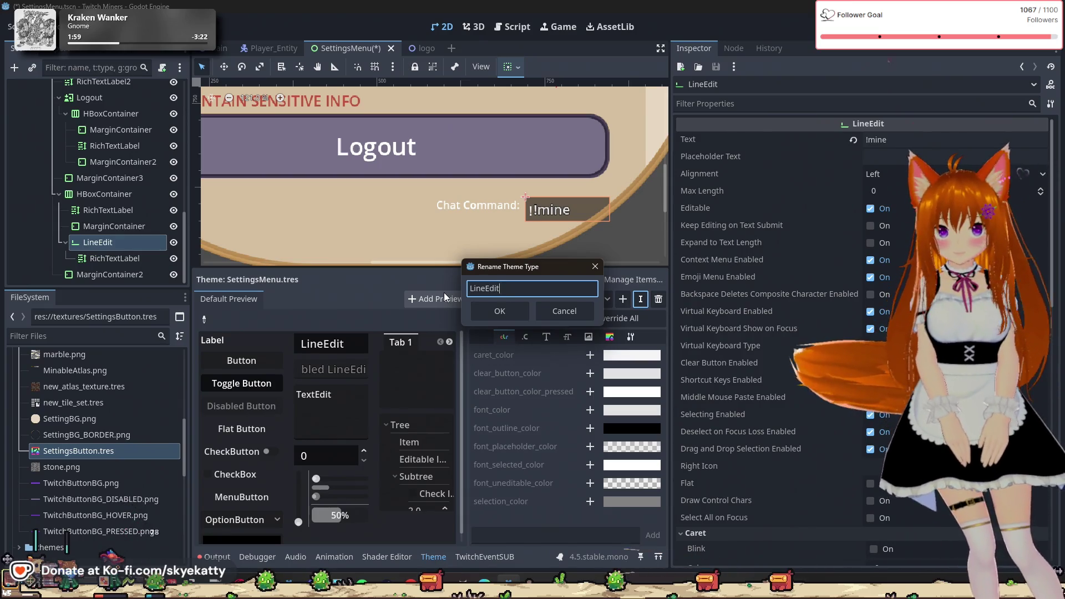
pyautogui.write('Sp')
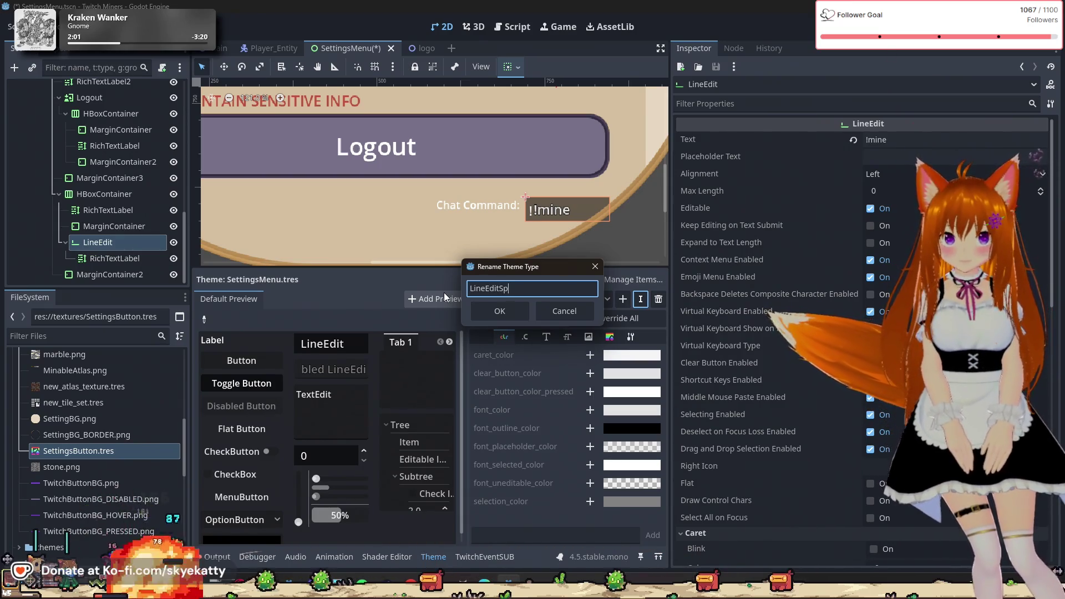
pyautogui.write('ecial')
pyautogui.press('Return')
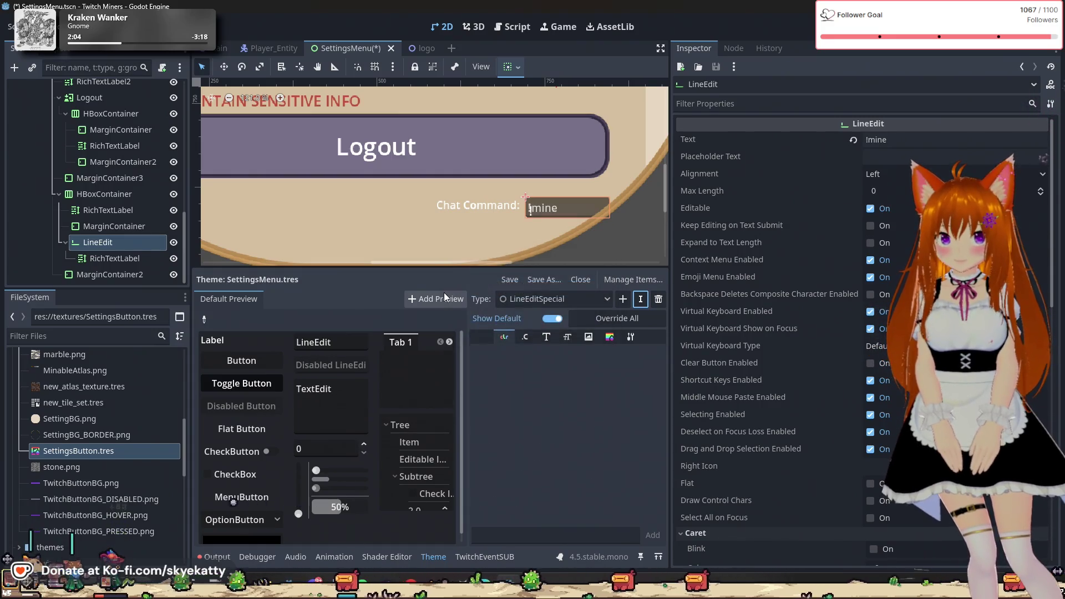
pyautogui.click(595, 300)
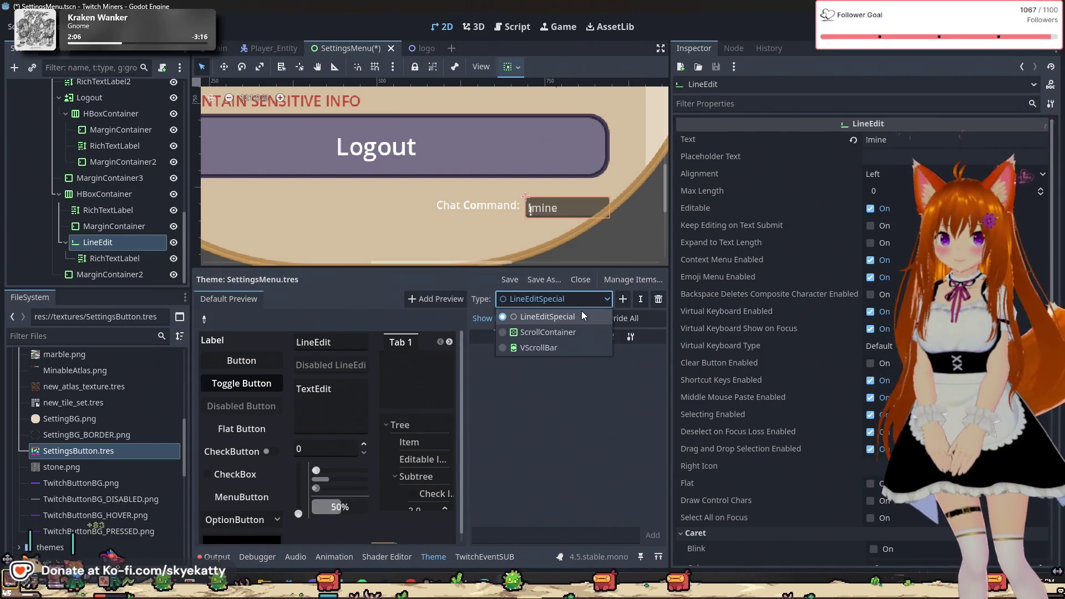
pyautogui.click(581, 310)
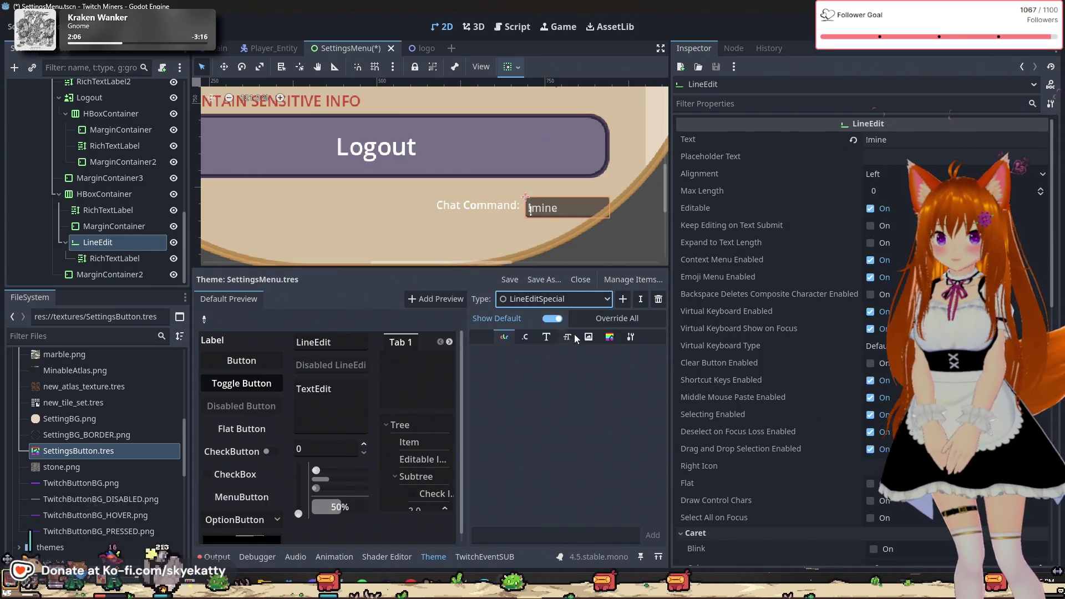
pyautogui.click(588, 297)
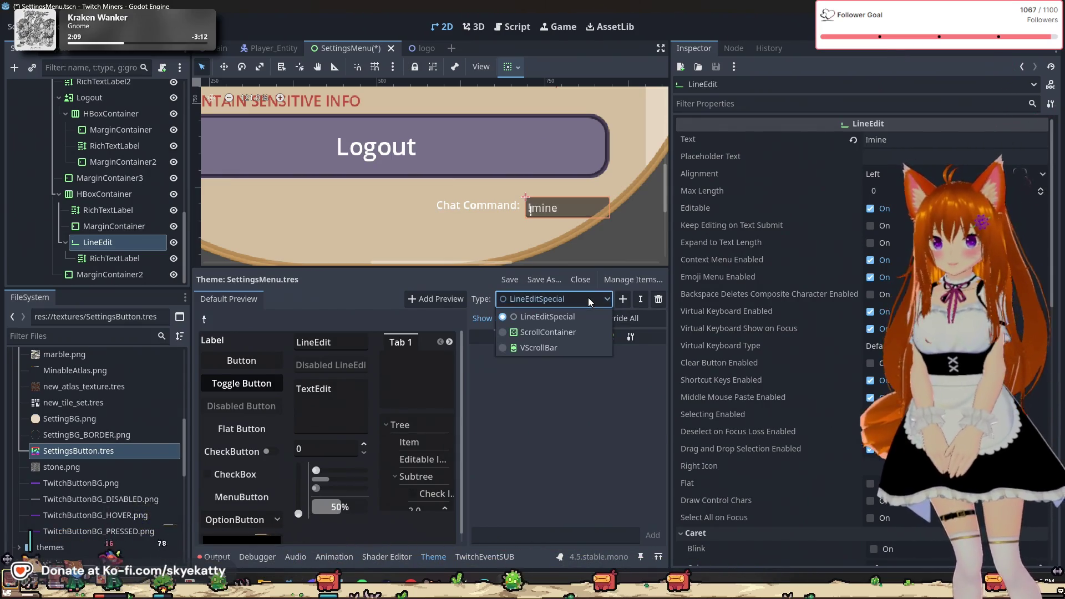
pyautogui.click(587, 310)
pyautogui.click(592, 301)
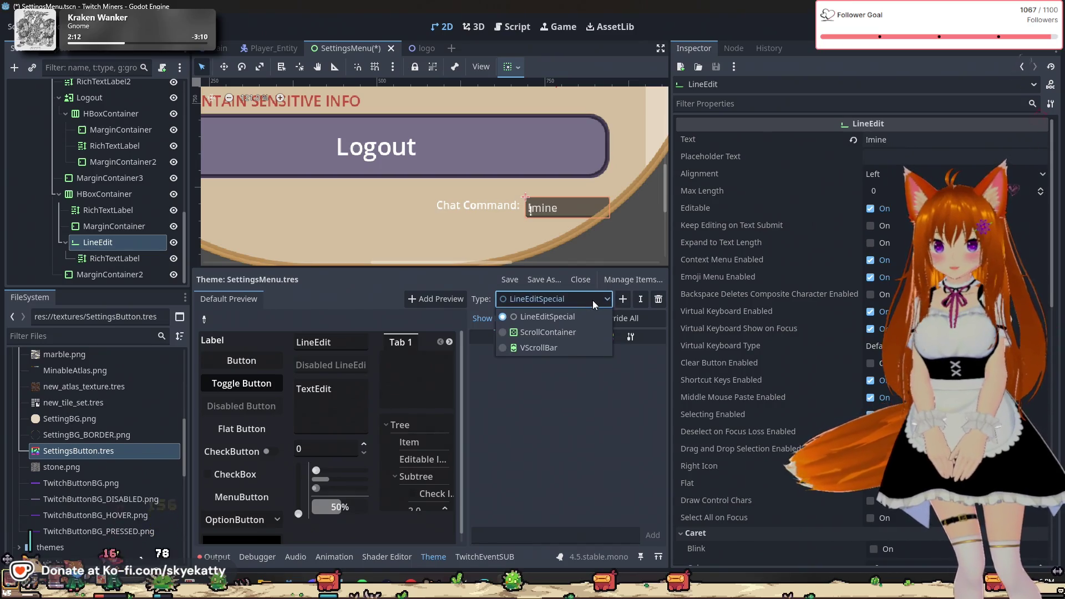
pyautogui.click(570, 314)
pyautogui.click(576, 338)
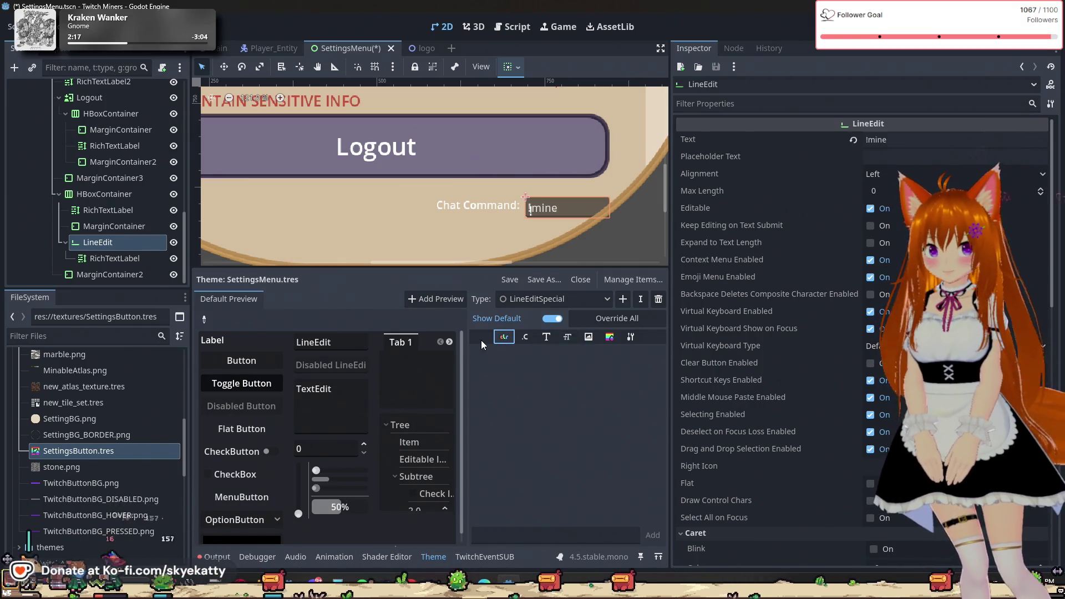
pyautogui.click(550, 299)
pyautogui.click(551, 315)
pyautogui.click(555, 300)
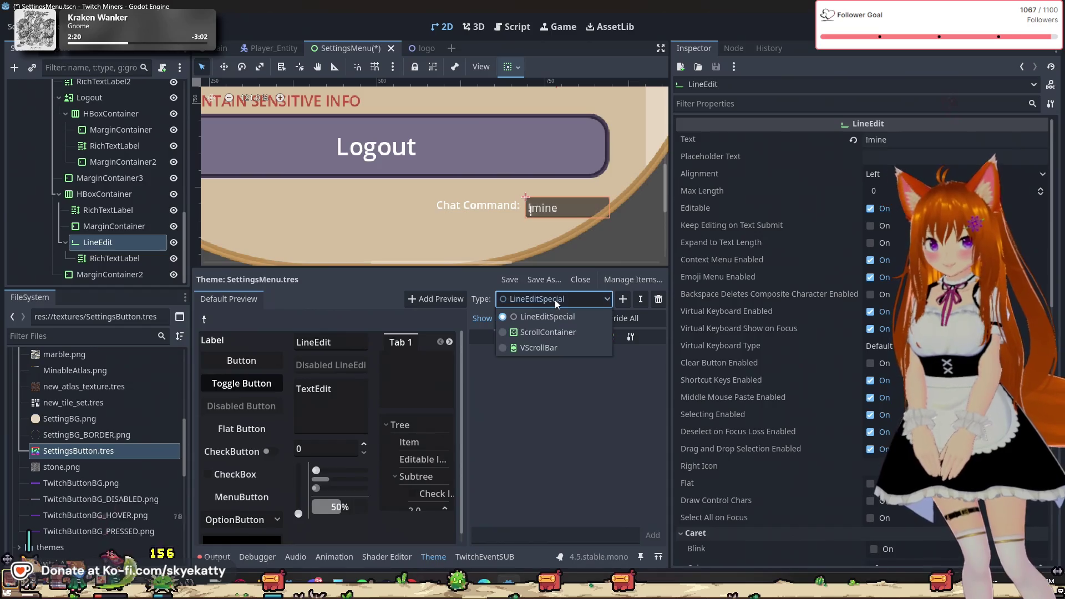
pyautogui.click(555, 300)
pyautogui.hotkey('ctrl', 'z')
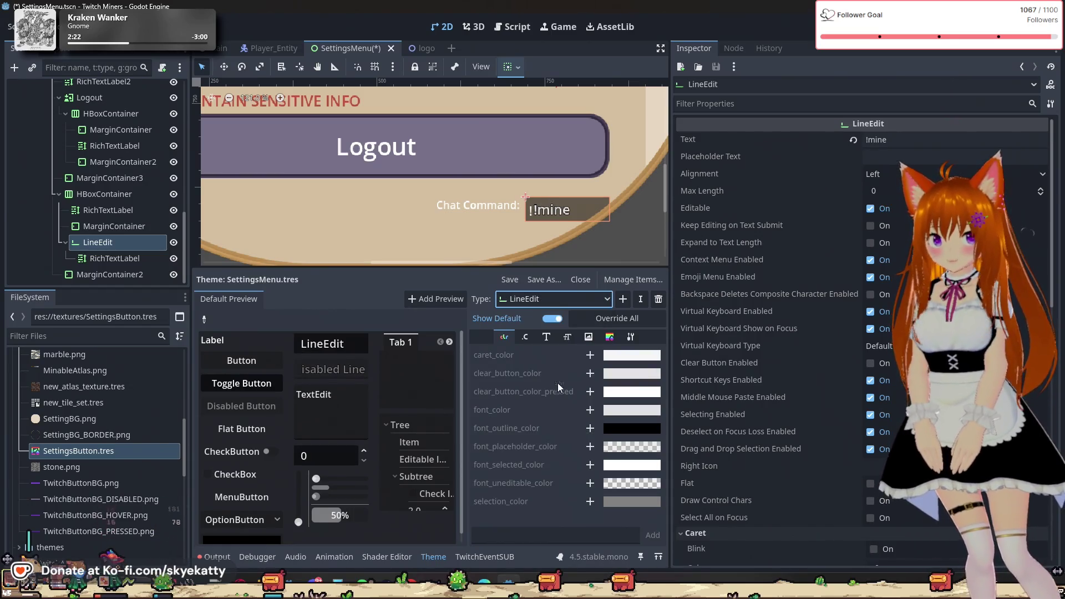
# - Select the RichTextLabel and enter 0 for the LineEdit outline_size constant
pyautogui.click(568, 338)
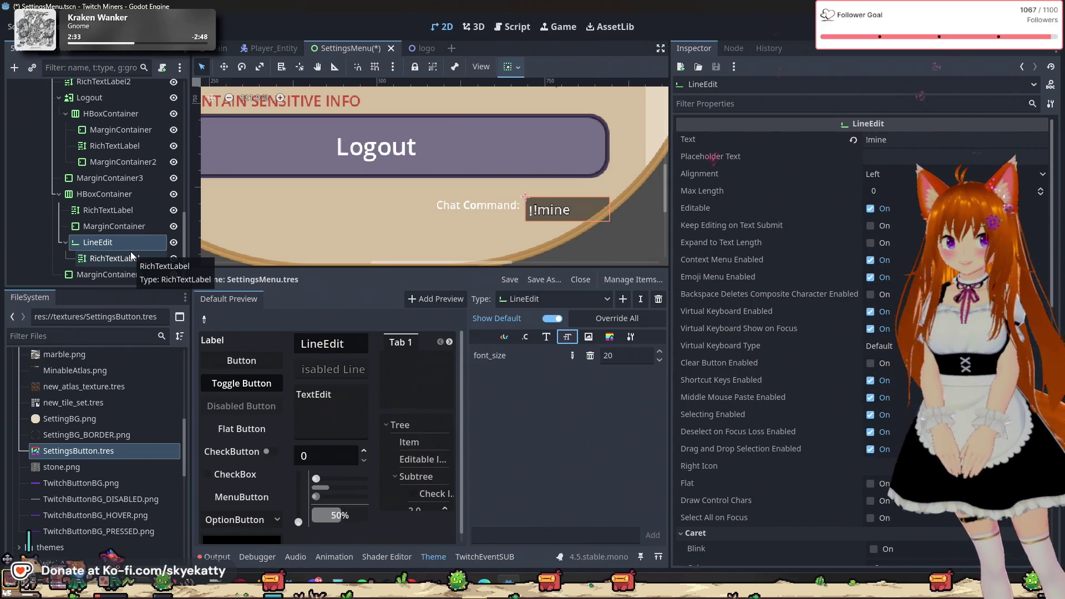
pyautogui.scroll(-5, 810, 268)
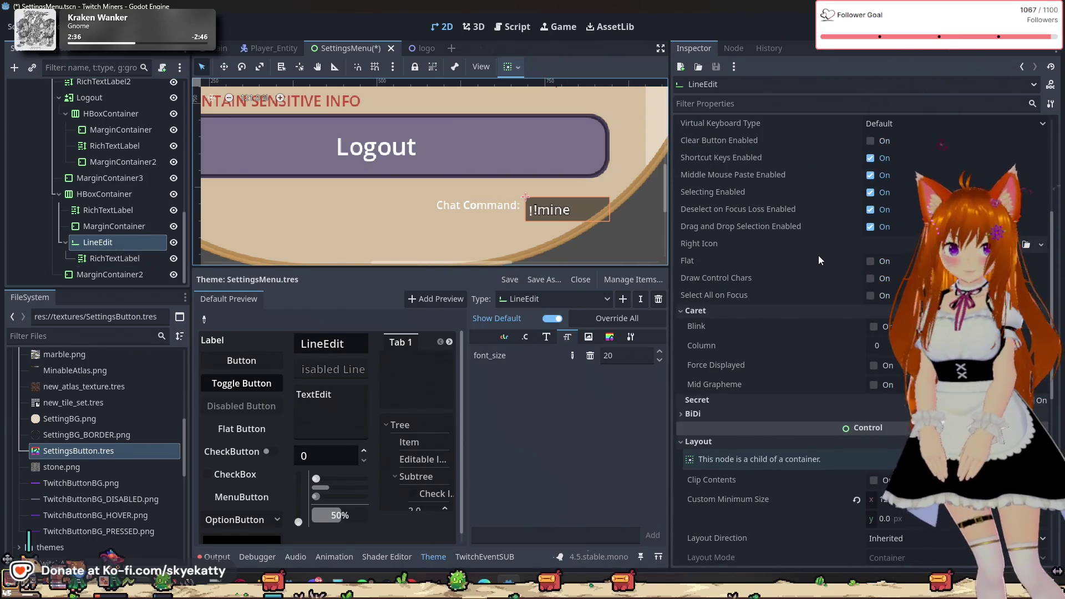
pyautogui.scroll(-4, 690, 231)
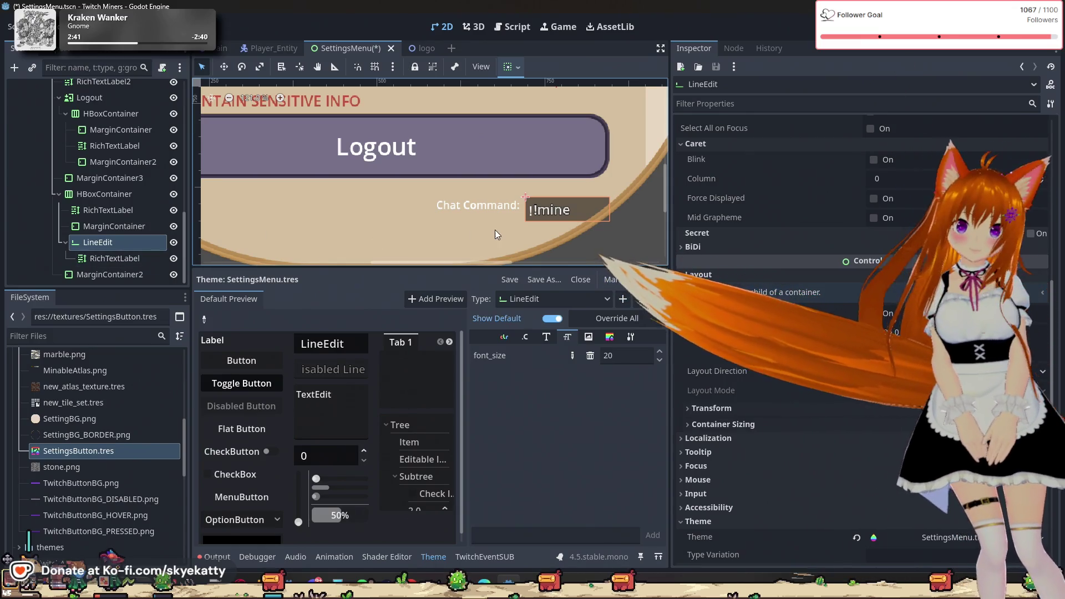
pyautogui.click(98, 265)
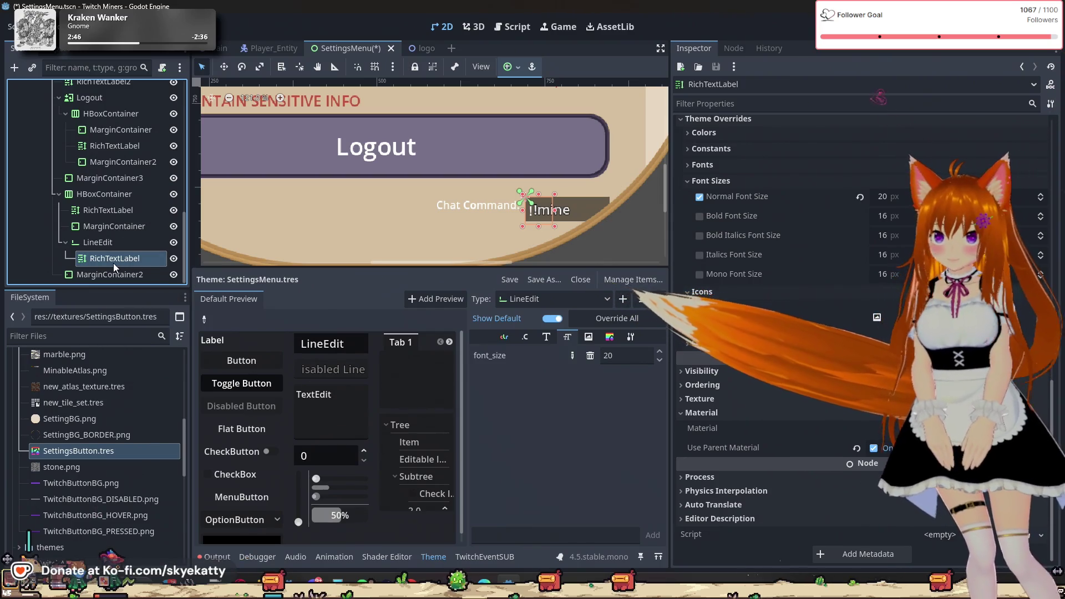
pyautogui.scroll(5, 800, 232)
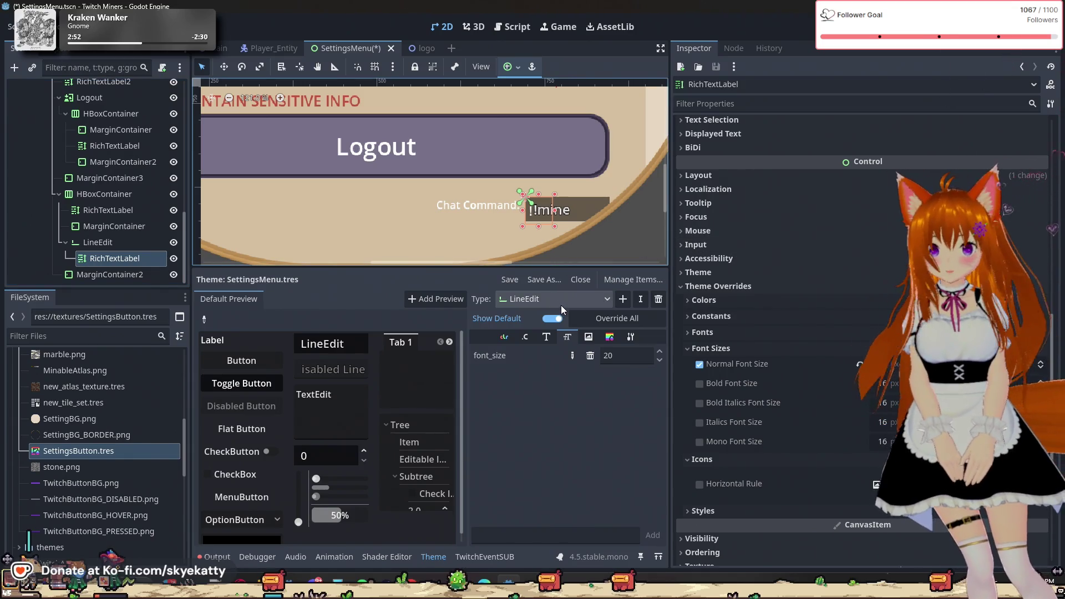
pyautogui.click(546, 337)
pyautogui.click(525, 337)
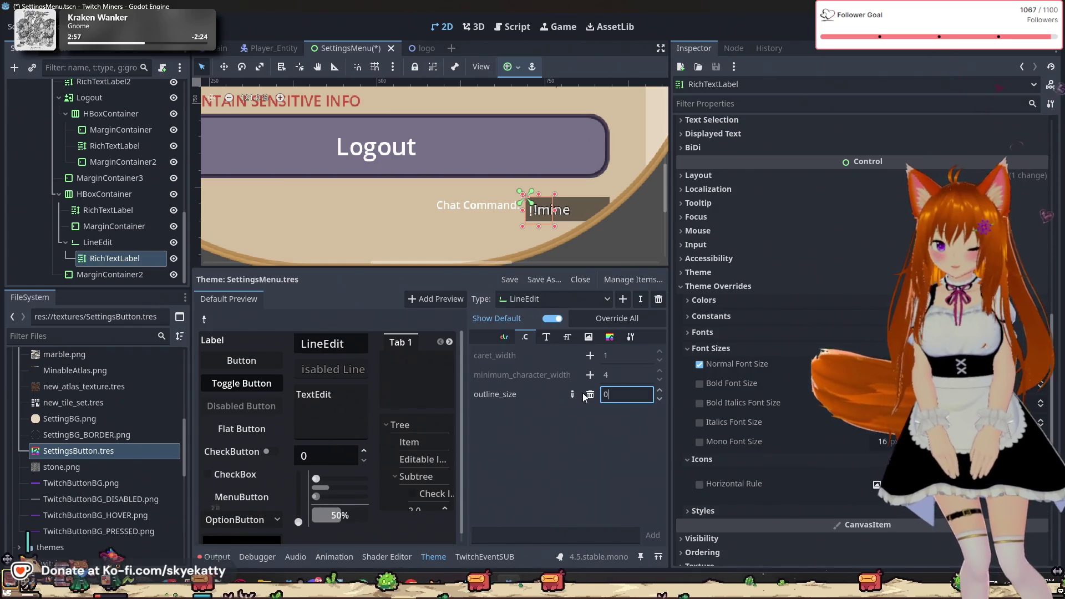
pyautogui.write('0')
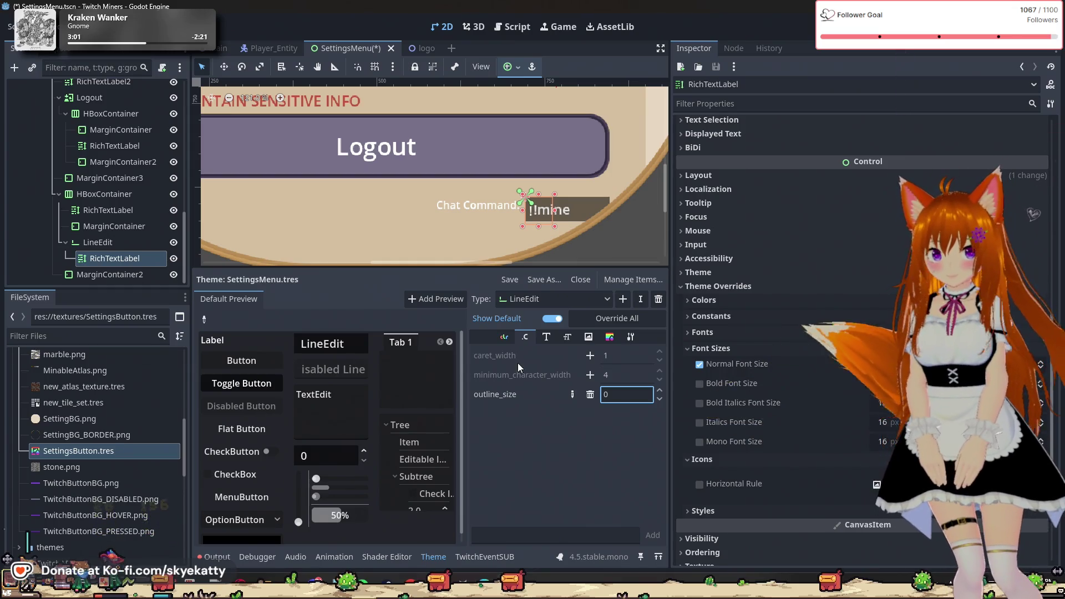
# - Review the LineEdit colour, font, icon and base type tabs, then reselect the RichTextLabel
pyautogui.click(505, 336)
pyautogui.click(544, 338)
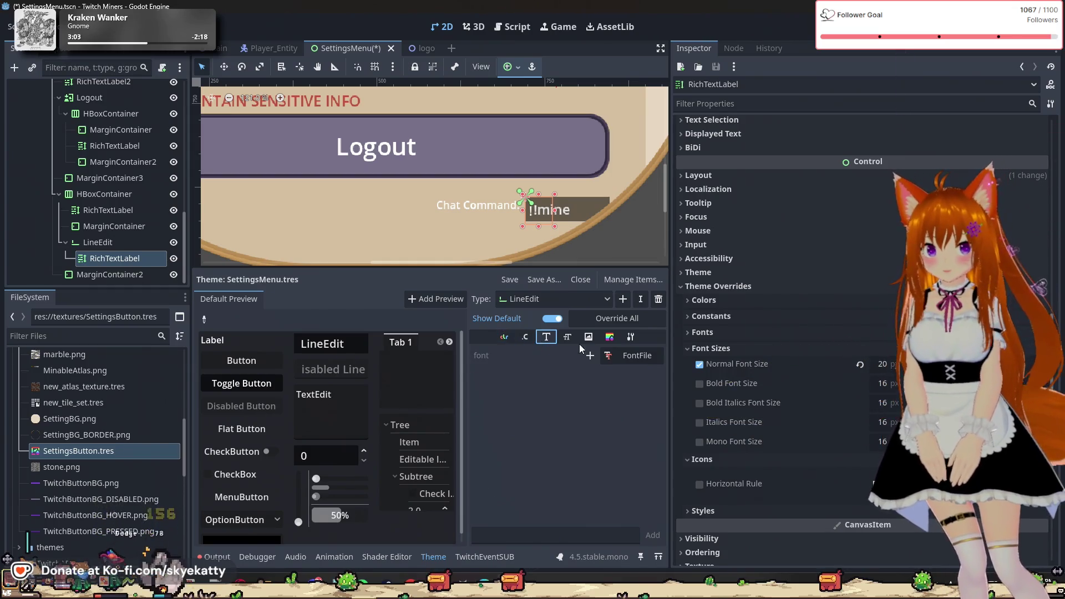
pyautogui.click(589, 337)
pyautogui.click(631, 337)
pyautogui.click(504, 337)
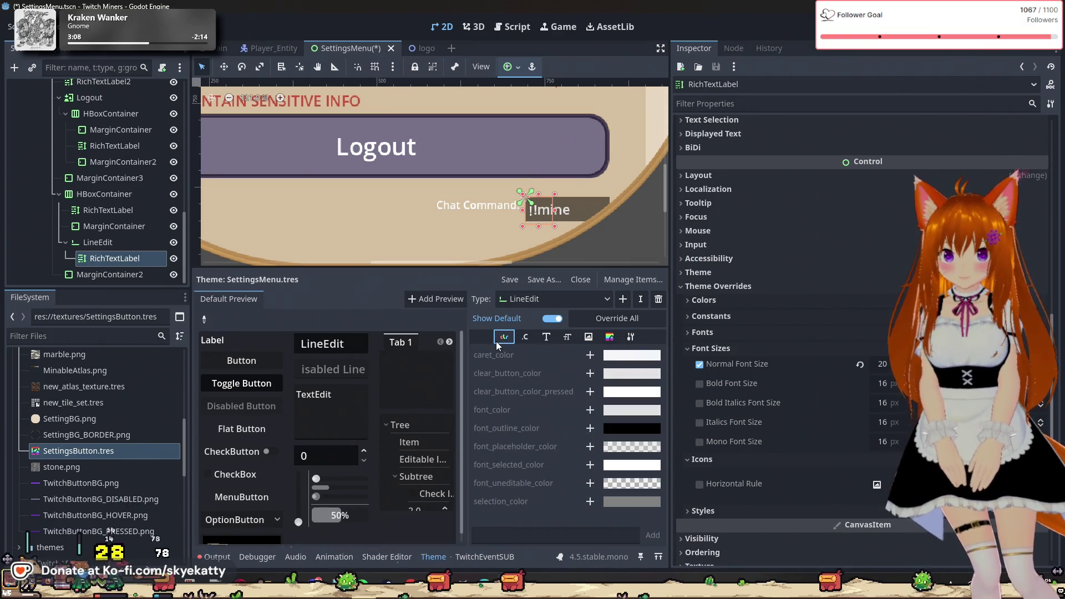
pyautogui.click(142, 244)
pyautogui.click(124, 258)
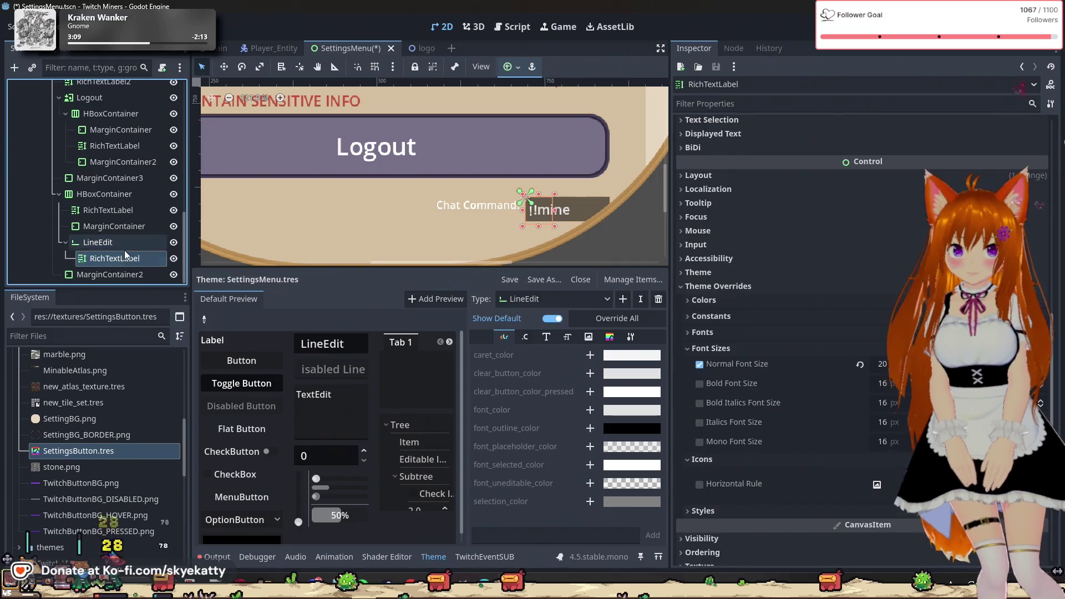
pyautogui.click(123, 247)
pyautogui.doubleClick(118, 258)
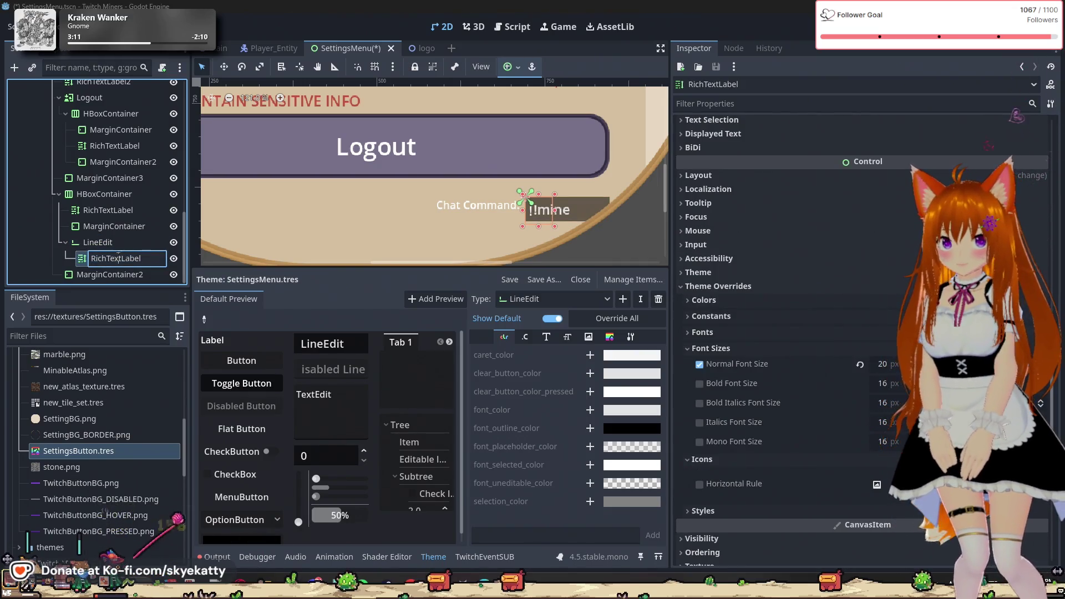
pyautogui.click(111, 241)
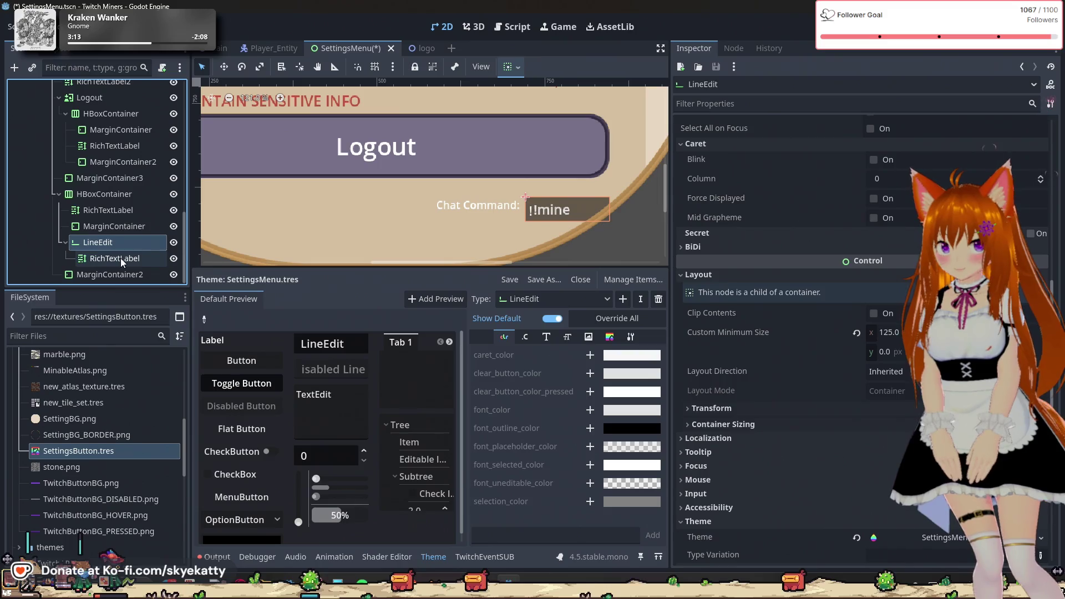
pyautogui.click(121, 258)
pyautogui.scroll(5, 855, 206)
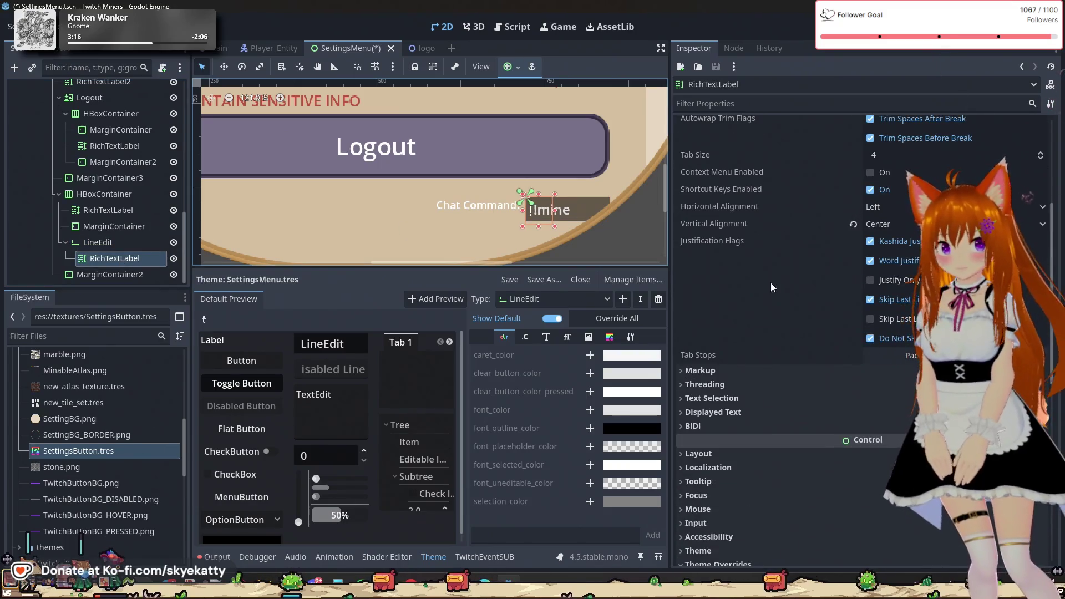
pyautogui.scroll(-3, 737, 333)
pyautogui.scroll(-3, 738, 330)
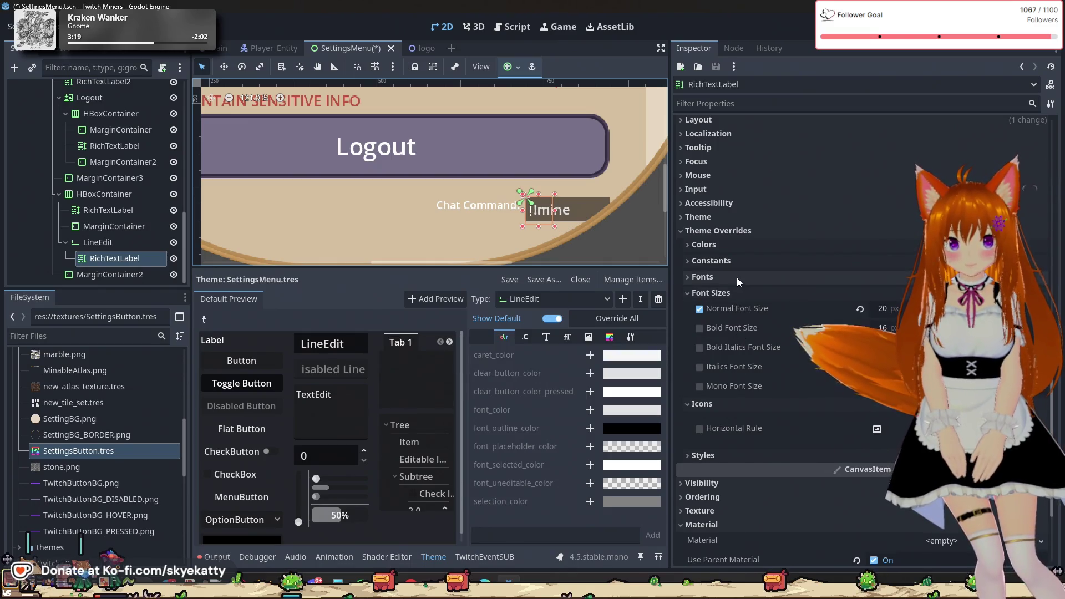
pyautogui.click(740, 262)
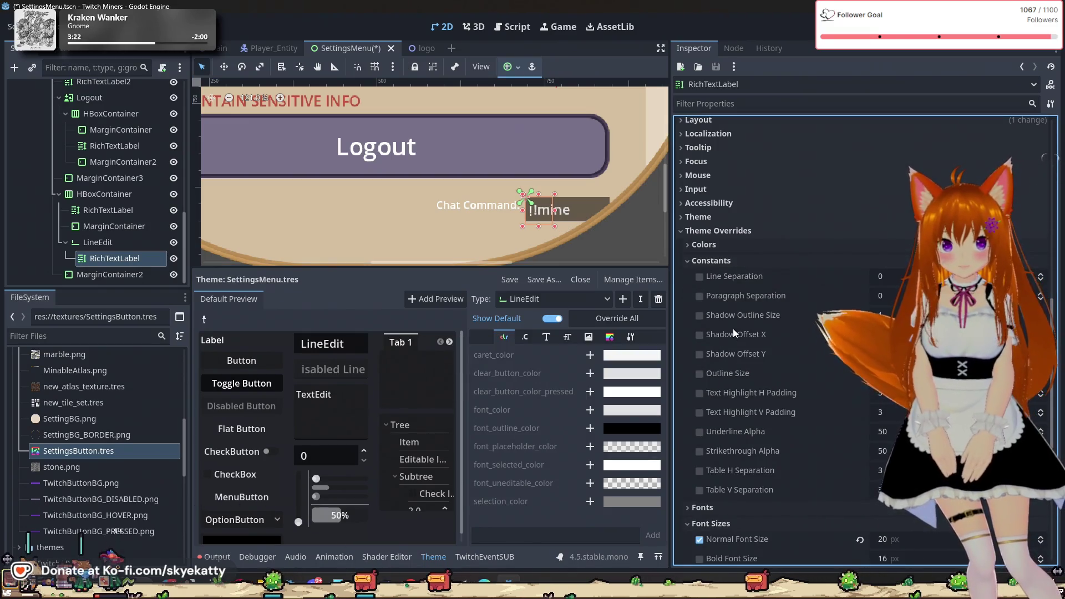
pyautogui.click(525, 336)
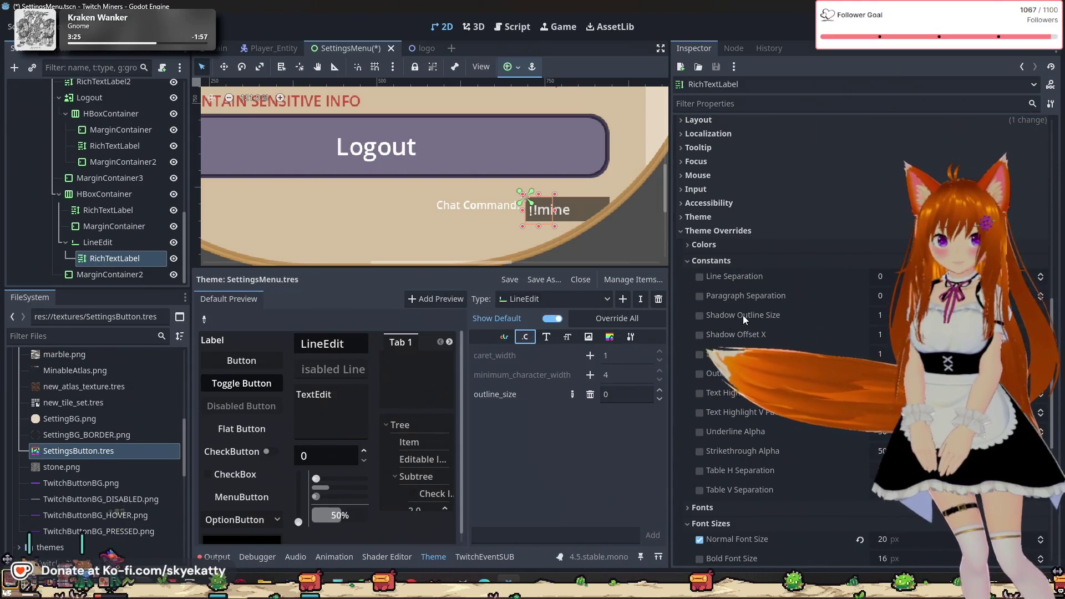
pyautogui.click(546, 336)
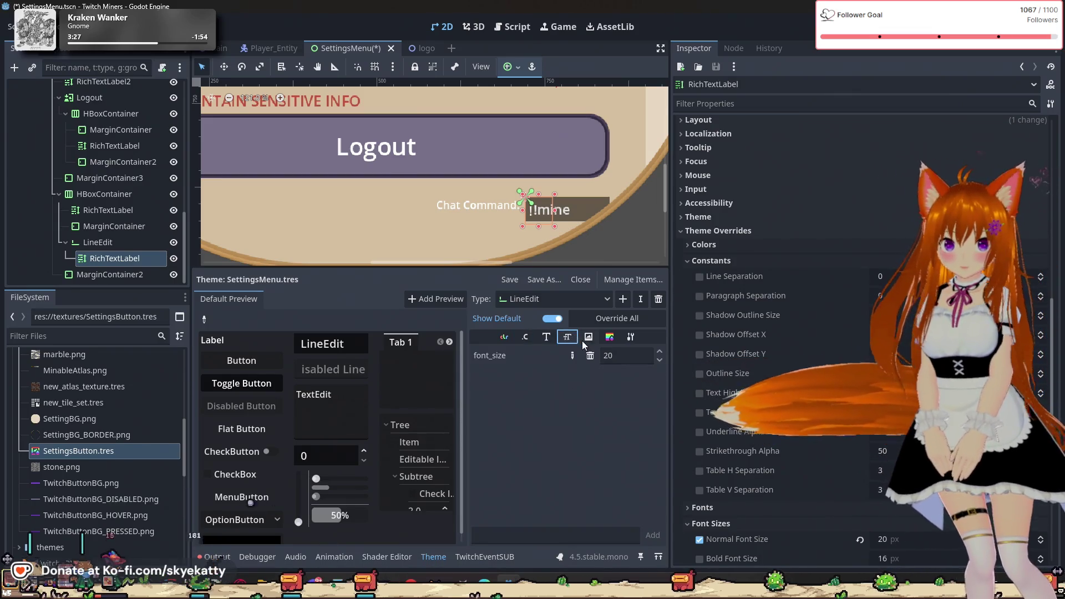
pyautogui.click(610, 336)
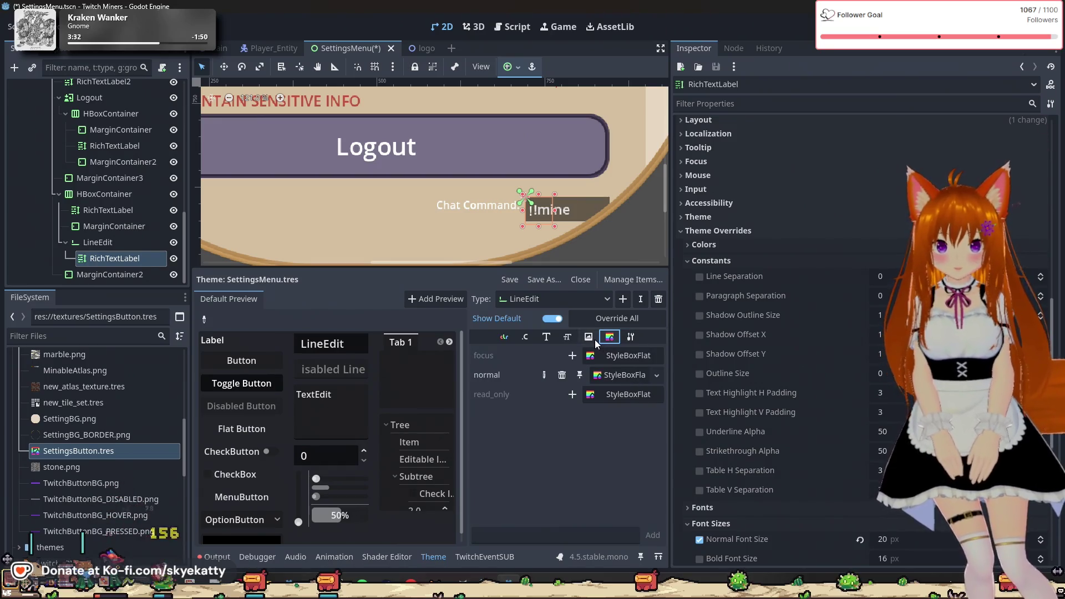
pyautogui.click(523, 339)
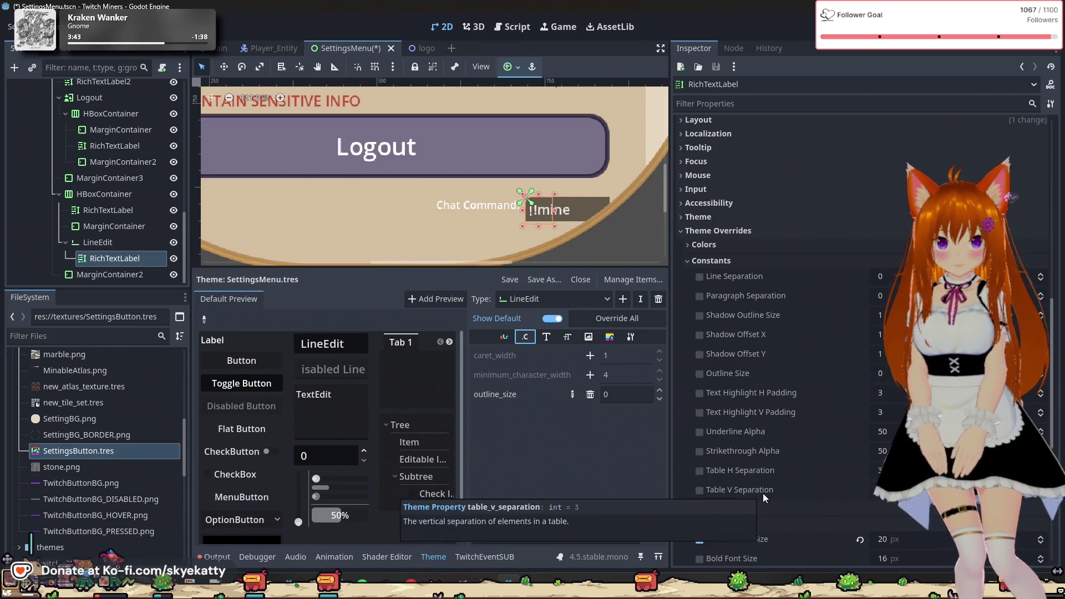
pyautogui.scroll(-1, 764, 493)
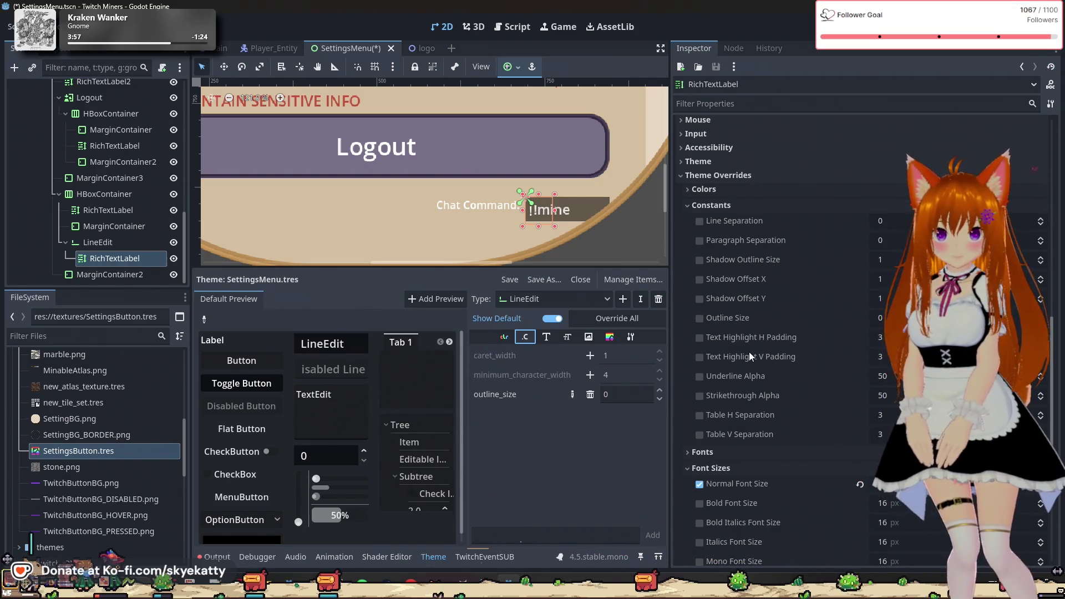
pyautogui.moveTo(746, 339)
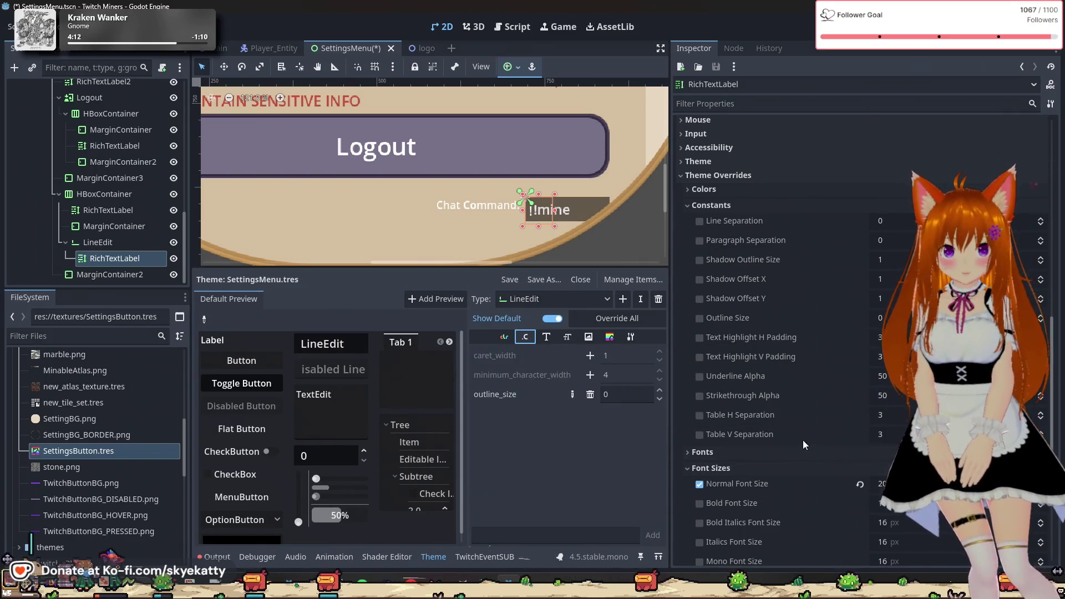
pyautogui.scroll(5, 797, 411)
pyautogui.click(746, 417)
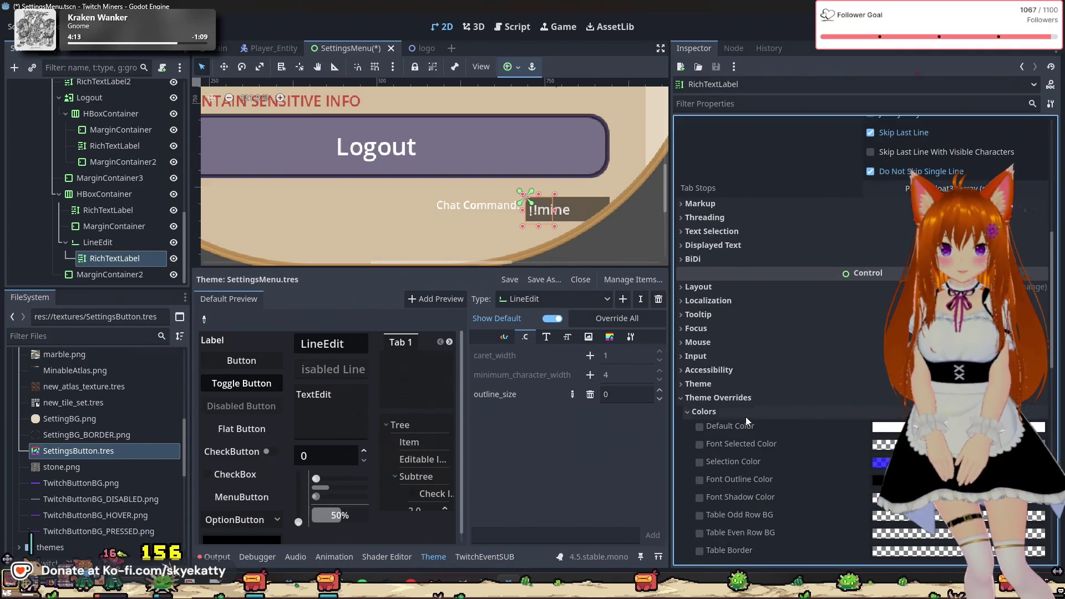
pyautogui.scroll(-4, 745, 418)
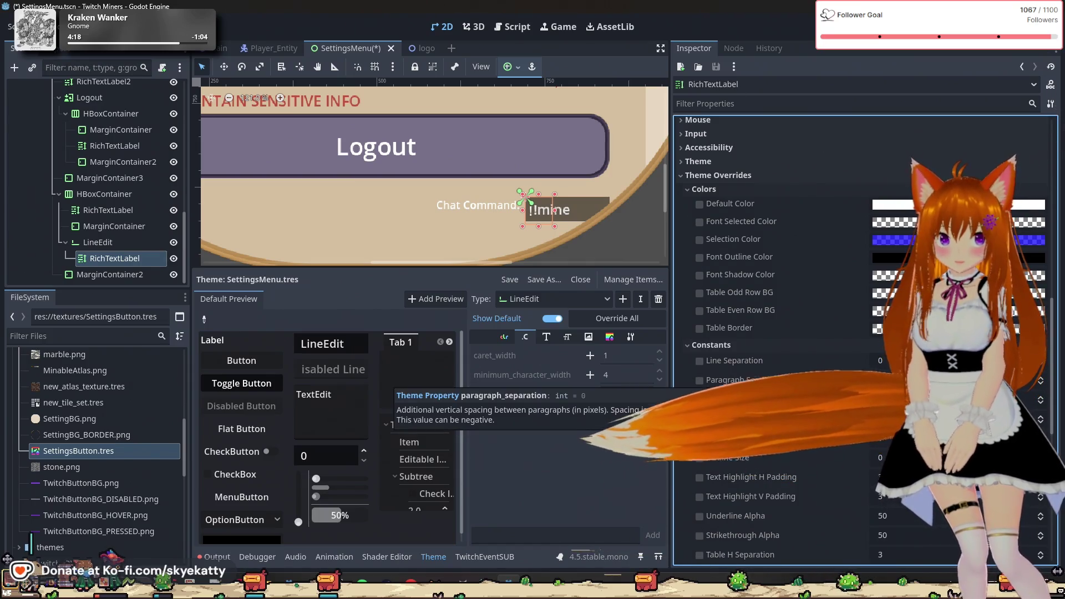
pyautogui.click(756, 194)
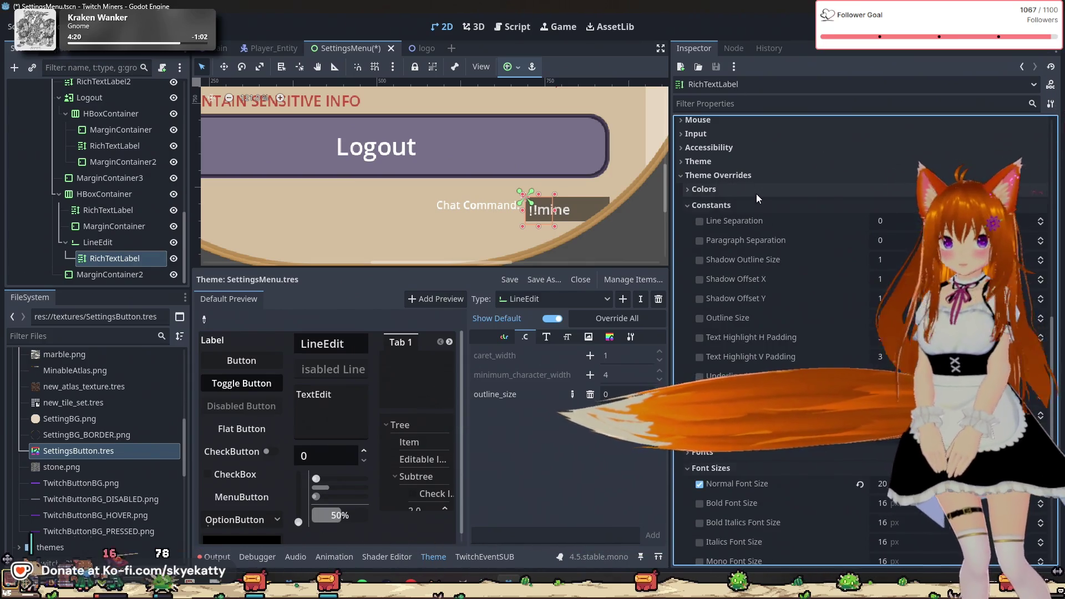
pyautogui.scroll(-2, 795, 335)
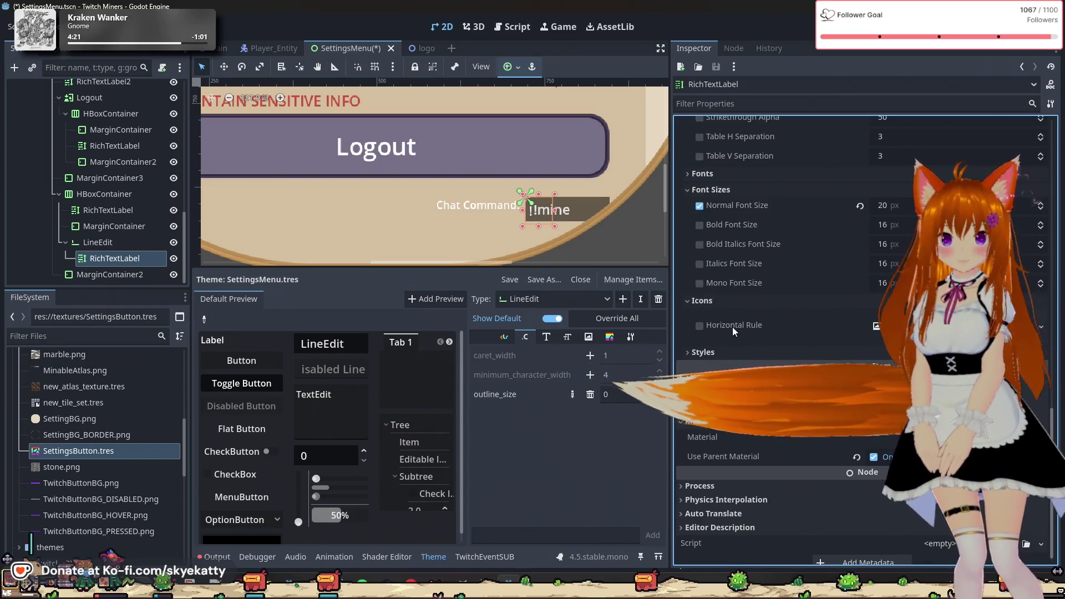
pyautogui.click(703, 353)
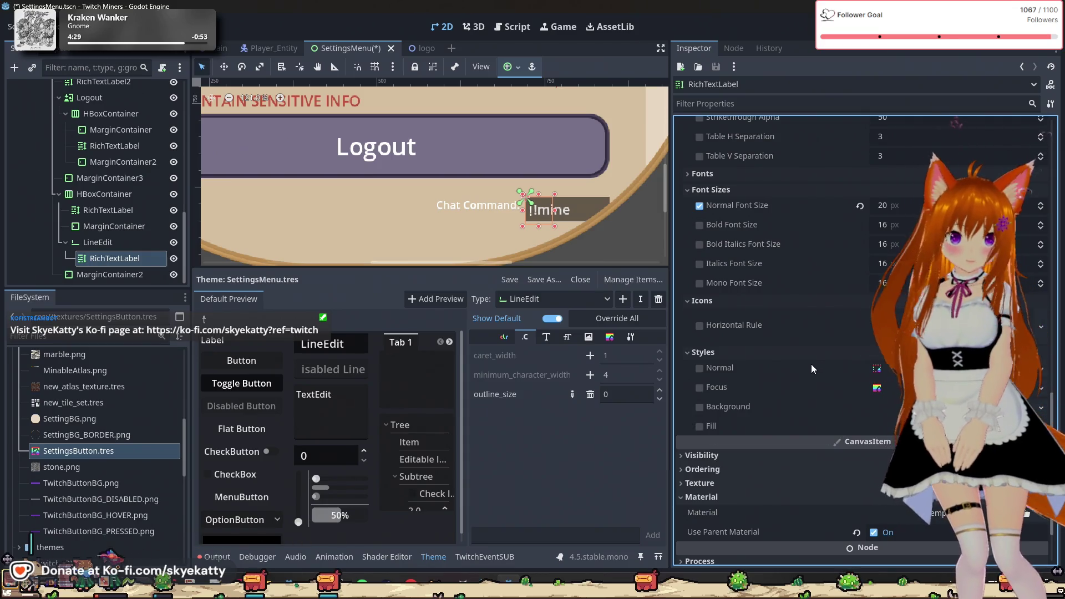
pyautogui.scroll(9, 815, 364)
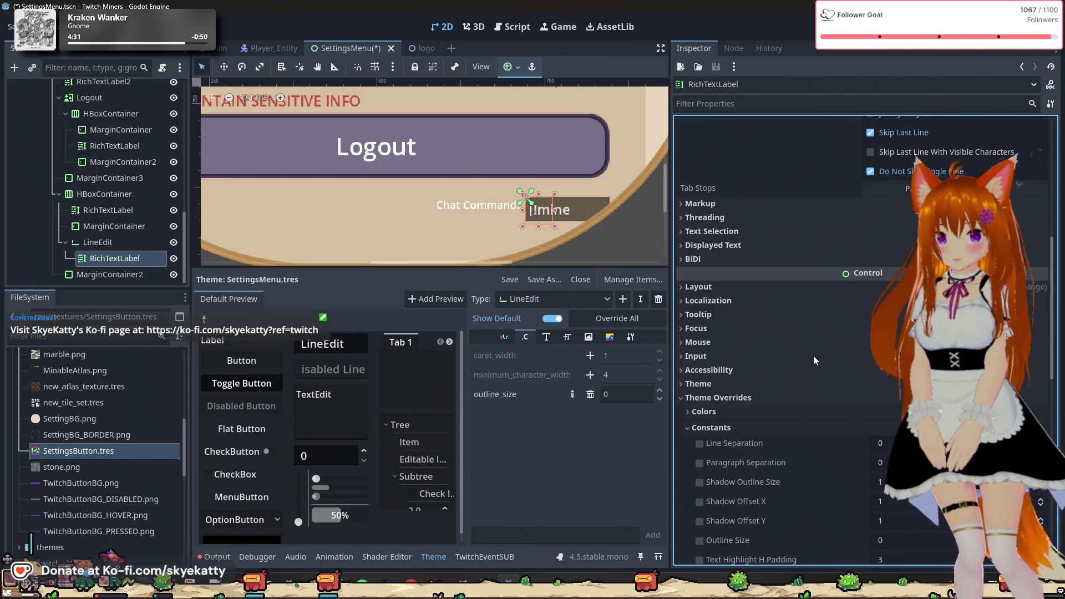
pyautogui.click(731, 410)
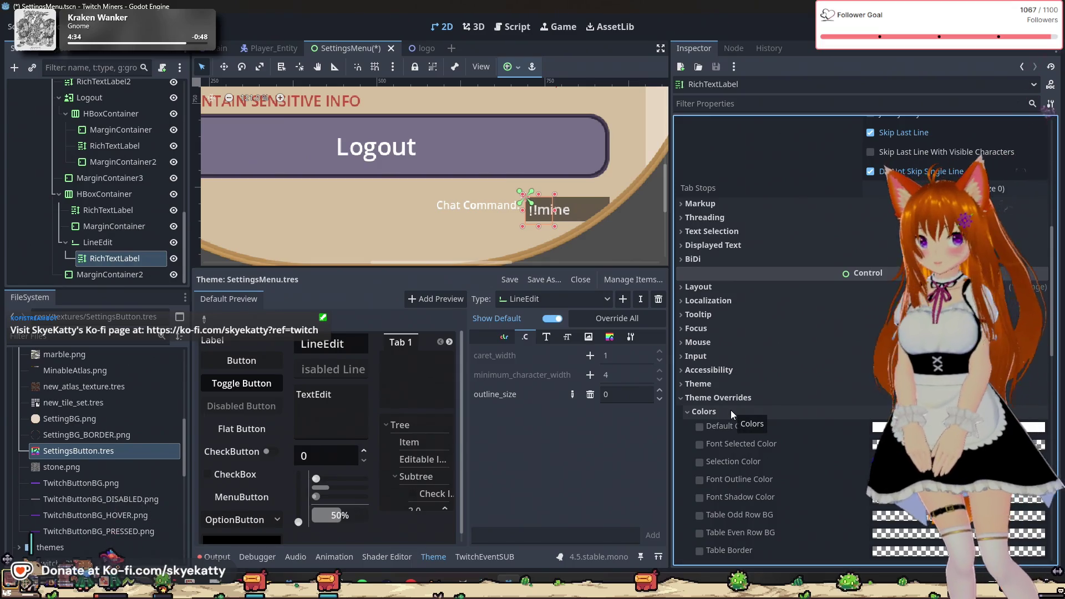
pyautogui.scroll(3, 731, 410)
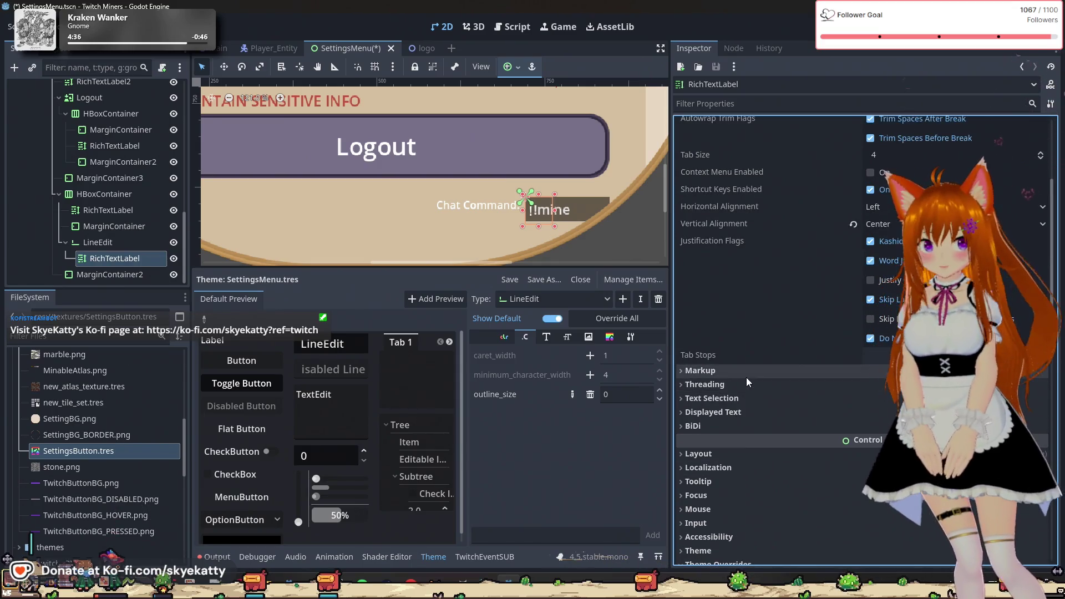
pyautogui.click(746, 378)
pyautogui.click(746, 377)
pyautogui.click(747, 387)
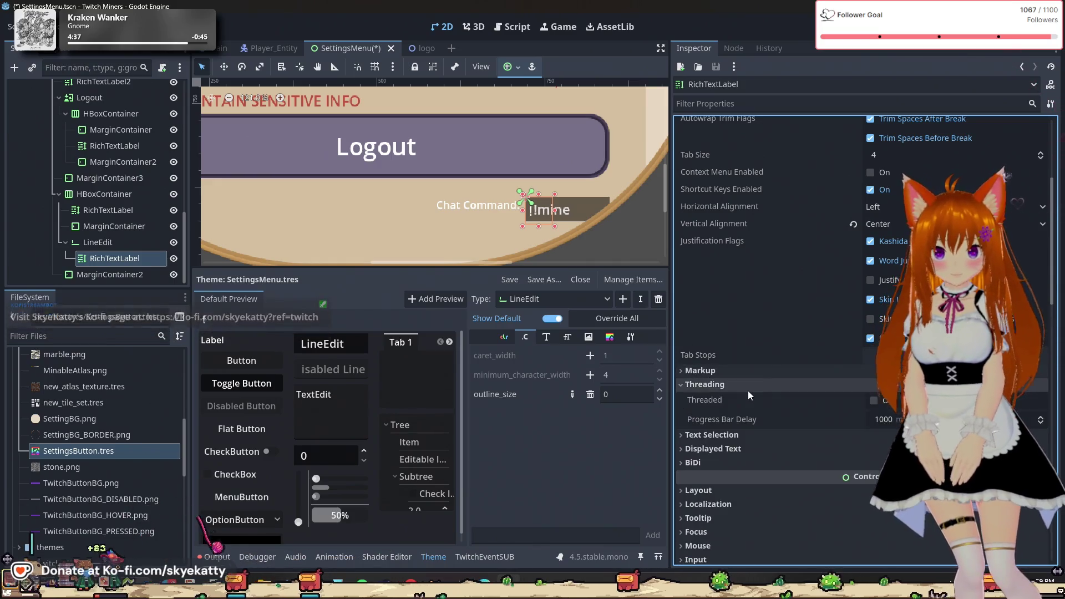
pyautogui.click(747, 390)
pyautogui.click(747, 394)
pyautogui.click(747, 395)
pyautogui.click(743, 414)
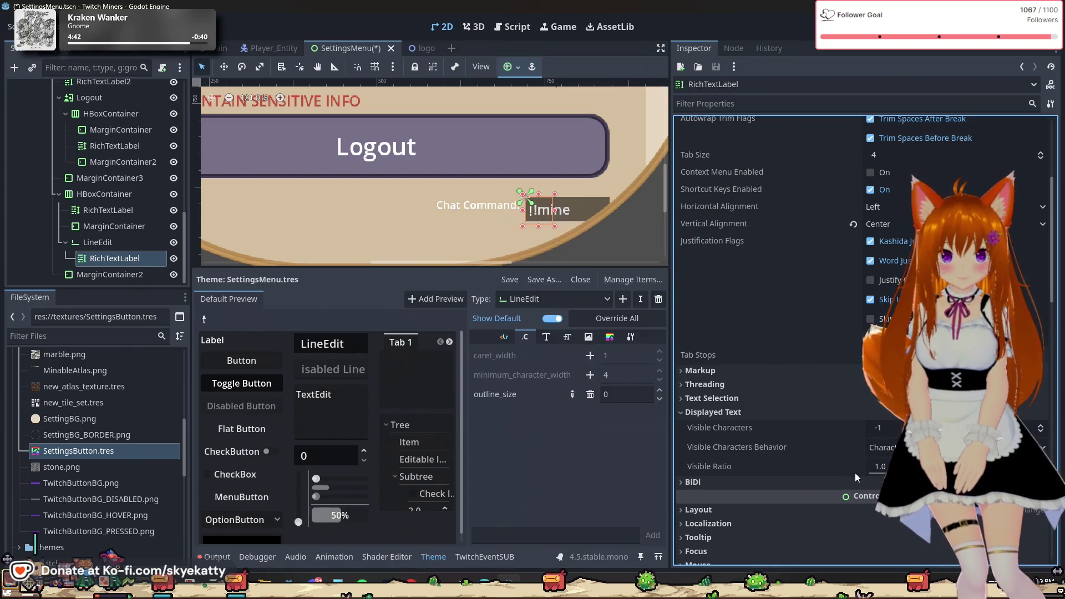
pyautogui.scroll(-2, 837, 473)
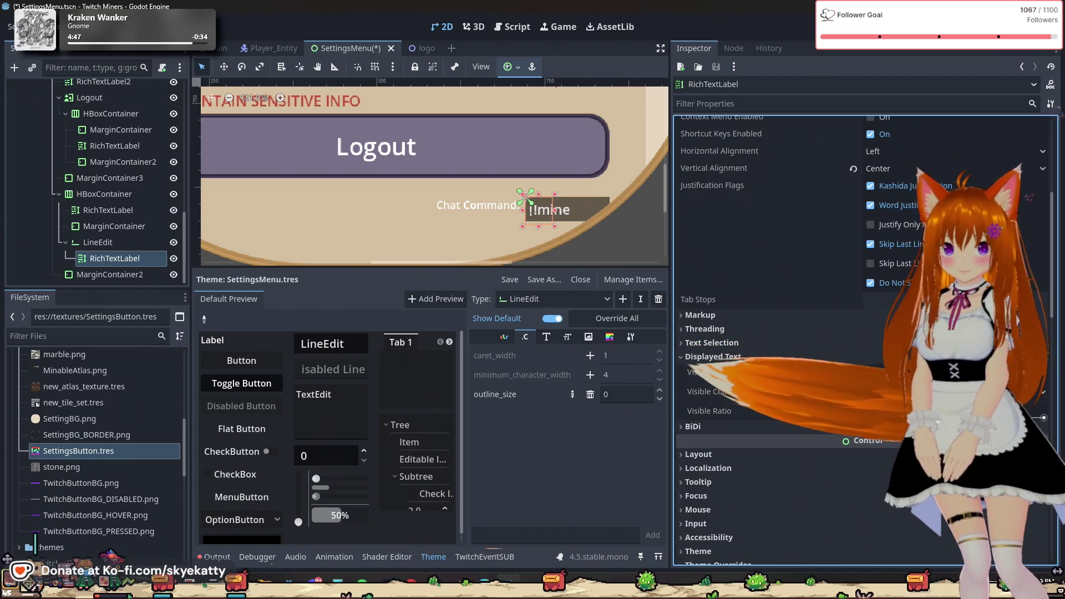
pyautogui.moveTo(716, 411)
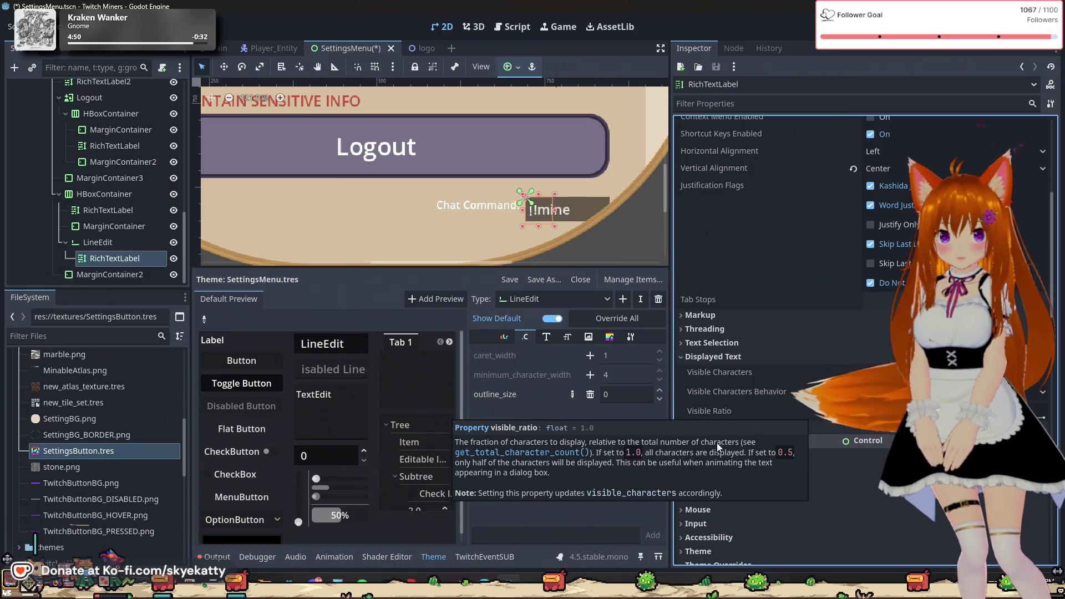
pyautogui.click(840, 425)
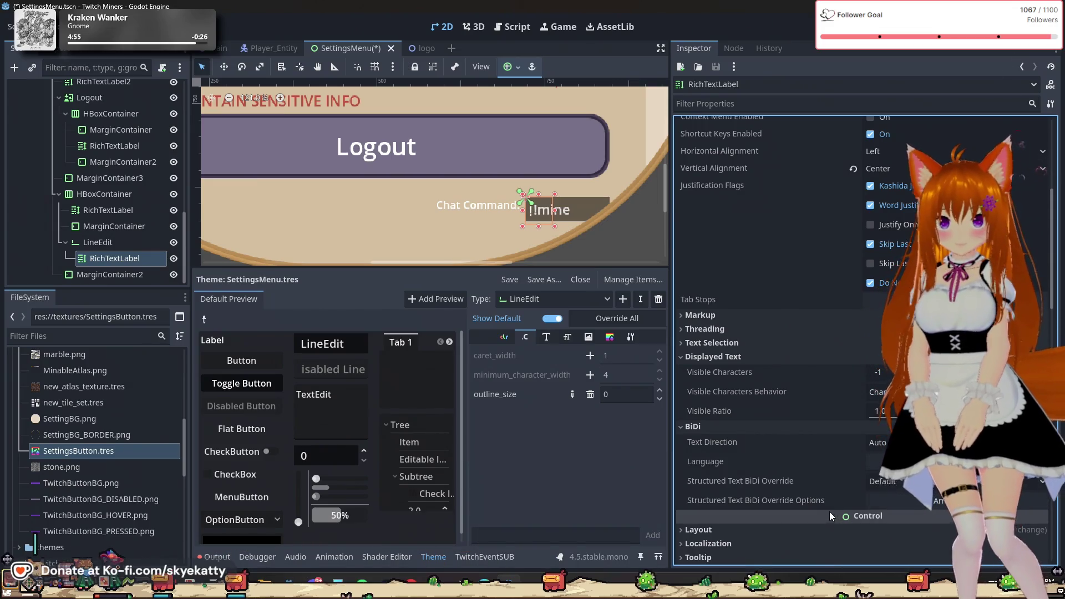
pyautogui.scroll(3, 837, 487)
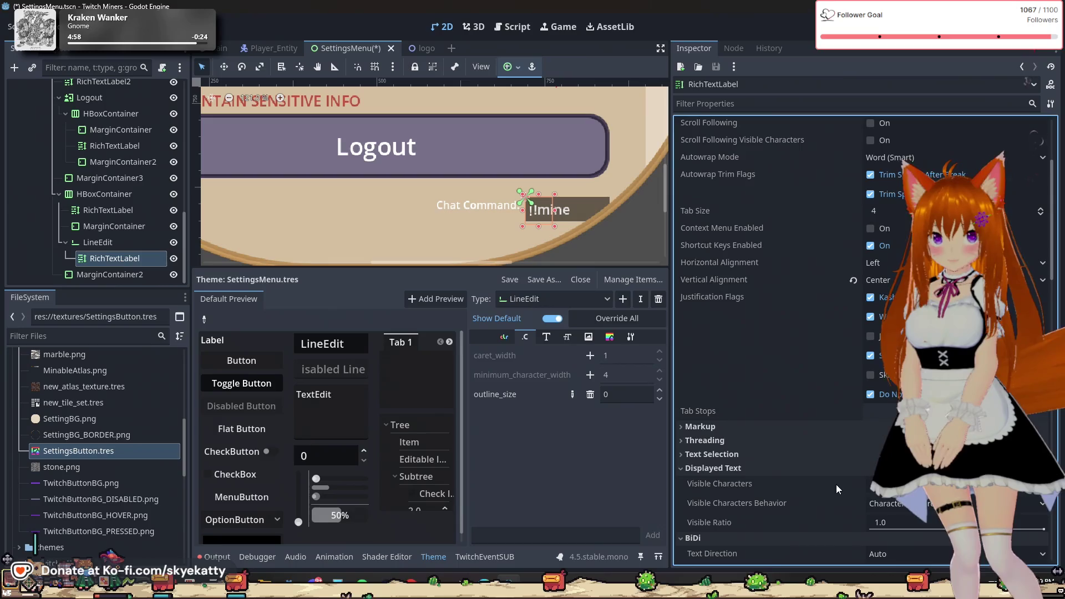
pyautogui.scroll(-2, 836, 477)
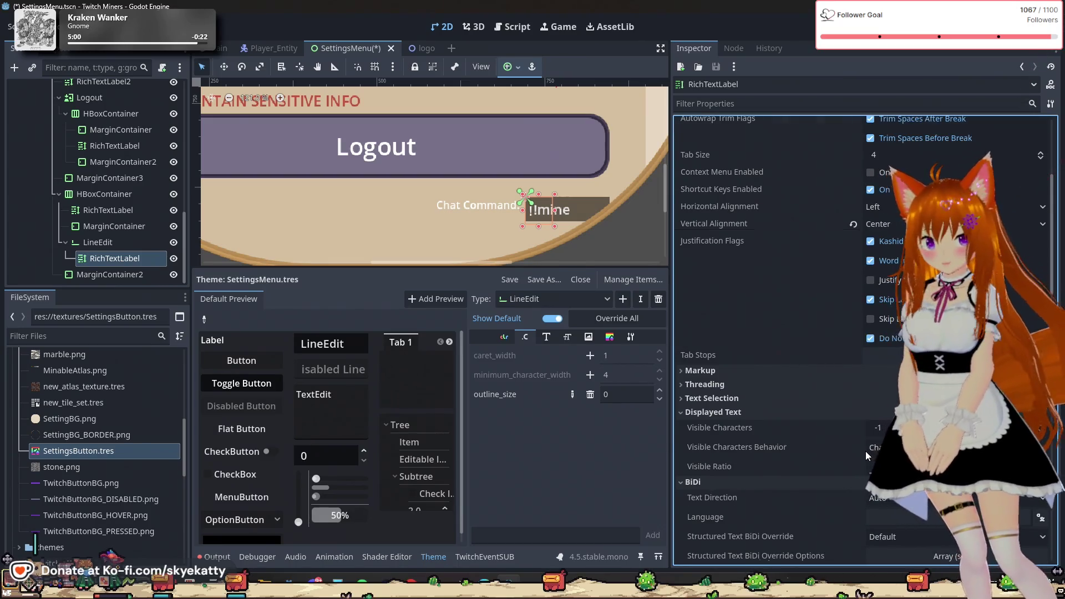
pyautogui.scroll(2, 865, 451)
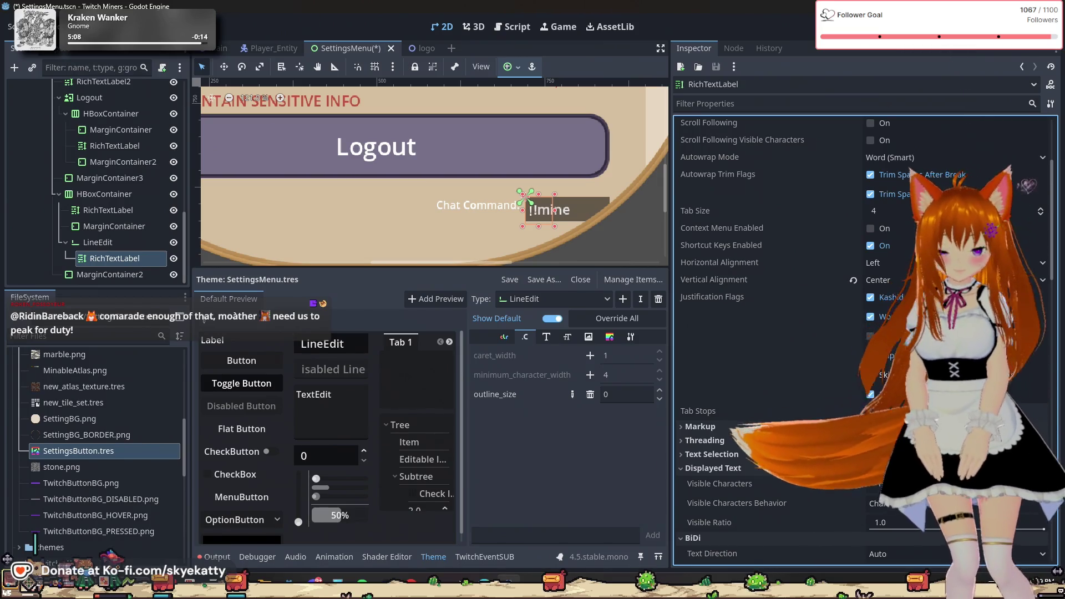
pyautogui.scroll(5, 877, 369)
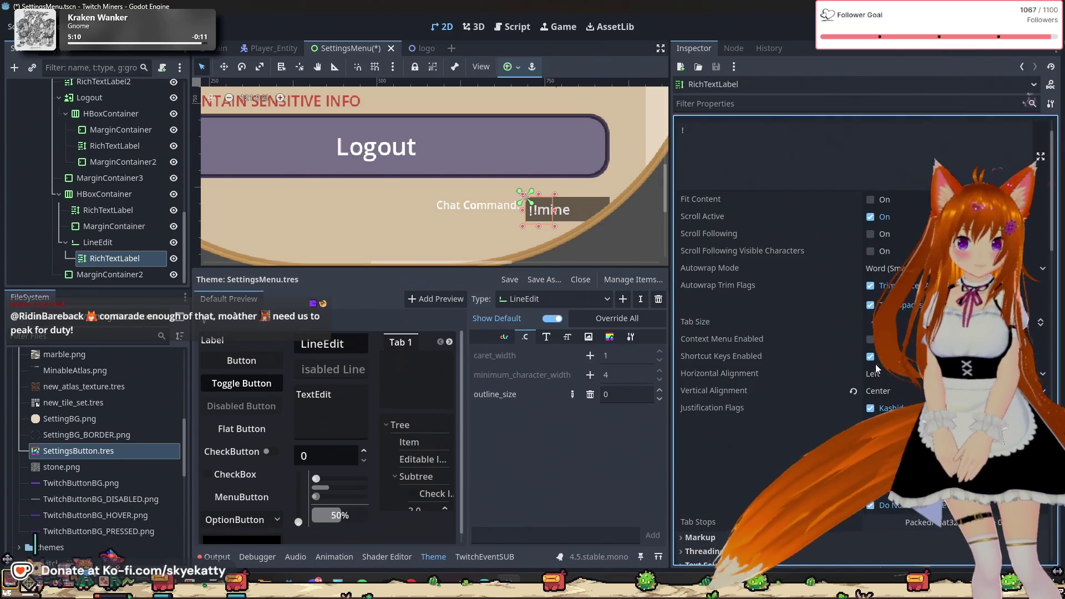
pyautogui.scroll(2, 828, 329)
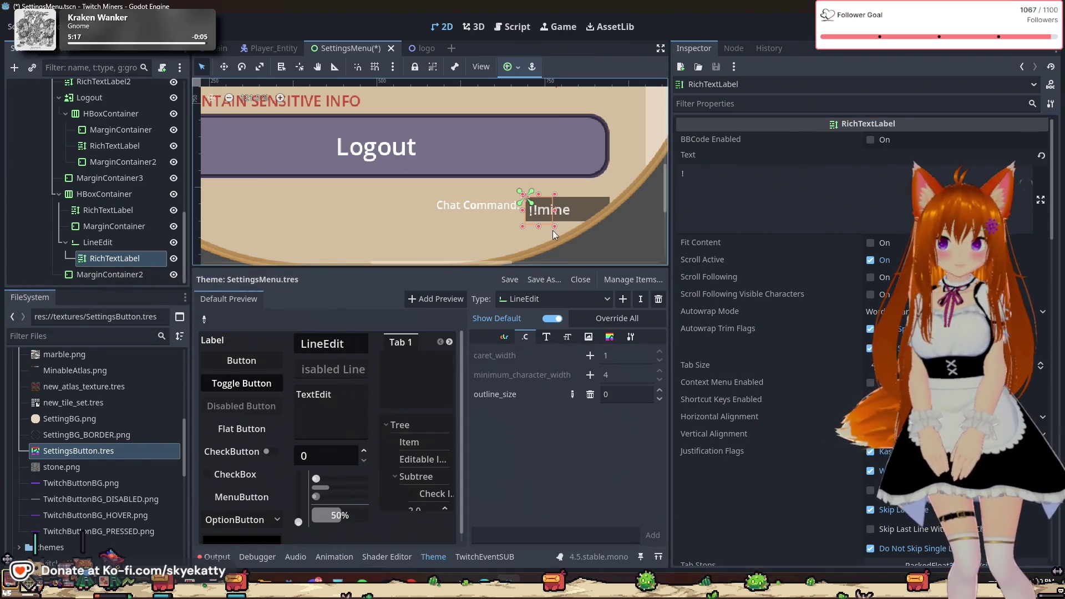
pyautogui.scroll(3, 593, 247)
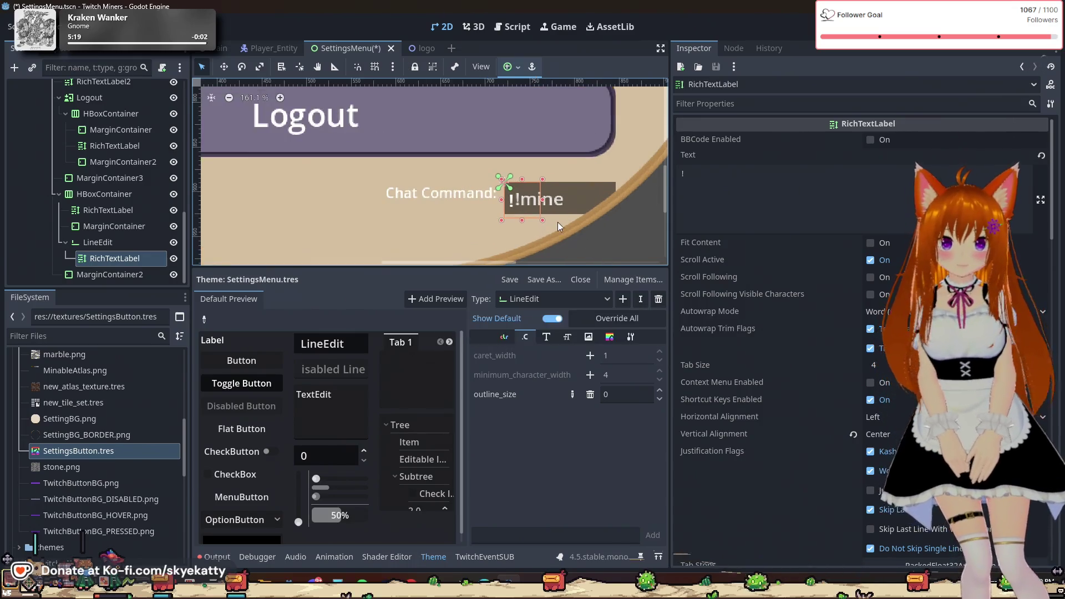
pyautogui.scroll(4, 554, 221)
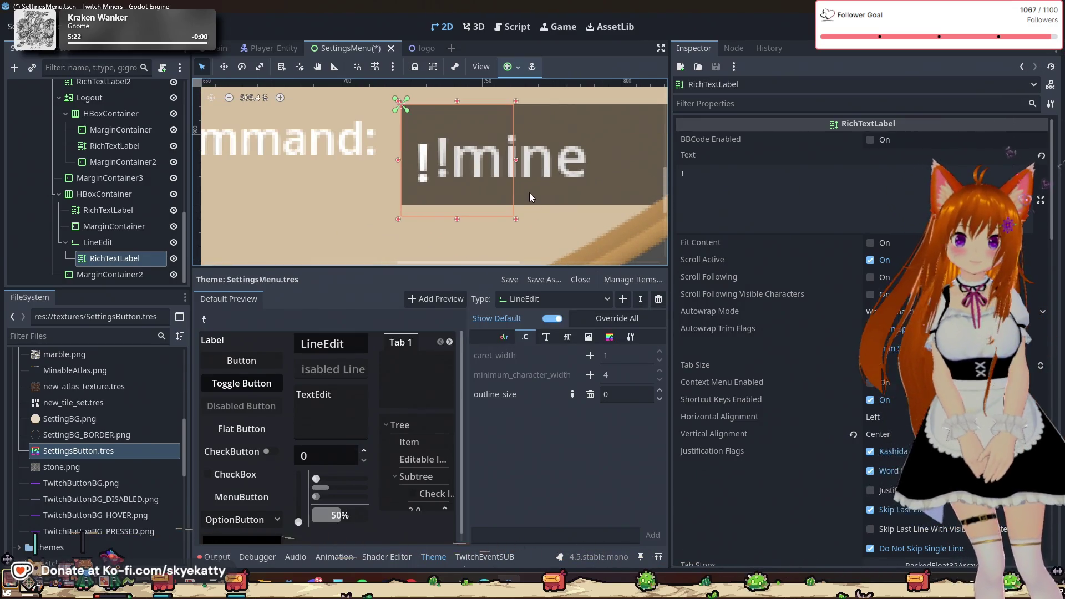
pyautogui.scroll(1, 421, 157)
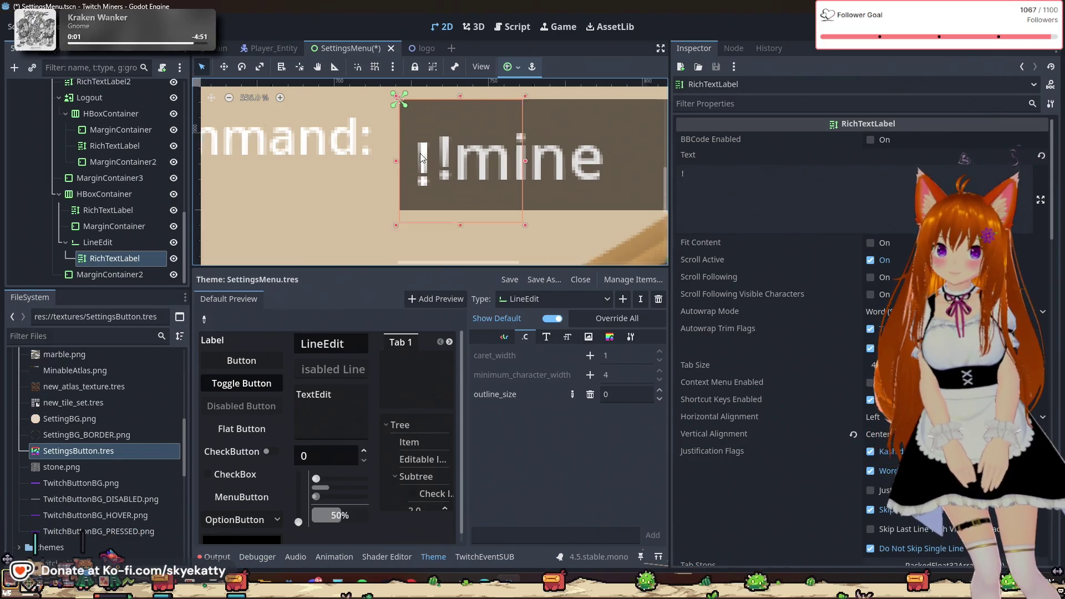
pyautogui.scroll(2, 422, 157)
pyautogui.scroll(-2, 447, 175)
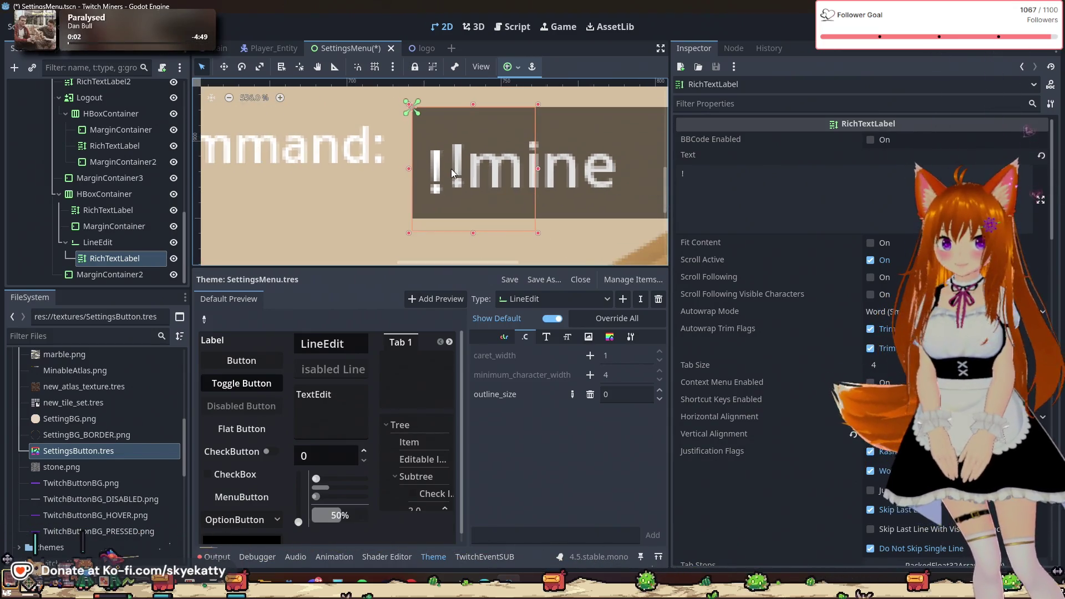
pyautogui.scroll(-1, 484, 189)
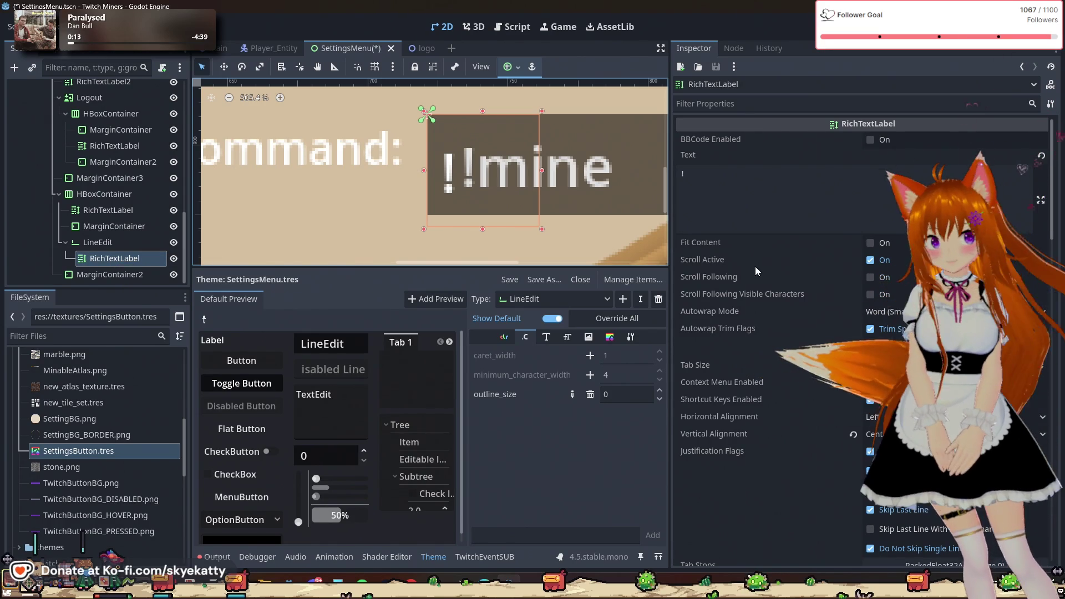
pyautogui.click(873, 248)
pyautogui.click(872, 248)
pyautogui.click(727, 207)
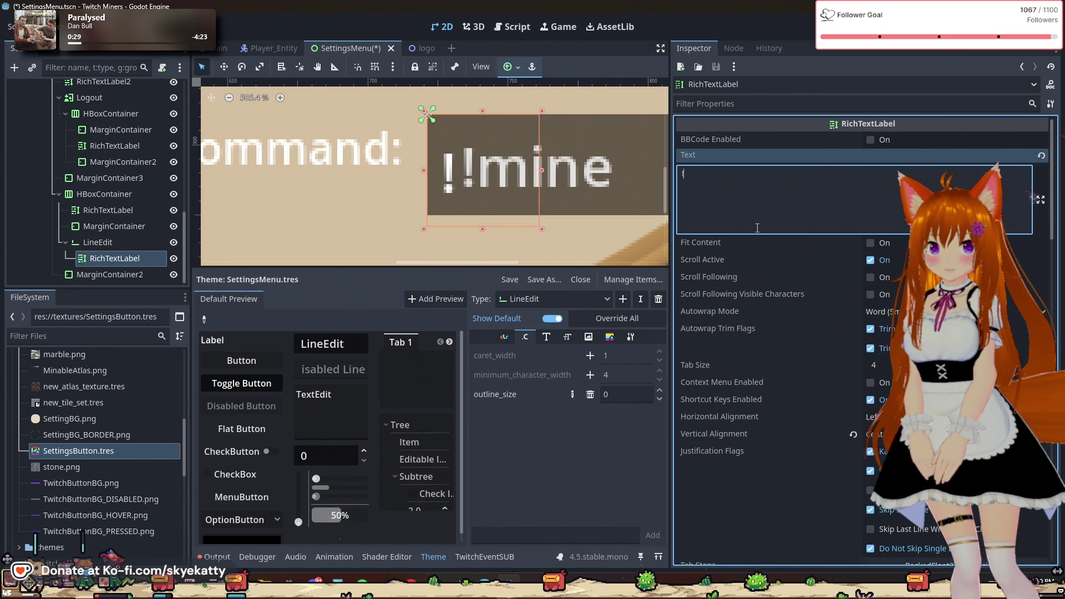
# - Expand the label's Layout > Transform and nudge its Position y up to -2 px
pyautogui.scroll(-7, 745, 182)
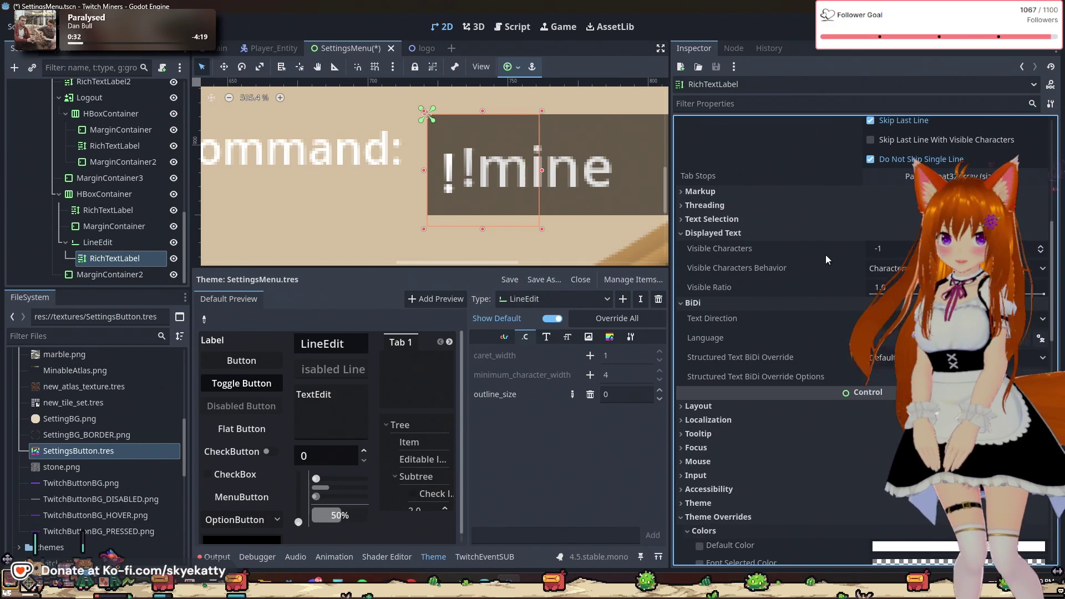
pyautogui.click(704, 230)
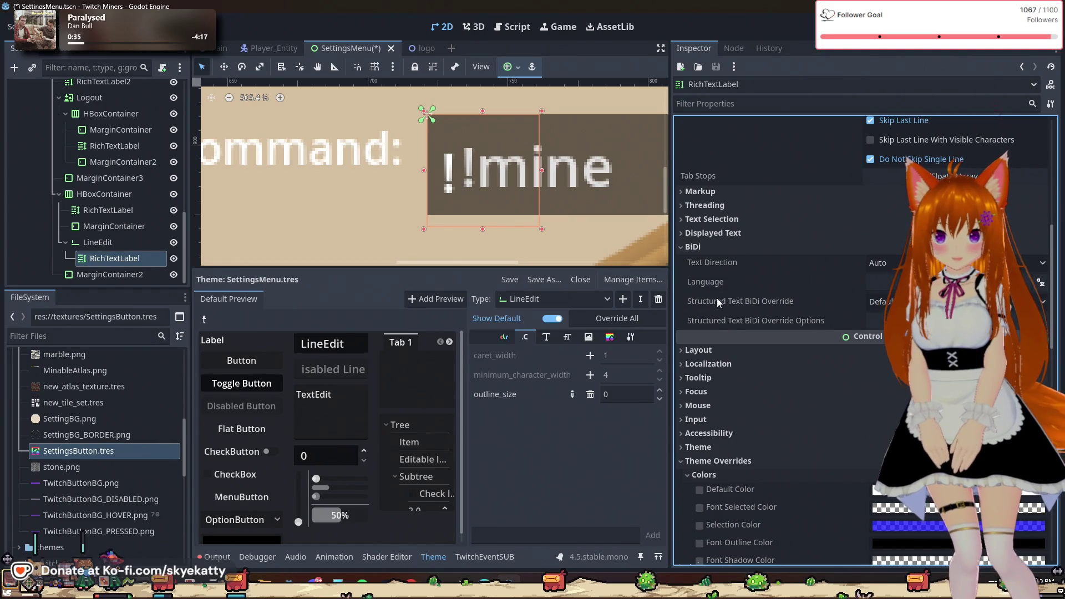
pyautogui.click(715, 355)
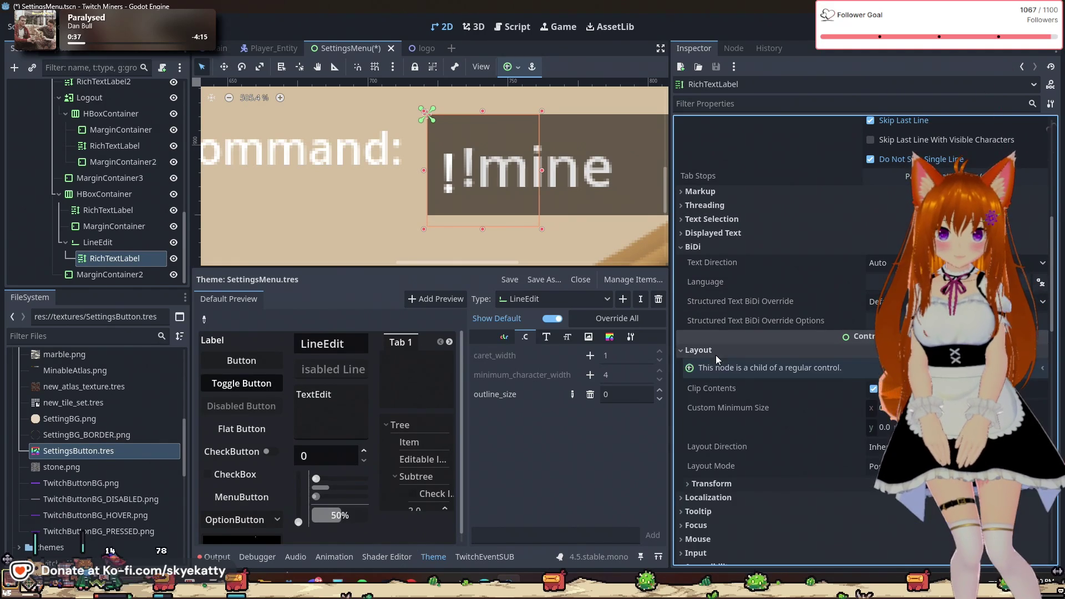
pyautogui.scroll(-1, 813, 398)
pyautogui.click(768, 426)
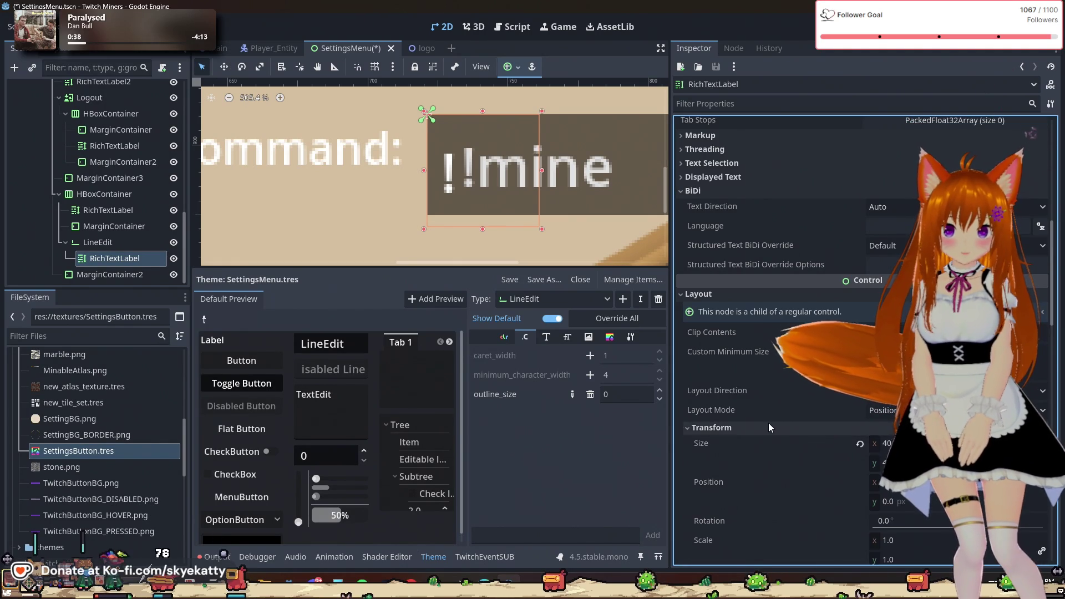
pyautogui.scroll(-1, 768, 424)
pyautogui.scroll(-1, 770, 421)
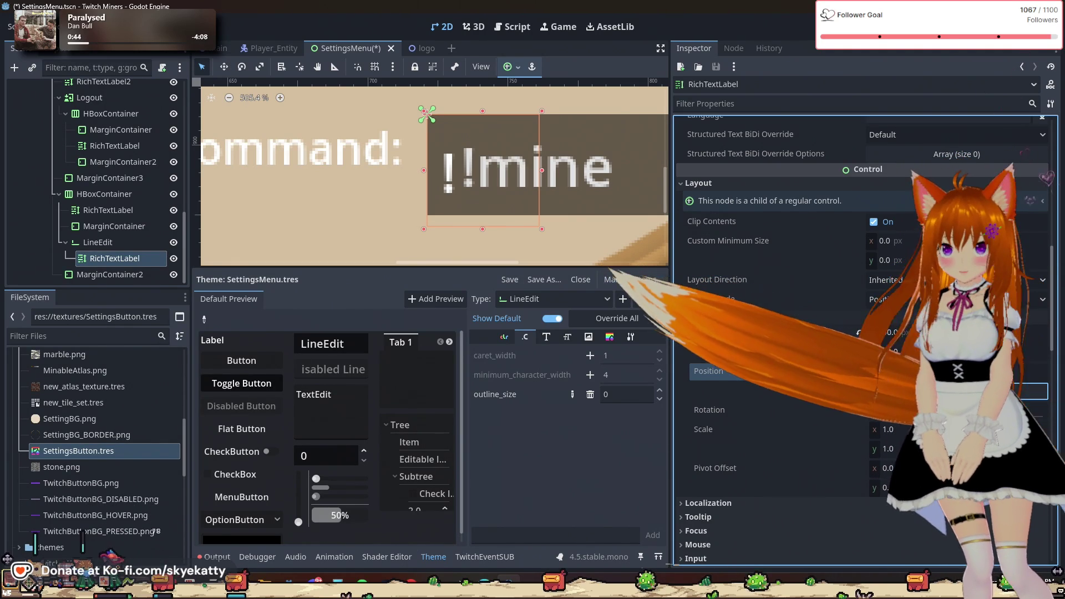
pyautogui.press('Up')
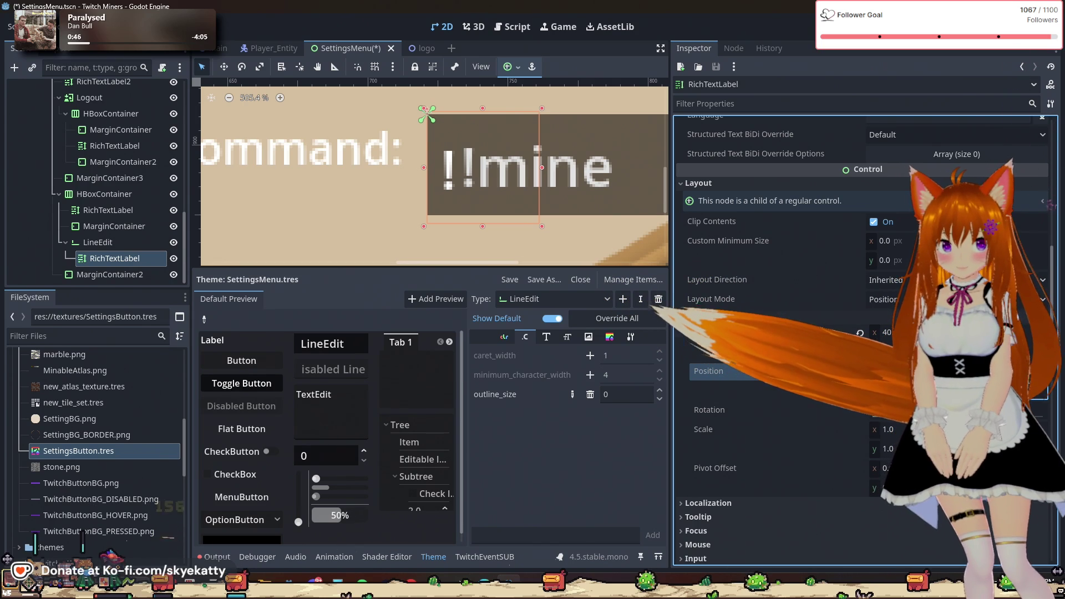
pyautogui.press('Up')
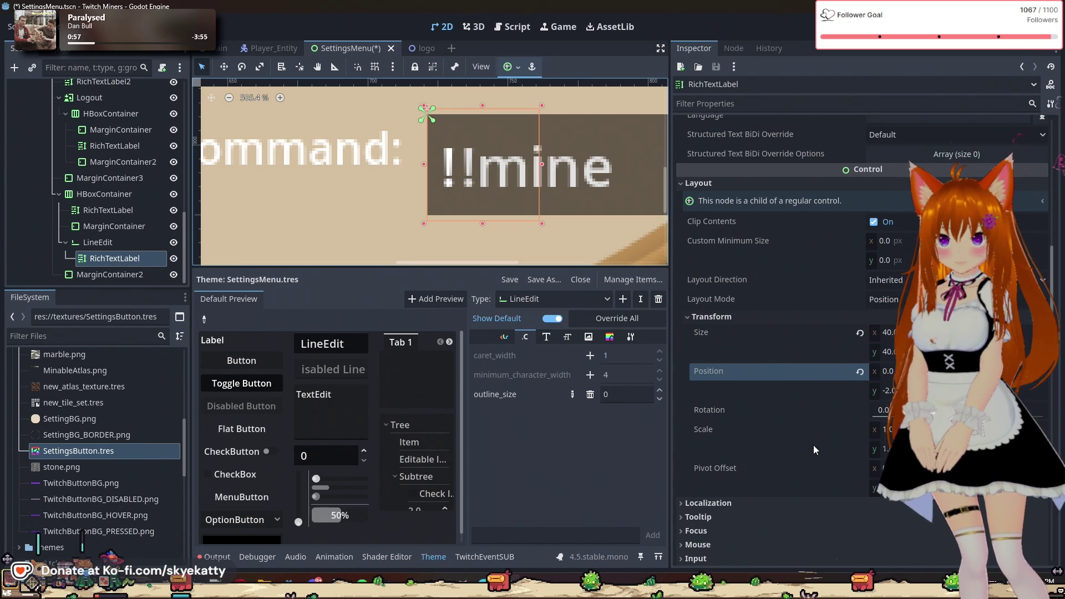
# - Set the RichTextLabel's Position x to 1 px and reselect the parent LineEdit
pyautogui.scroll(-5, 798, 431)
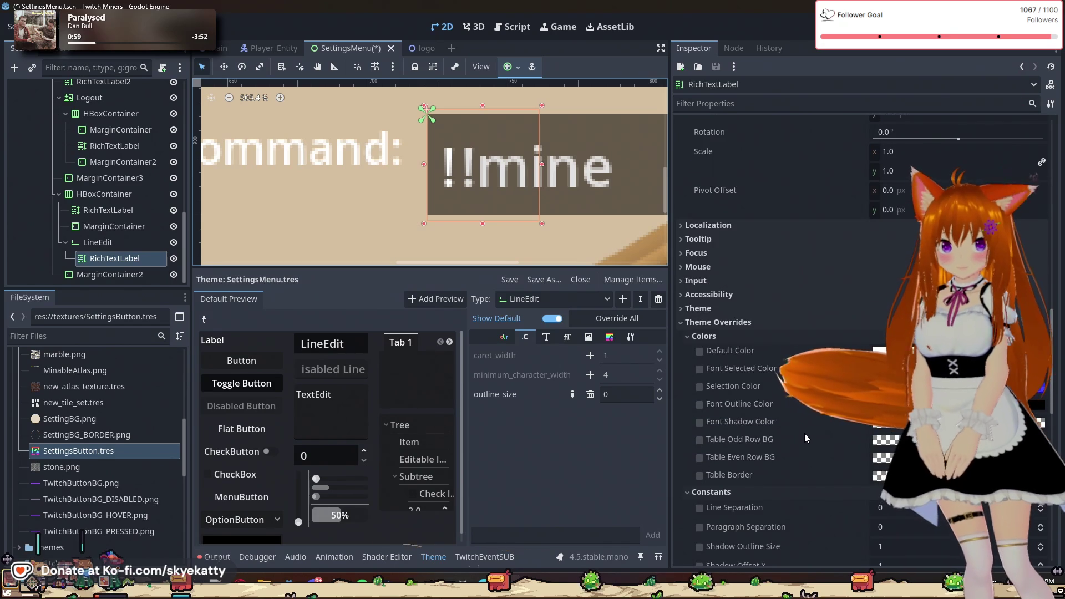
pyautogui.scroll(-1, 799, 389)
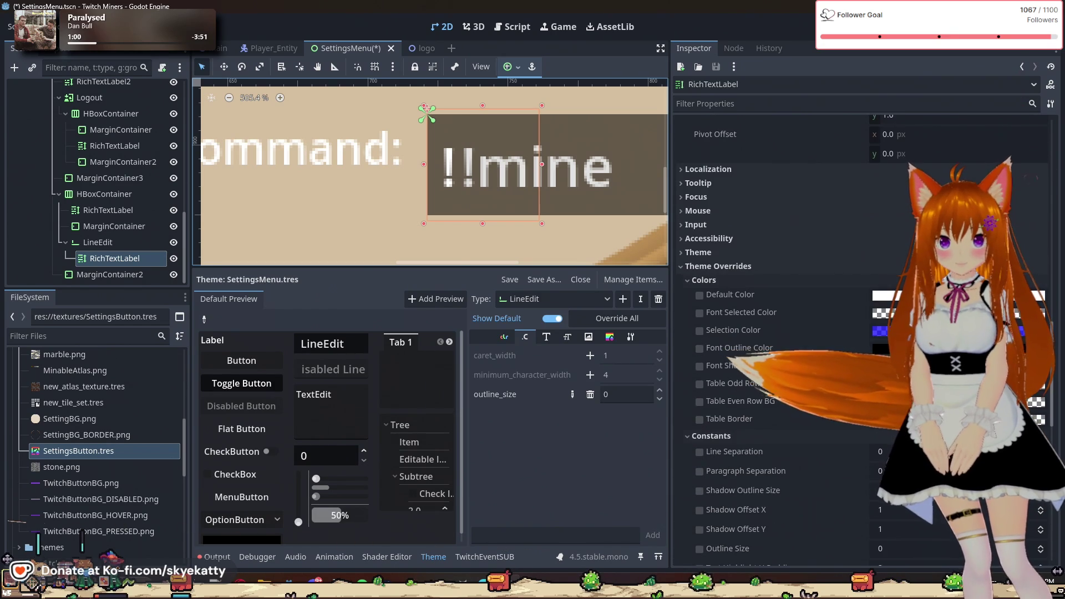
pyautogui.click(688, 279)
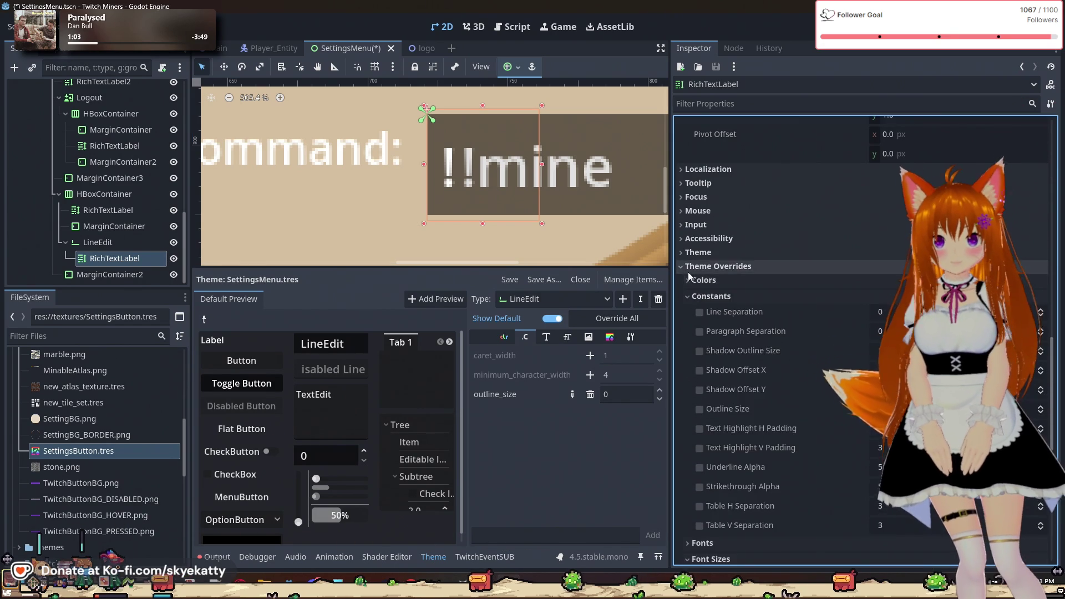
pyautogui.click(687, 266)
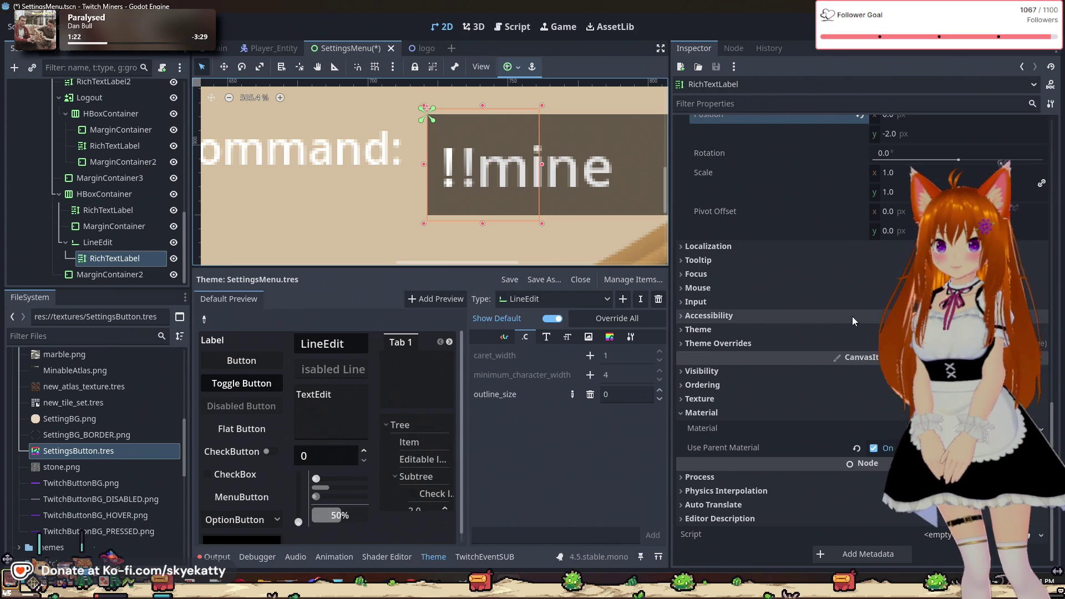
pyautogui.scroll(5, 787, 282)
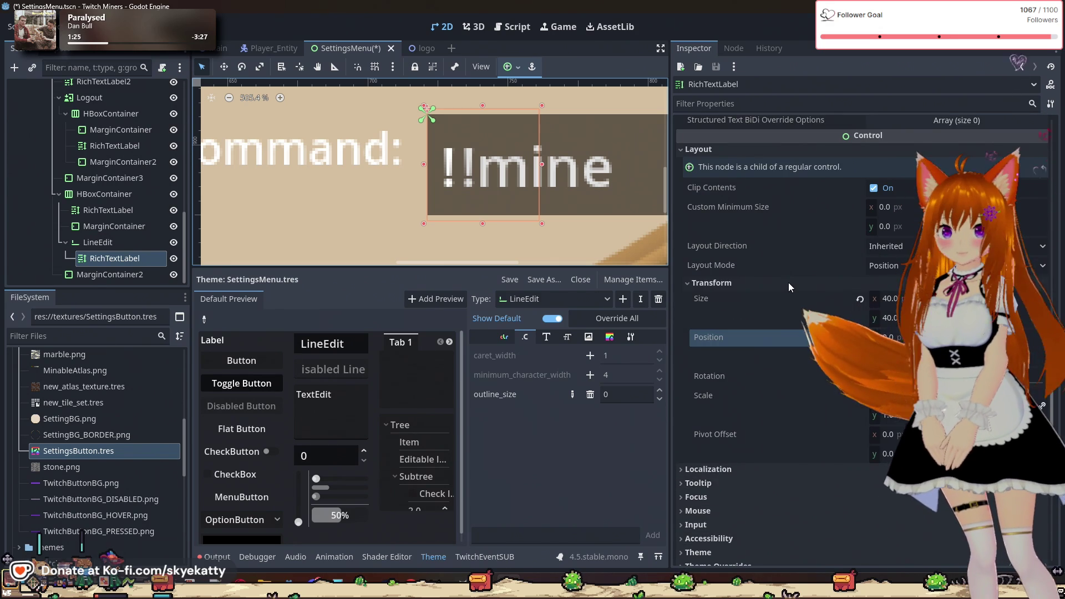
pyautogui.scroll(2, 805, 293)
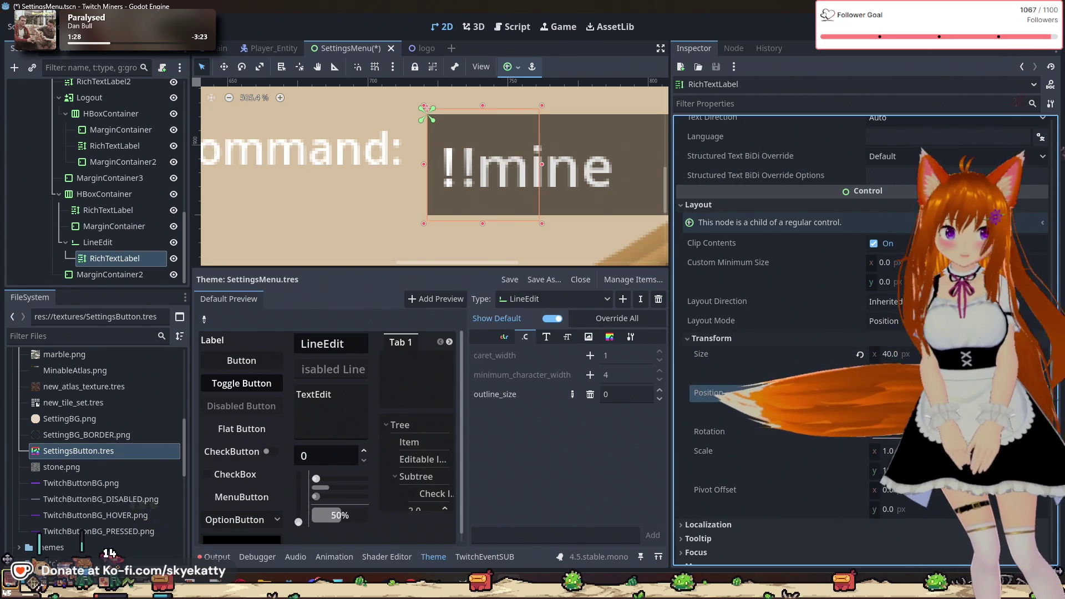
pyautogui.write('1')
pyautogui.press('Return')
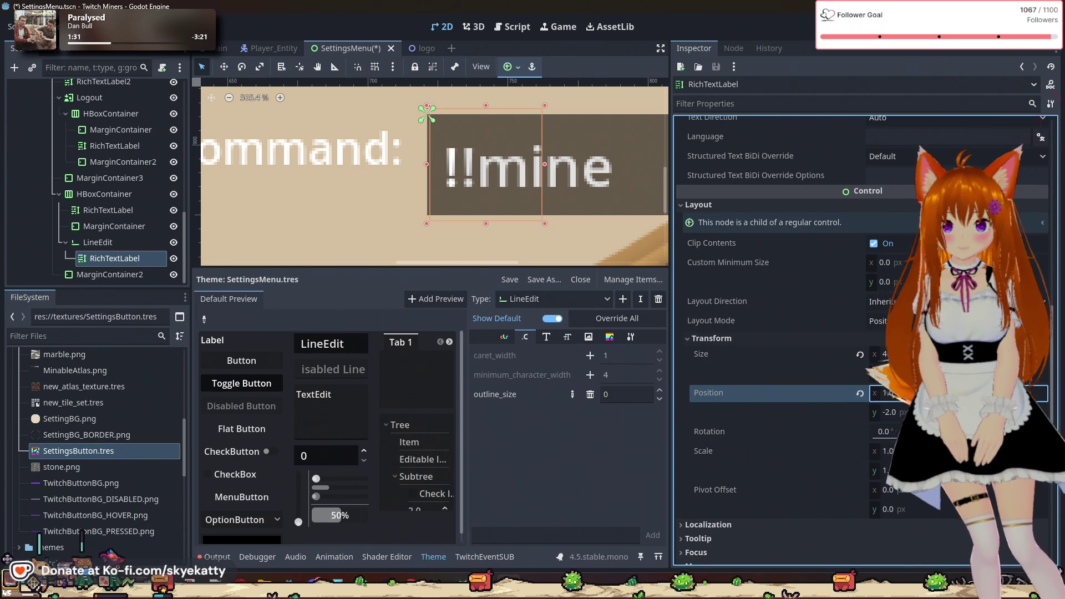
pyautogui.click(573, 159)
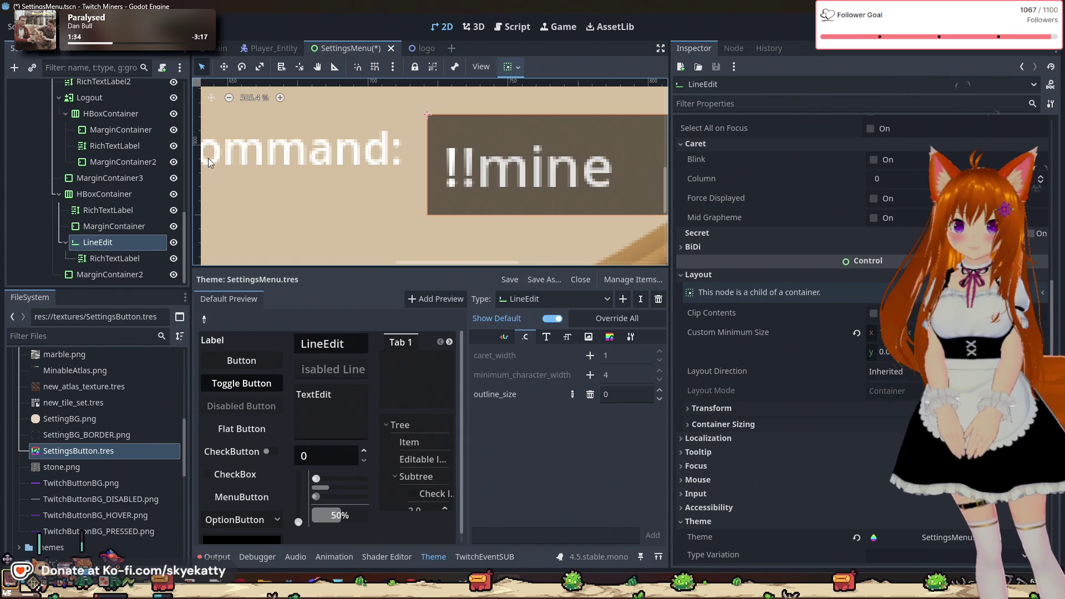
# - Change the LineEdit's Text from '!mine' to 'mine' and deselect to check the row
pyautogui.scroll(-1, 529, 222)
pyautogui.scroll(-4, 734, 221)
pyautogui.scroll(5, 786, 218)
pyautogui.click(905, 140)
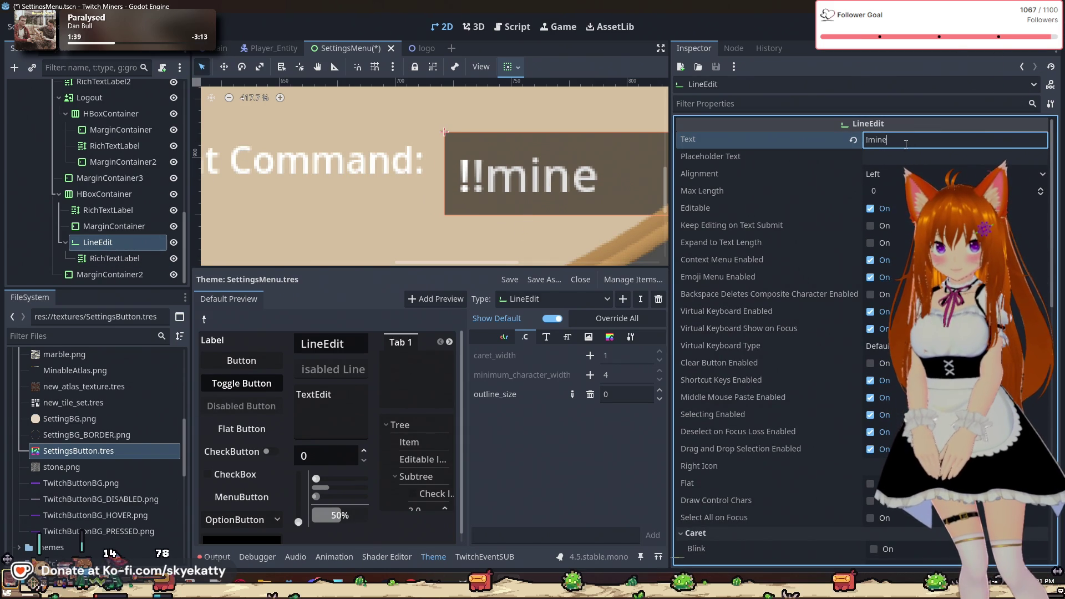
pyautogui.press('BackSpace')
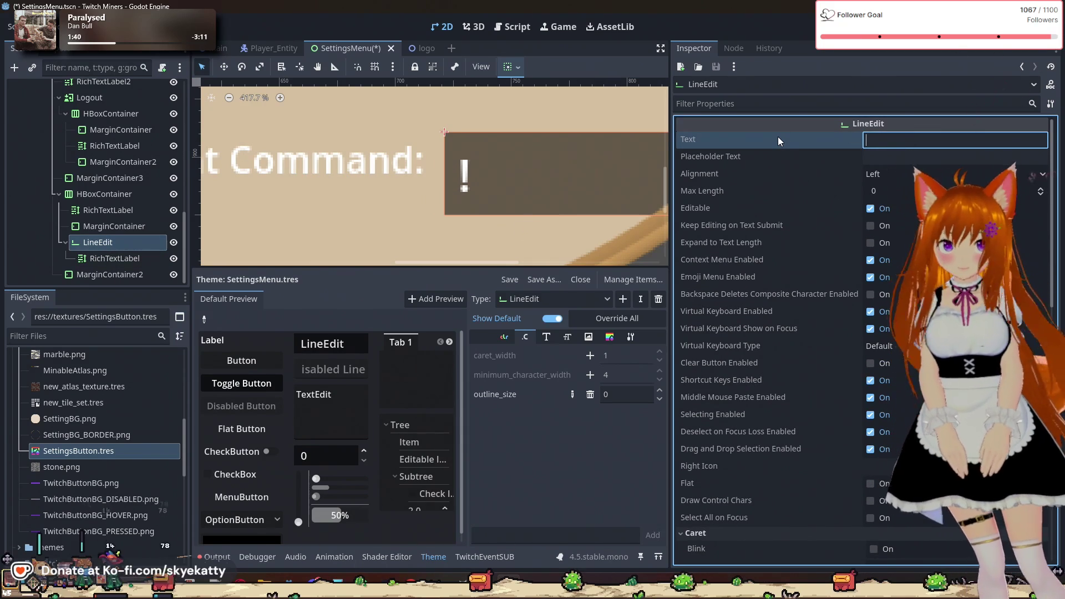
pyautogui.write('mine')
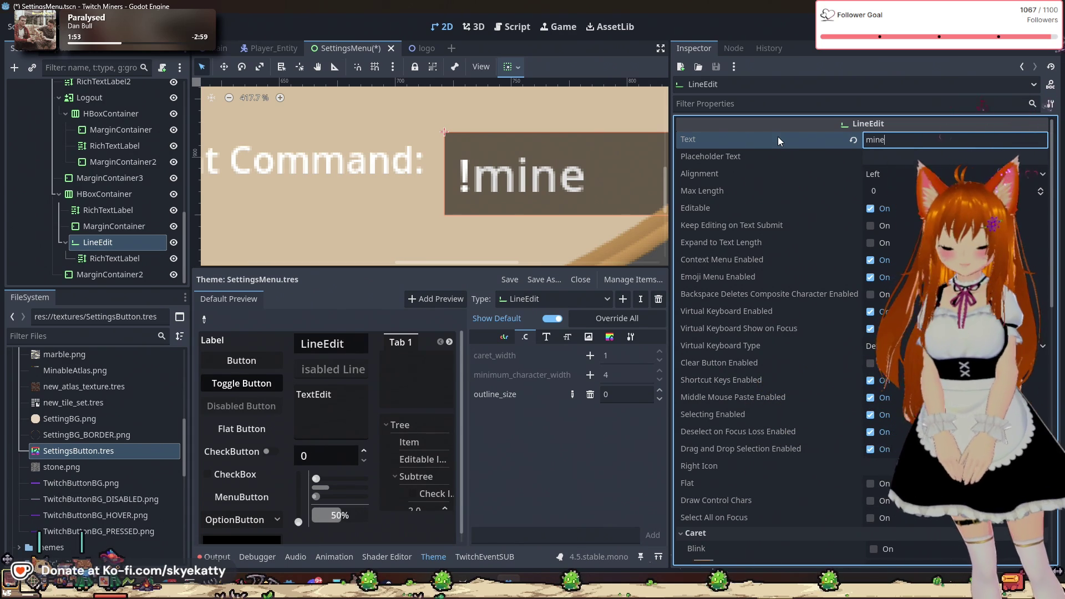
pyautogui.scroll(-8, 545, 128)
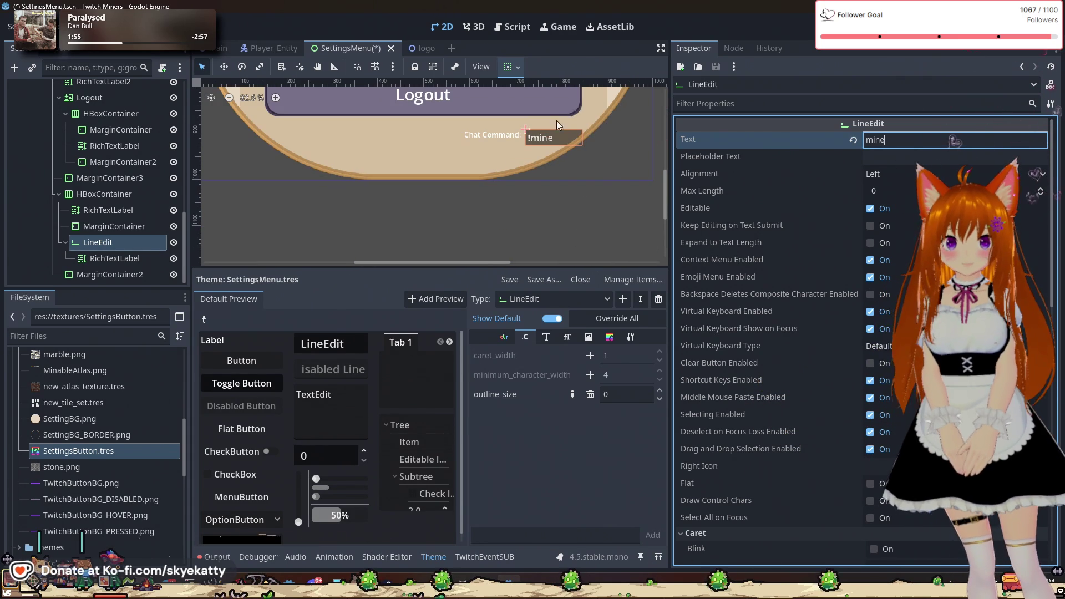
pyautogui.click(562, 221)
pyautogui.scroll(5, 550, 145)
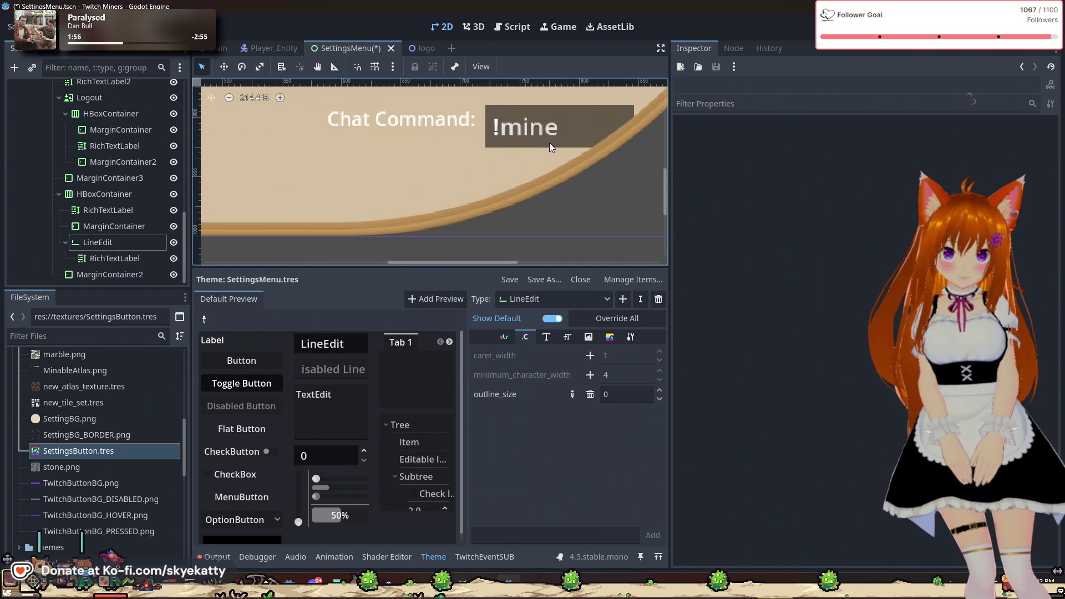
pyautogui.scroll(-4, 549, 143)
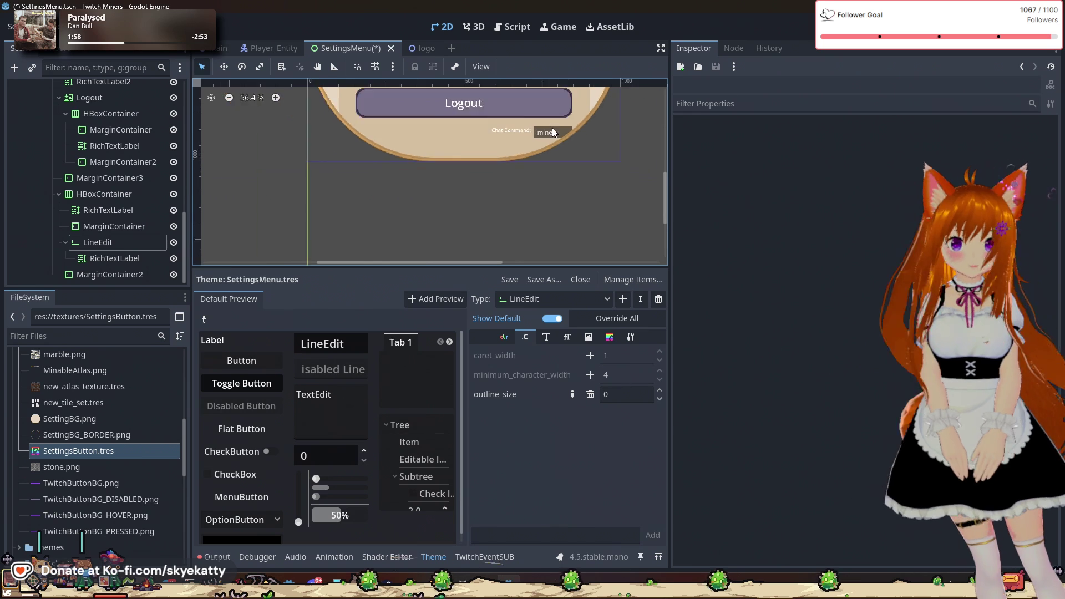
pyautogui.scroll(-1, 585, 185)
pyautogui.scroll(-1, 584, 186)
pyautogui.click(552, 190)
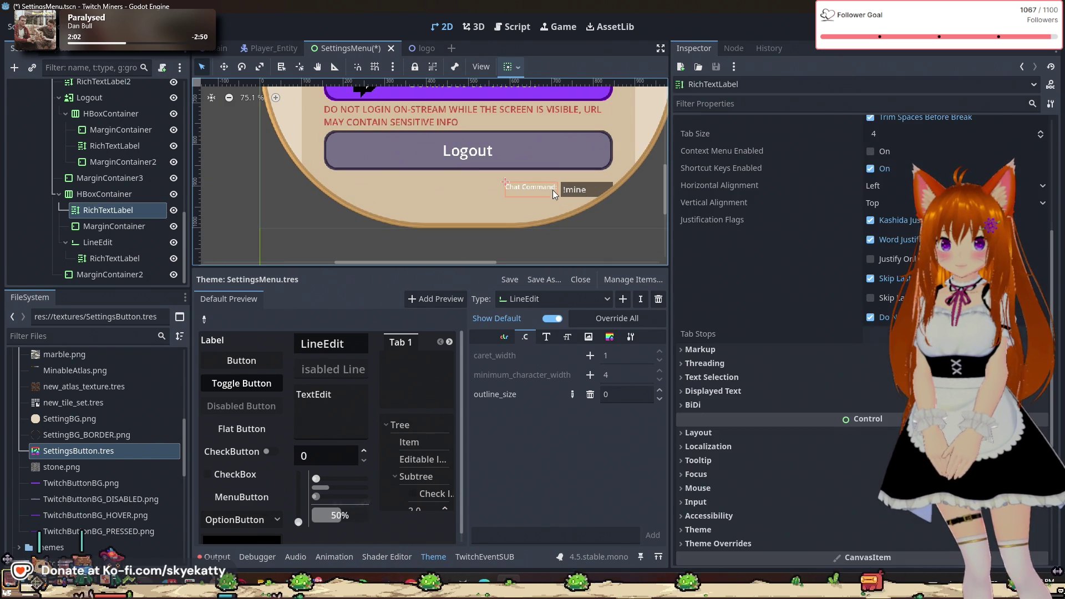
pyautogui.click(544, 228)
pyautogui.click(556, 262)
pyautogui.moveTo(514, 267); pyautogui.dragTo(402, 264)
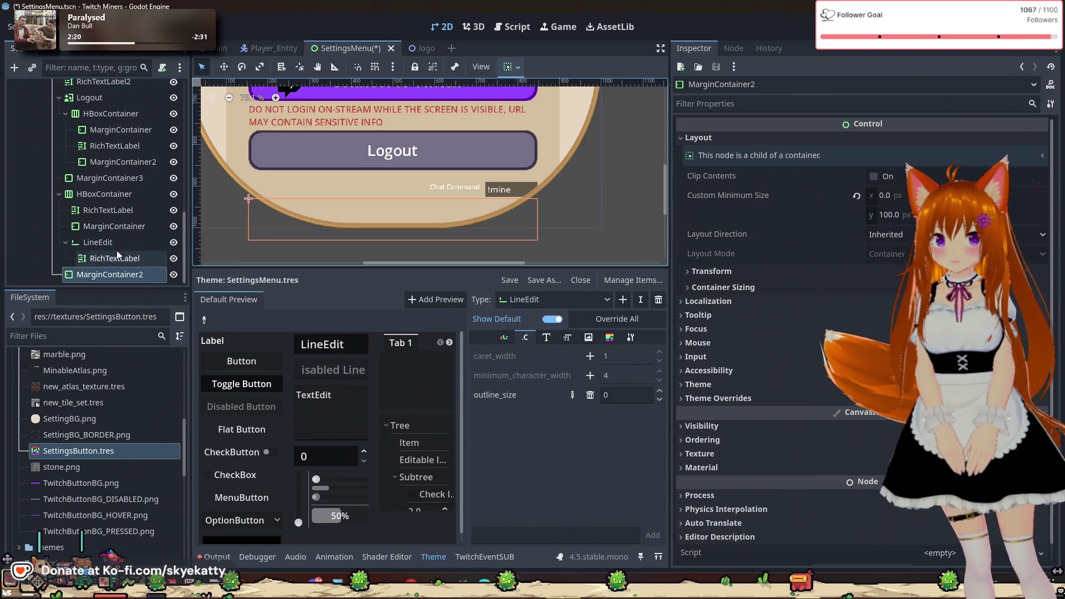
pyautogui.scroll(-3, 401, 185)
pyautogui.scroll(-4, 399, 189)
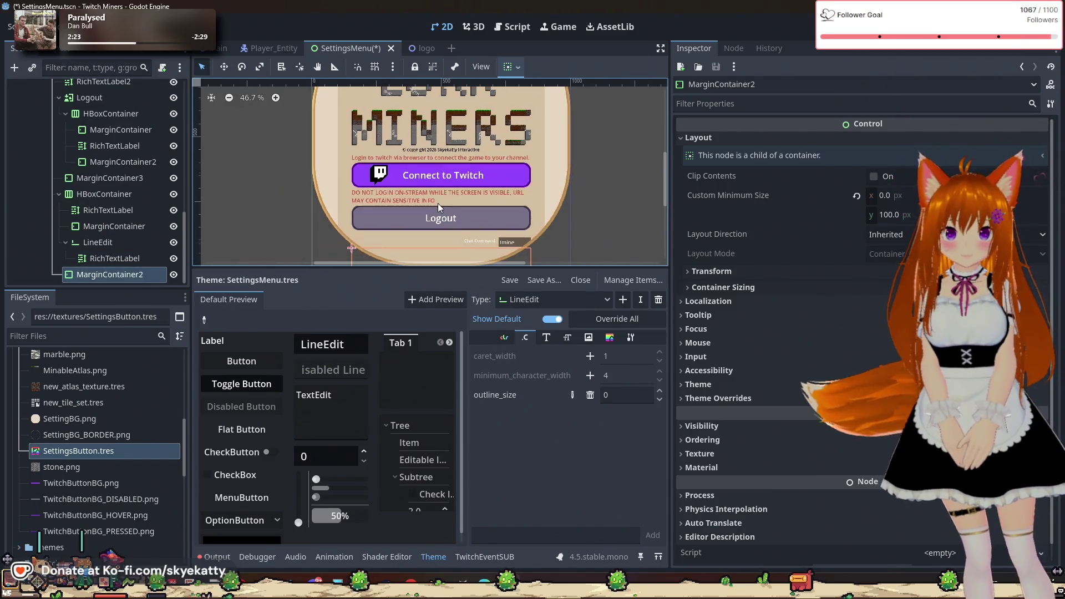
pyautogui.click(249, 197)
pyautogui.scroll(4, 333, 242)
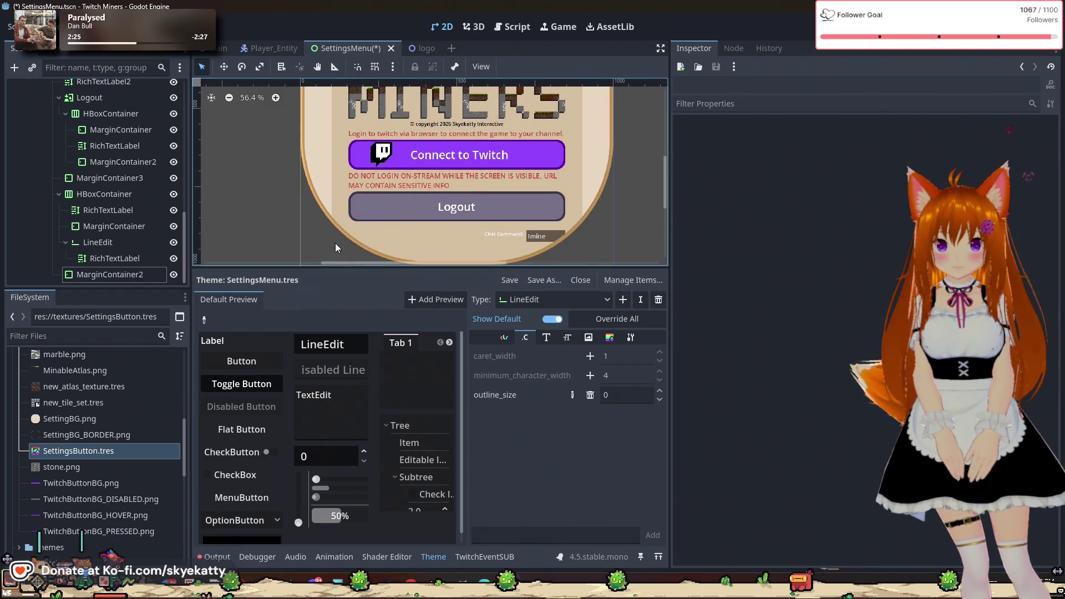
pyautogui.scroll(2, 306, 198)
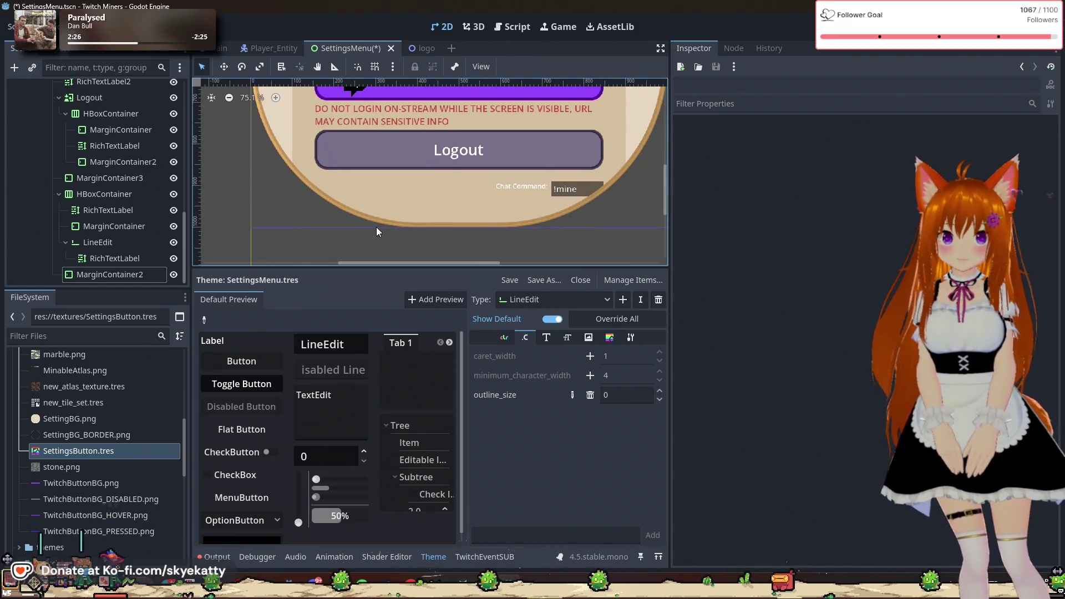
pyautogui.scroll(-1, 376, 228)
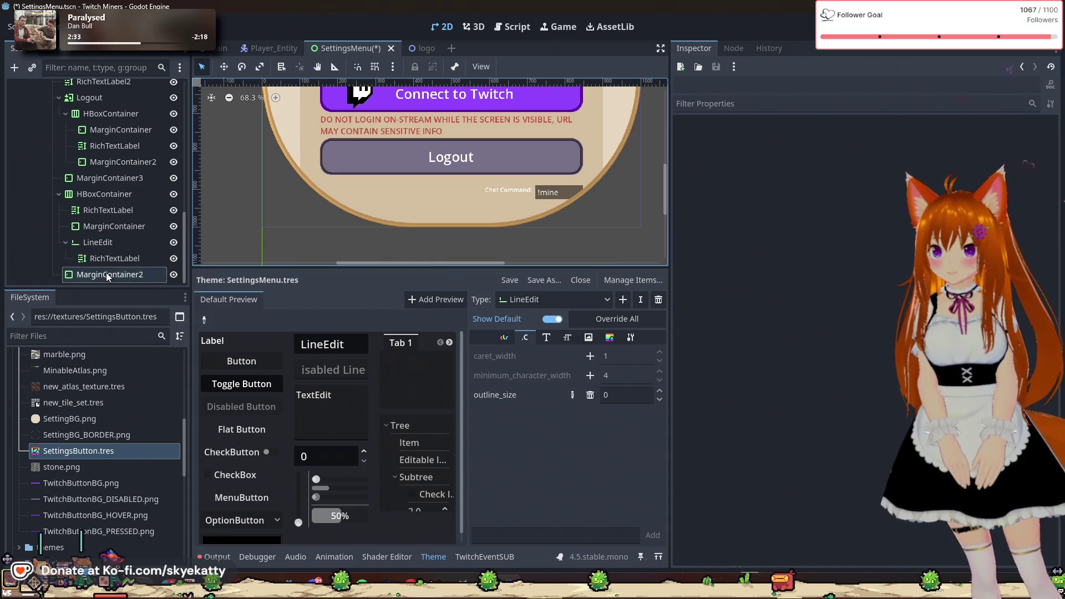
pyautogui.click(63, 243)
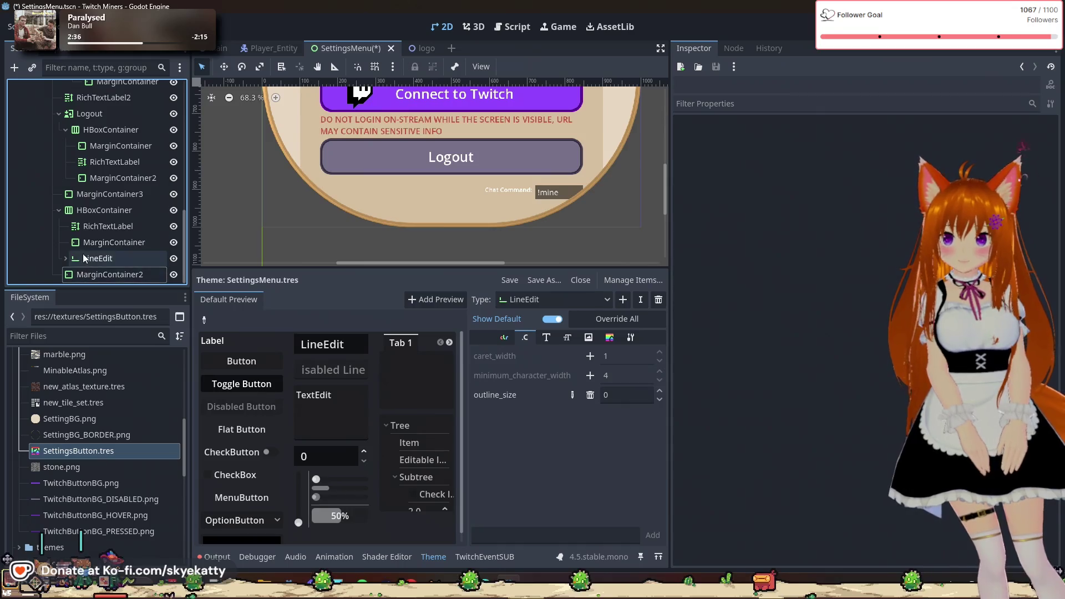
# - Inspect the layout settings of the spacer MarginContainer between label and field
pyautogui.click(92, 242)
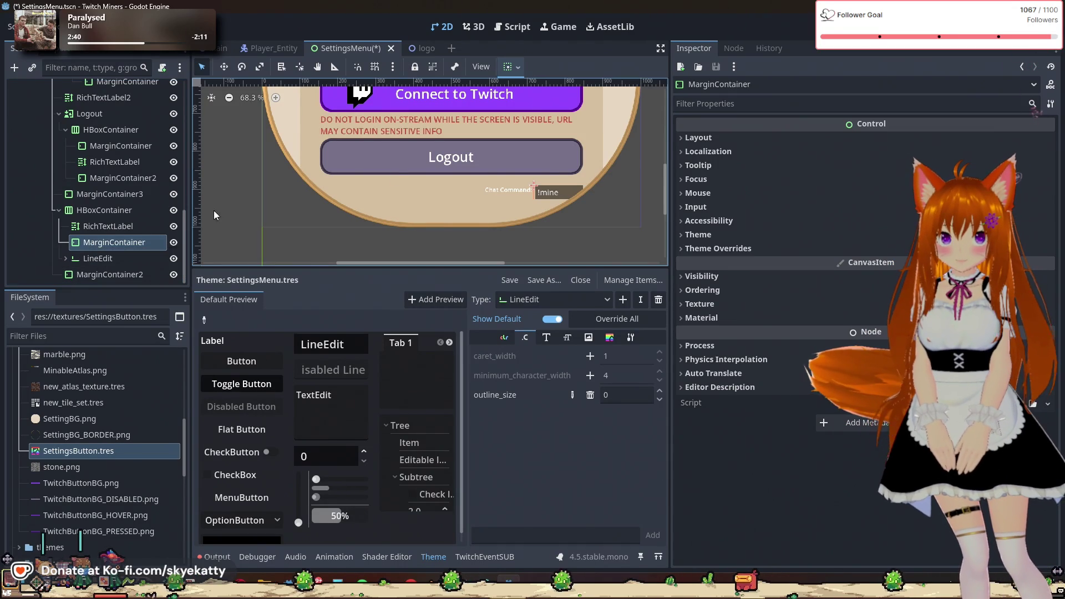
pyautogui.click(695, 137)
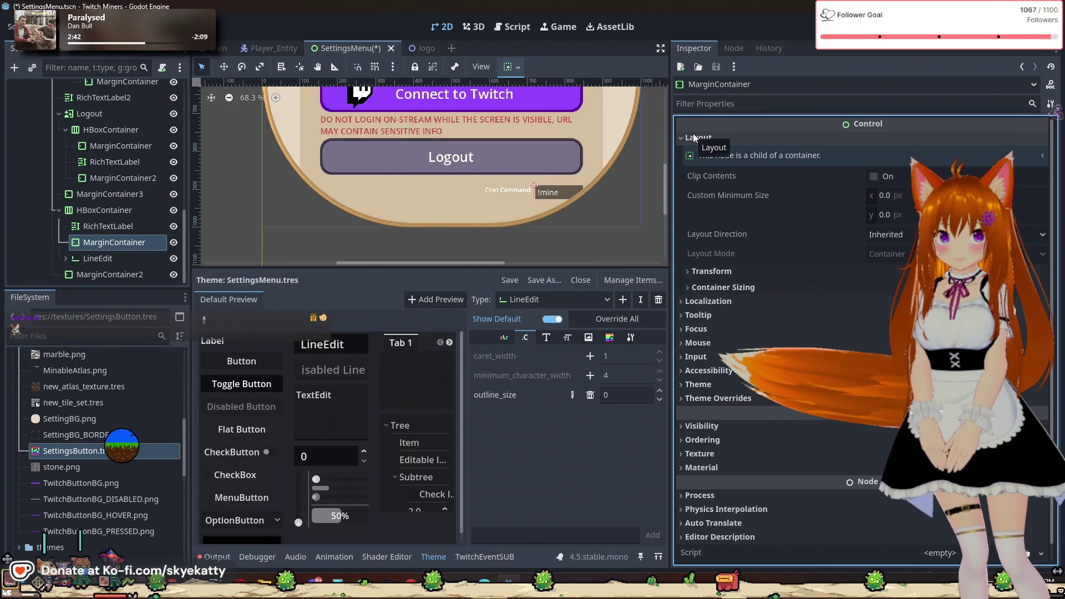
pyautogui.click(693, 136)
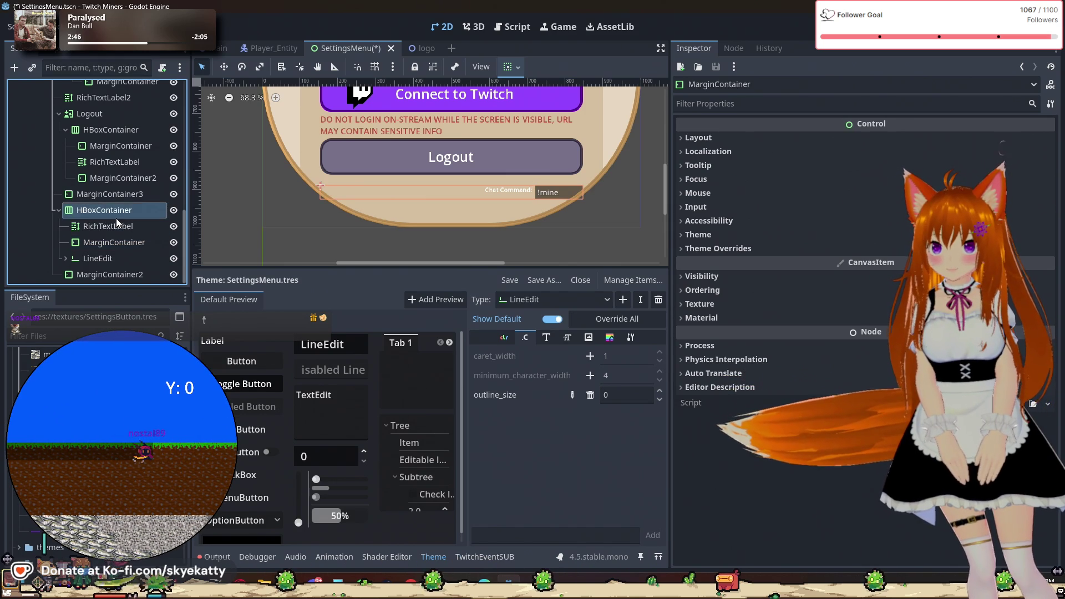
# - Duplicate the Chat Command HBoxContainer with Ctrl+D into HBoxContainer2
pyautogui.click(62, 209)
pyautogui.click(59, 209)
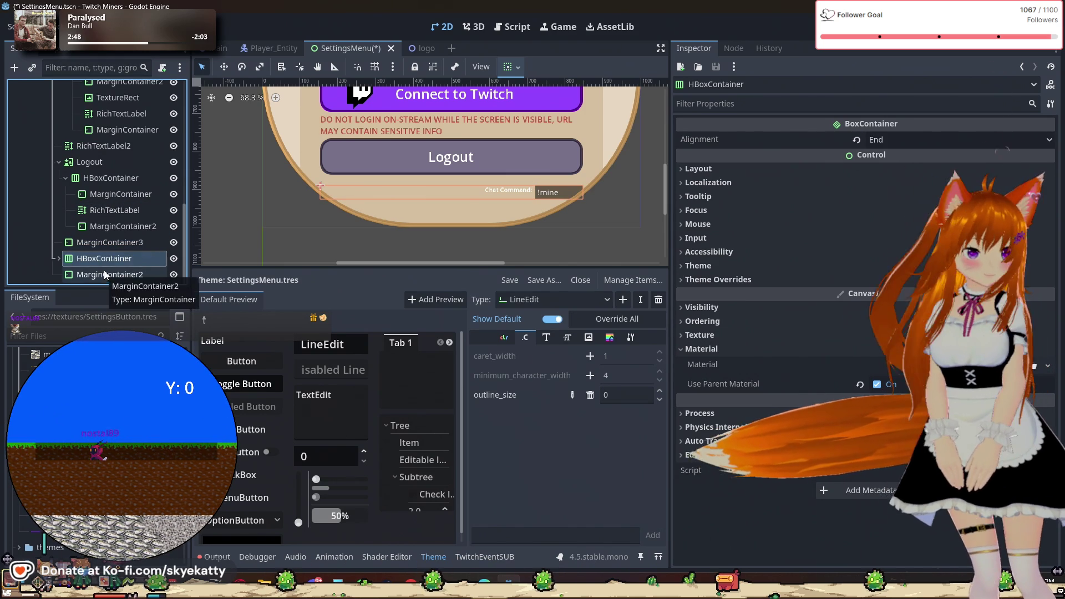
pyautogui.click(59, 258)
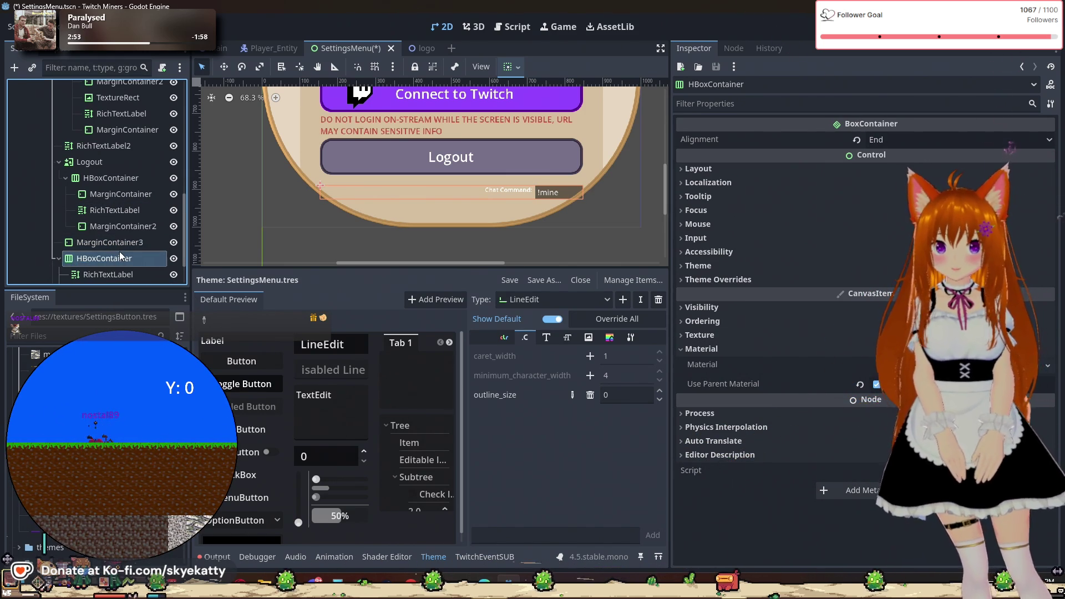
pyautogui.scroll(-2, 121, 251)
pyautogui.doubleClick(125, 214)
pyautogui.hotkey('ctrl', 'd')
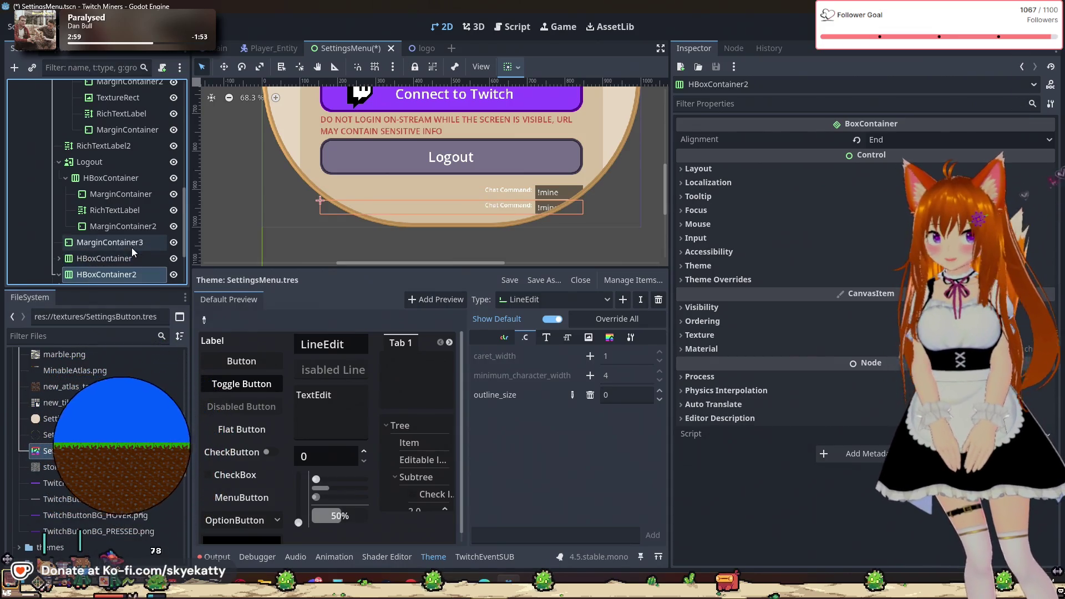
pyautogui.scroll(-3, 130, 247)
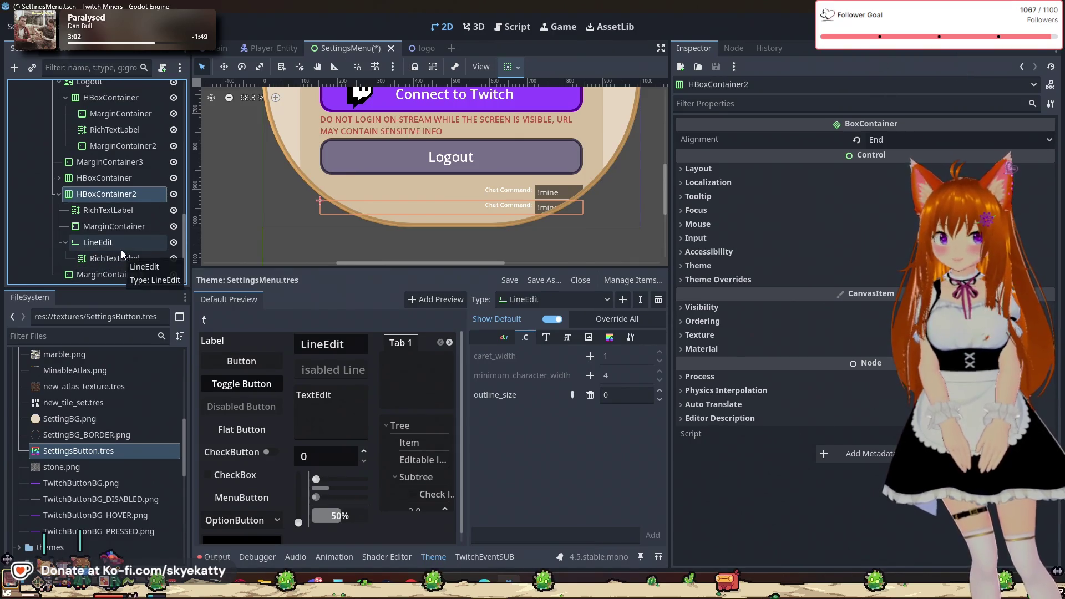
pyautogui.click(123, 211)
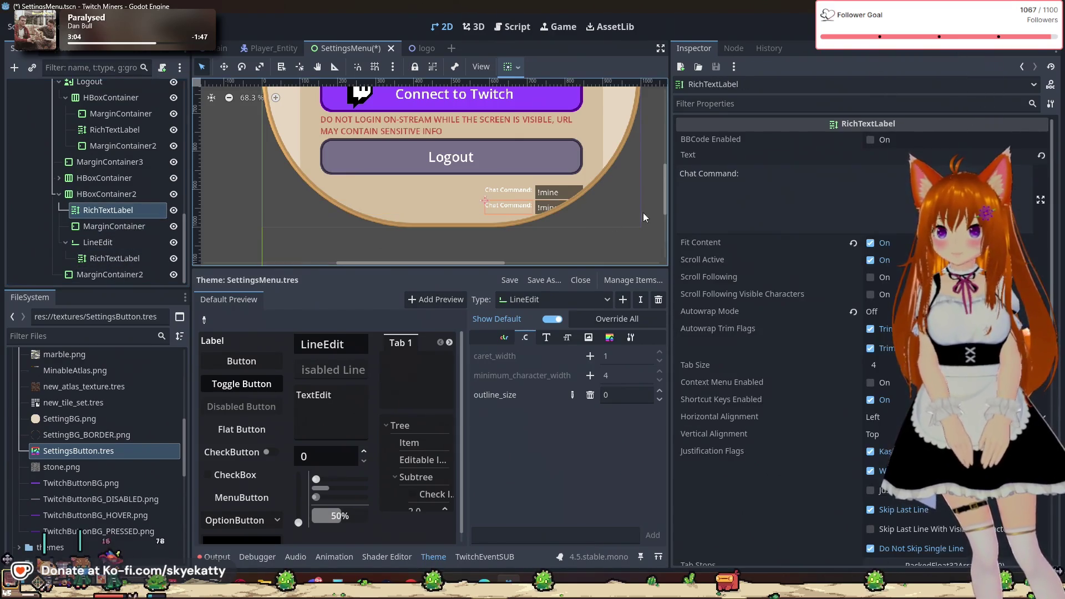
# - Relabel the copied row 'User Cooldown', set its input field's text to 0, and delete the field's nested label
pyautogui.click(752, 192)
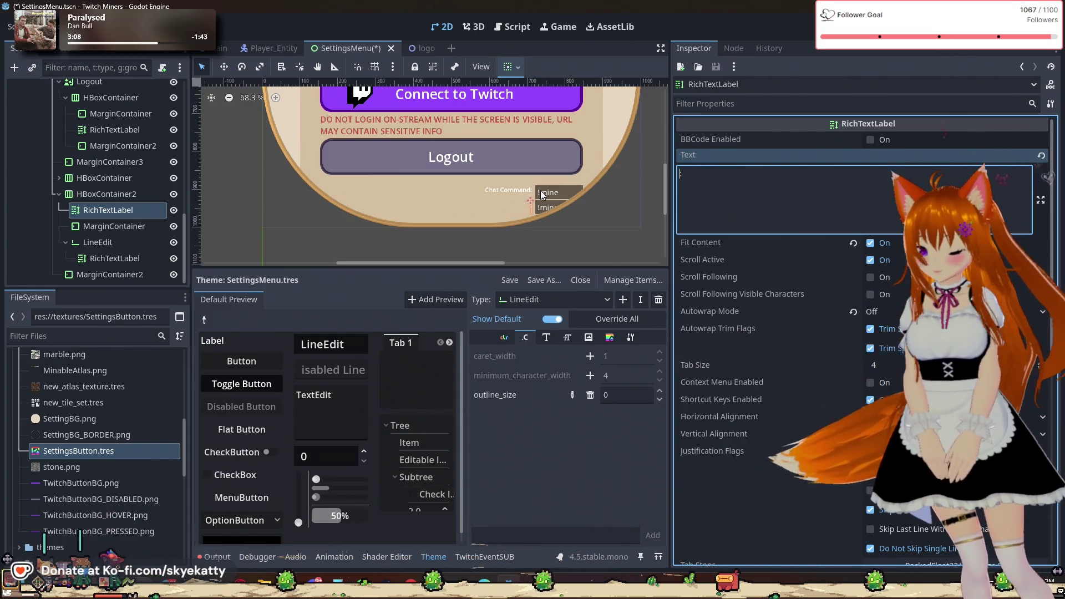
pyautogui.write('User Cooldown')
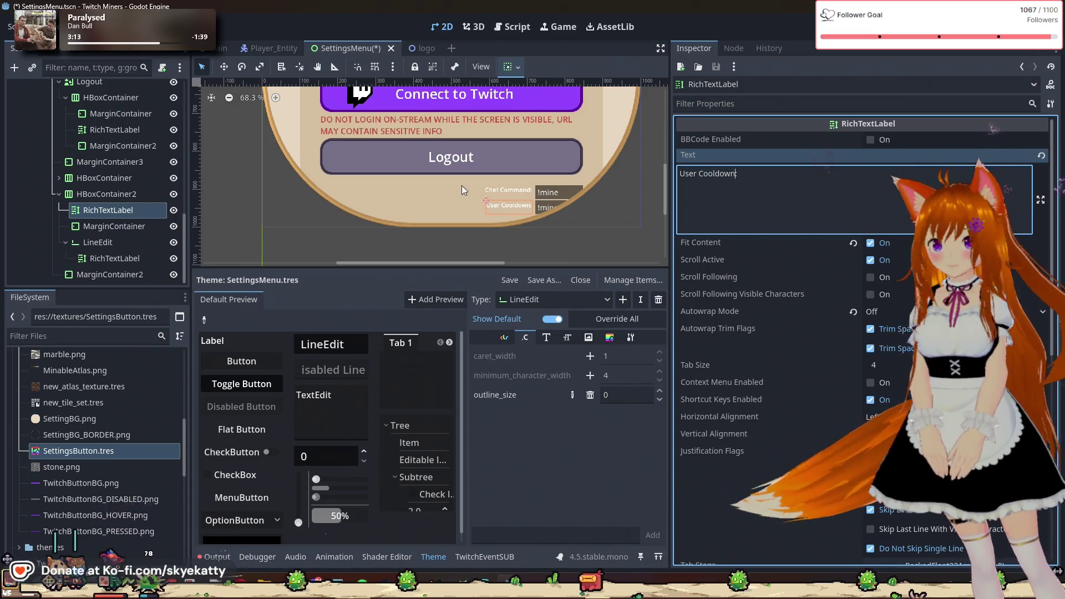
pyautogui.click(118, 248)
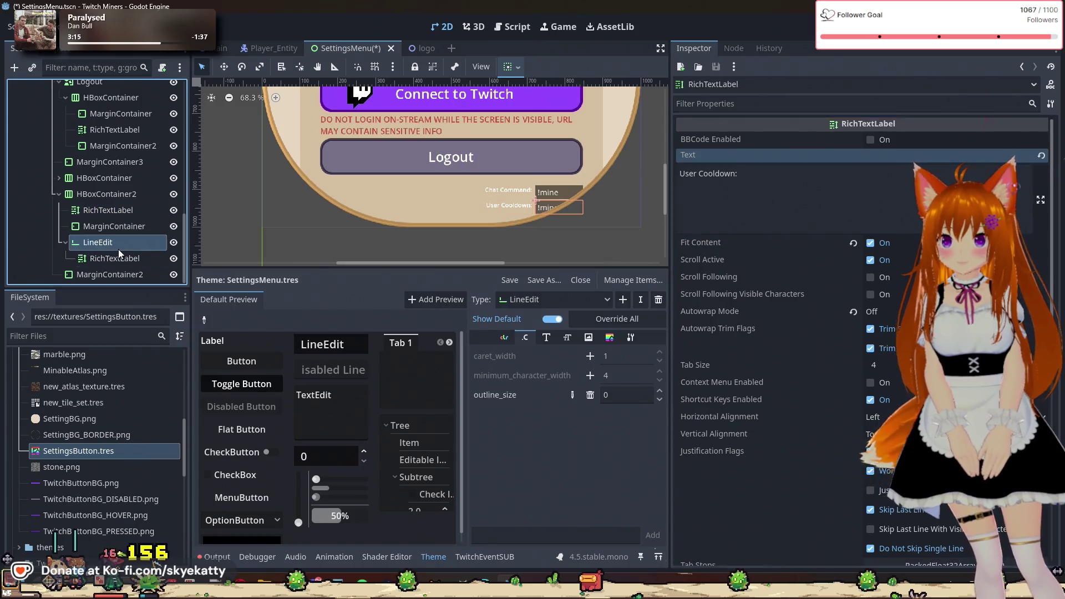
pyautogui.doubleClick(902, 139)
pyautogui.write('0')
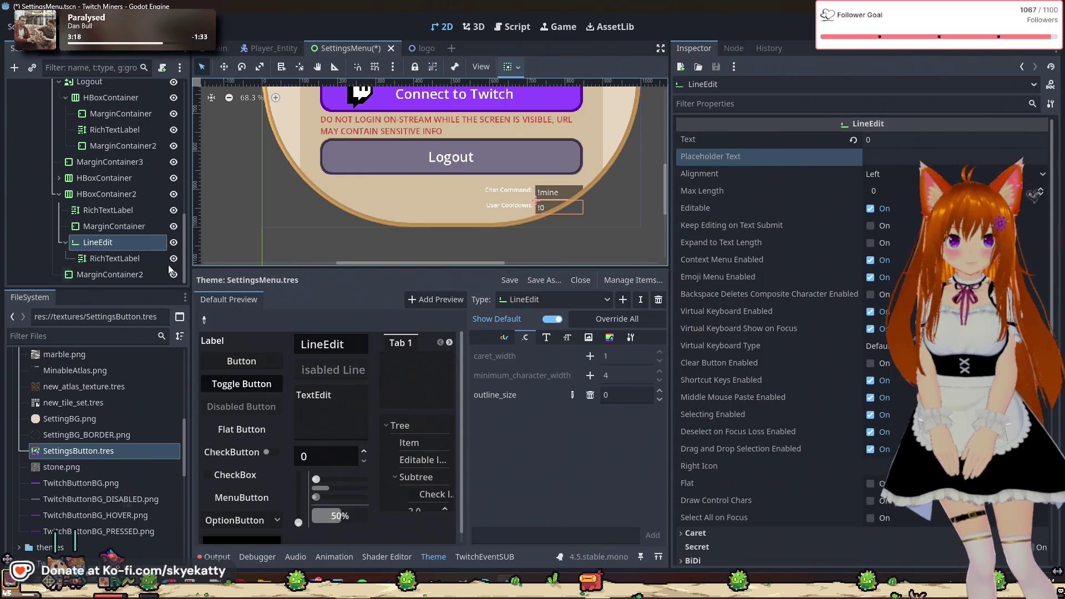
pyautogui.click(101, 259)
pyautogui.press('Delete')
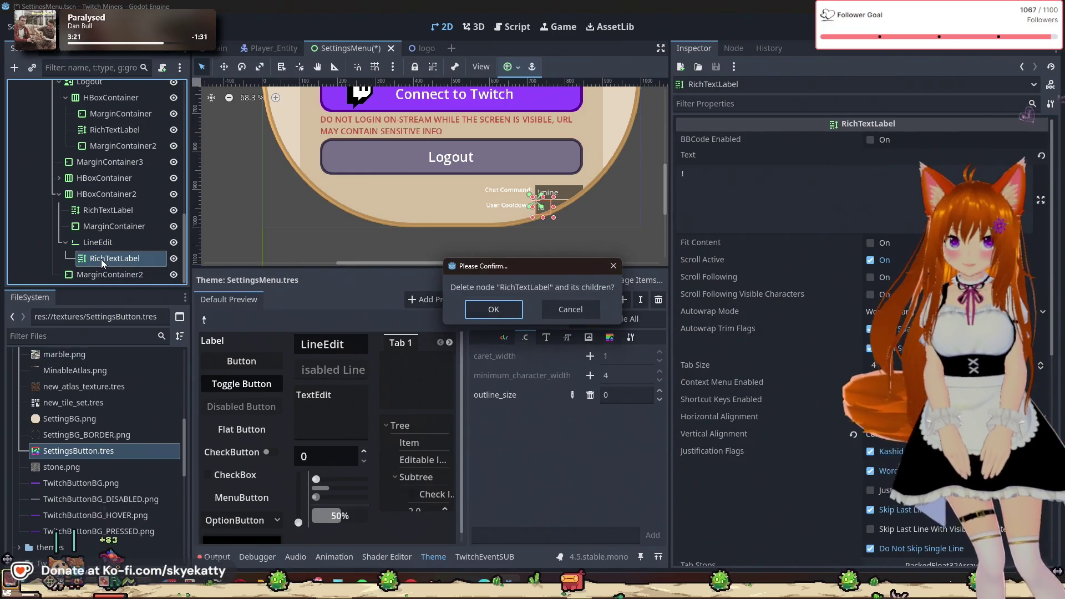
# - Confirm removing the nested label so the User Cooldown field shows just 0
pyautogui.click(477, 314)
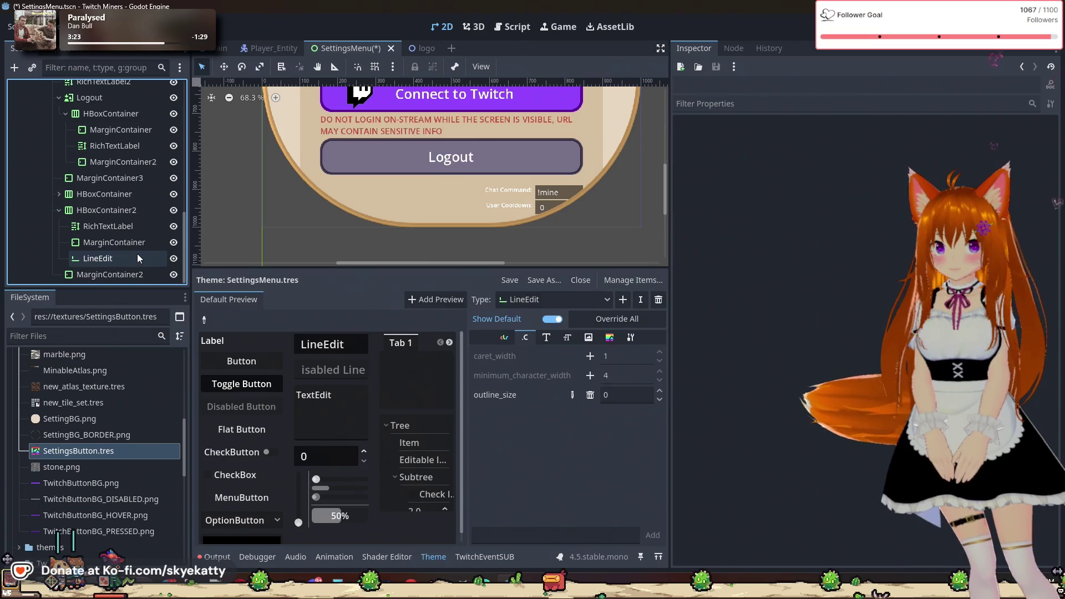
pyautogui.click(106, 259)
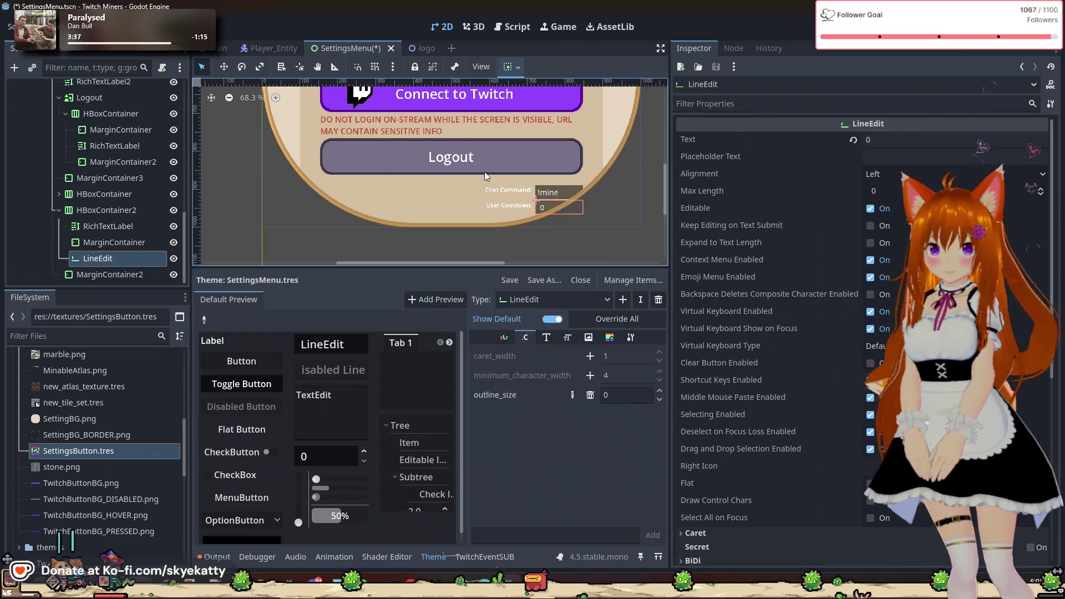
pyautogui.scroll(2, 522, 191)
pyautogui.click(491, 211)
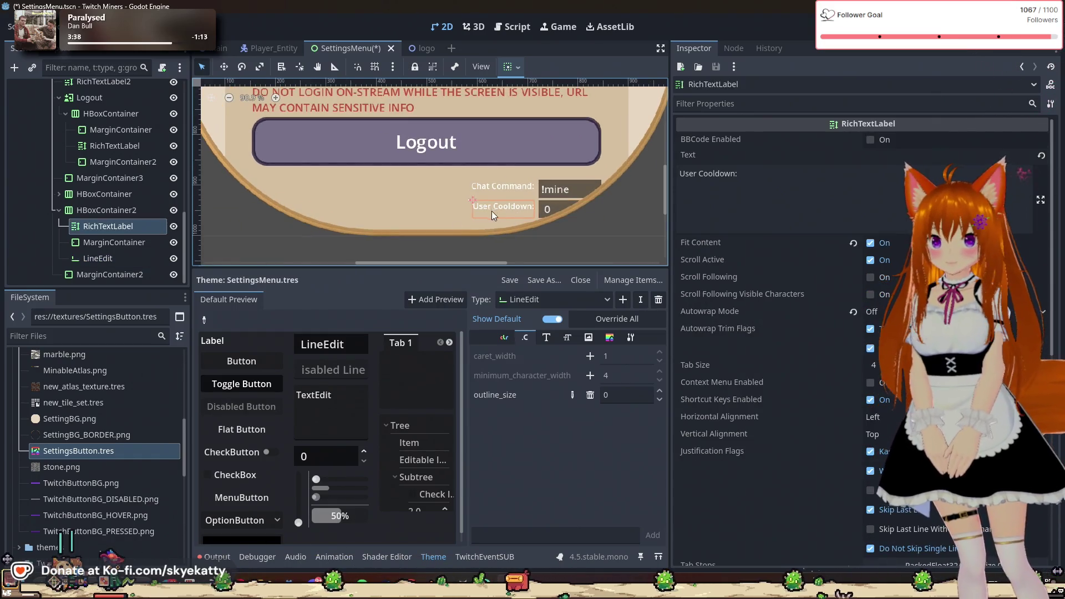
pyautogui.click(104, 194)
pyautogui.click(105, 226)
pyautogui.click(108, 242)
pyautogui.click(111, 260)
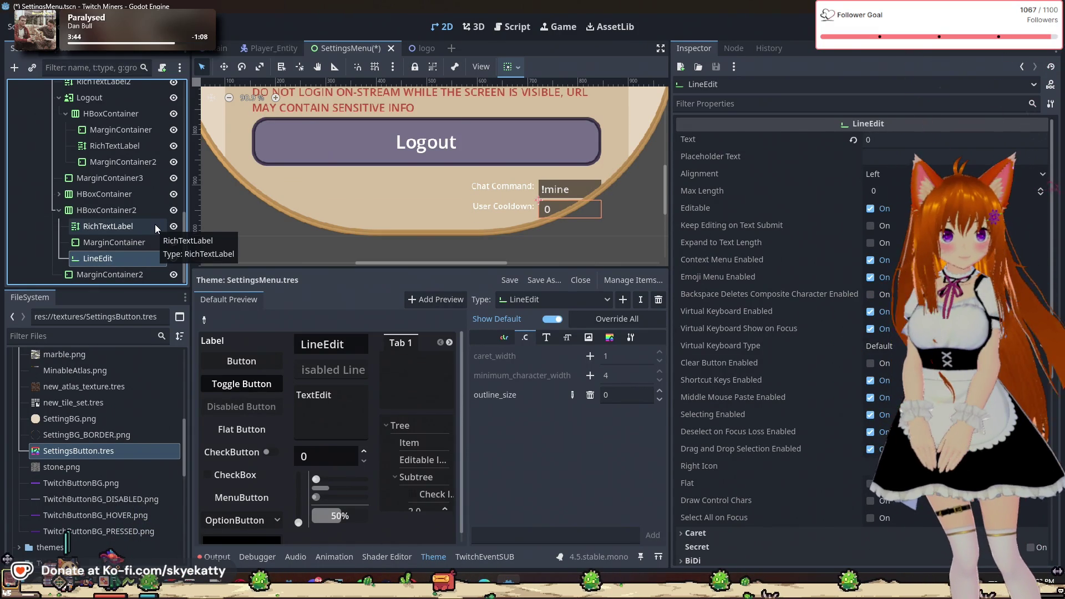
pyautogui.click(117, 243)
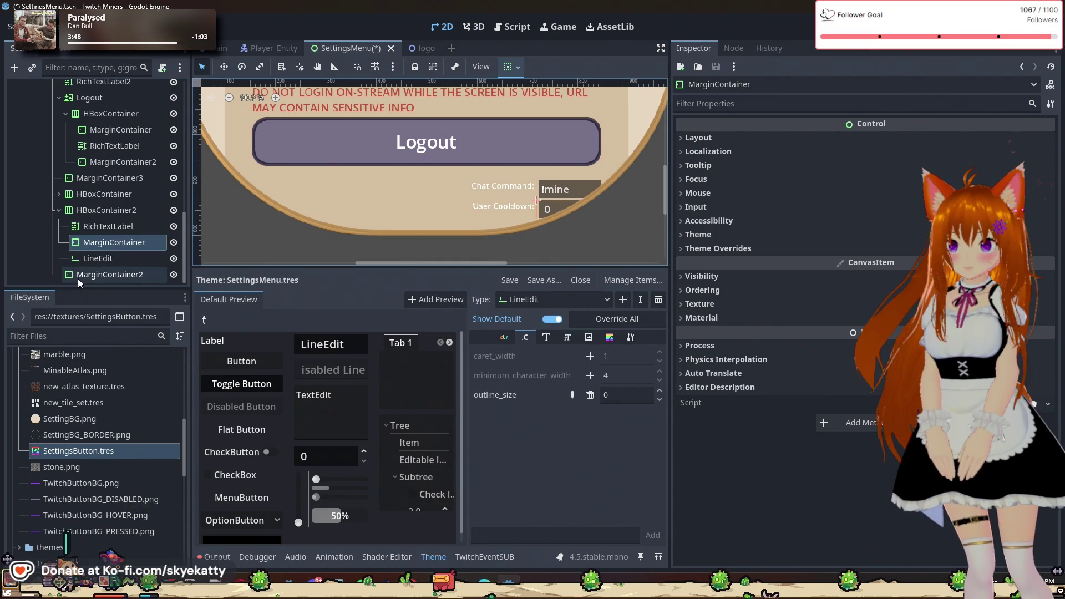
pyautogui.click(141, 259)
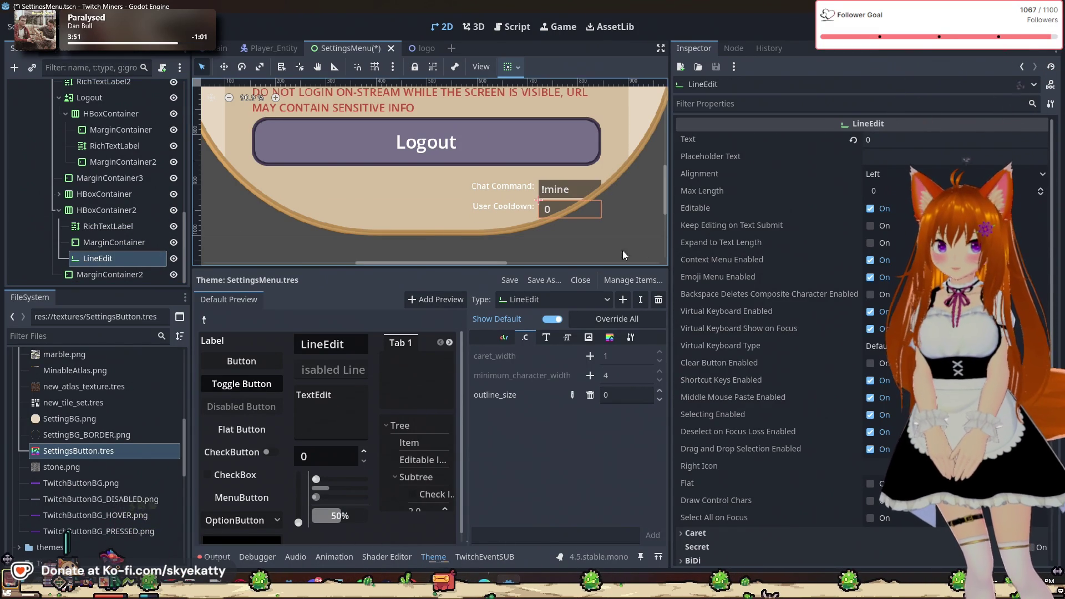
pyautogui.scroll(2, 623, 222)
pyautogui.scroll(-3, 616, 227)
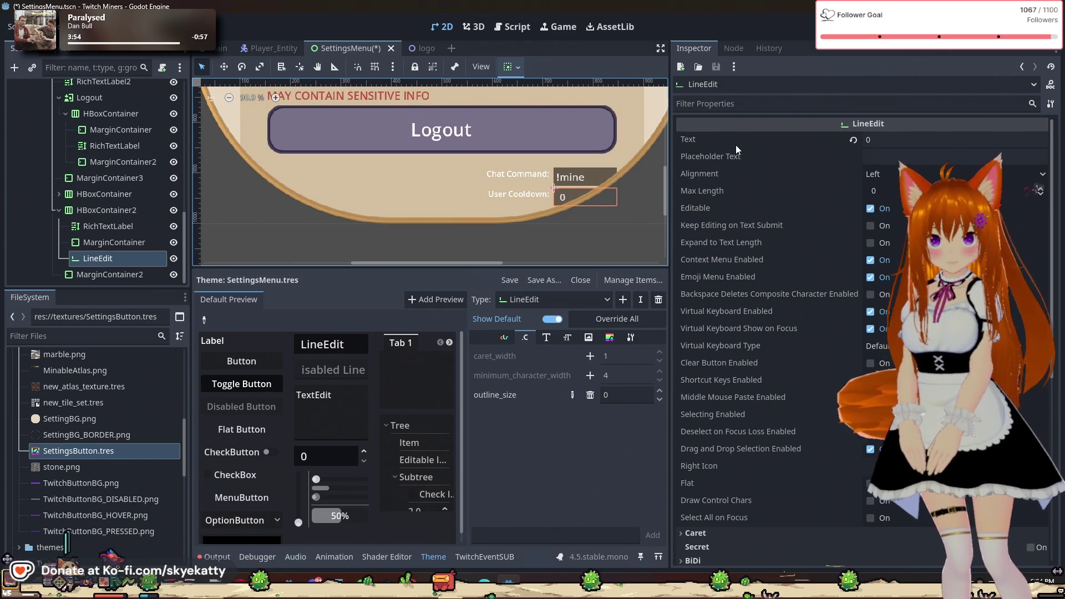
pyautogui.click(743, 157)
pyautogui.click(746, 190)
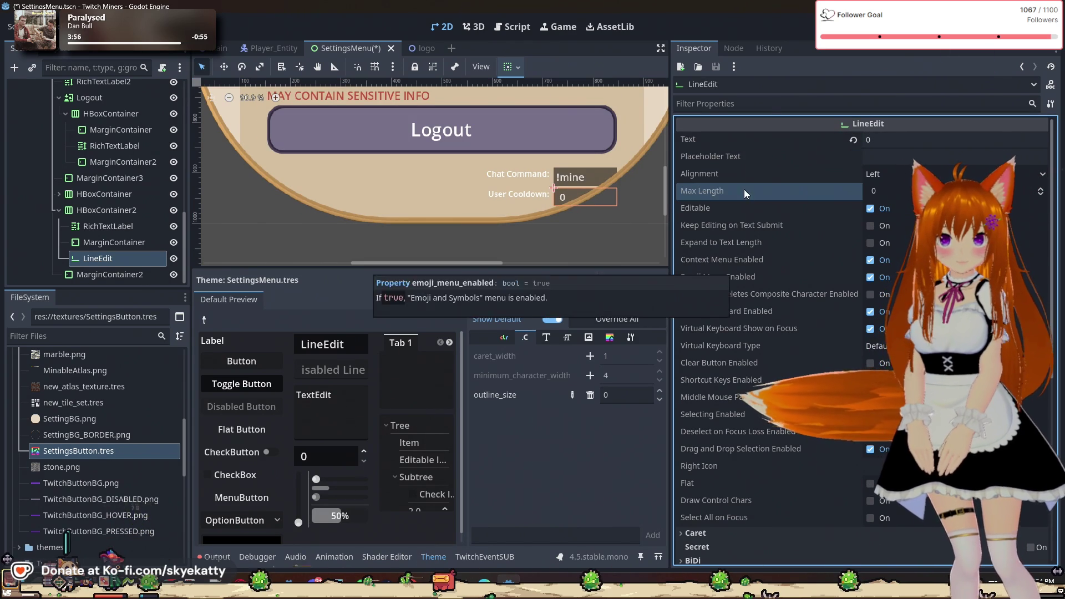
pyautogui.click(739, 157)
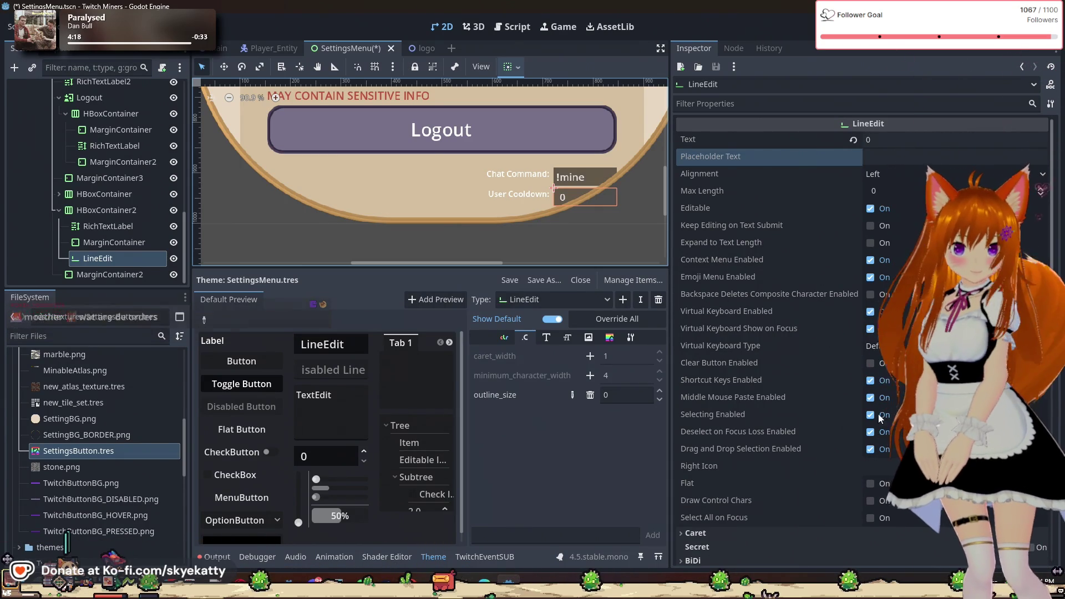
pyautogui.scroll(-1, 764, 461)
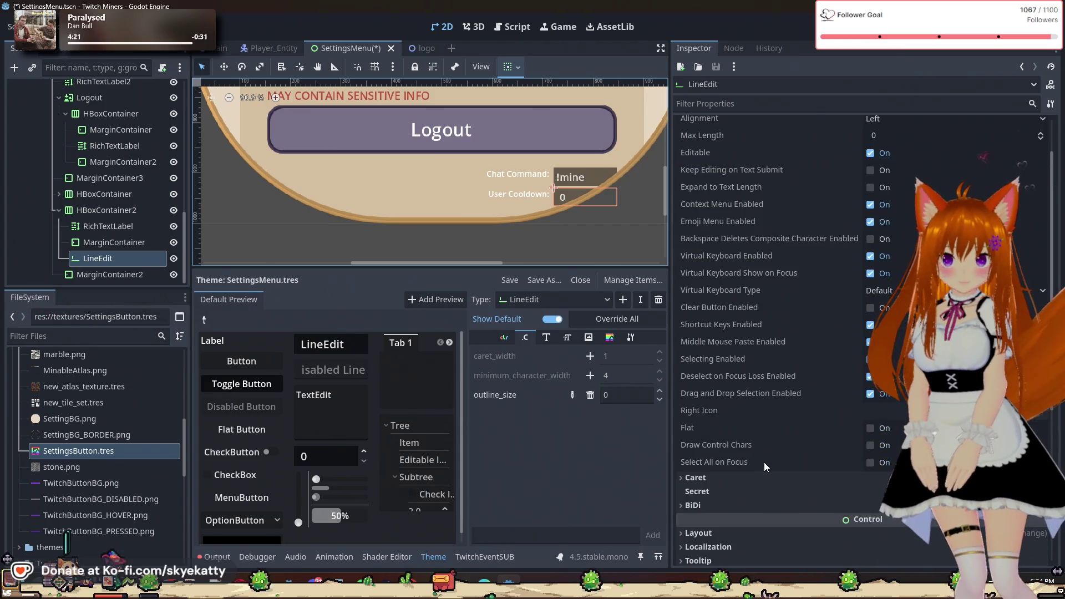
pyautogui.scroll(1, 765, 460)
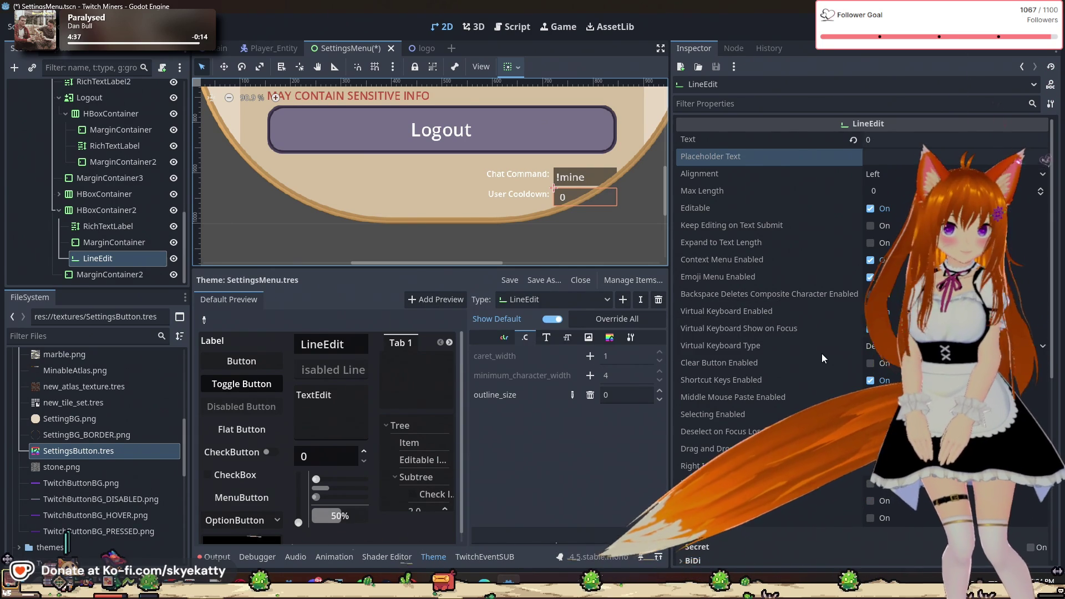
pyautogui.scroll(-2, 821, 353)
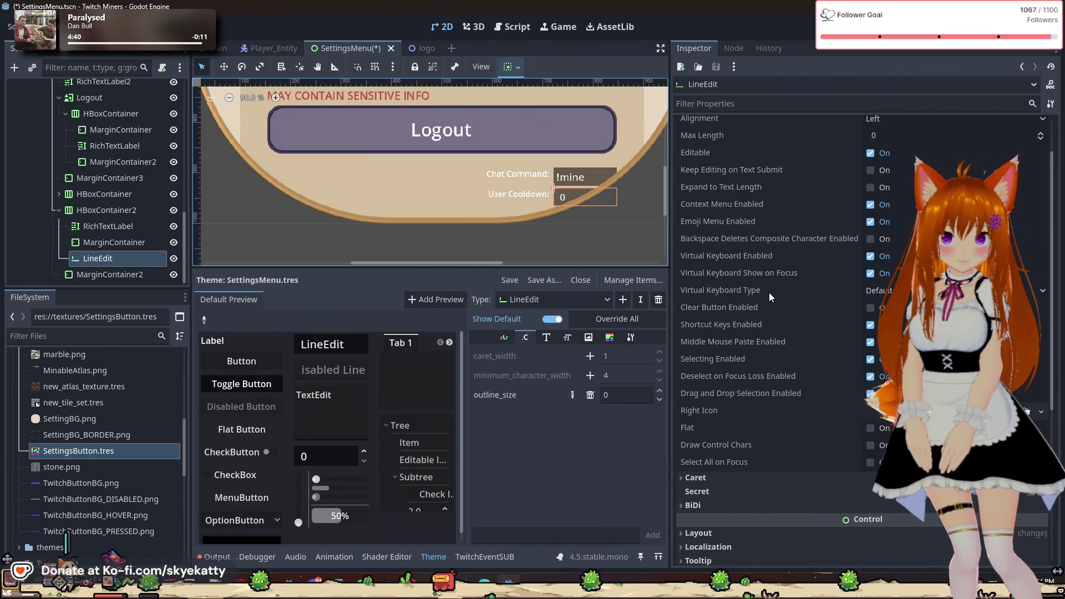
pyautogui.click(874, 292)
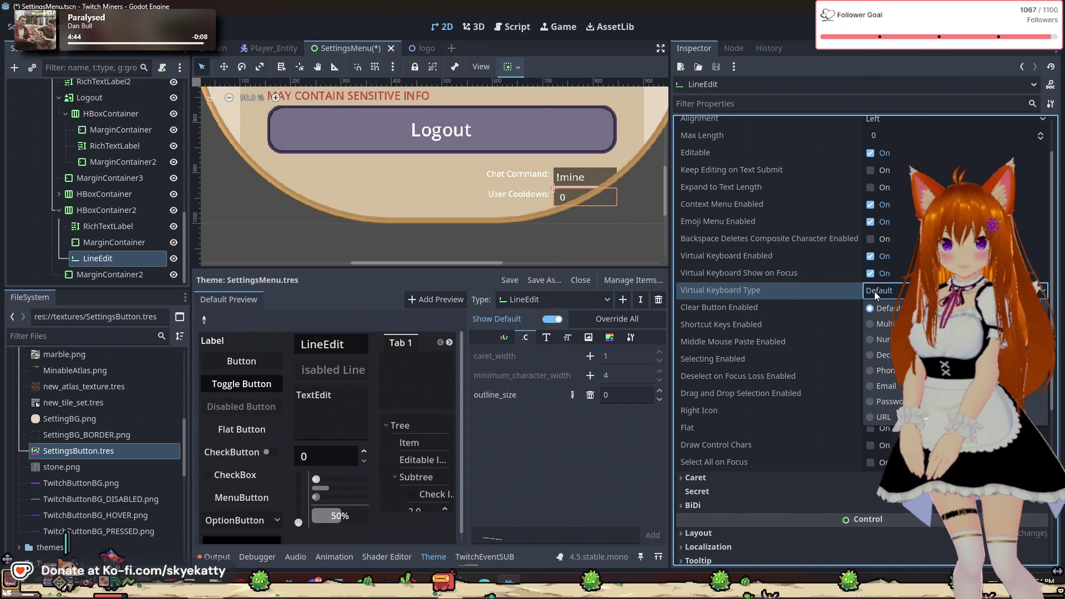
# - Set the field's Virtual Keyboard Type to Number and review its selection settings
pyautogui.click(882, 339)
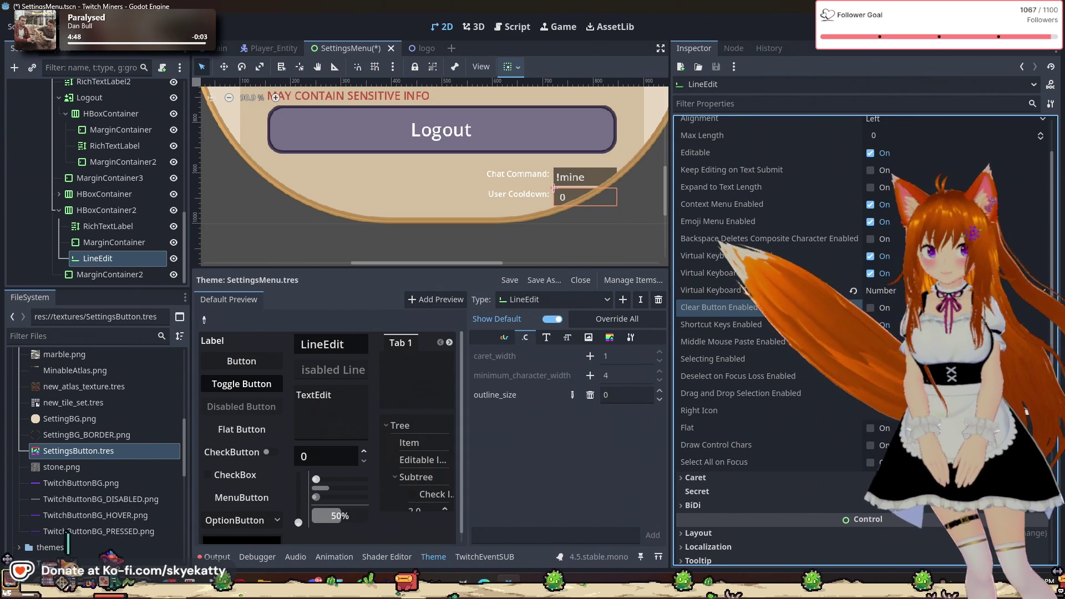
pyautogui.scroll(-2, 758, 298)
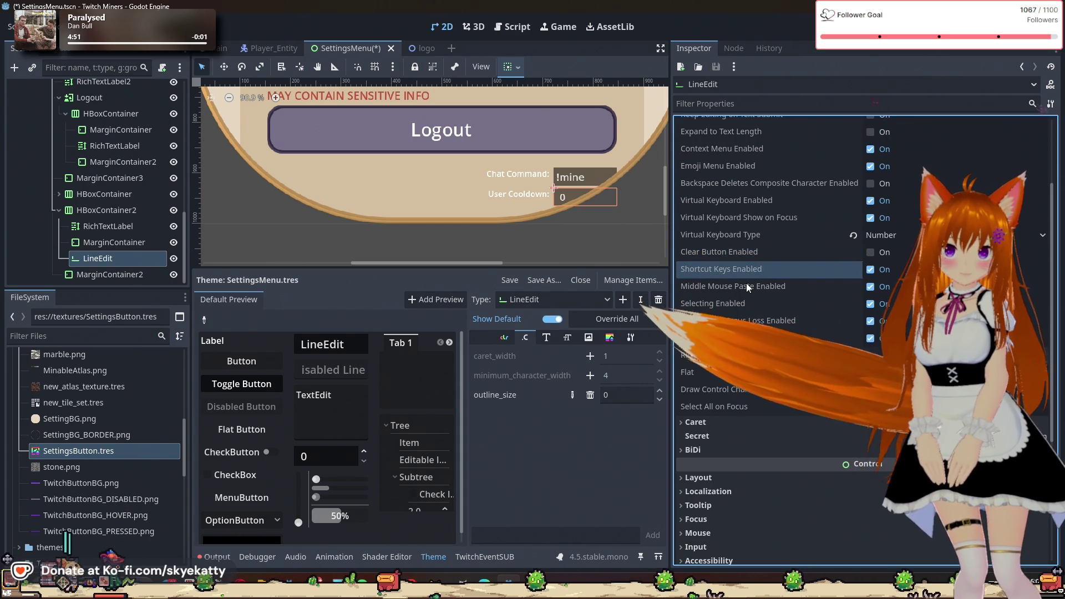
pyautogui.click(739, 302)
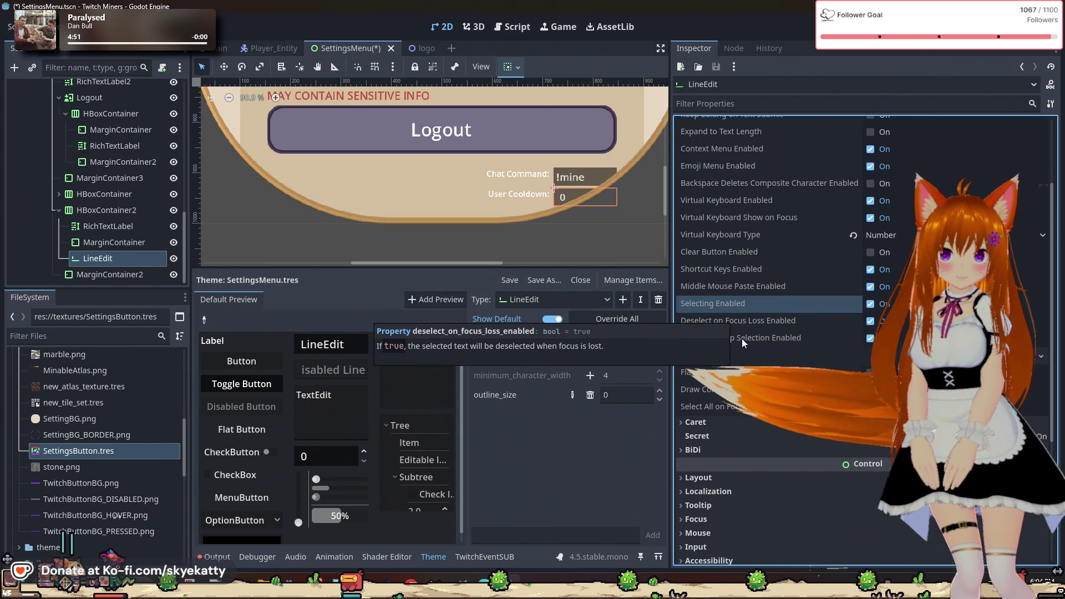
pyautogui.click(739, 344)
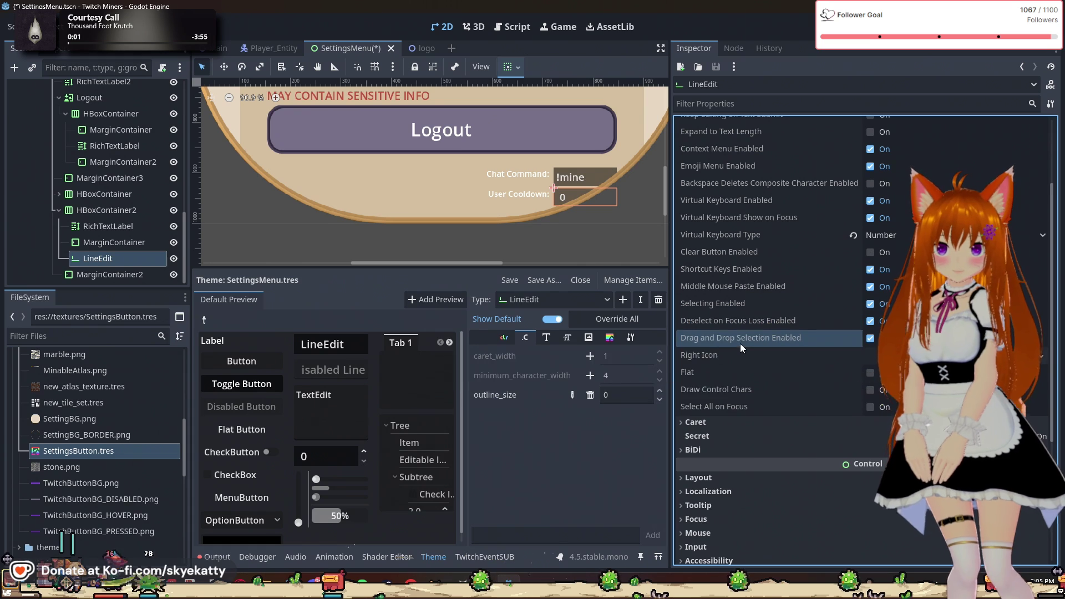
pyautogui.moveTo(740, 337)
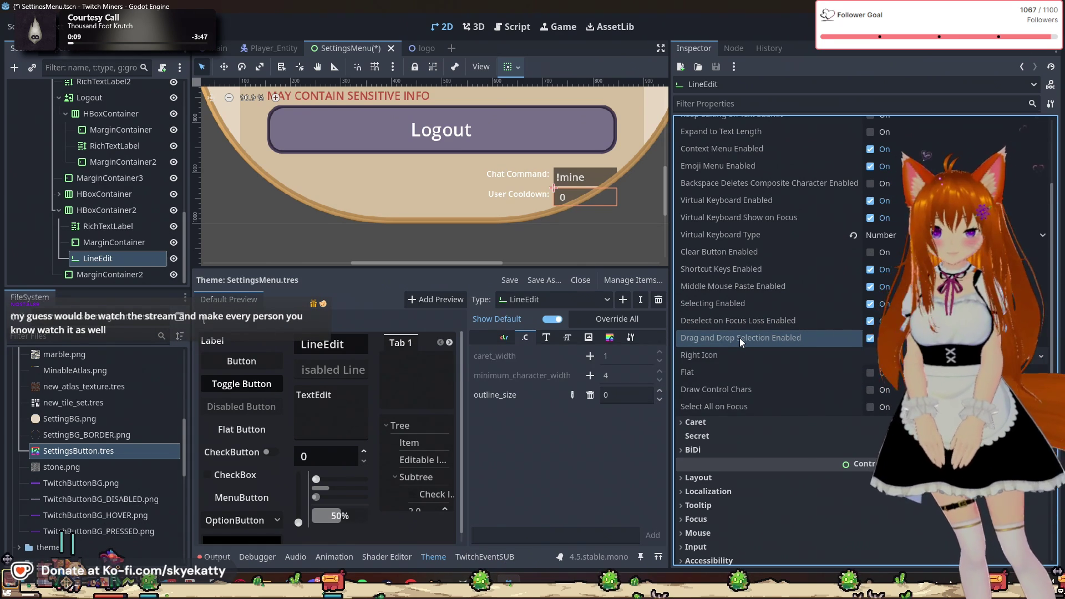
# - Expand and review the field's Caret settings
pyautogui.scroll(-2, 723, 349)
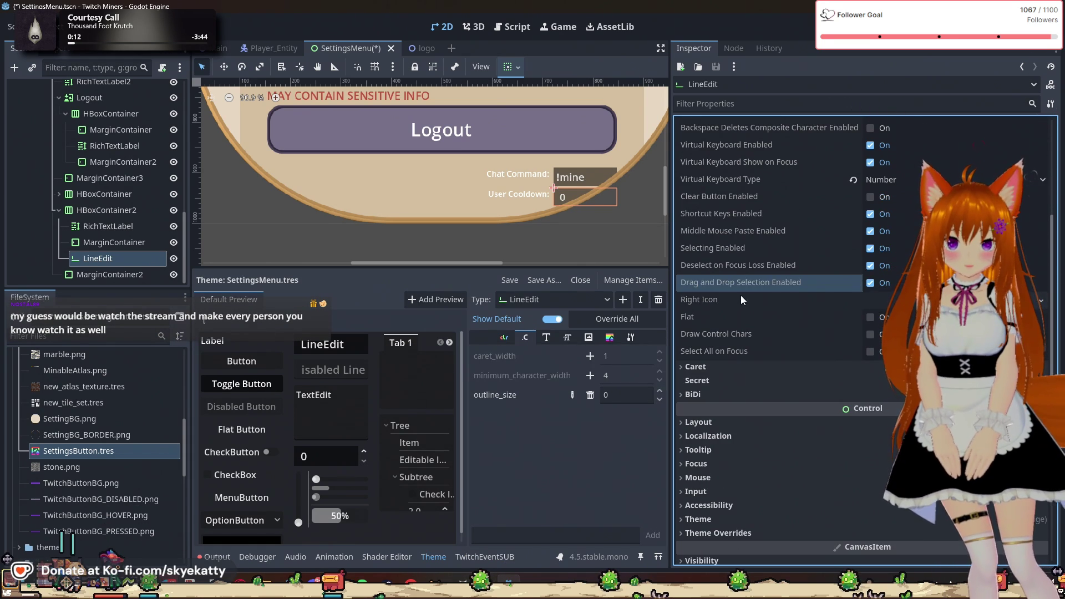
pyautogui.scroll(-2, 732, 318)
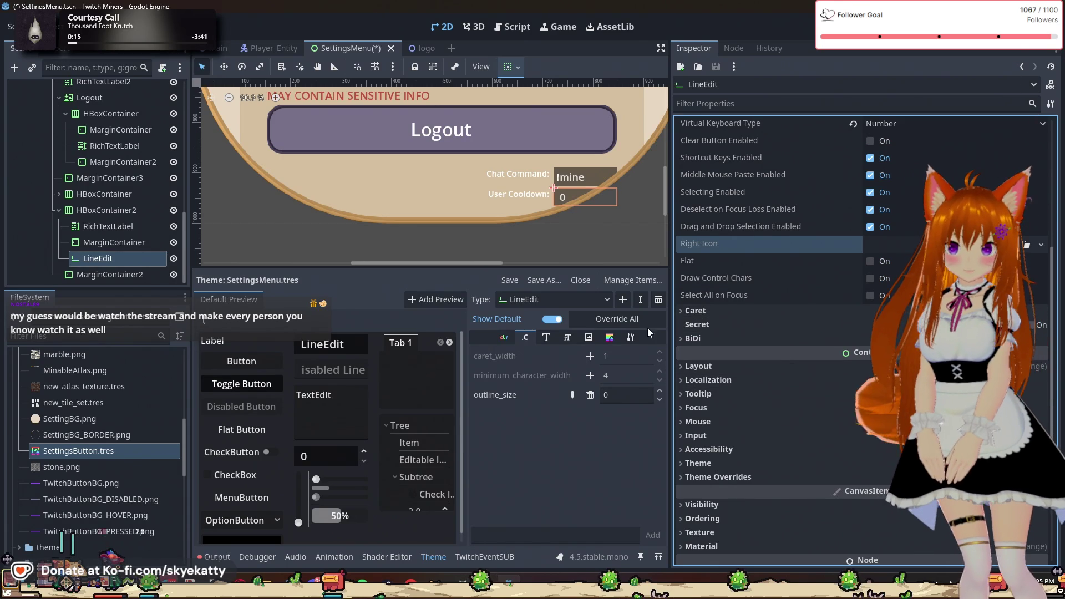
pyautogui.click(710, 309)
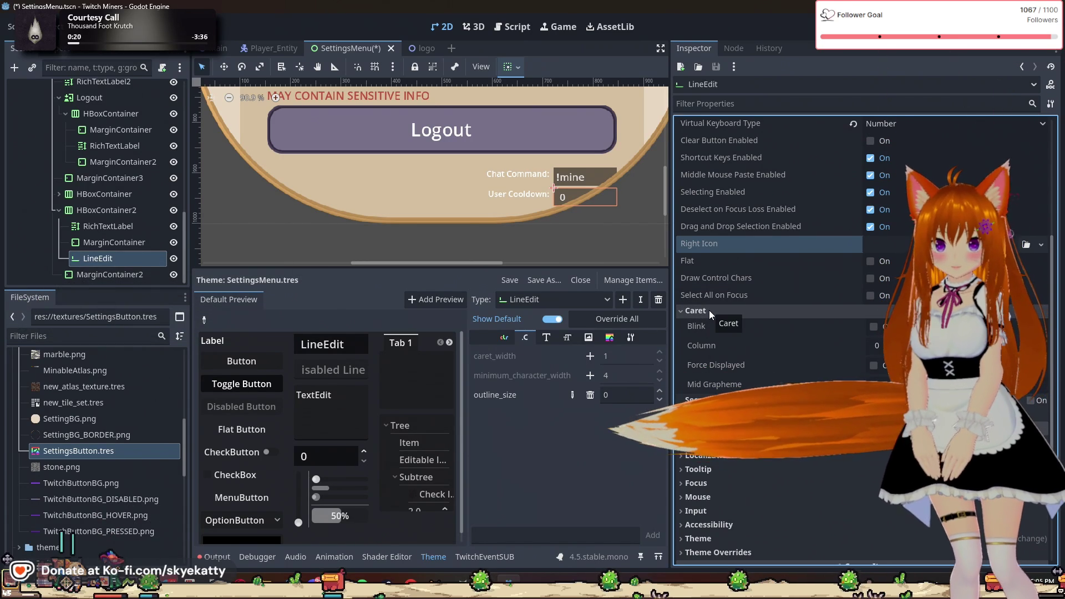
pyautogui.scroll(5, 709, 311)
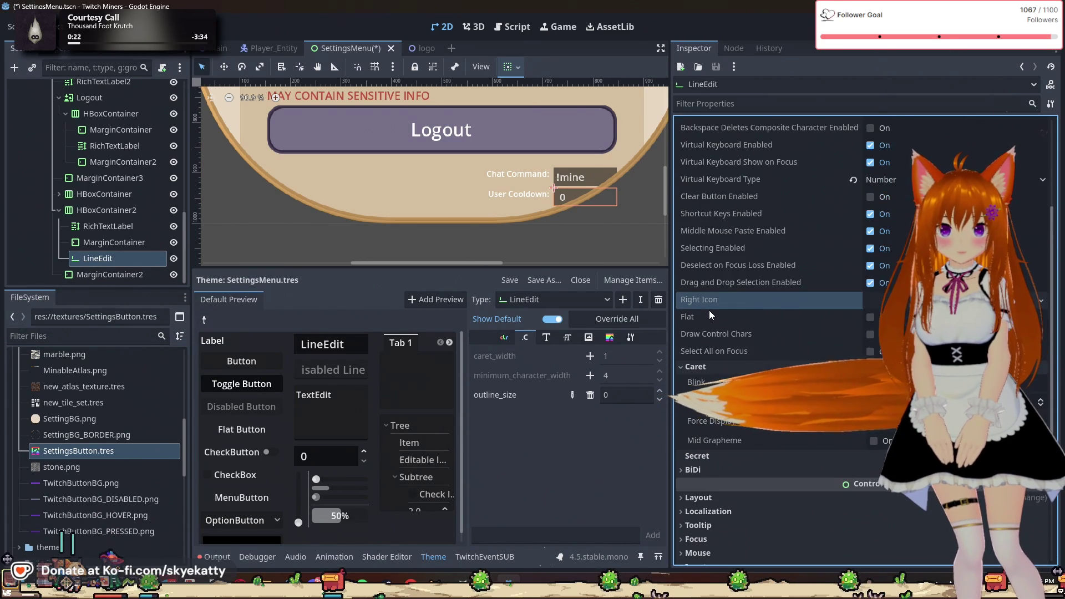
pyautogui.scroll(3, 709, 310)
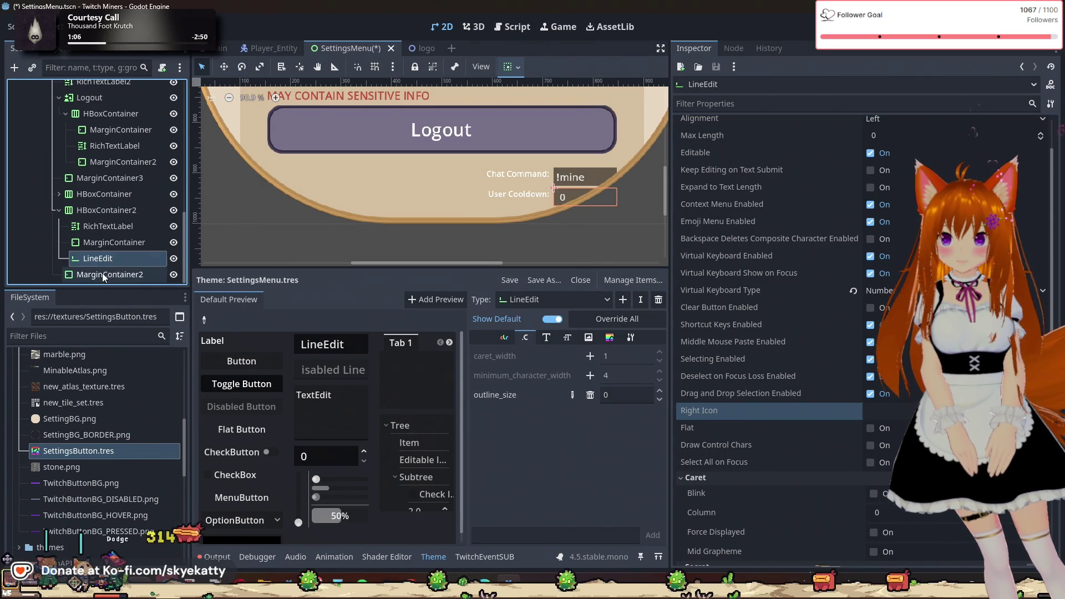
pyautogui.click(104, 211)
# - Add a SpinBox child node under HBoxContainer2
pyautogui.rightClick(105, 211)
pyautogui.click(149, 218)
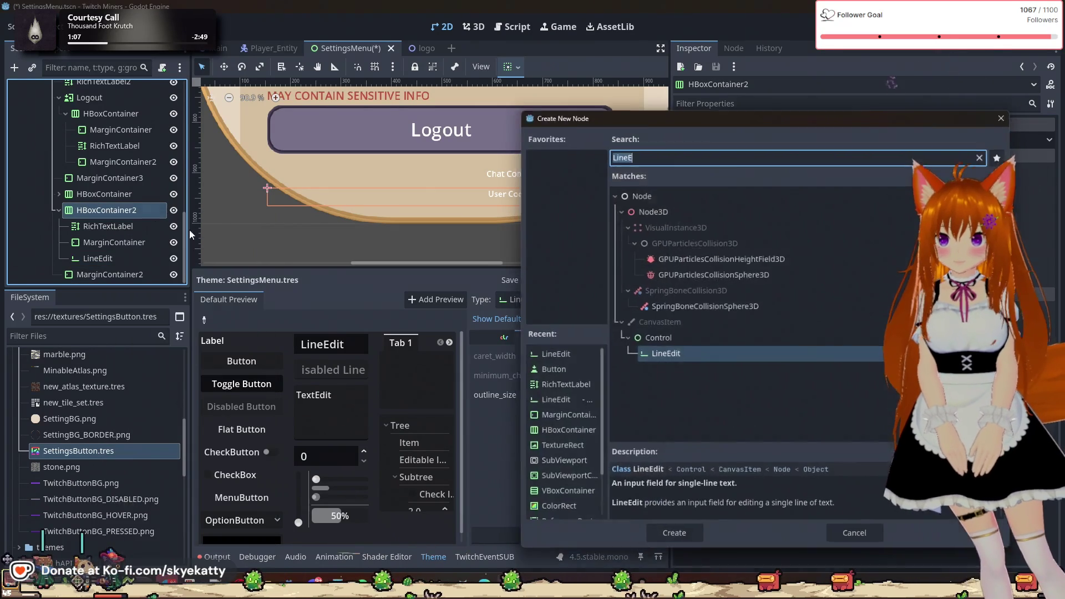
pyautogui.write('Spin')
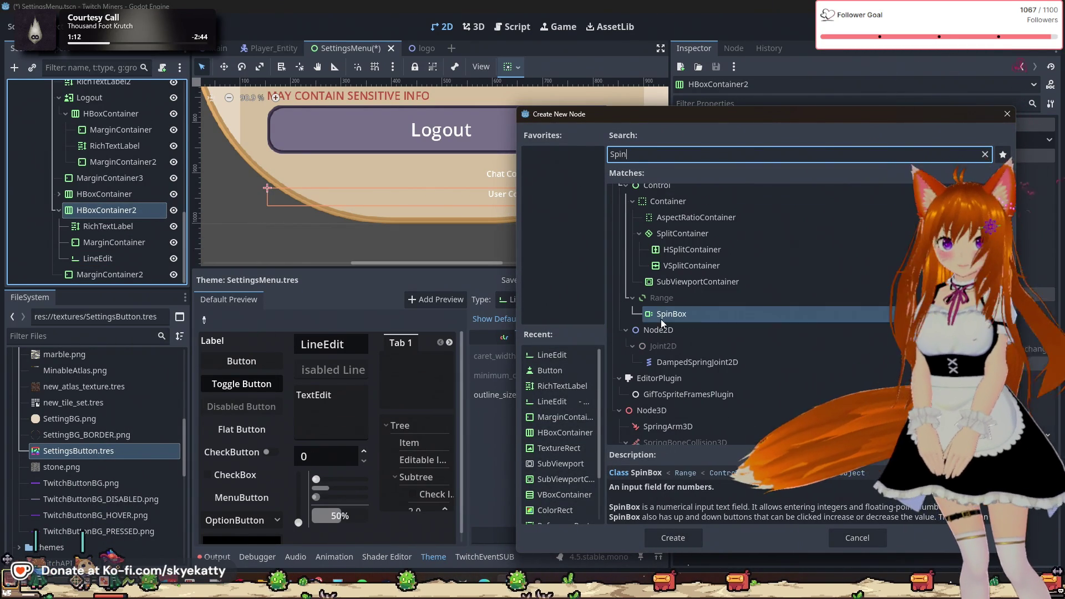
pyautogui.click(682, 536)
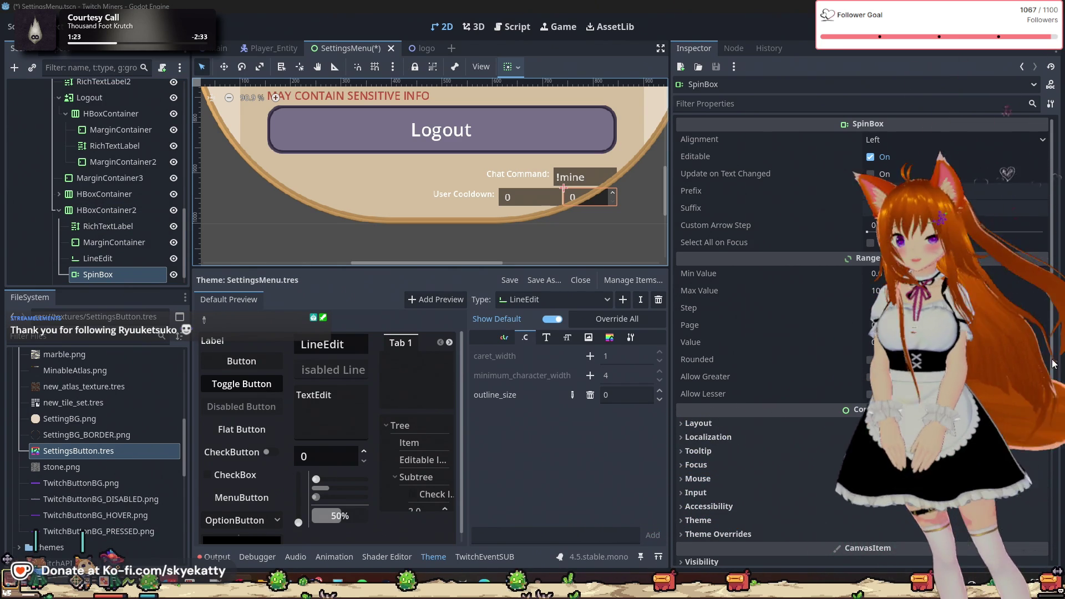
# - Delete the old LineEdit and check the new SpinBox's maximum value of 100
pyautogui.click(105, 258)
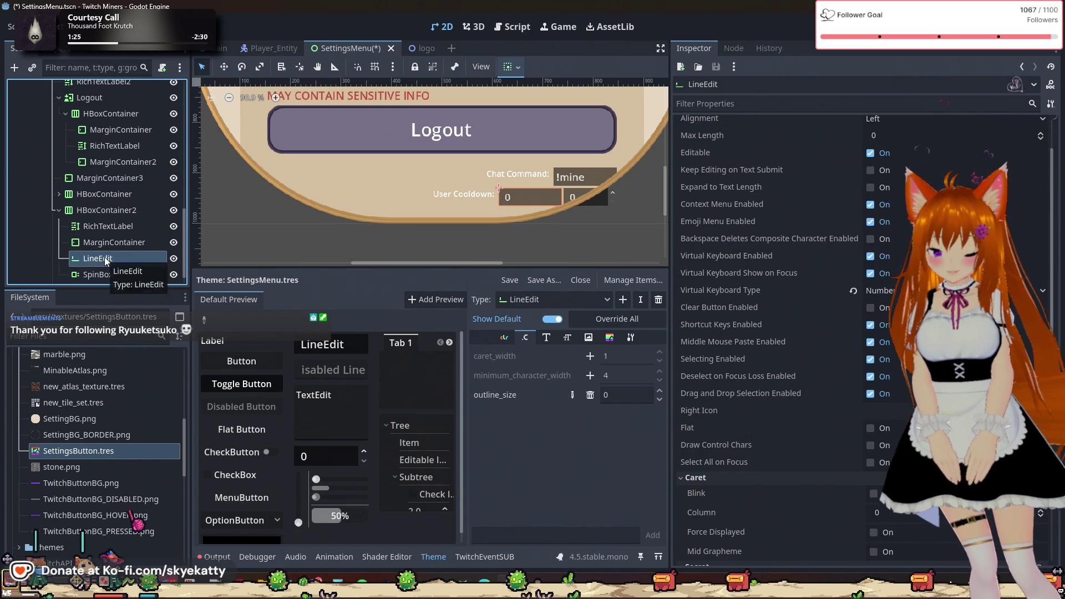
pyautogui.press('Delete')
pyautogui.click(501, 309)
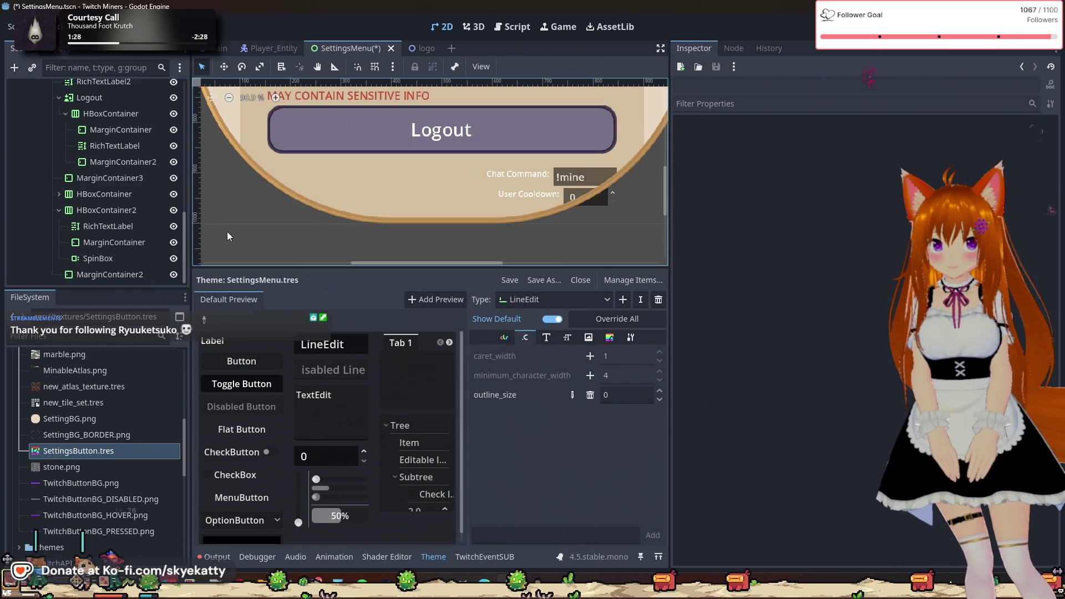
pyautogui.click(98, 258)
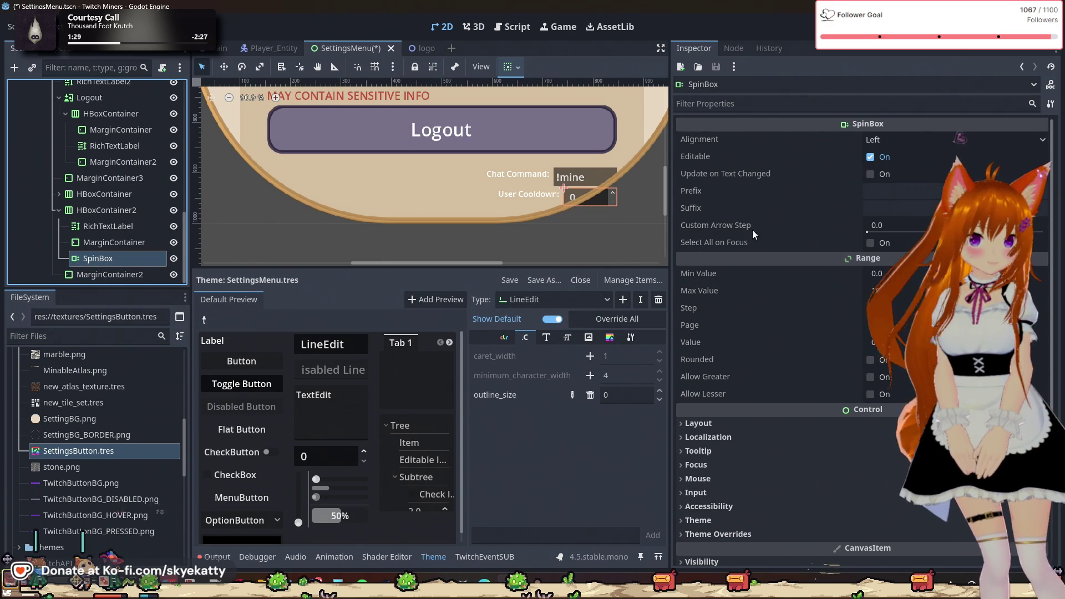
pyautogui.click(888, 291)
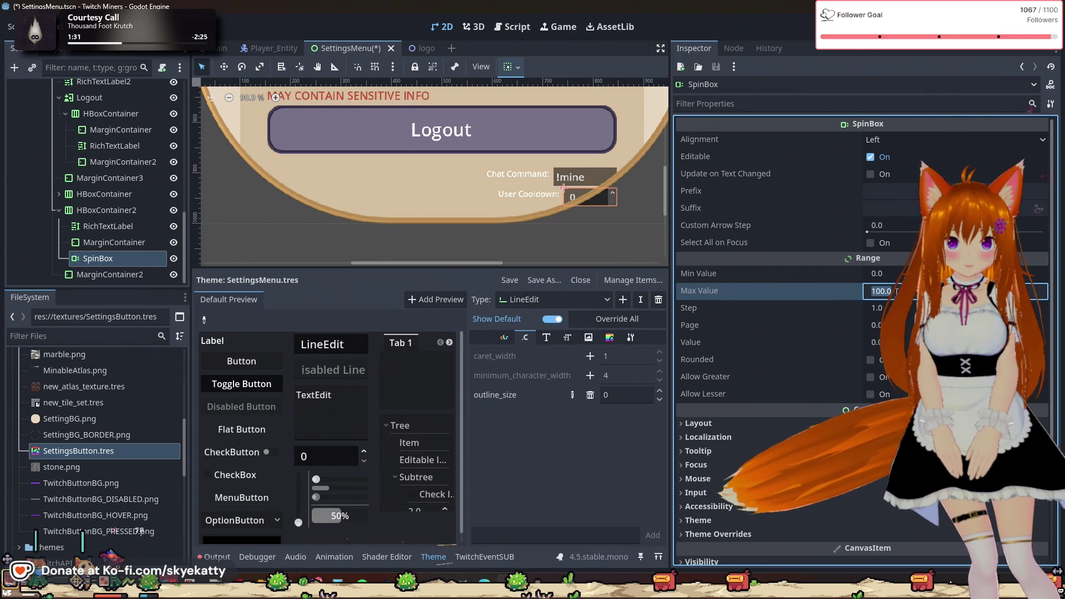
# - Set the User Cooldown SpinBox's Custom Minimum Size x to 125 in Layout
pyautogui.scroll(-2, 800, 320)
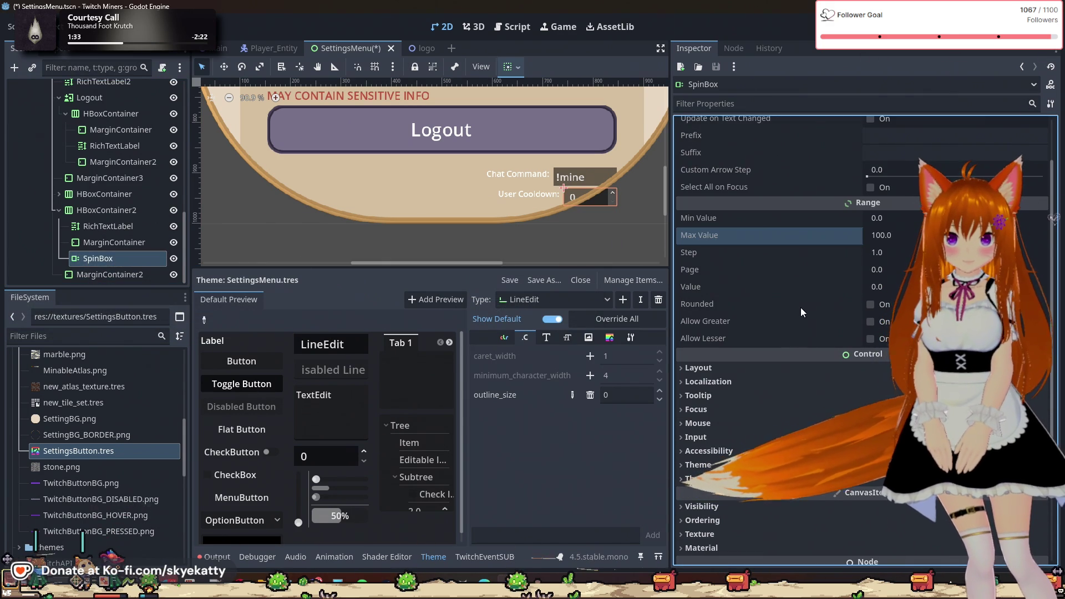
pyautogui.scroll(2, 773, 260)
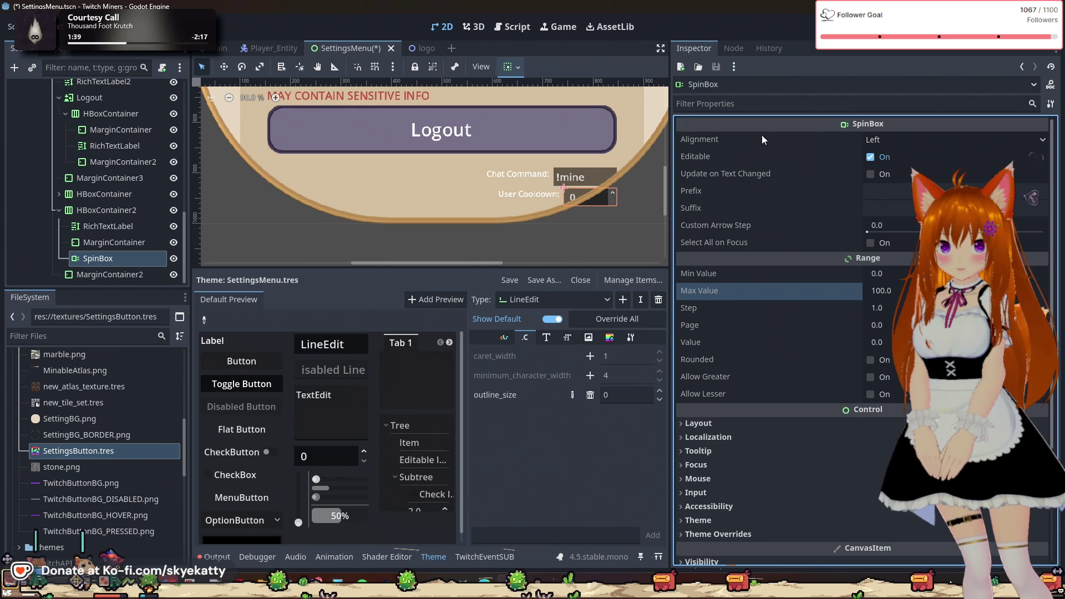
pyautogui.click(738, 423)
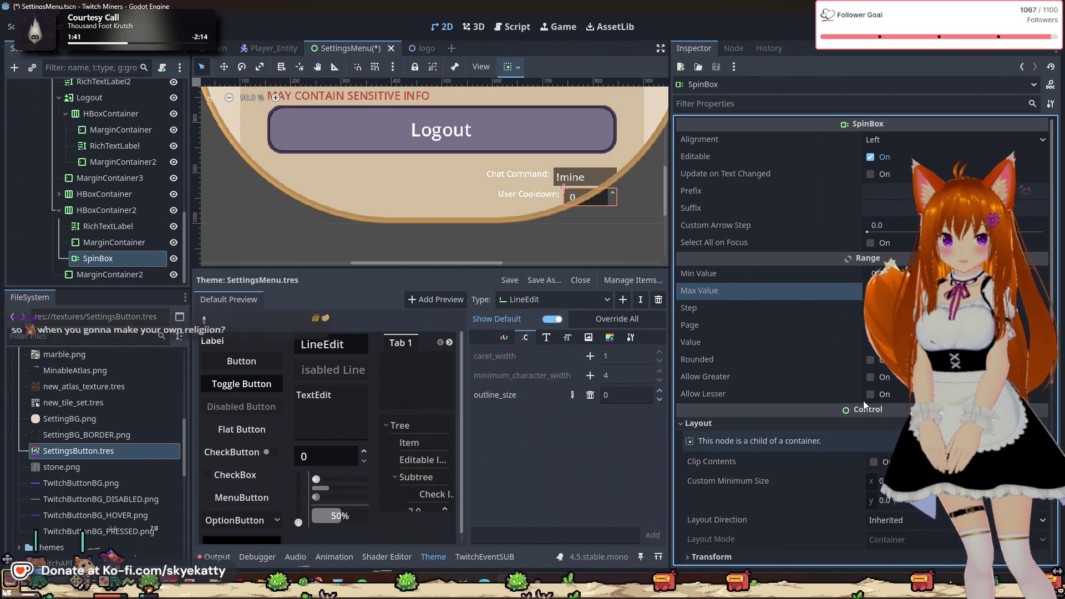
pyautogui.scroll(-2, 863, 400)
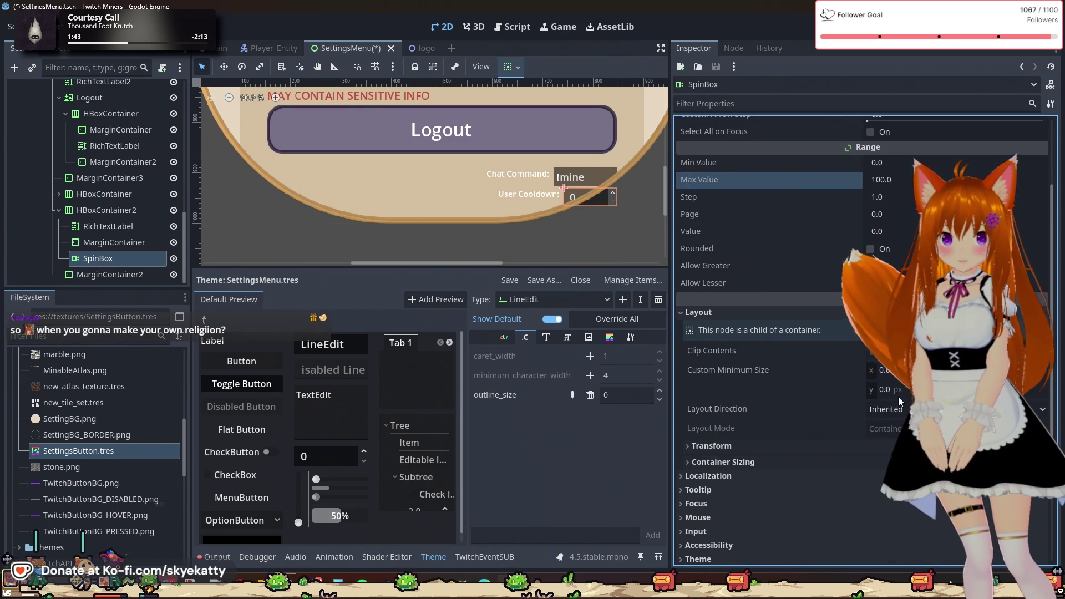
pyautogui.click(887, 370)
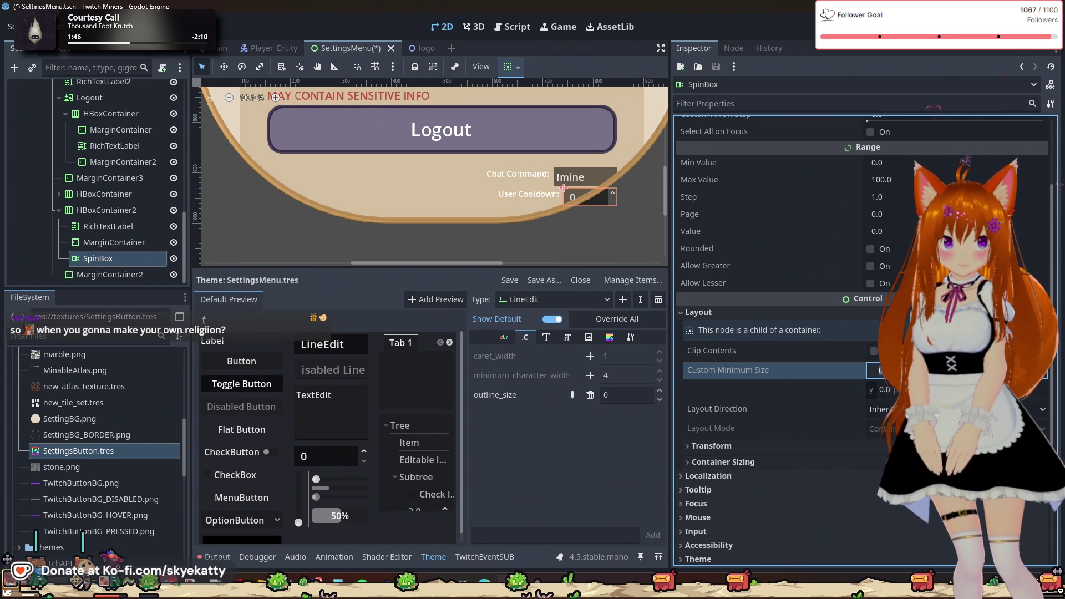
pyautogui.write('125')
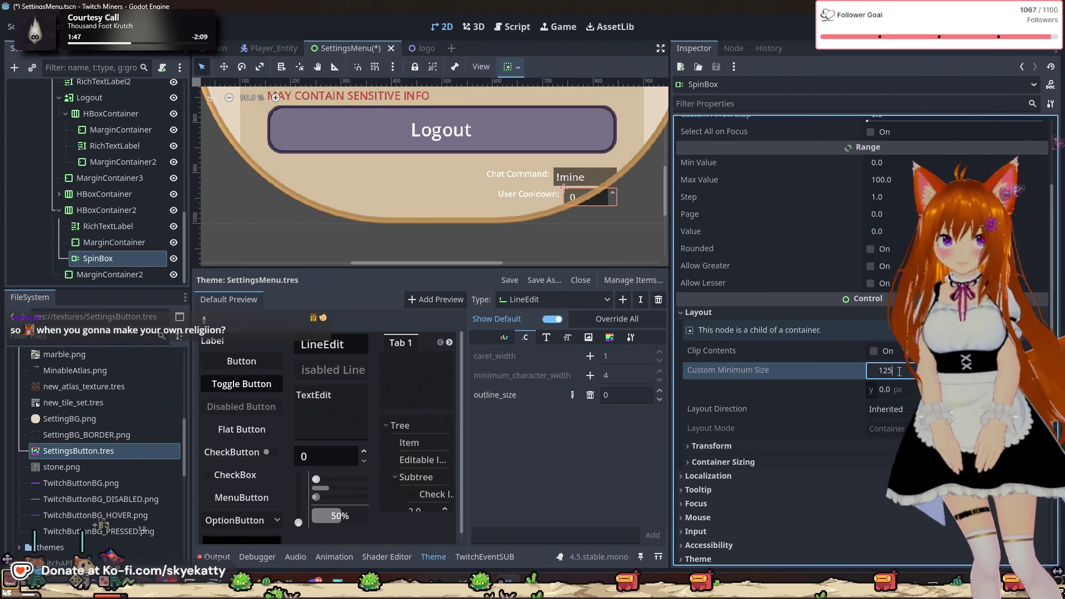
pyautogui.press('Return')
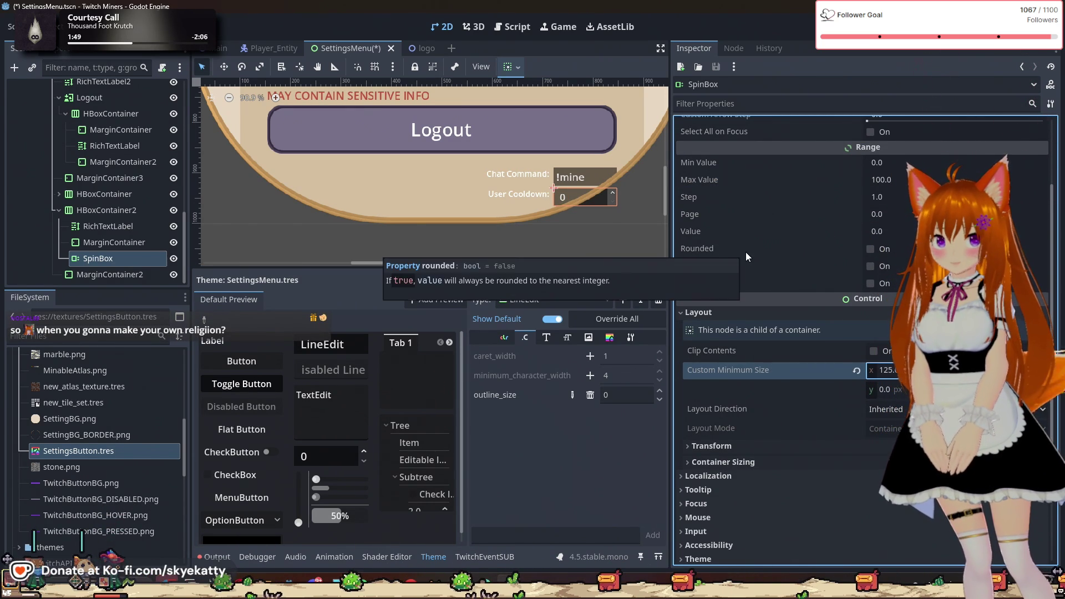
pyautogui.click(520, 193)
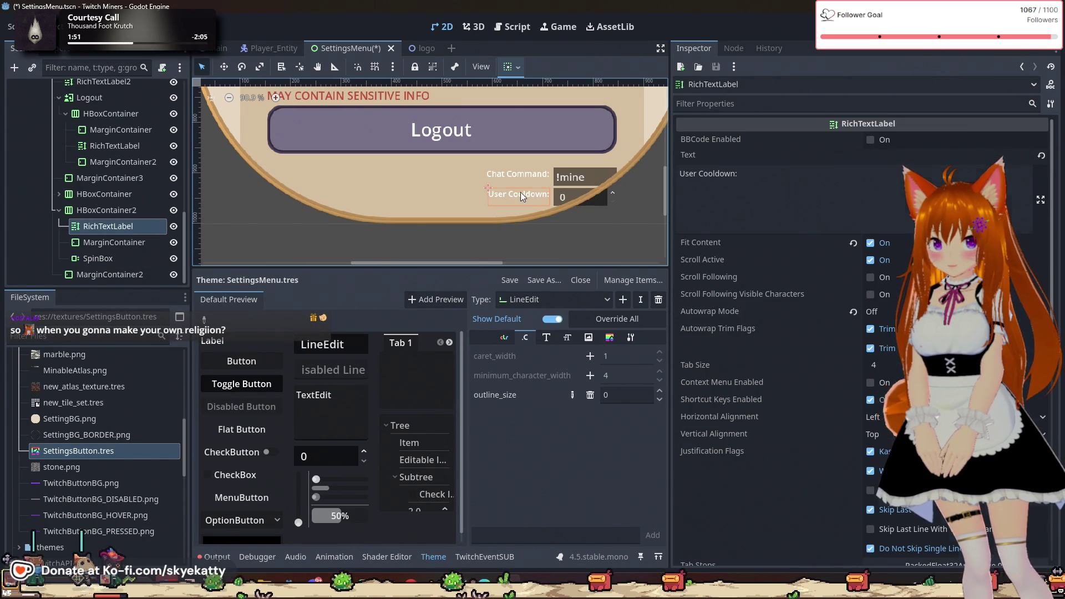
pyautogui.click(132, 251)
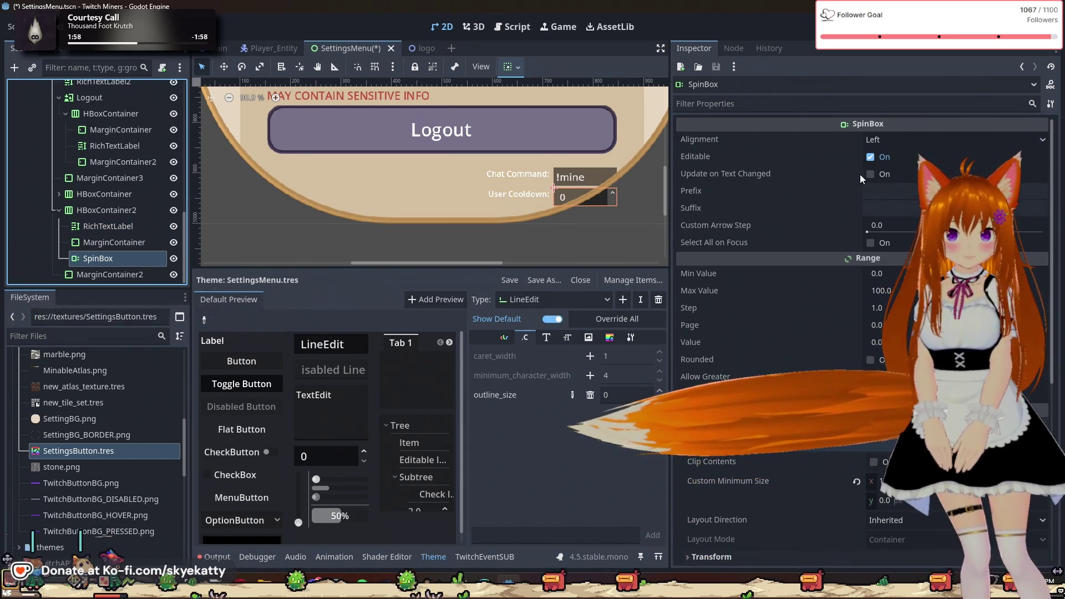
pyautogui.moveTo(755, 174)
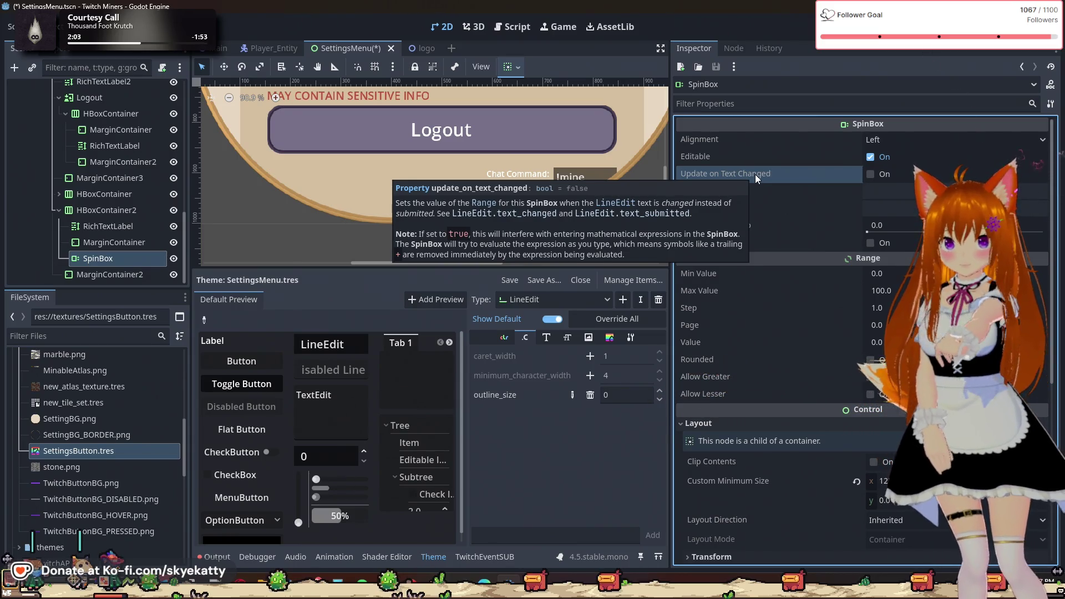
pyautogui.click(870, 174)
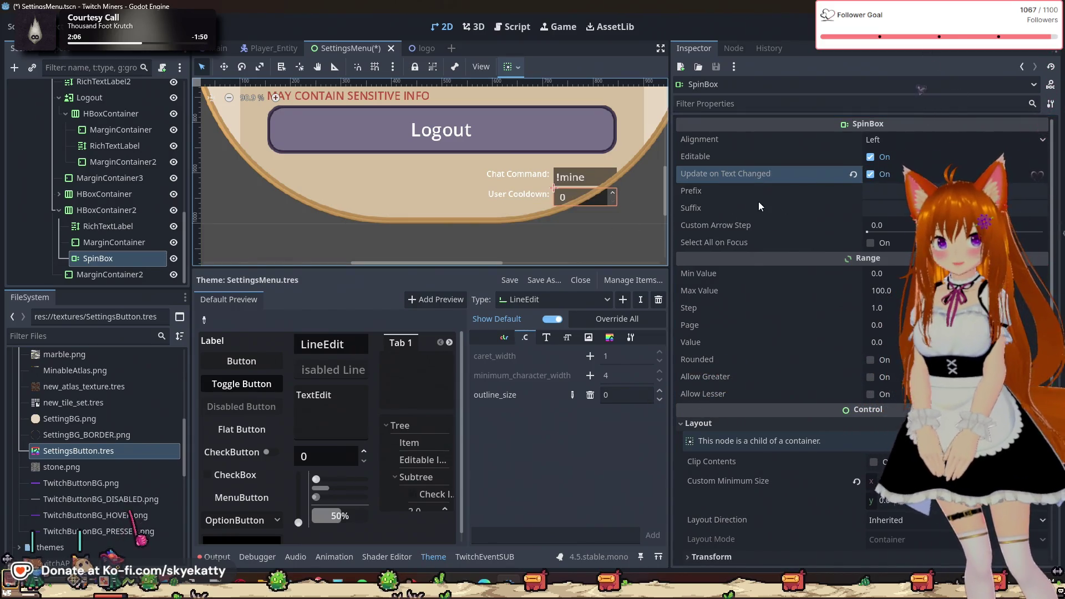
pyautogui.click(735, 157)
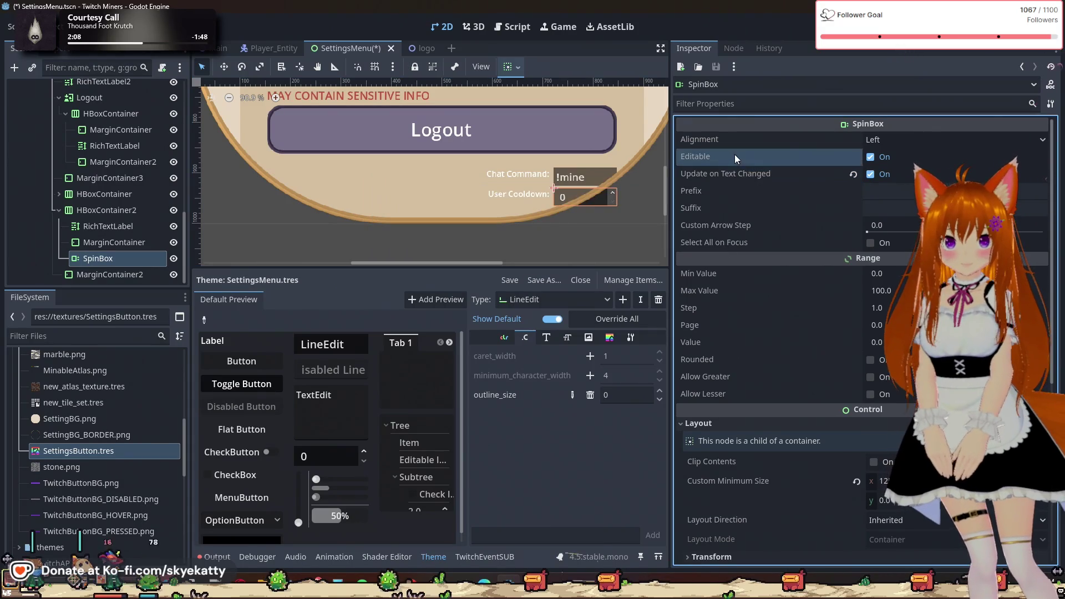
pyautogui.click(744, 145)
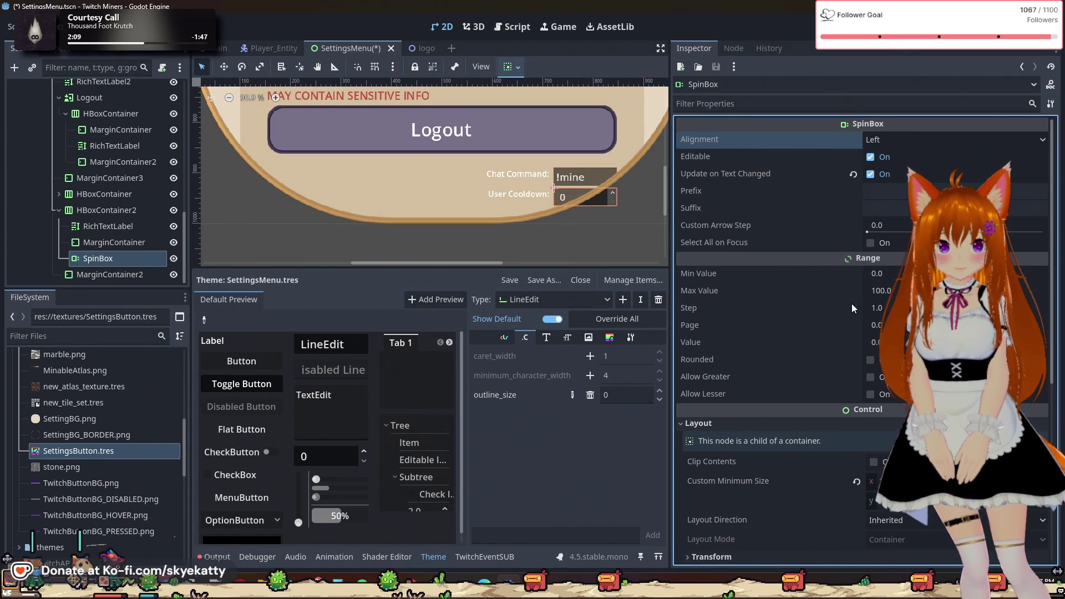
pyautogui.click(786, 225)
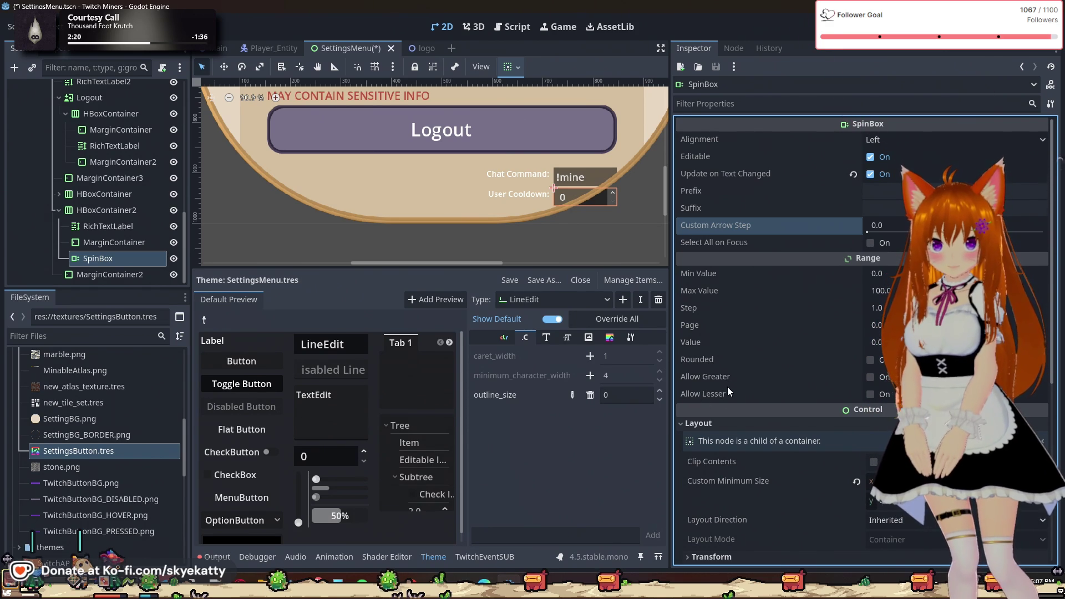
pyautogui.scroll(-2, 732, 410)
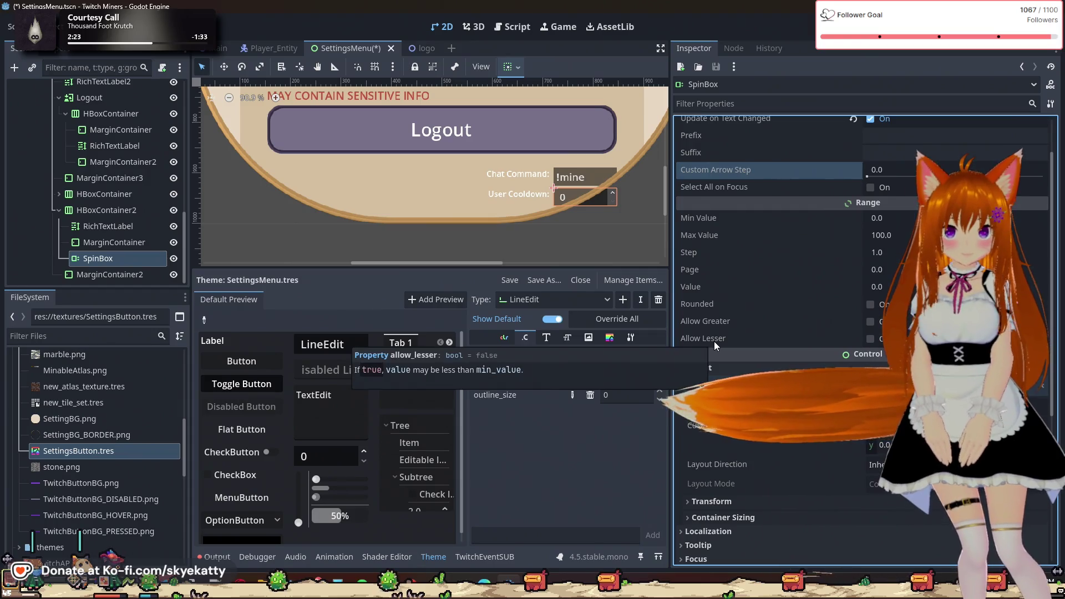
pyautogui.click(894, 238)
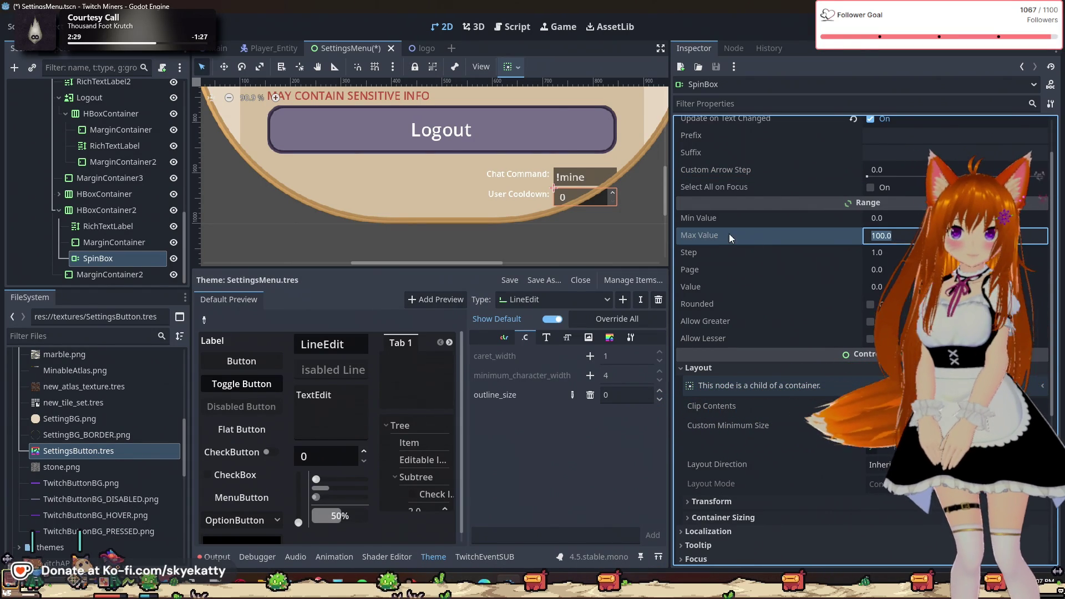
pyautogui.click(713, 237)
pyautogui.moveTo(707, 234)
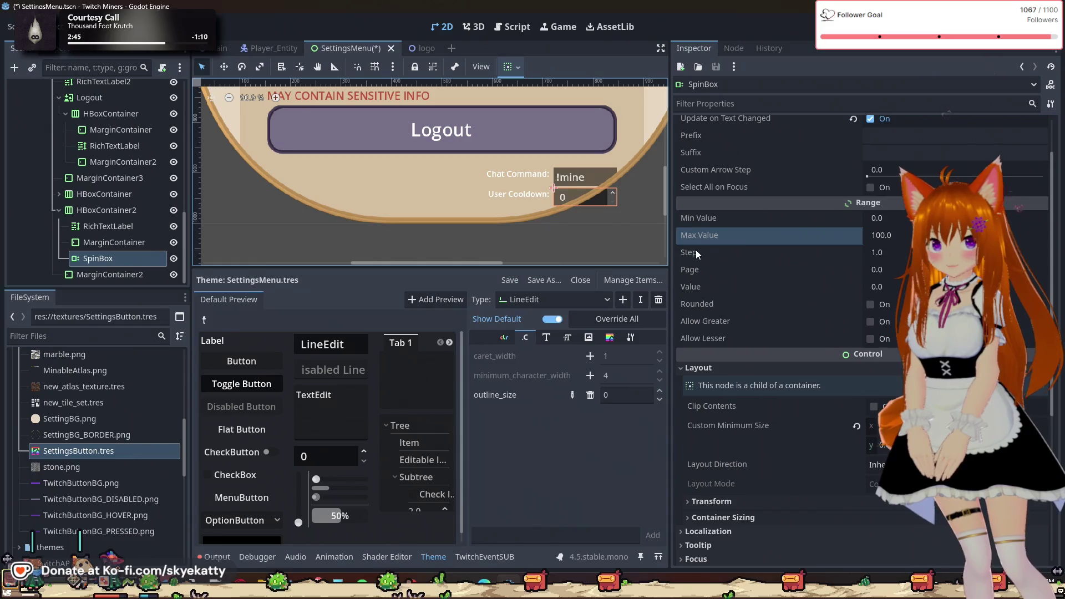
pyautogui.click(770, 241)
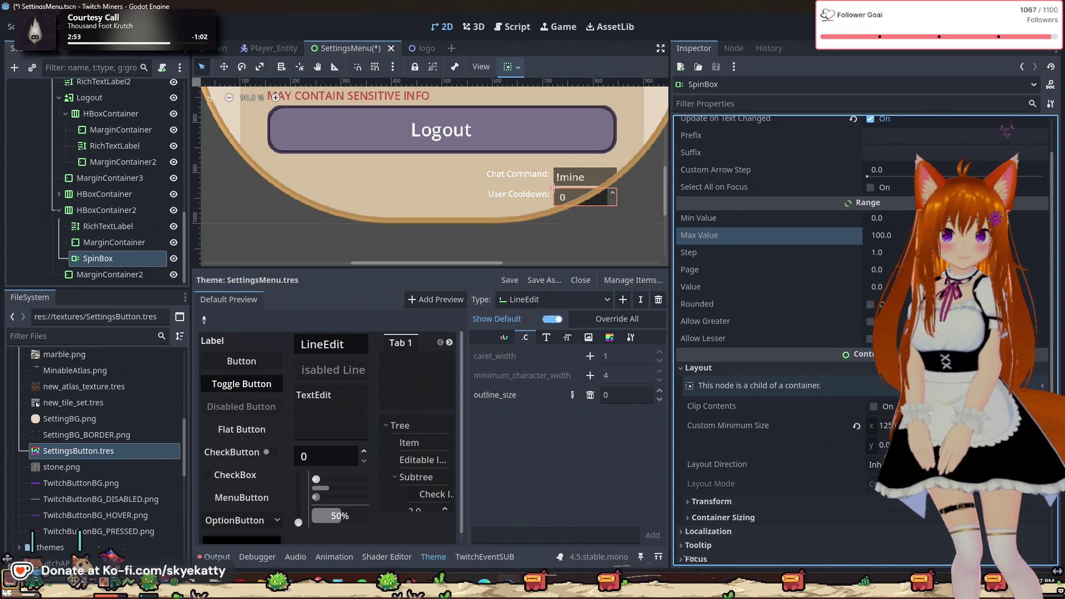
# - Turn on Allow Greater and Rounded in the SpinBox's Range settings
pyautogui.click(694, 319)
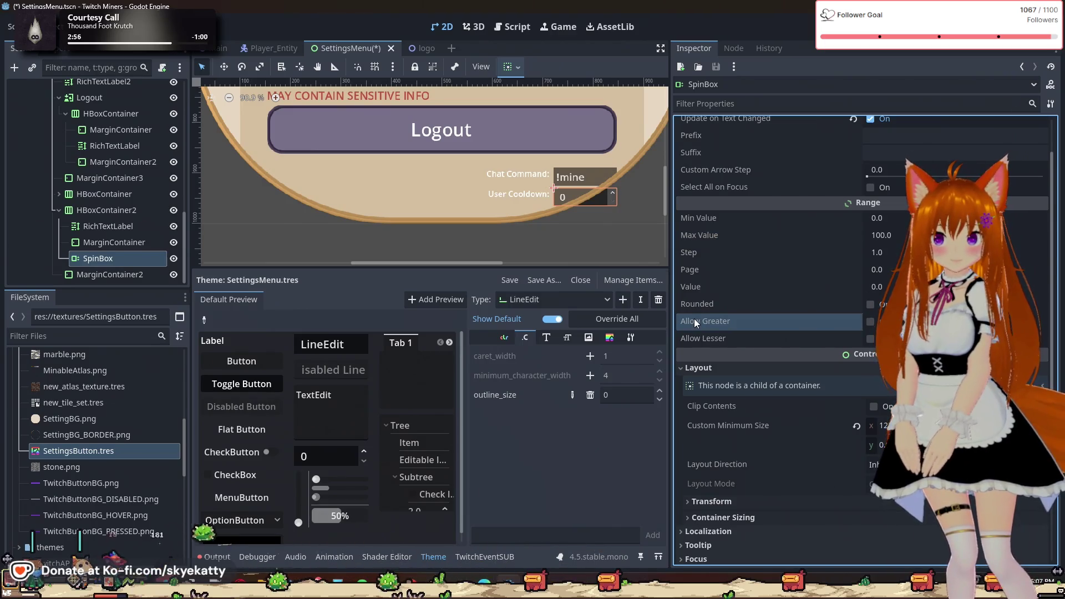
pyautogui.moveTo(713, 322)
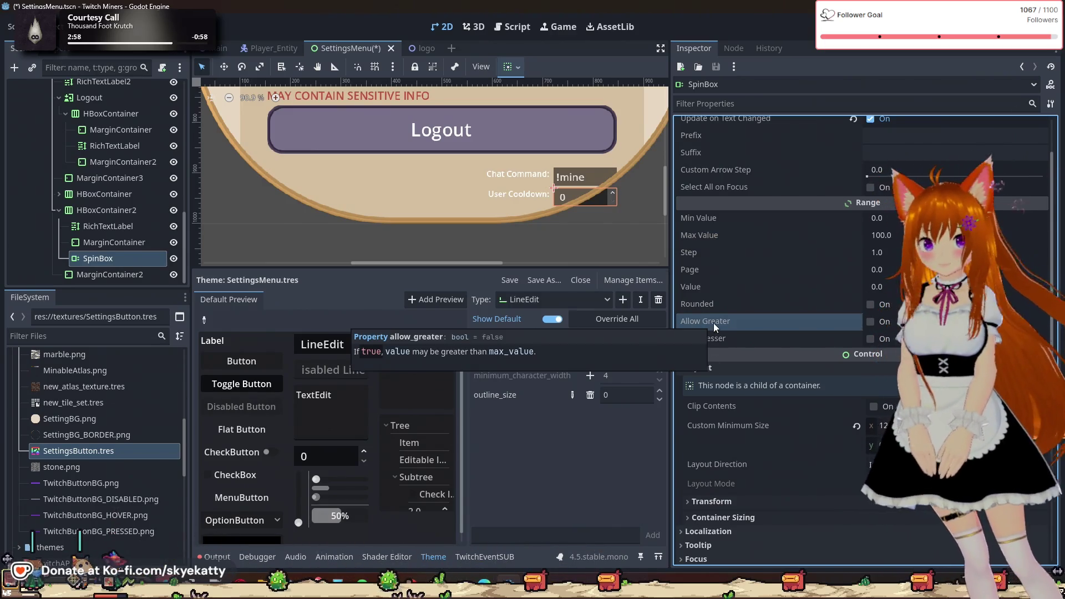
pyautogui.click(868, 321)
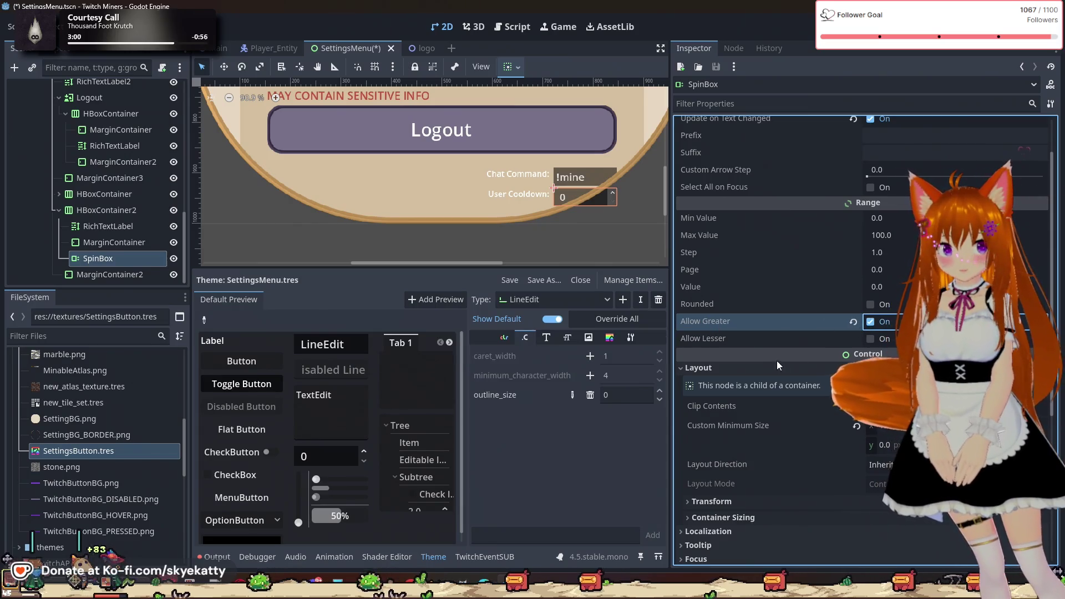
pyautogui.click(714, 306)
pyautogui.moveTo(690, 305)
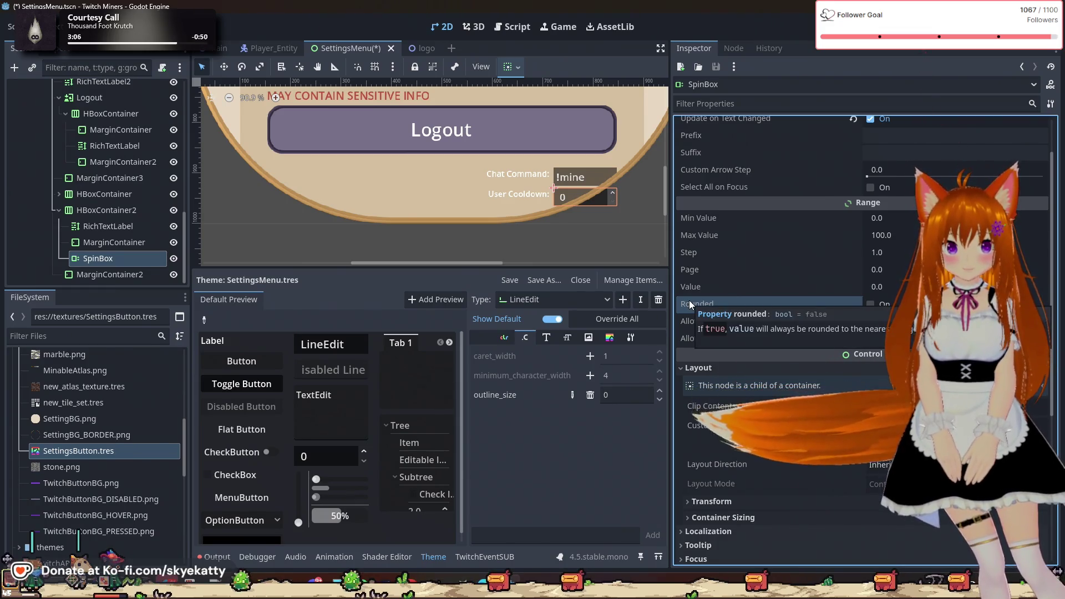
pyautogui.click(868, 304)
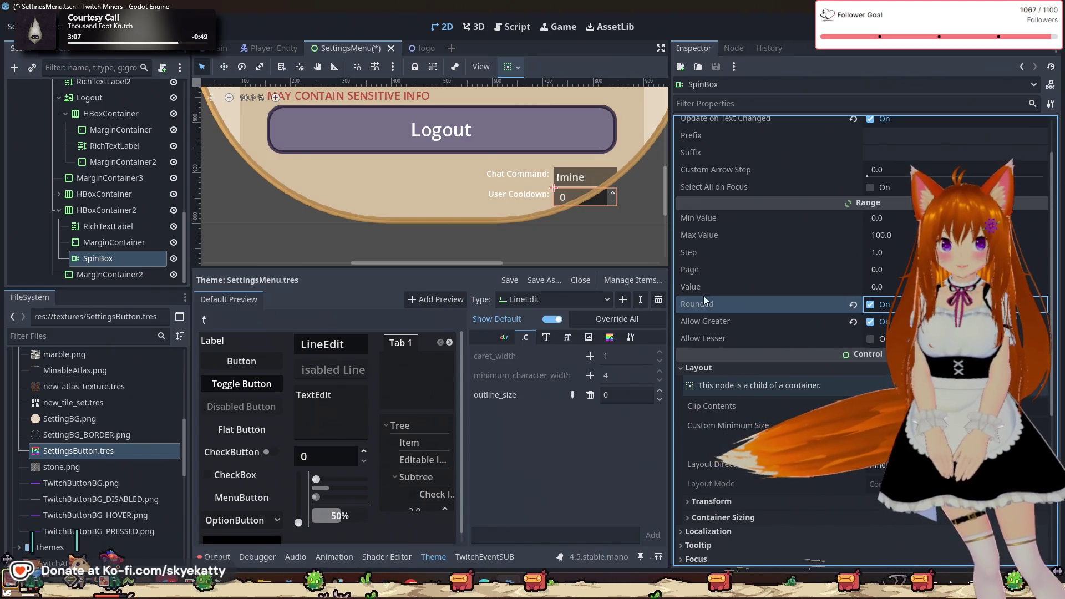
pyautogui.moveTo(720, 301)
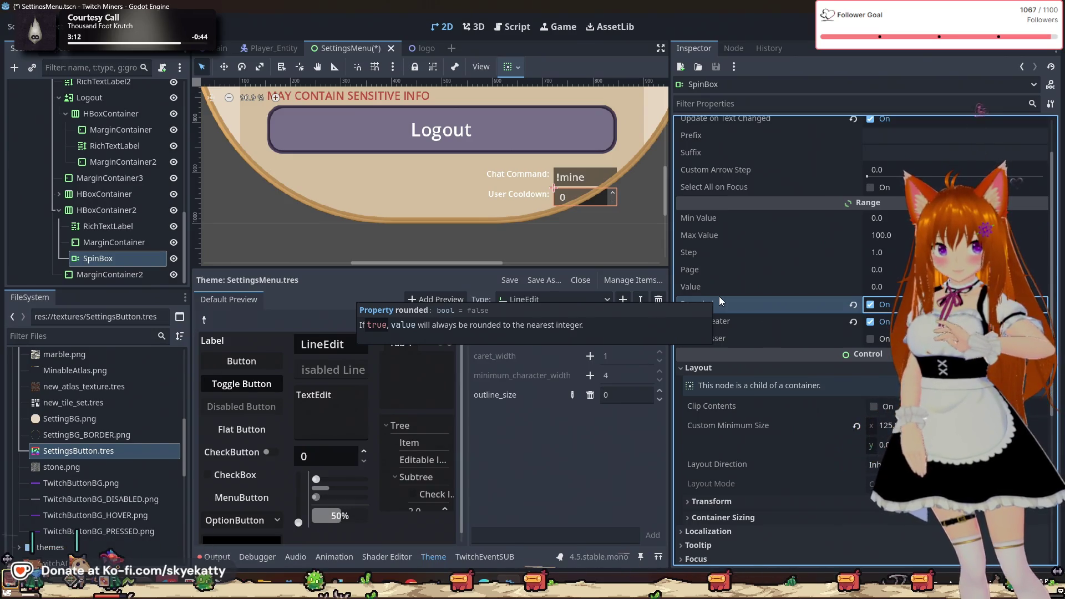
pyautogui.moveTo(703, 347)
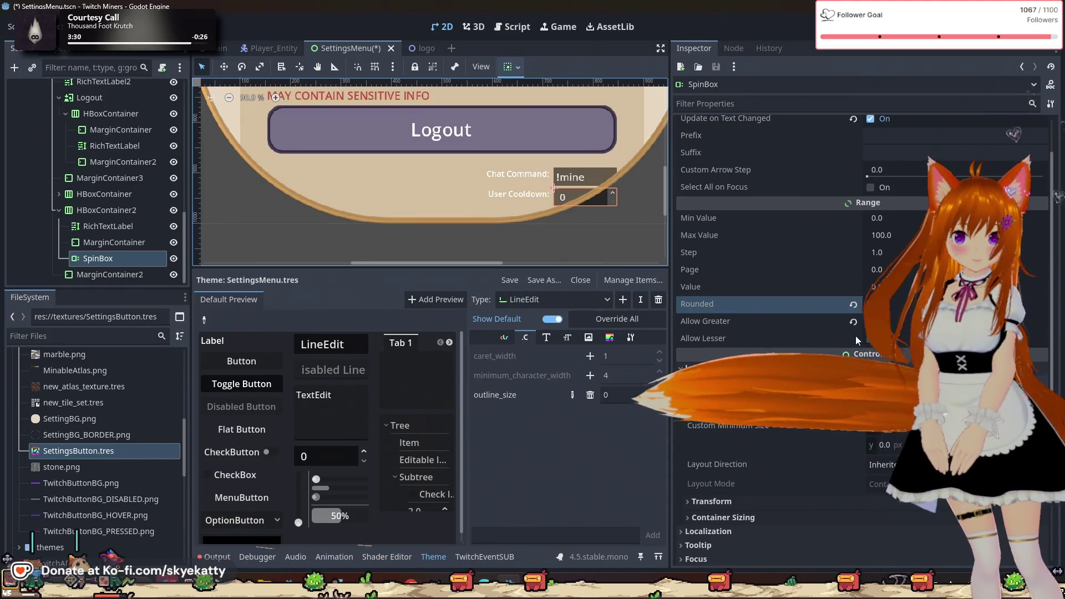
pyautogui.moveTo(807, 332)
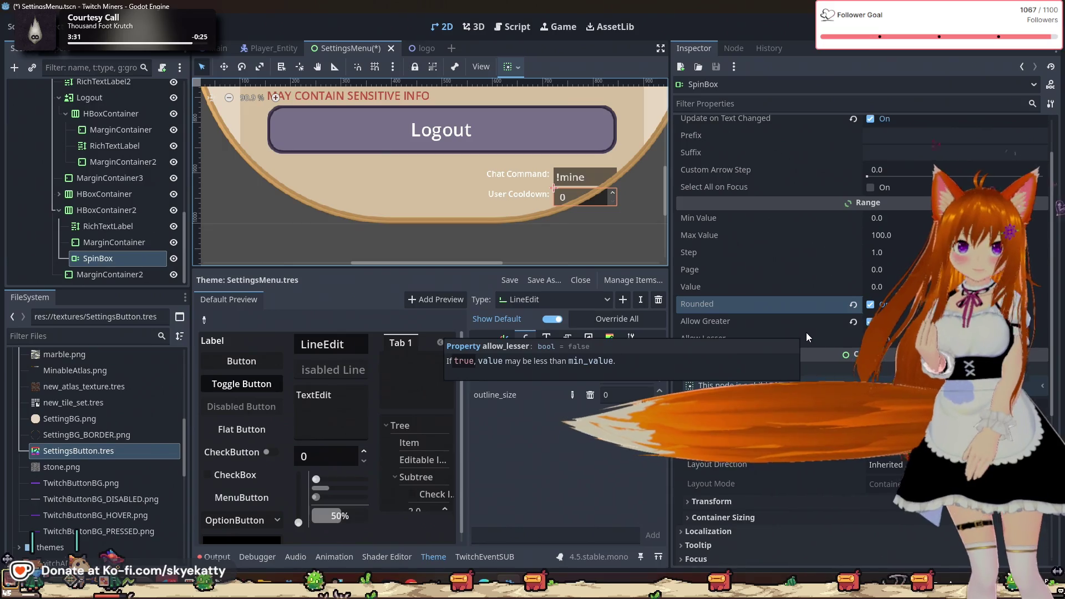
# - Zoom the viewport in on the User Cooldown SpinBox and back out, then select HBoxContainer2
pyautogui.scroll(-3, 794, 362)
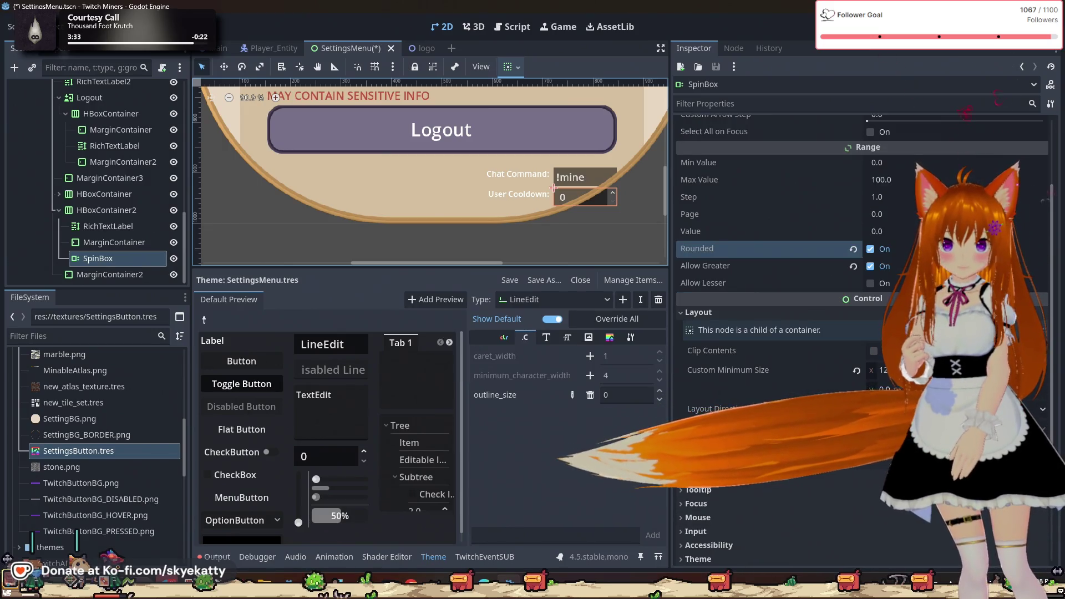
pyautogui.scroll(-4, 807, 383)
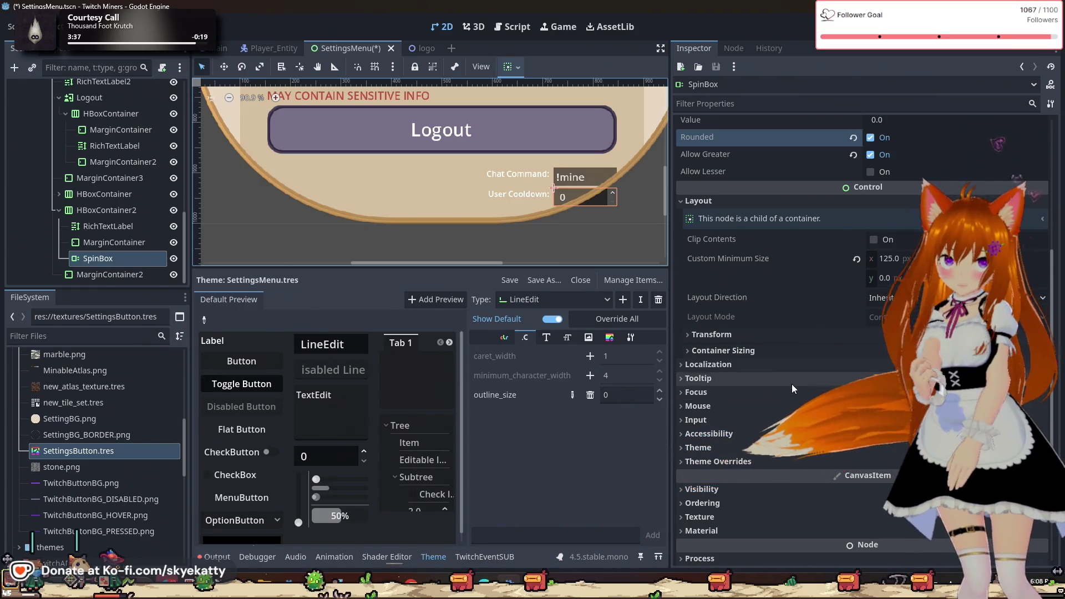
pyautogui.scroll(1, 568, 224)
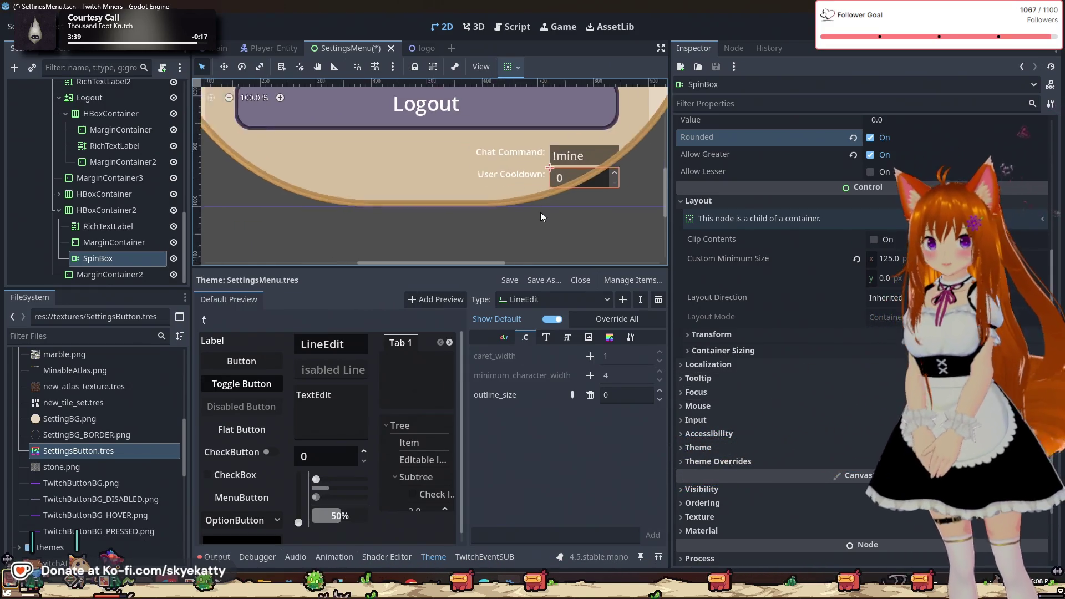
pyautogui.scroll(6, 538, 175)
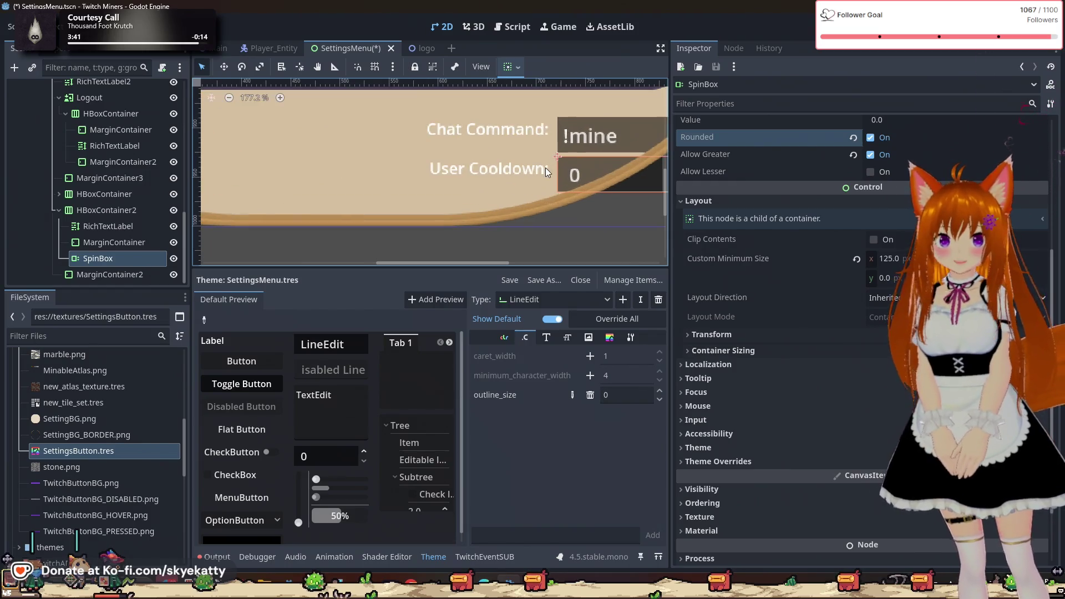
pyautogui.scroll(13, 549, 170)
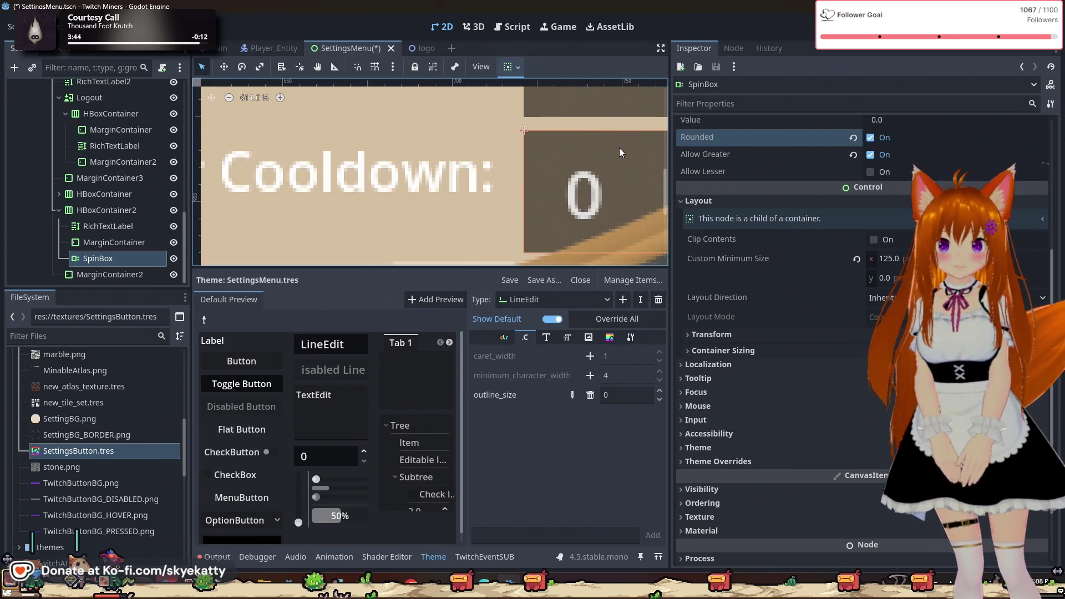
pyautogui.scroll(-20, 619, 148)
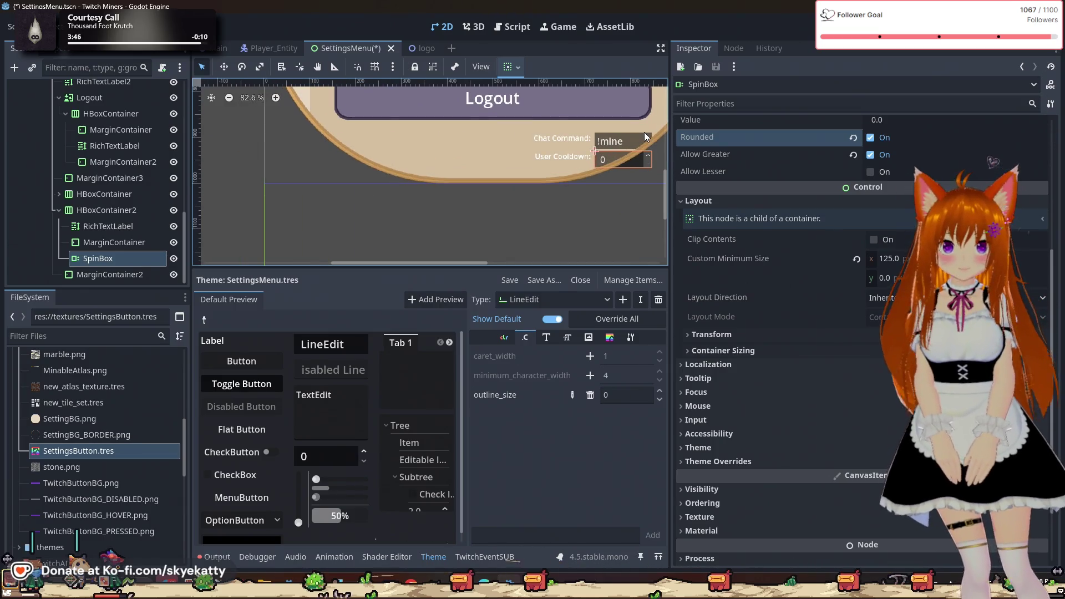
pyautogui.click(107, 210)
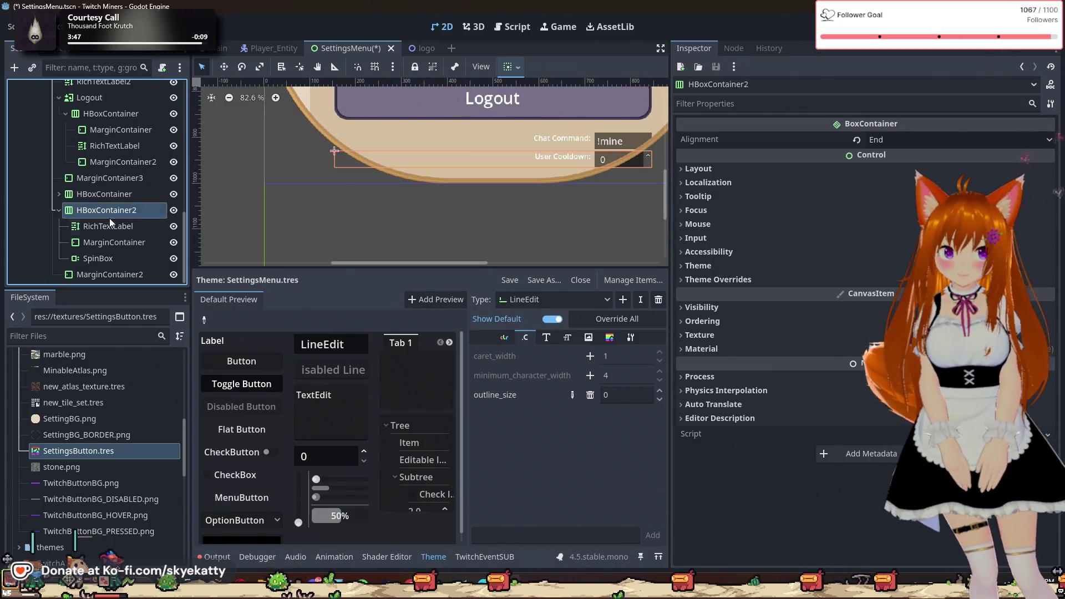
# - Select the RichTextLabel, reframe the viewport on the menu, and collapse HBoxContainer2
pyautogui.click(110, 226)
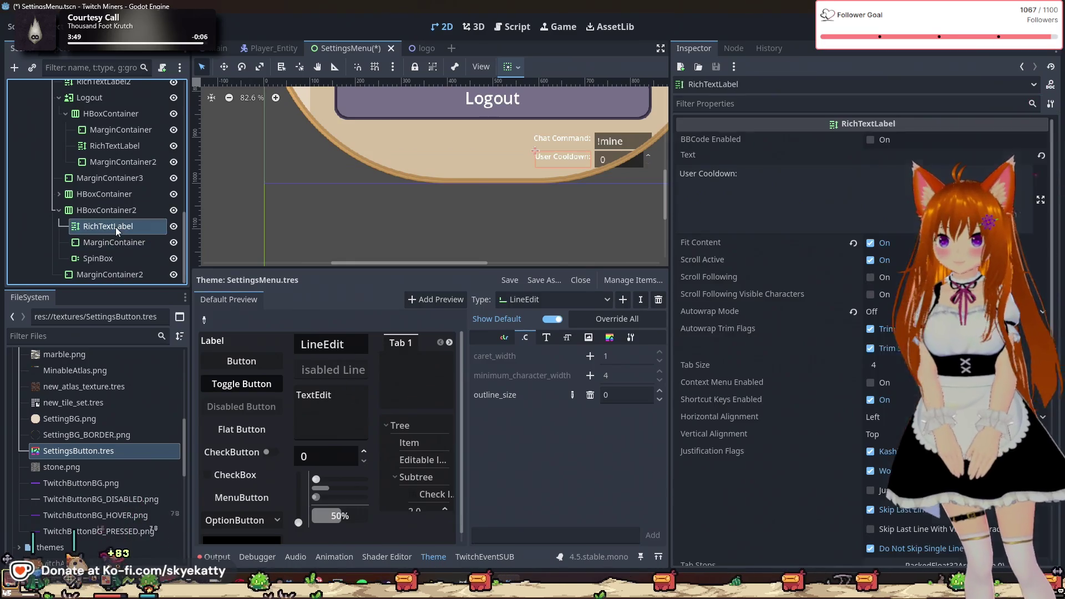
pyautogui.scroll(-6, 507, 161)
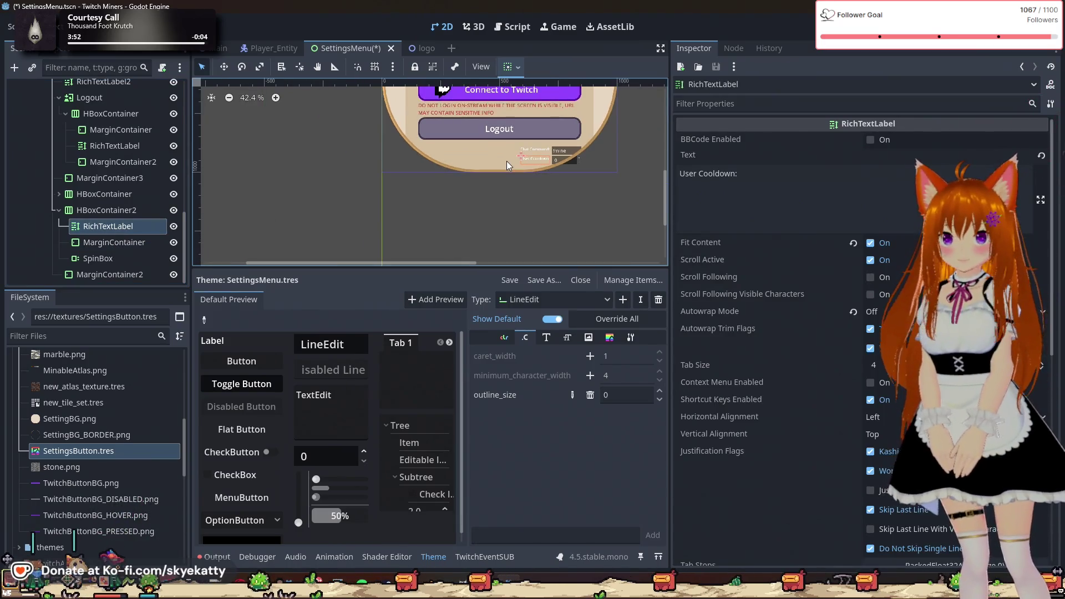
pyautogui.moveTo(495, 208); pyautogui.dragTo(484, 226)
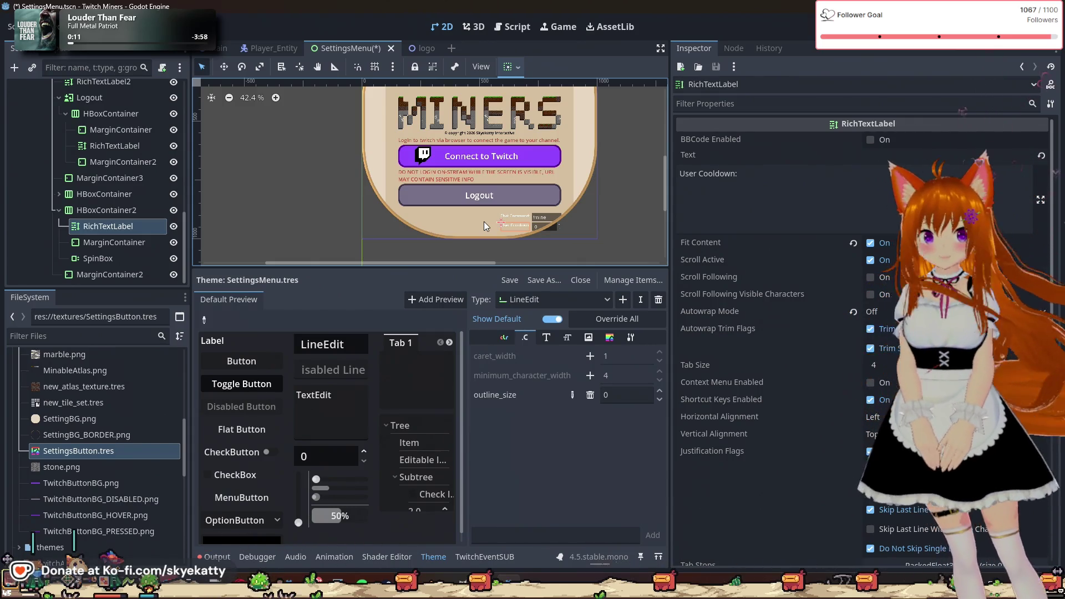
pyautogui.scroll(3, 587, 242)
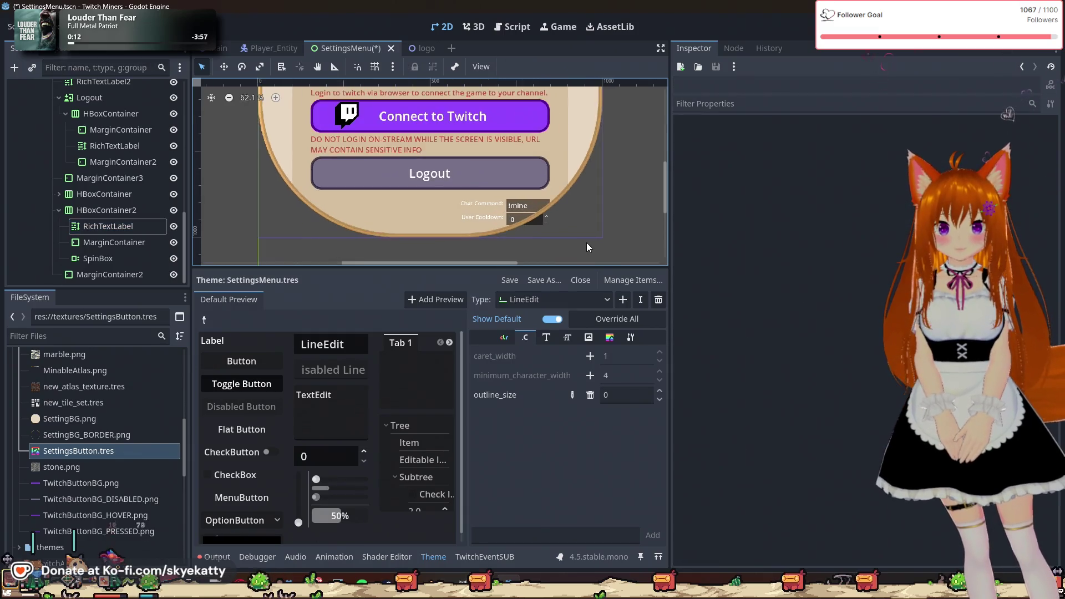
pyautogui.click(57, 212)
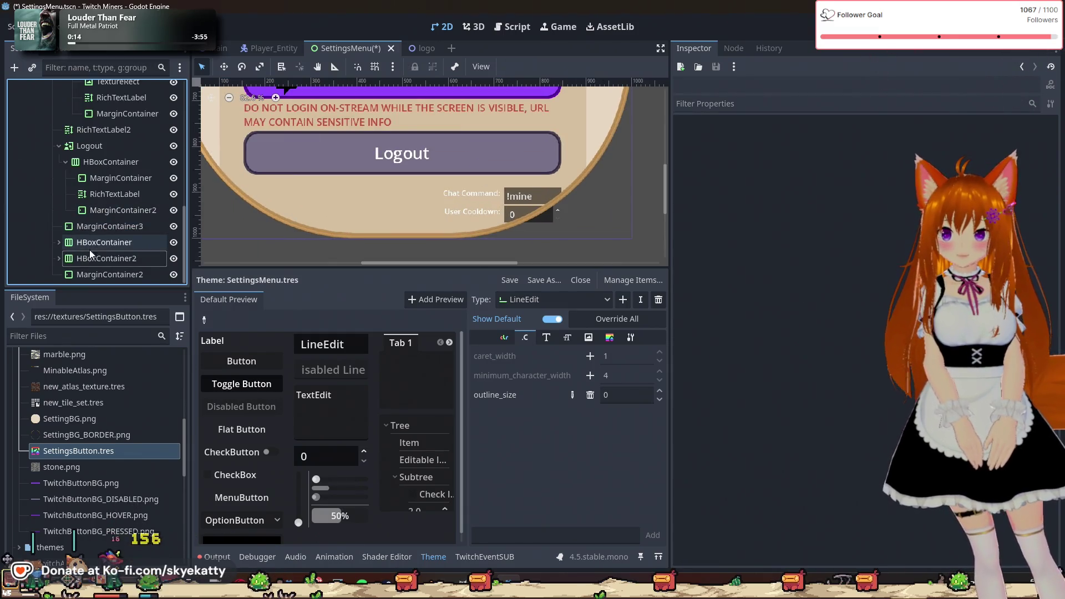
# - Duplicate MarginContainer3 as MarginContainer4 and move it between the Chat Command and User Cooldown rows
pyautogui.click(93, 228)
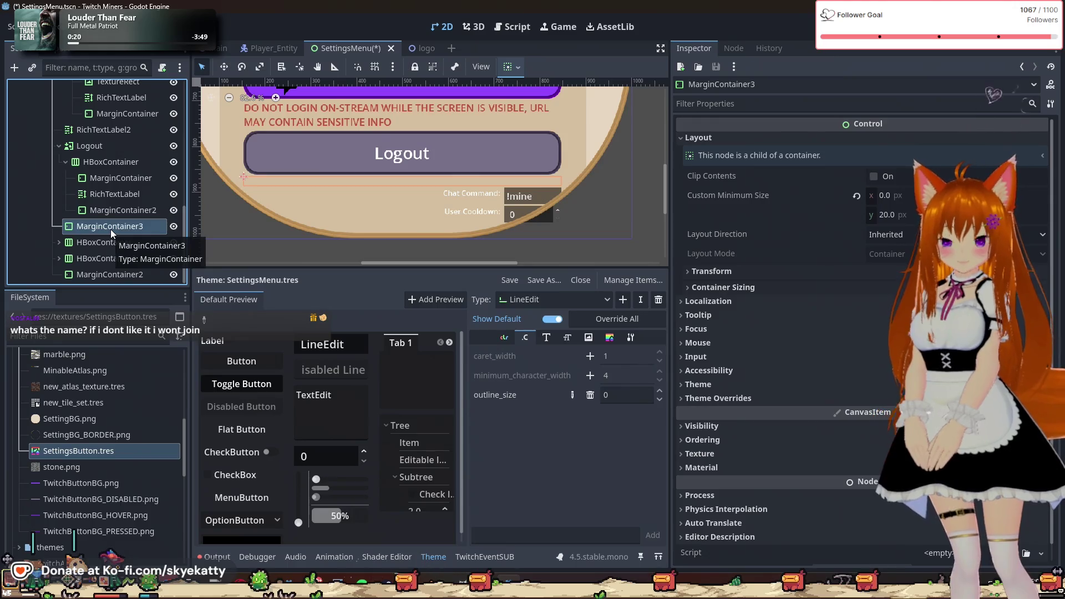
pyautogui.hotkey('ctrl', 'd')
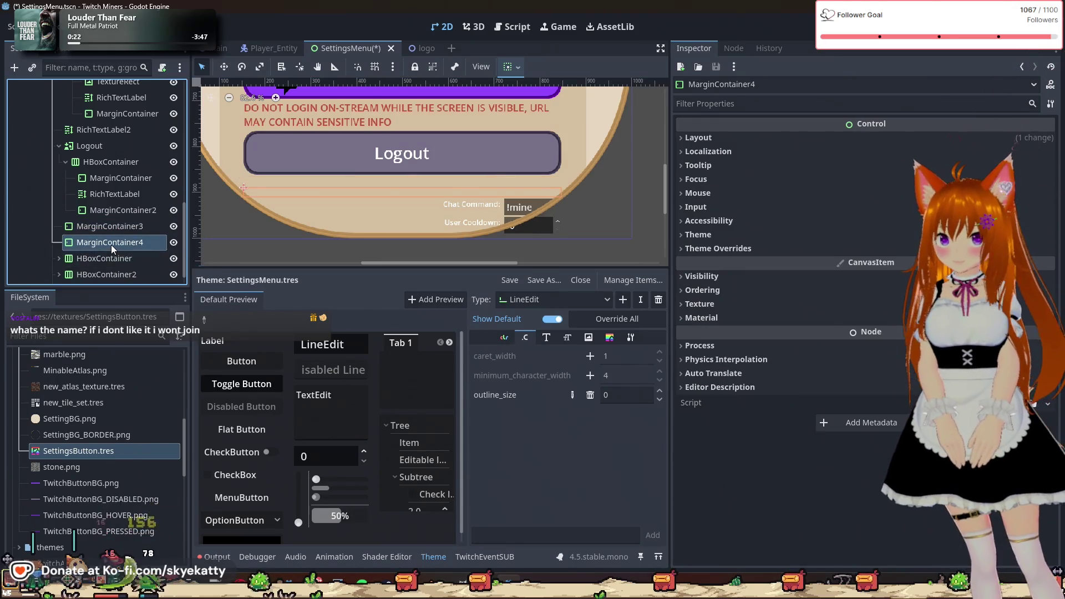
pyautogui.moveTo(111, 245); pyautogui.dragTo(115, 267)
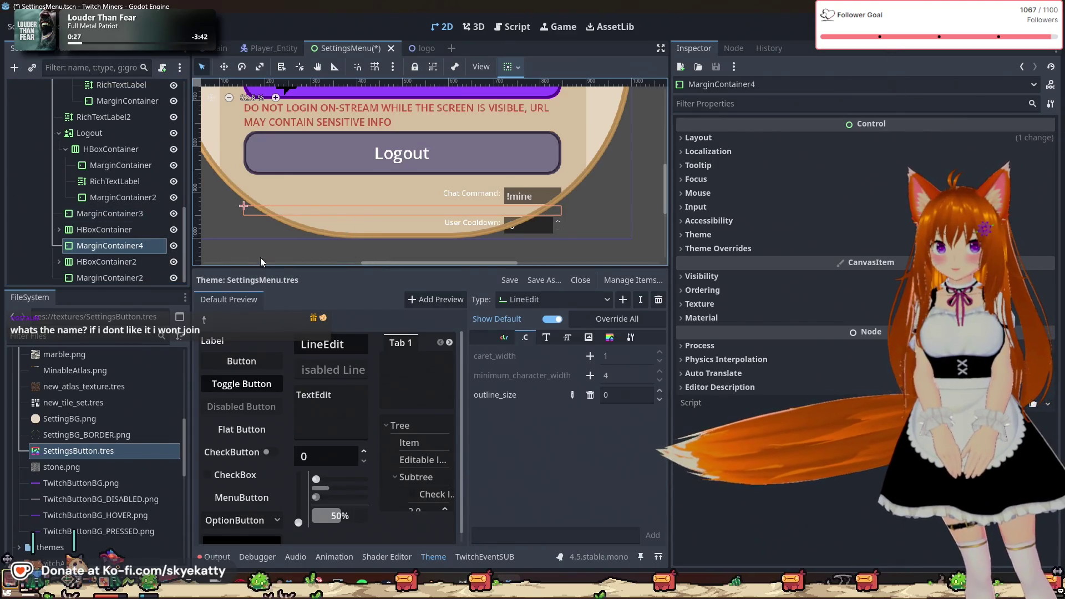
pyautogui.click(115, 259)
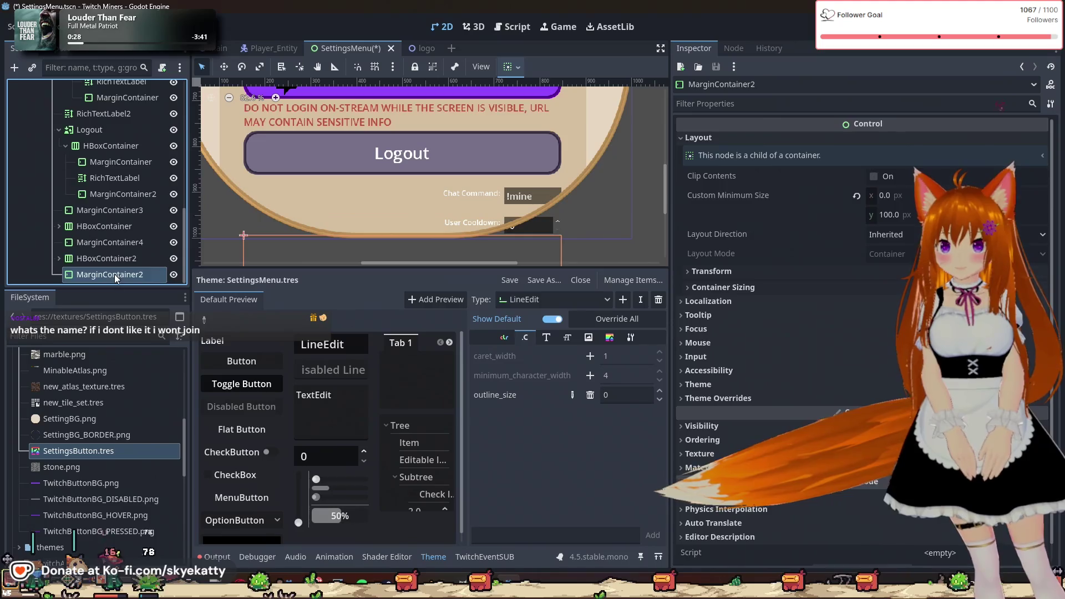
pyautogui.click(59, 258)
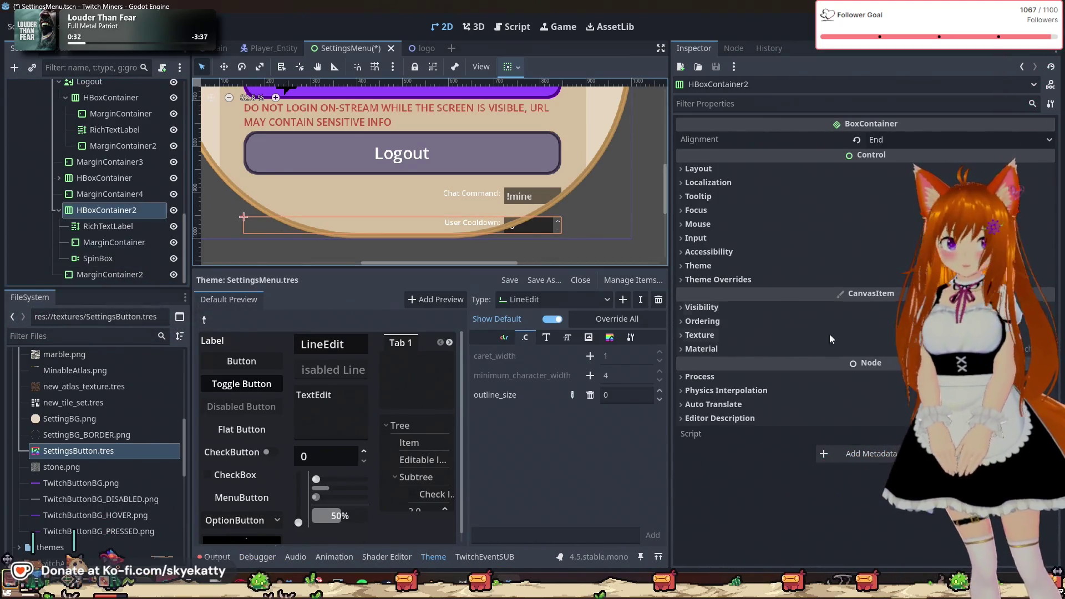
# - Select the User Cooldown SpinBox and tick Use Parent Material under CanvasItem > Material
pyautogui.click(705, 348)
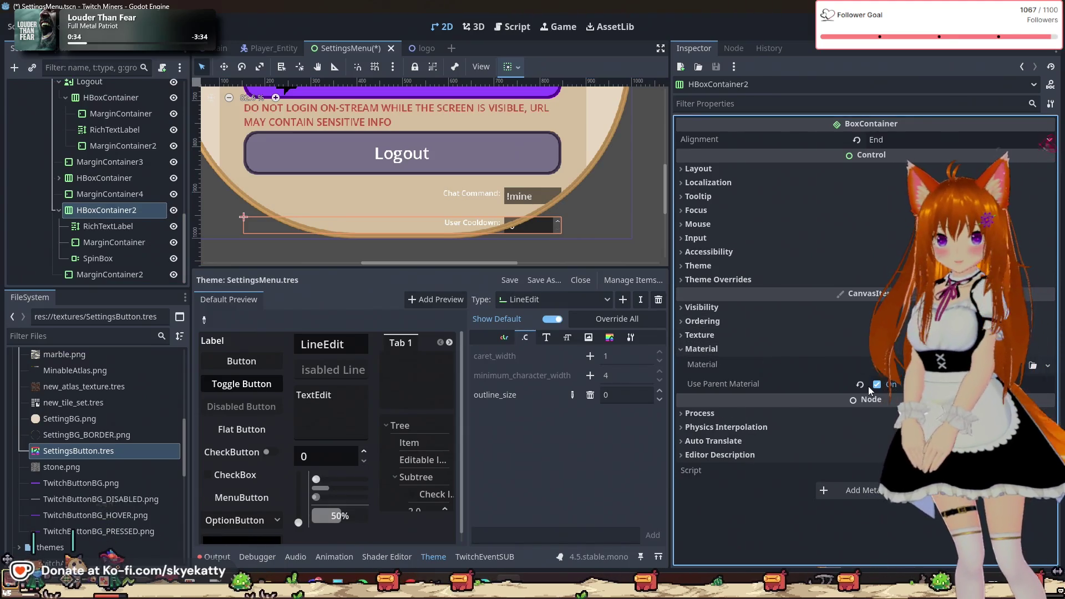
pyautogui.click(112, 227)
pyautogui.click(112, 243)
pyautogui.click(109, 227)
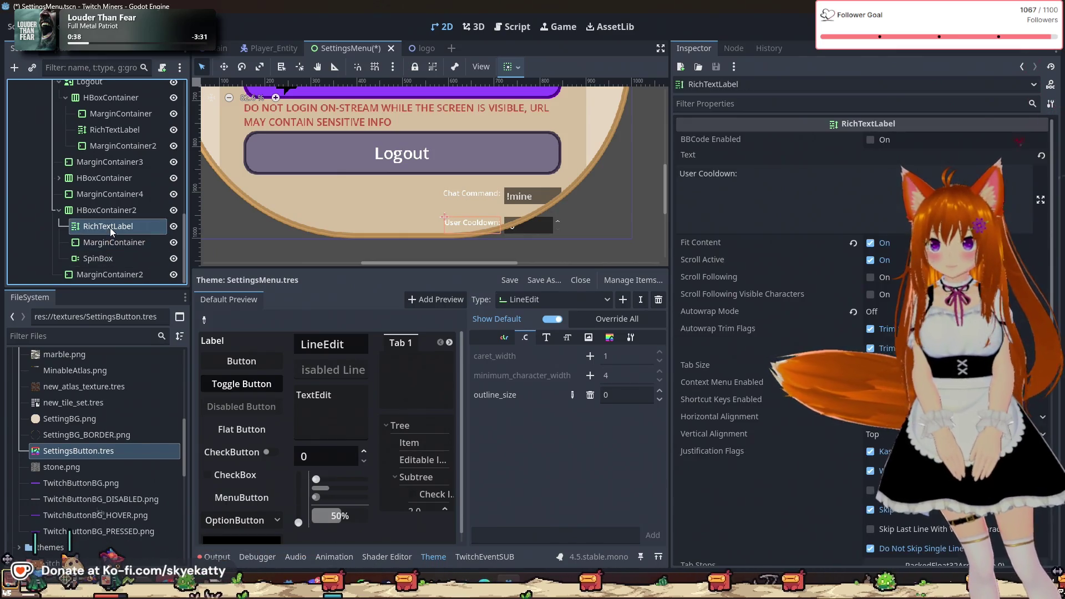
pyautogui.click(111, 241)
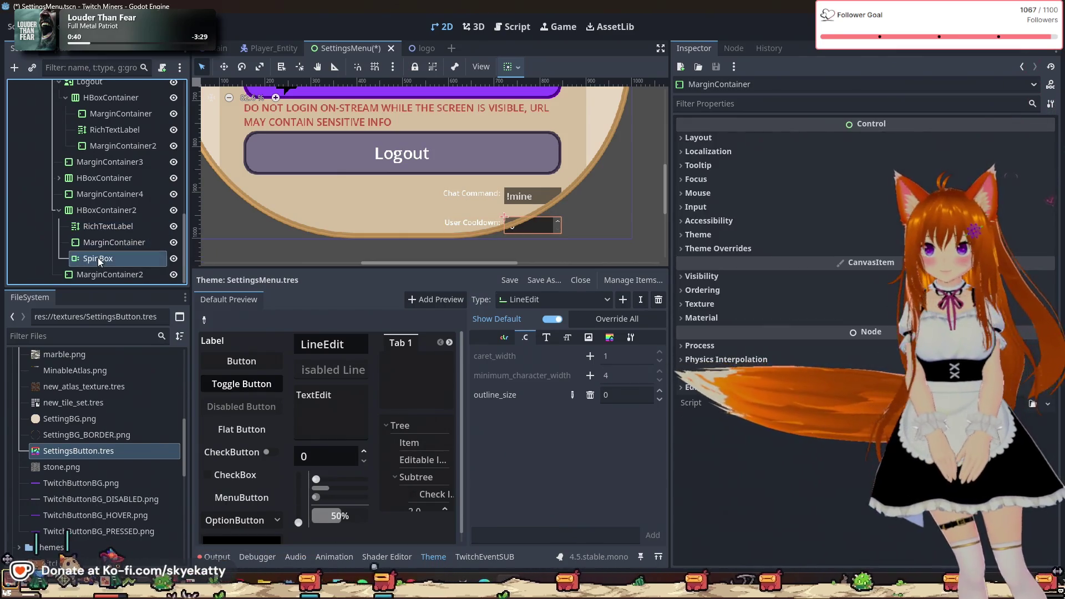
pyautogui.click(97, 257)
pyautogui.scroll(-1, 739, 302)
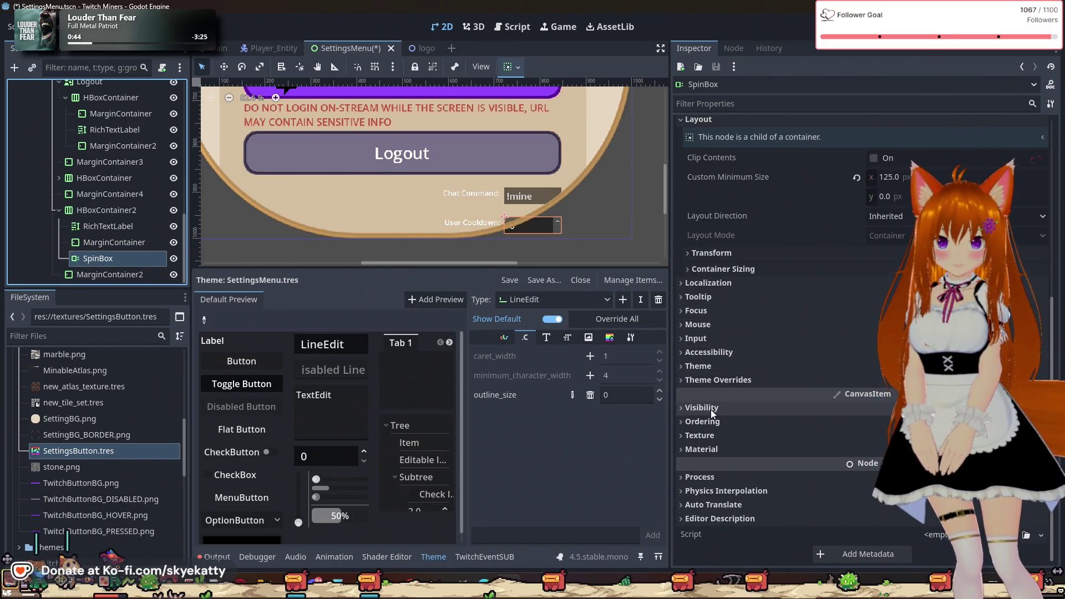
pyautogui.click(709, 450)
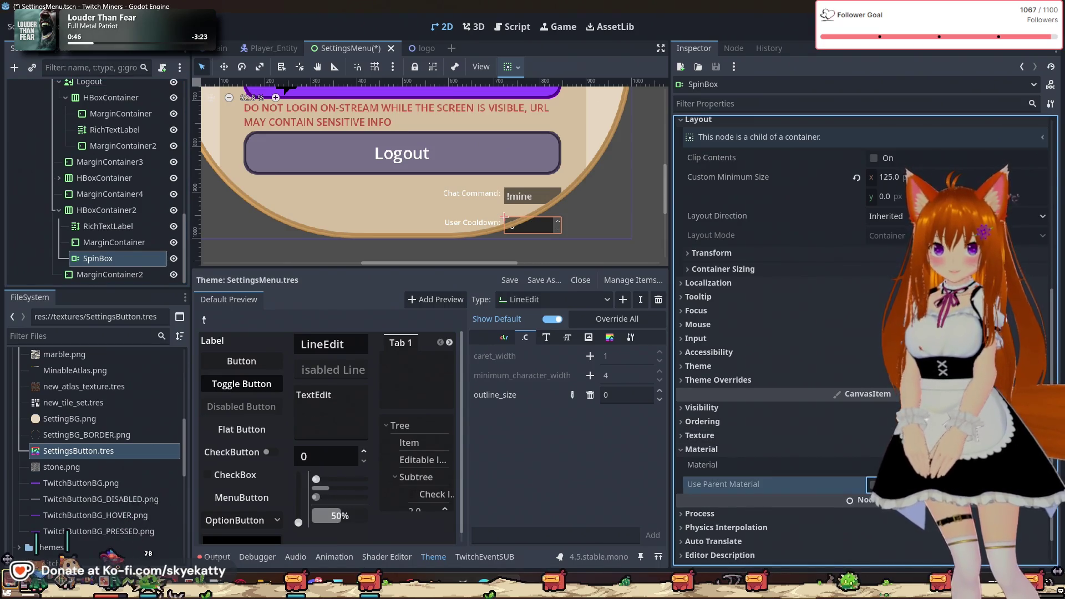
pyautogui.click(873, 484)
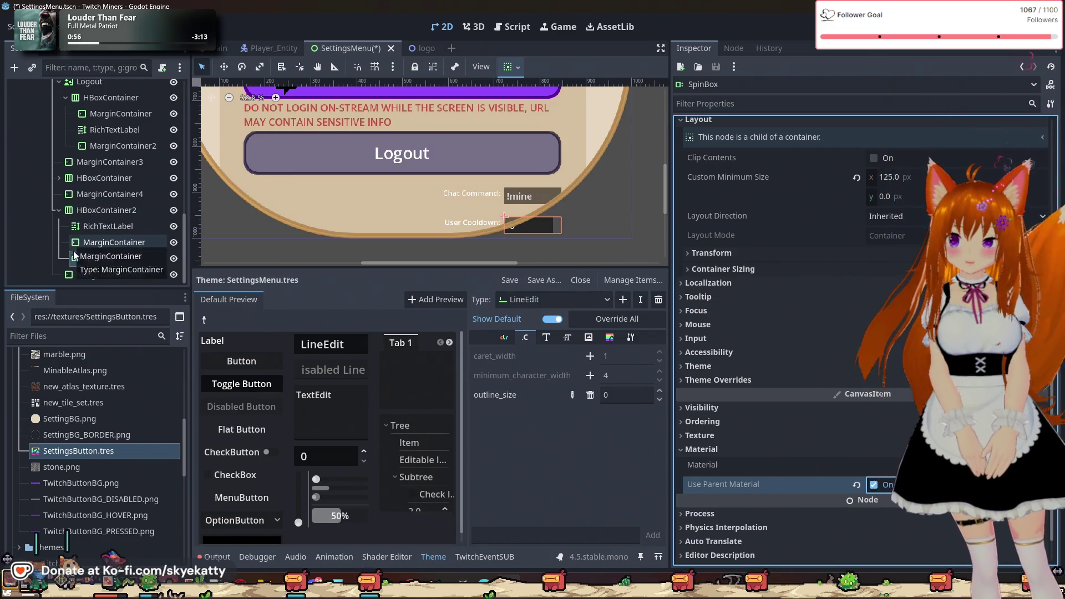
# - Reselect the SpinBox and review the Use Parent Material documentation tooltip
pyautogui.click(95, 244)
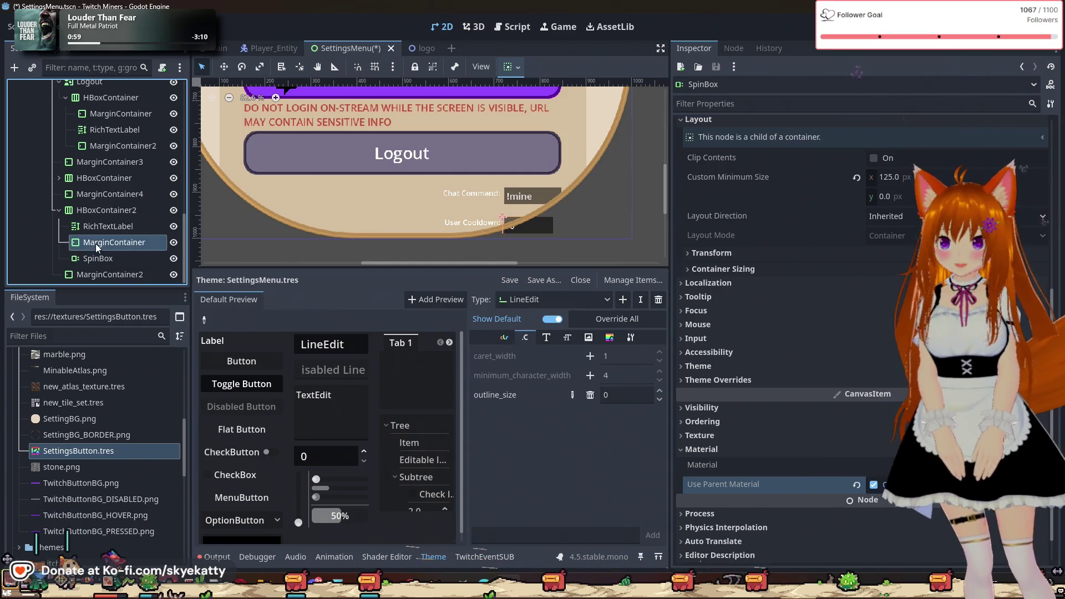
pyautogui.click(102, 261)
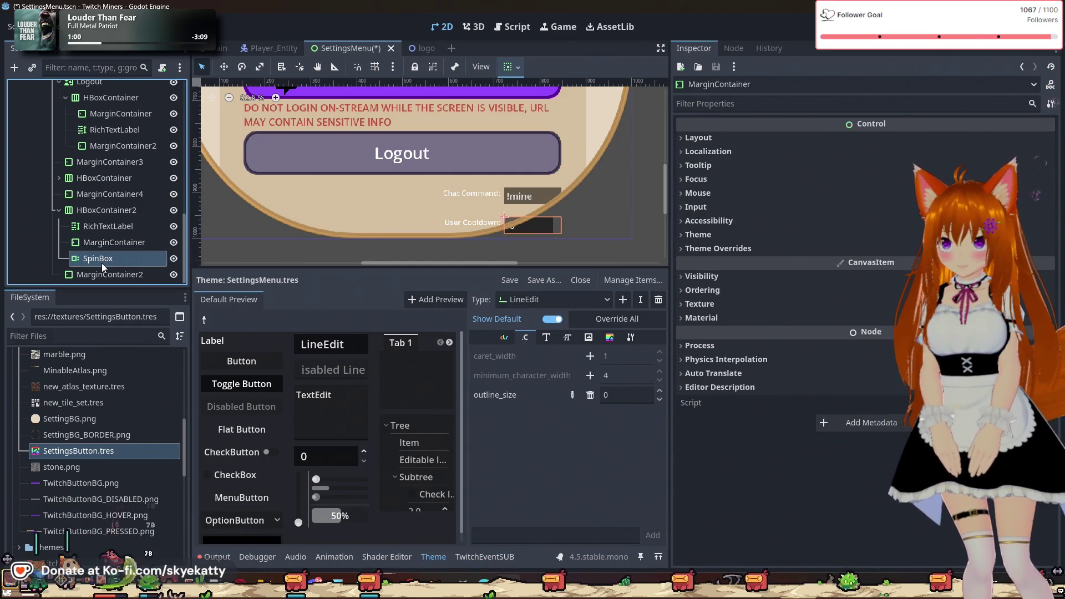
pyautogui.click(134, 256)
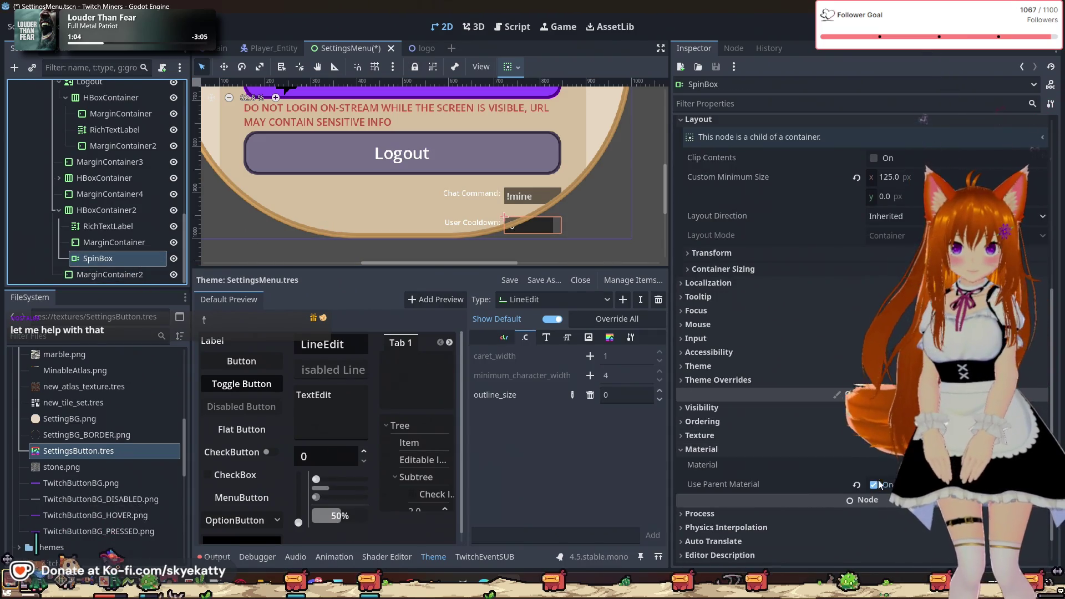
pyautogui.moveTo(837, 484)
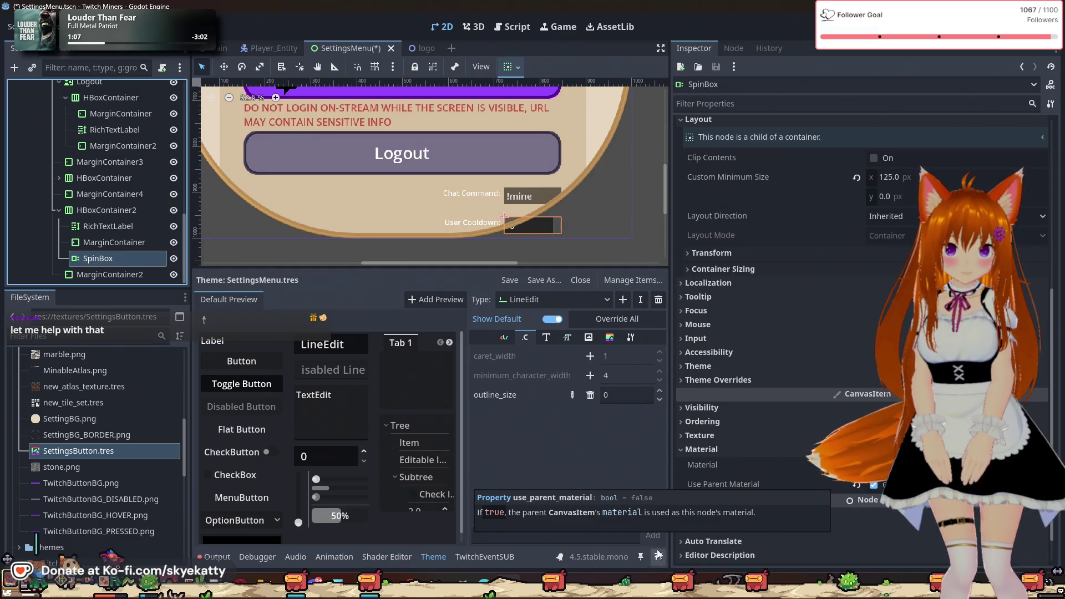
pyautogui.click(710, 467)
pyautogui.moveTo(710, 467)
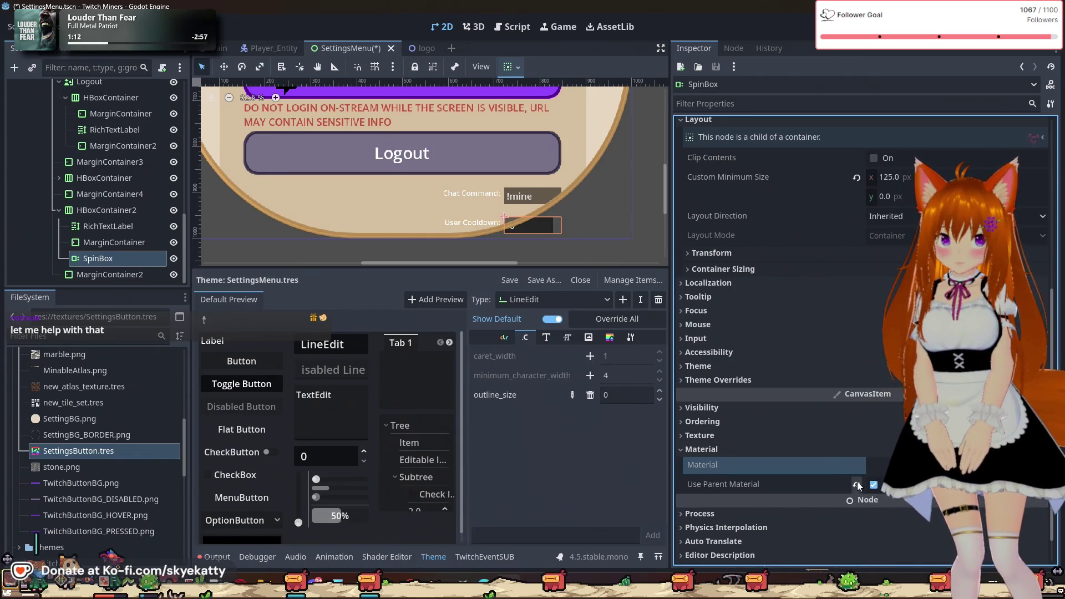
# - Save and run the game, scrolling the menu to inspect the Chat Command and User Cooldown rows
pyautogui.press('F5')
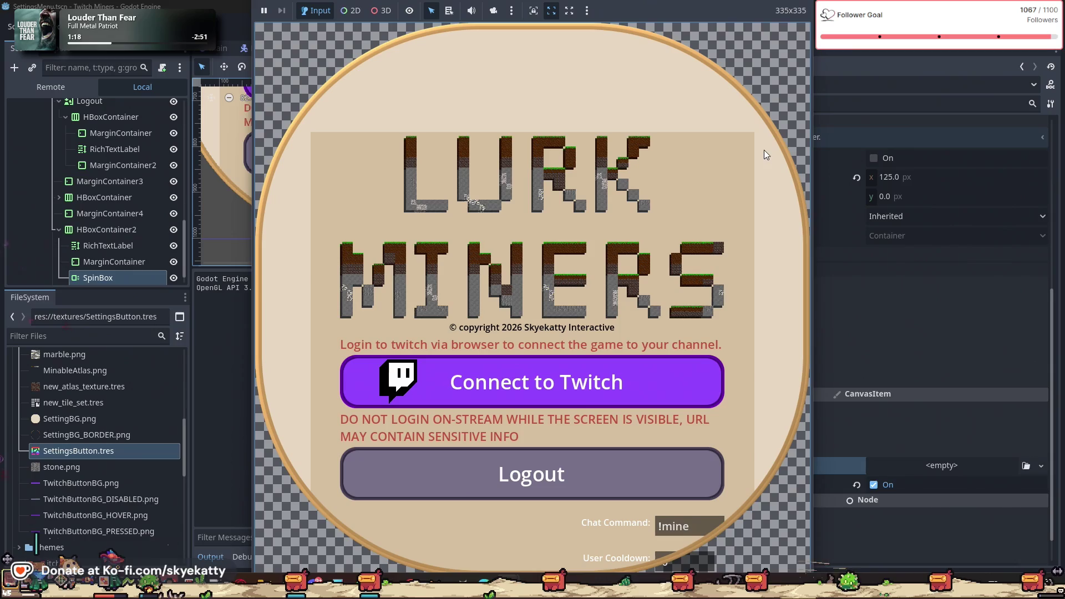
pyautogui.scroll(-3, 544, 333)
pyautogui.scroll(1, 587, 323)
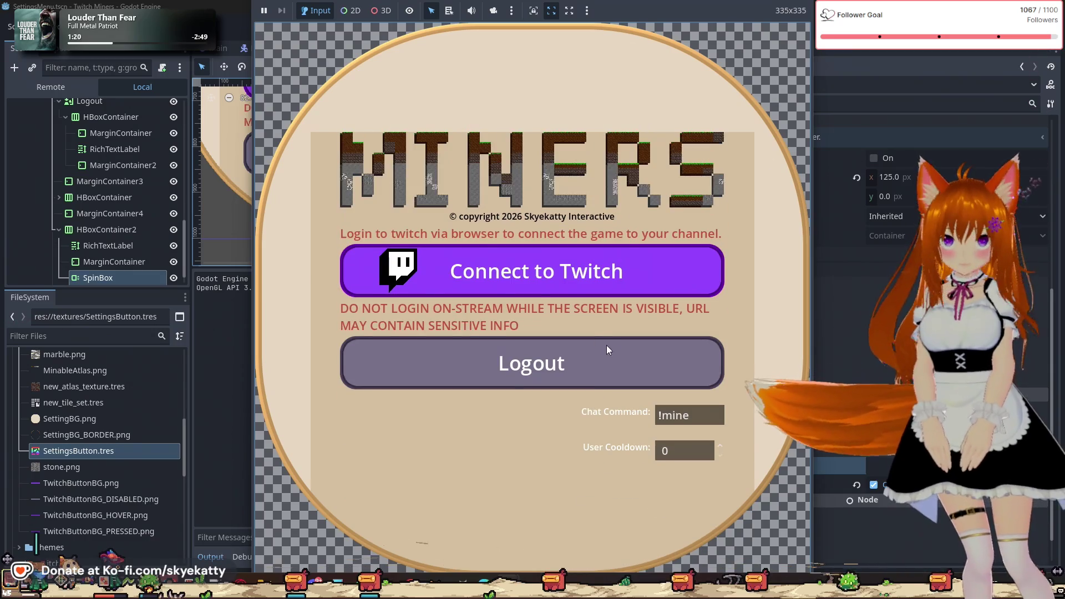
pyautogui.scroll(2, 616, 349)
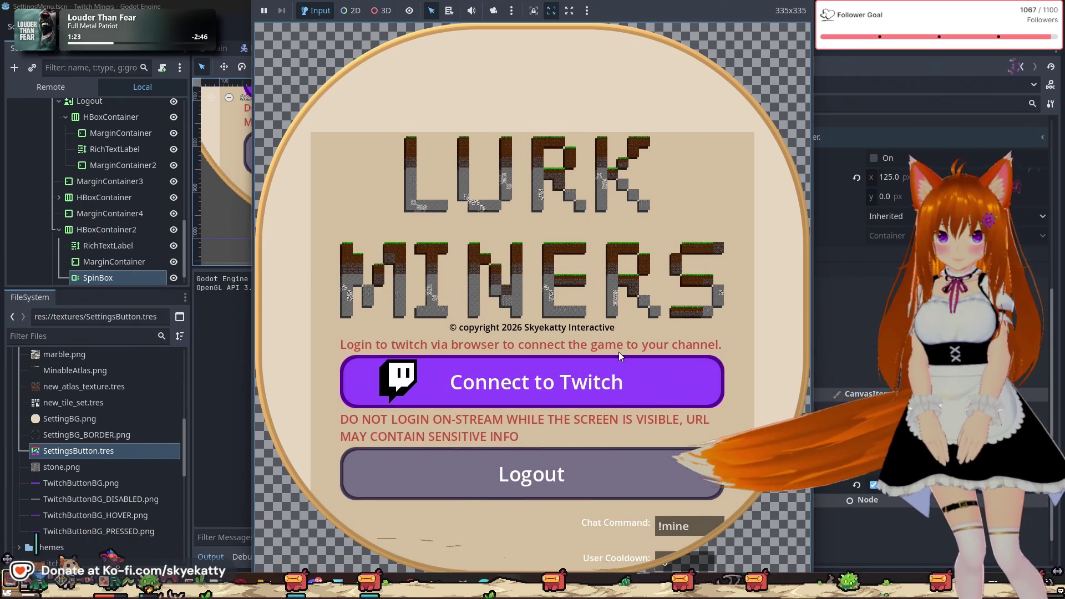
pyautogui.scroll(-2, 695, 425)
pyautogui.scroll(2, 696, 443)
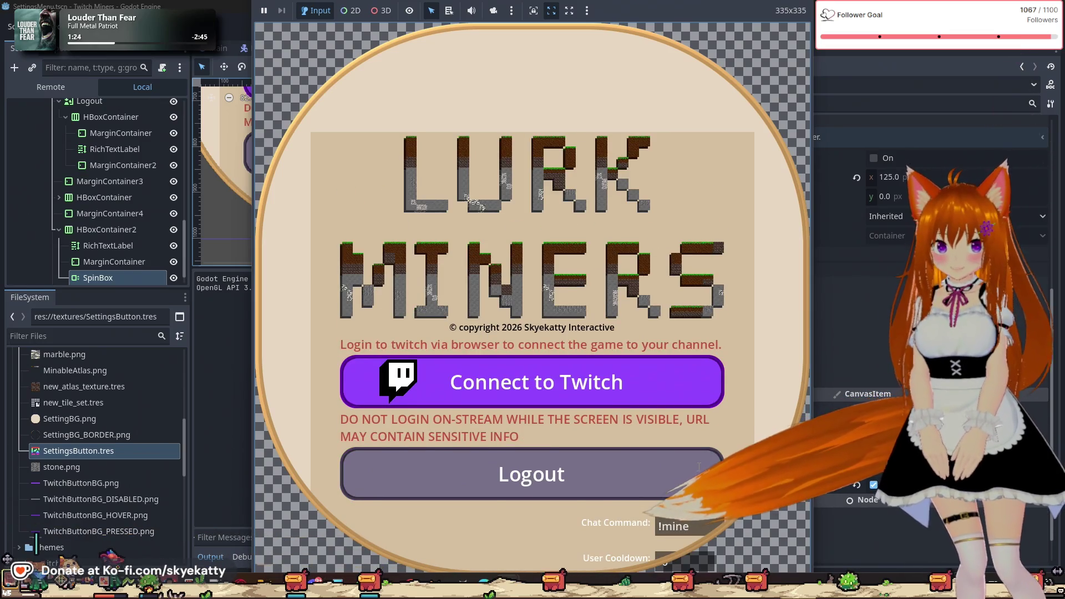
pyautogui.scroll(-2, 699, 466)
pyautogui.scroll(2, 699, 466)
pyautogui.scroll(-2, 699, 469)
pyautogui.scroll(2, 700, 474)
pyautogui.scroll(-2, 699, 472)
# - Confirm the User Cooldown SpinBox reads 0 in the running menu, then stop the game
pyautogui.scroll(2, 698, 469)
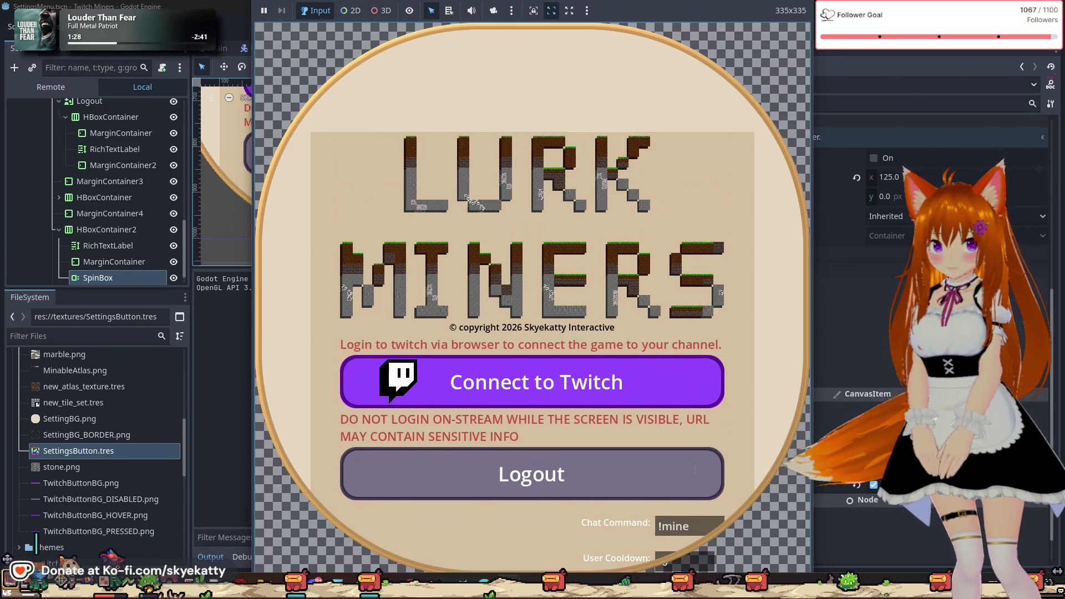
pyautogui.scroll(-2, 694, 470)
pyautogui.scroll(2, 694, 469)
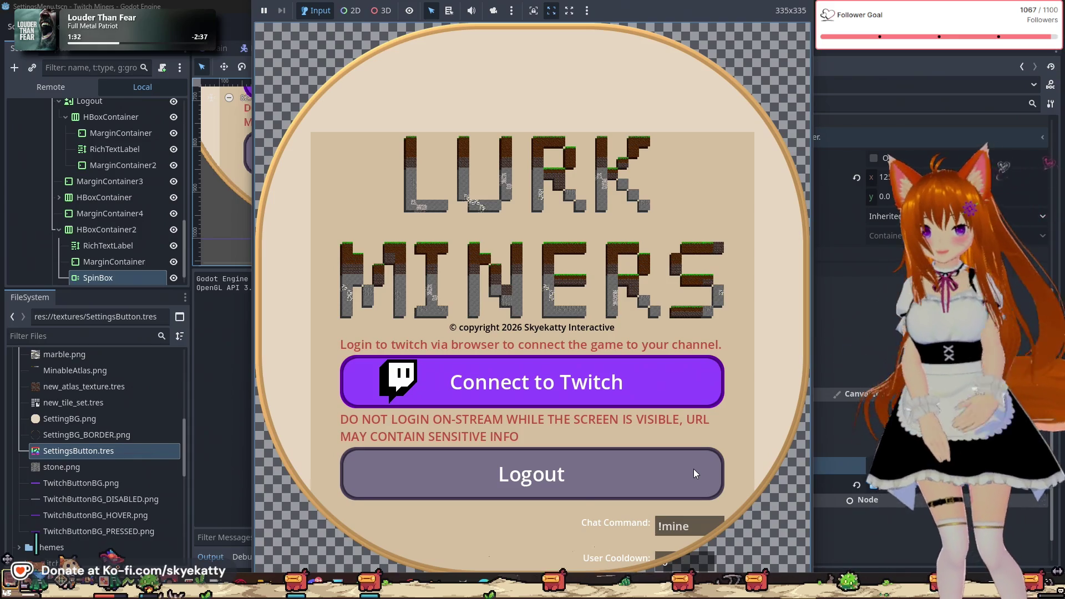
pyautogui.scroll(-2, 693, 468)
pyautogui.scroll(2, 694, 469)
pyautogui.scroll(-2, 693, 468)
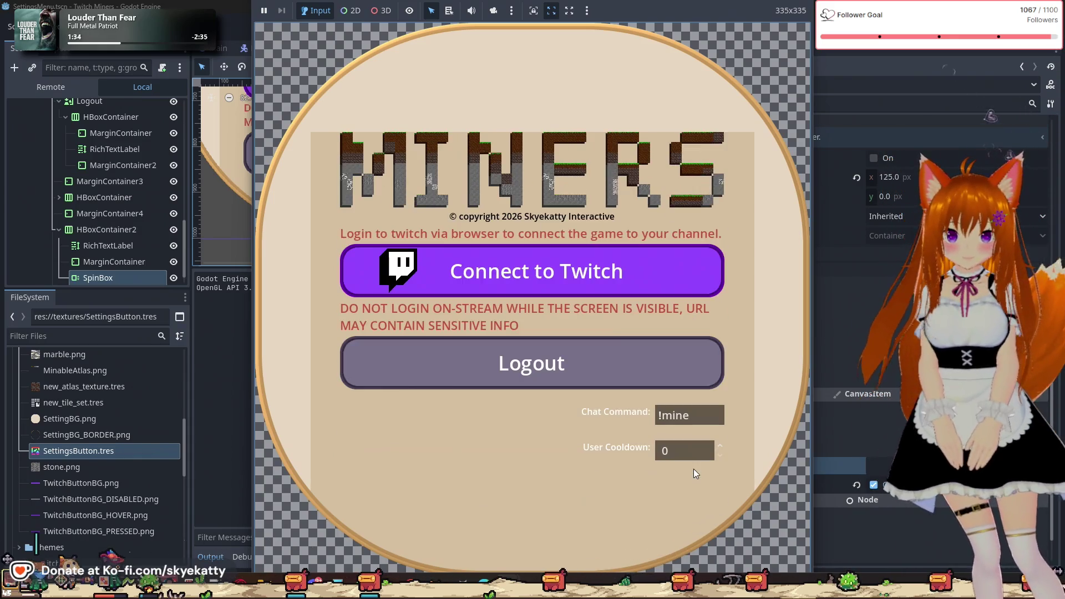
pyautogui.scroll(2, 693, 469)
pyautogui.scroll(-1, 693, 468)
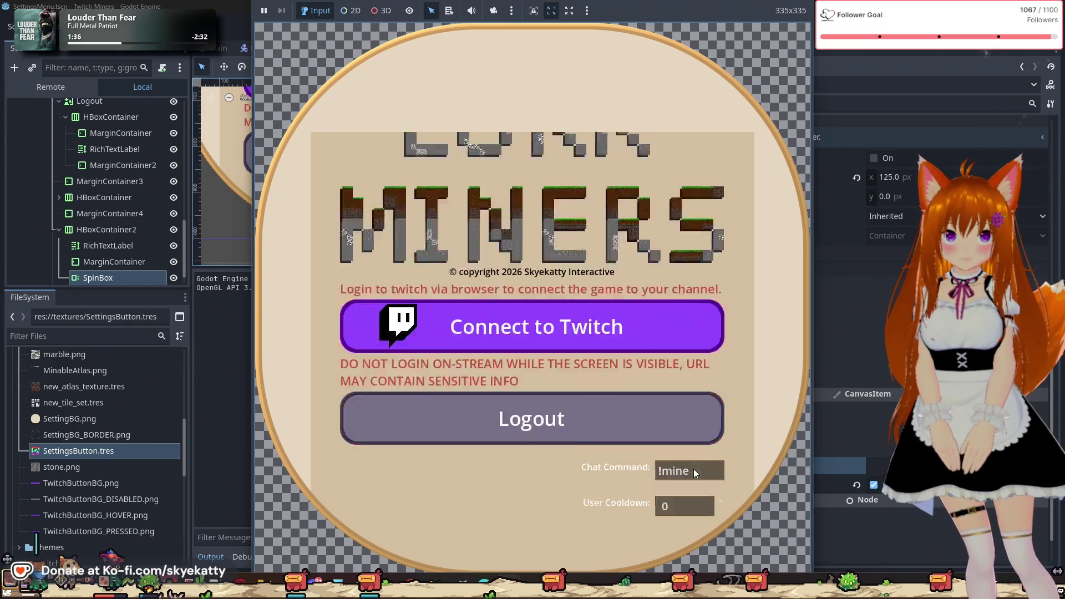
pyautogui.scroll(-1, 693, 468)
pyautogui.press('F8')
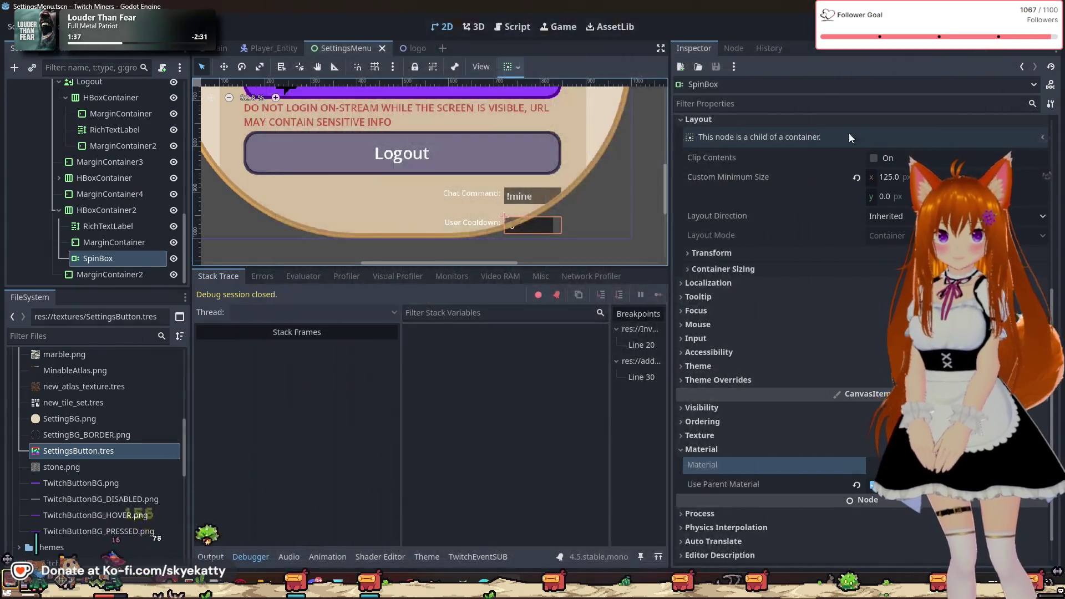
# - Expand the SpinBox's Theme and Theme Overrides sections in the Inspector
pyautogui.click(317, 363)
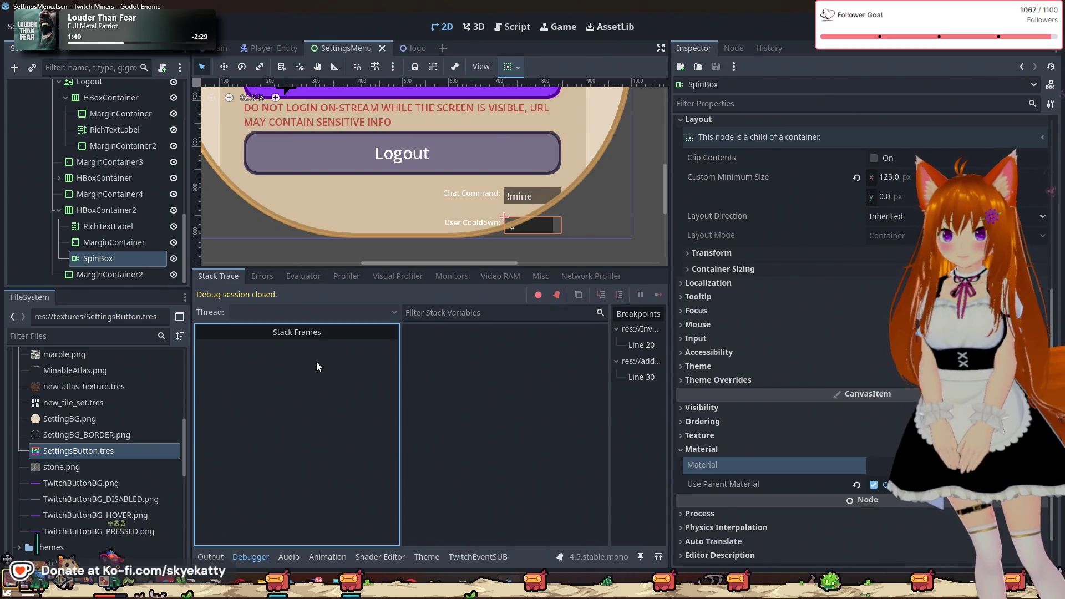
pyautogui.click(116, 258)
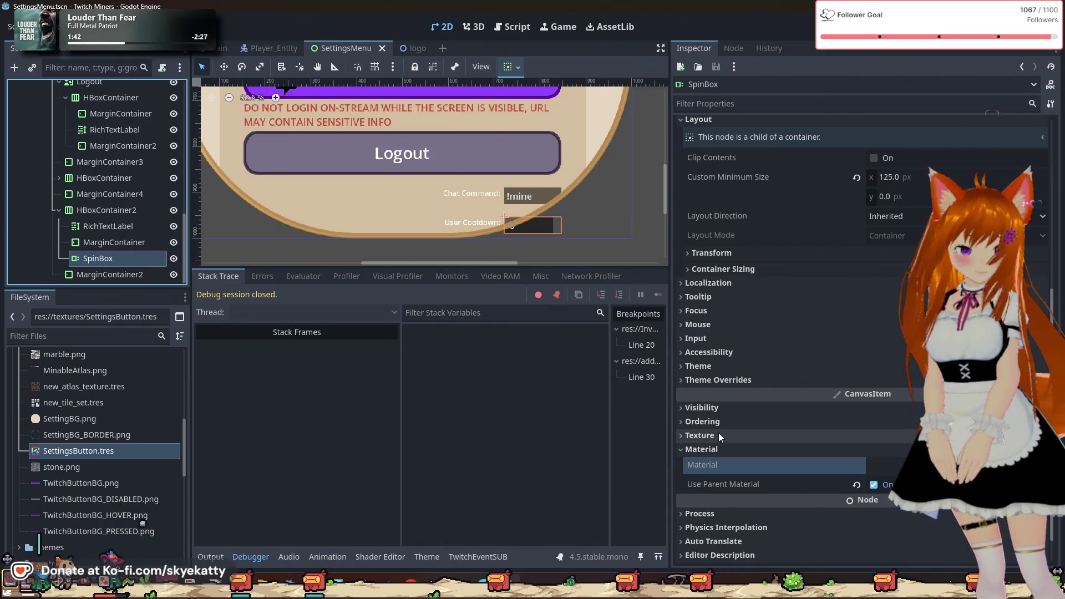
pyautogui.scroll(-1, 737, 365)
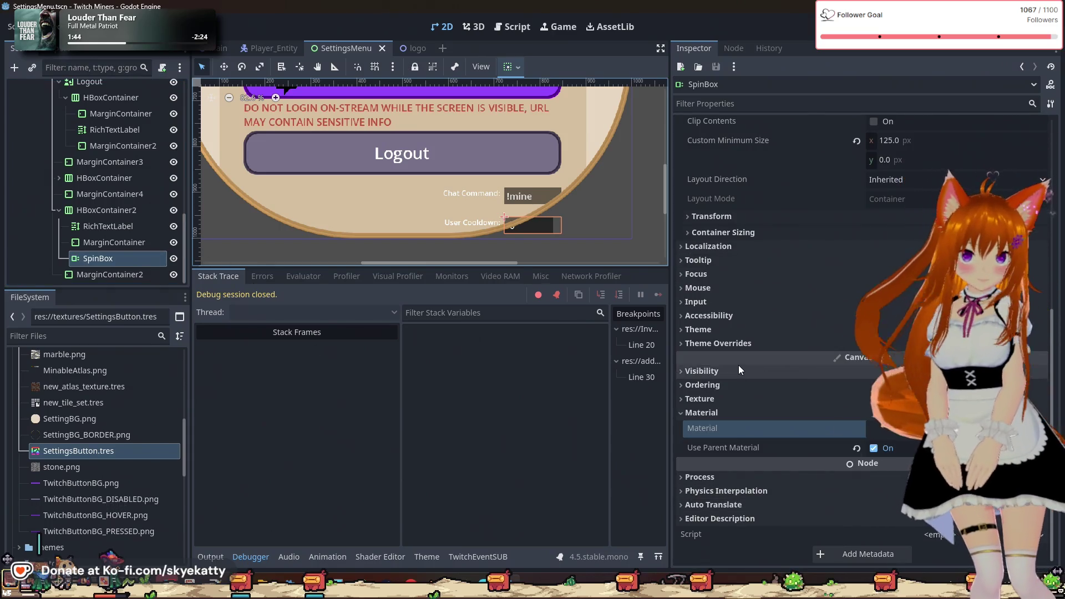
pyautogui.click(723, 329)
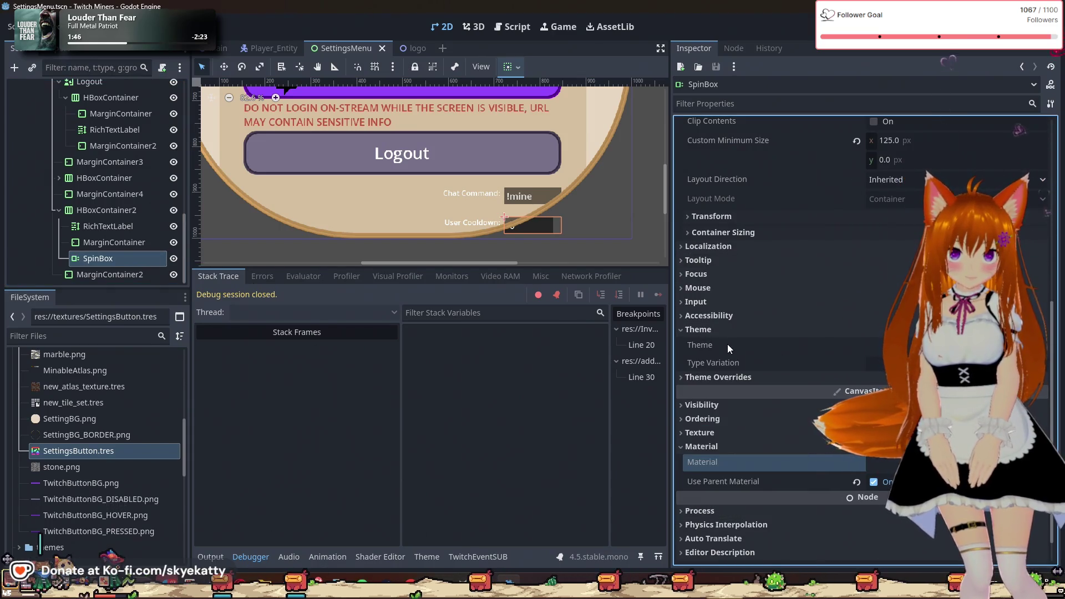
pyautogui.click(716, 377)
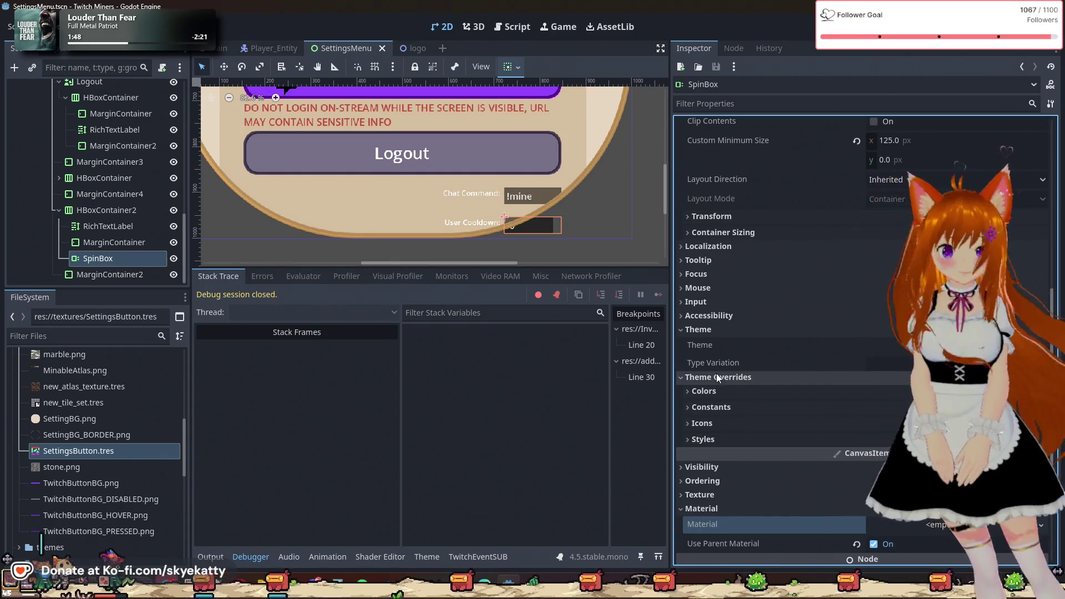
# - Review the SpinBox's Styles overrides, then collapse them
pyautogui.click(728, 435)
pyautogui.scroll(-2, 730, 435)
pyautogui.scroll(-3, 726, 324)
pyautogui.scroll(1, 727, 269)
pyautogui.click(727, 270)
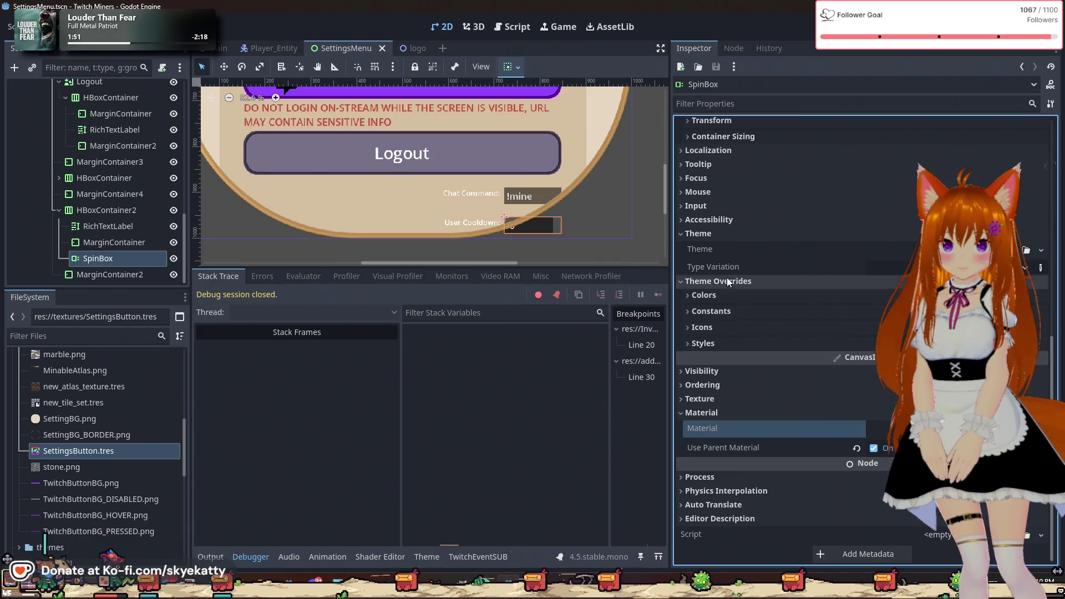
# - Check the Icons, Constants and Colors override subsections, then expand Material
pyautogui.click(715, 328)
pyautogui.click(715, 328)
pyautogui.click(720, 311)
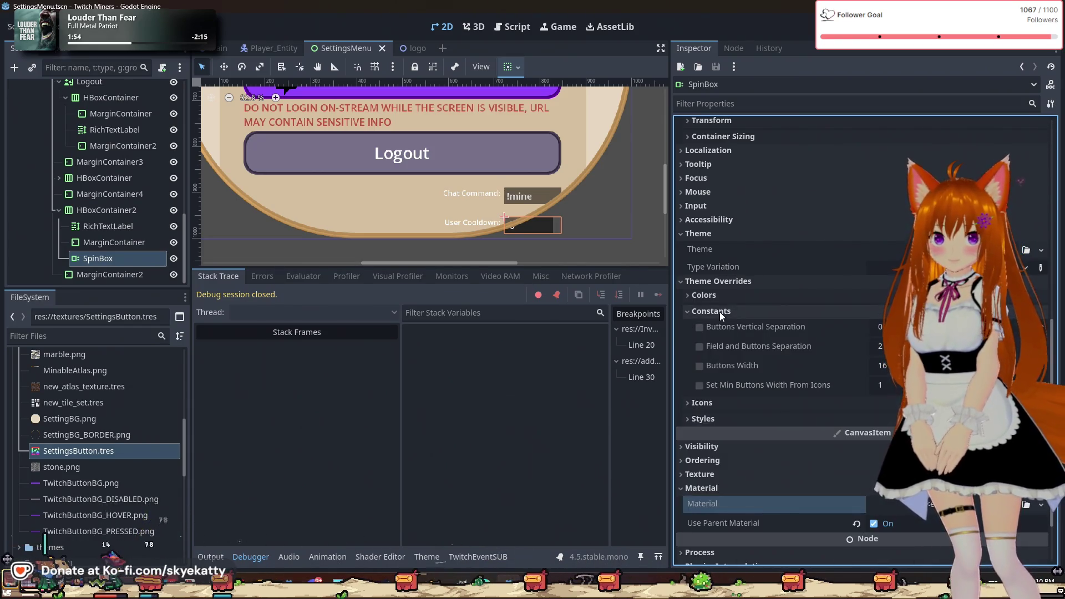
pyautogui.click(719, 310)
pyautogui.click(720, 298)
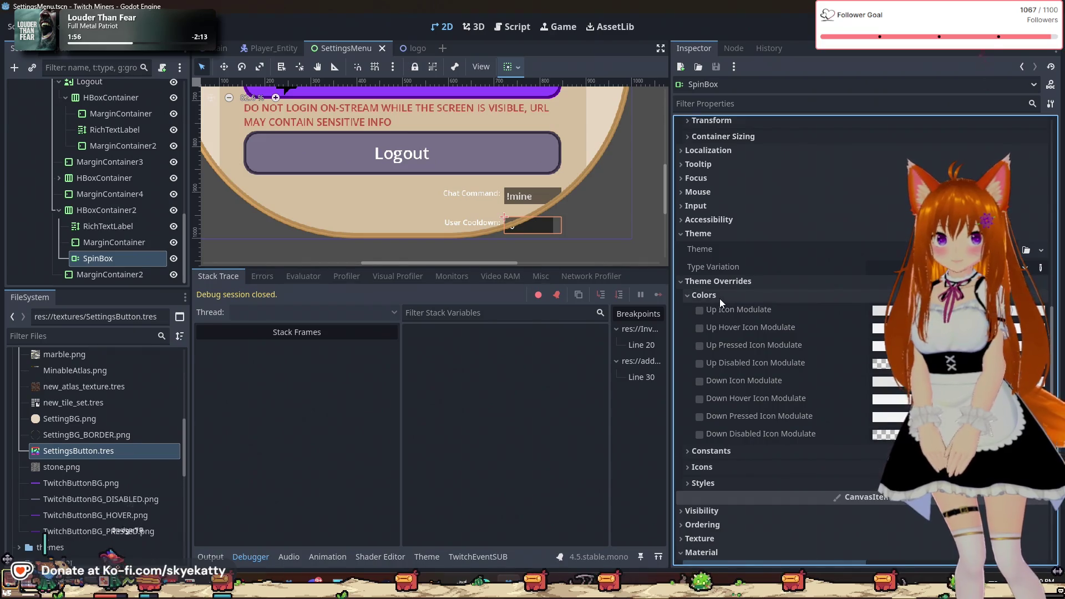
pyautogui.click(720, 298)
pyautogui.click(739, 414)
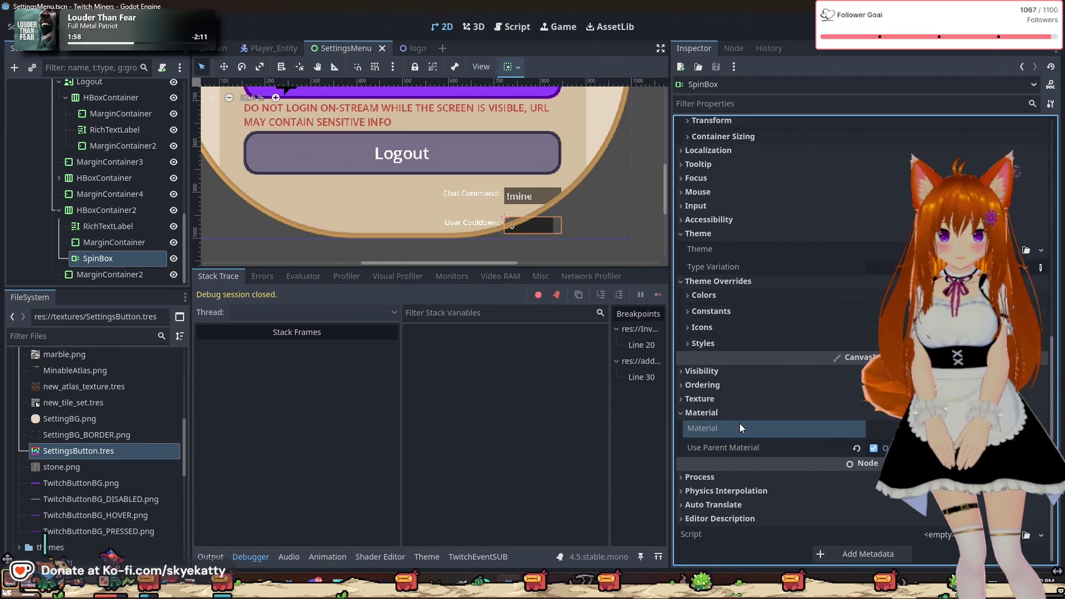
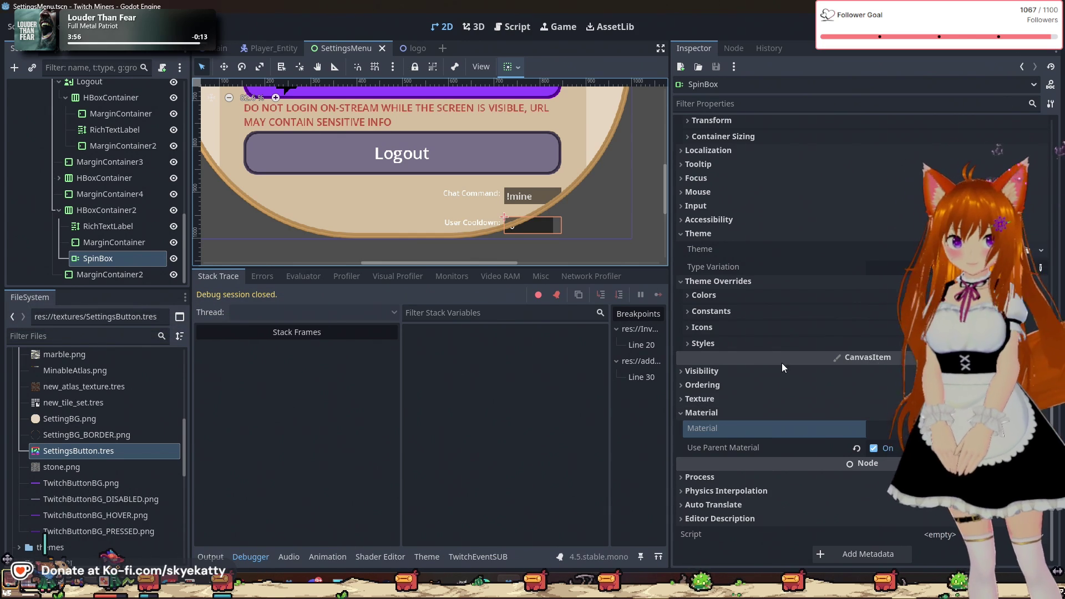
# - Choose Load on the SpinBox's Theme property to browse for a theme resource file
pyautogui.scroll(3, 814, 395)
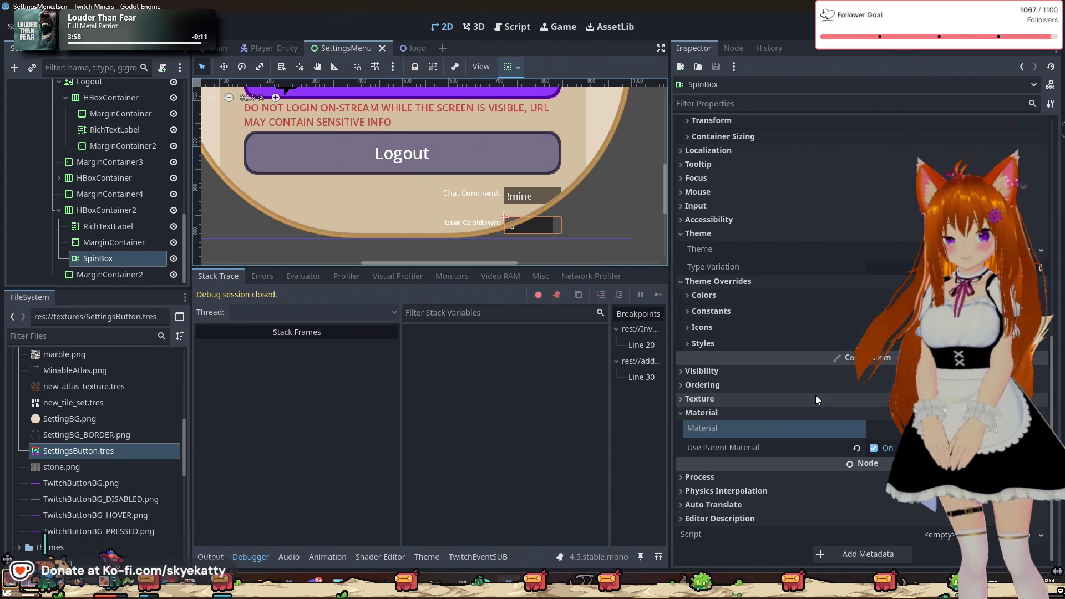
pyautogui.scroll(10, 815, 395)
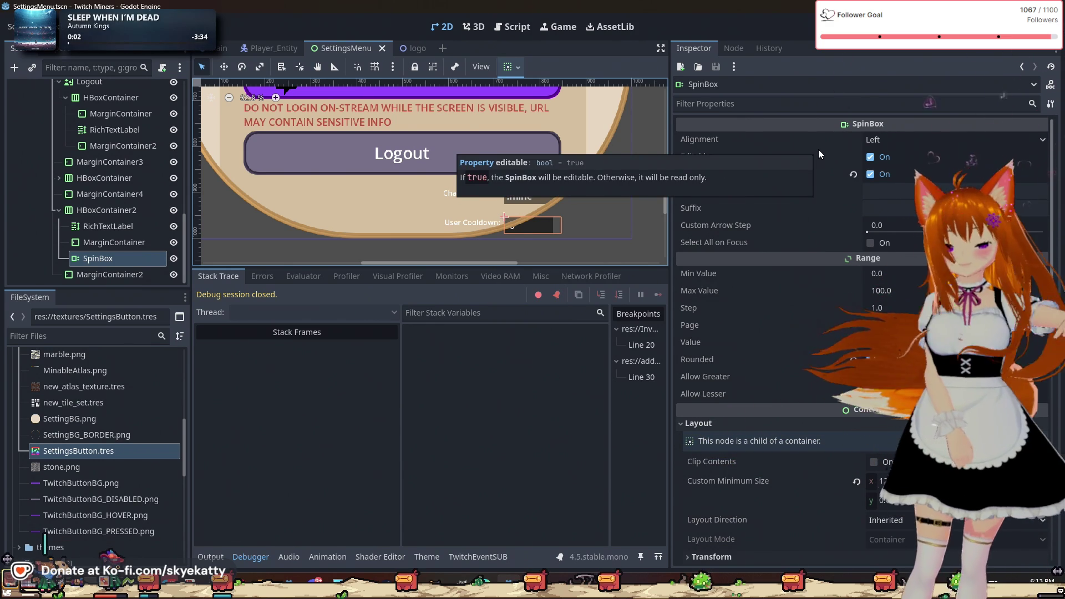
pyautogui.scroll(-5, 818, 150)
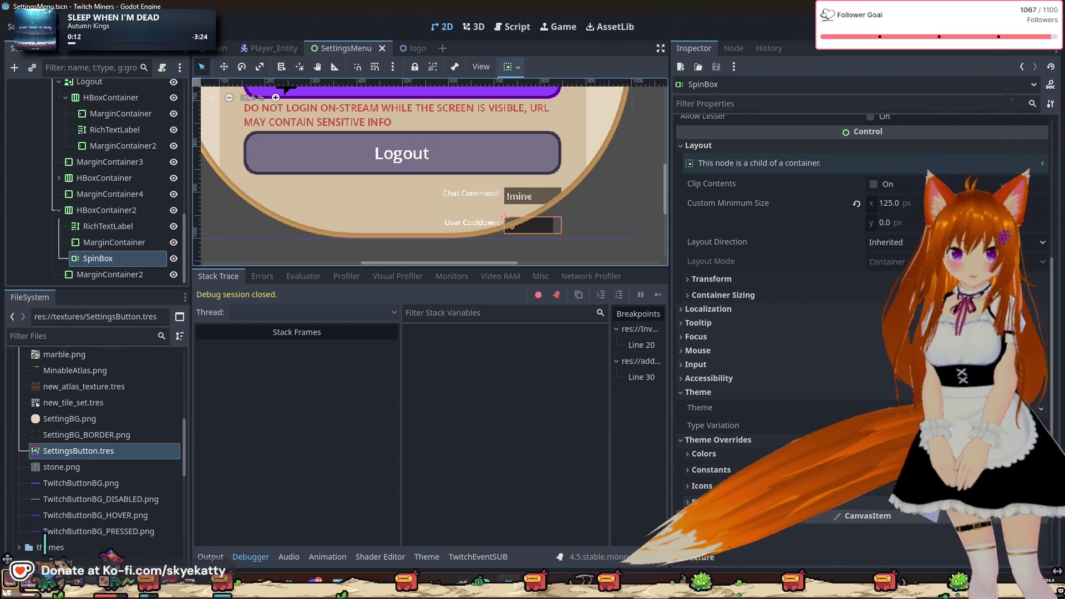
pyautogui.click(737, 408)
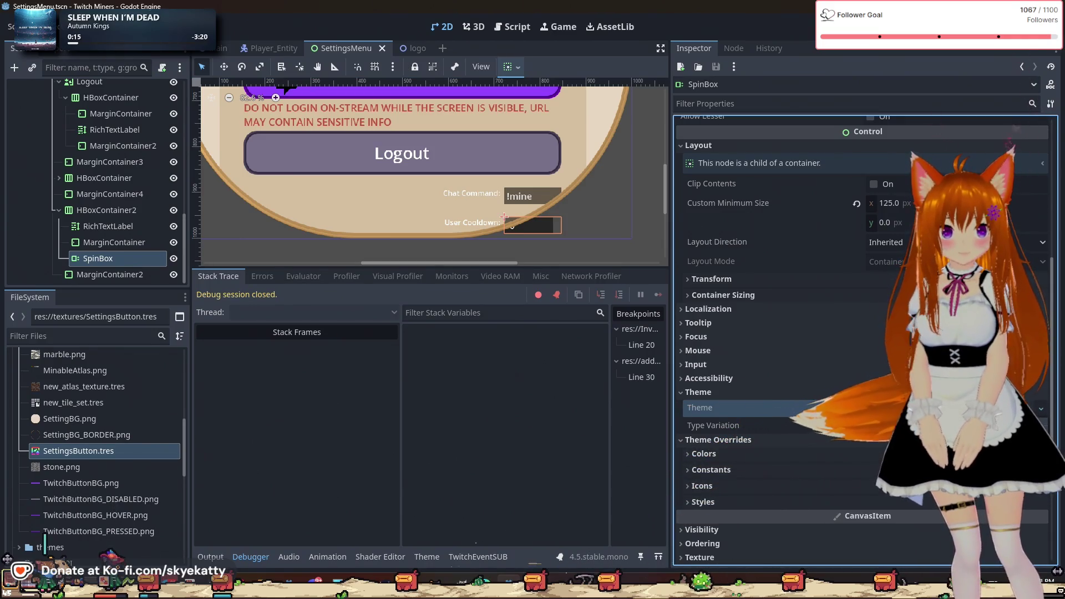
pyautogui.click(954, 408)
# - Apply res://themes/SettingsMenu.tres as the SpinBox theme and open it in the Theme editor
pyautogui.doubleClick(588, 200)
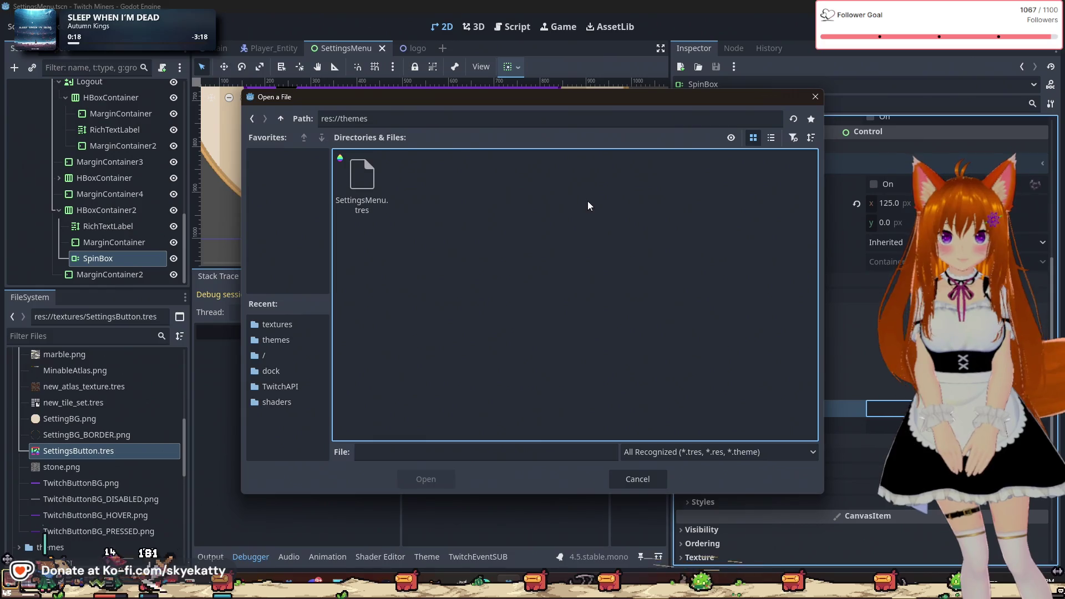
pyautogui.doubleClick(377, 200)
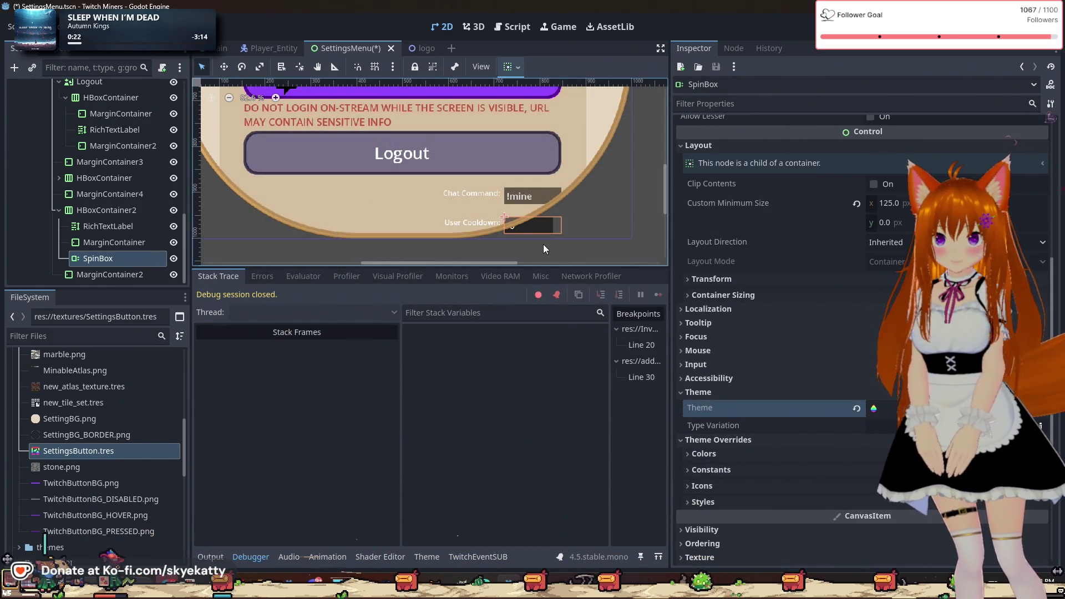
pyautogui.scroll(8, 528, 229)
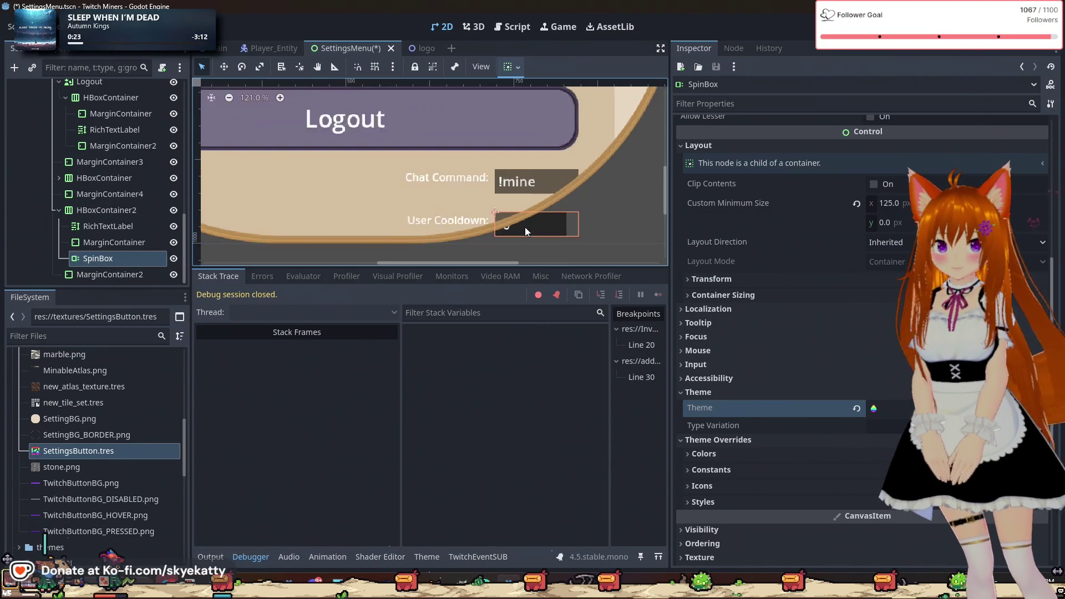
pyautogui.scroll(-6, 540, 234)
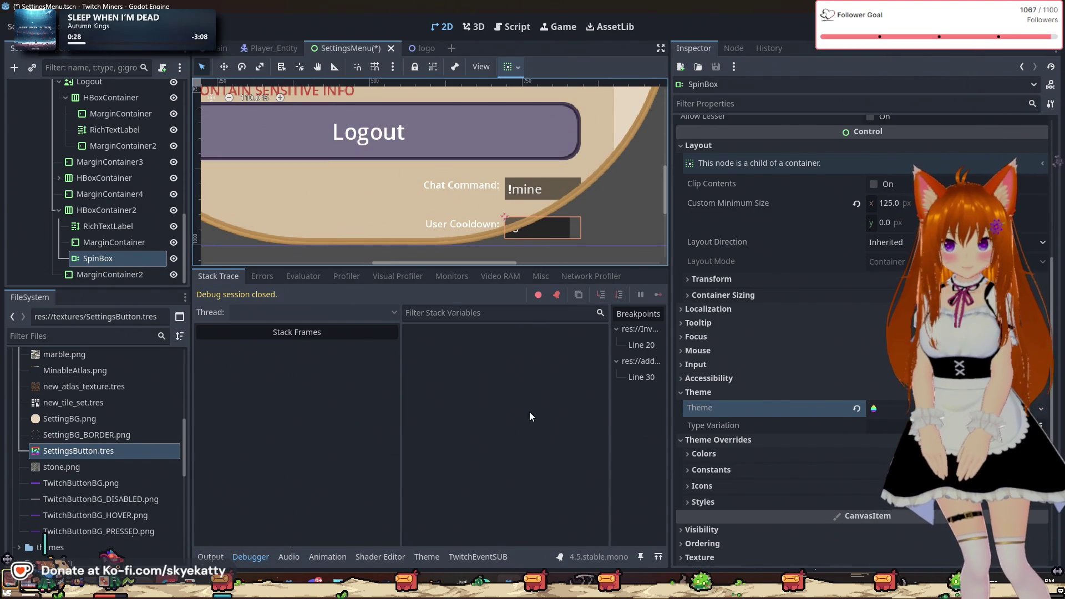
pyautogui.click(426, 559)
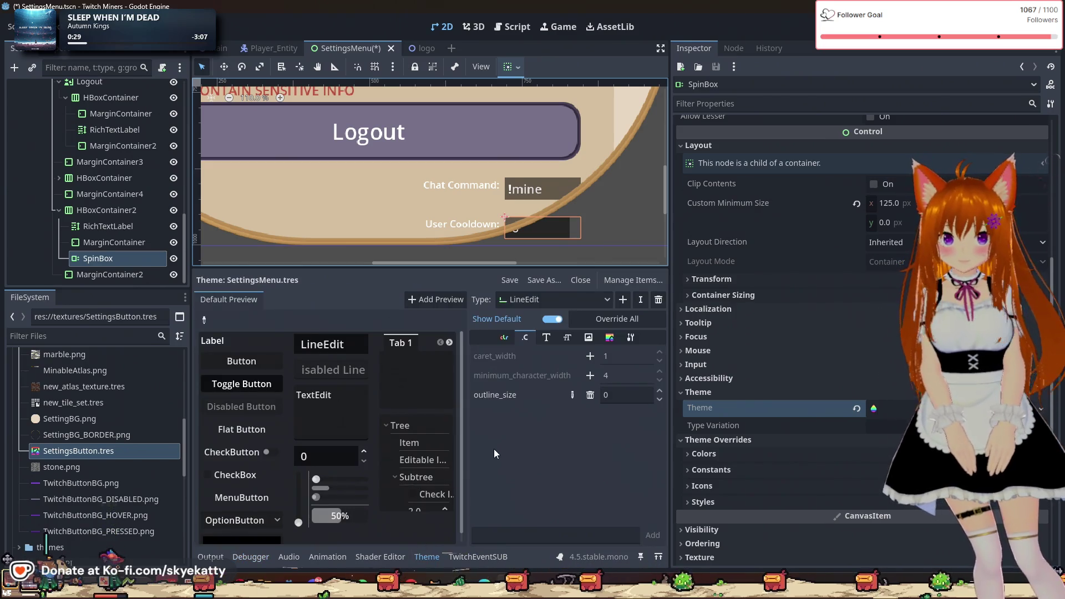
# - Add SpinBox, found by filtering for 'Spin', as a theme type and view its stylebox items
pyautogui.click(609, 337)
pyautogui.click(630, 338)
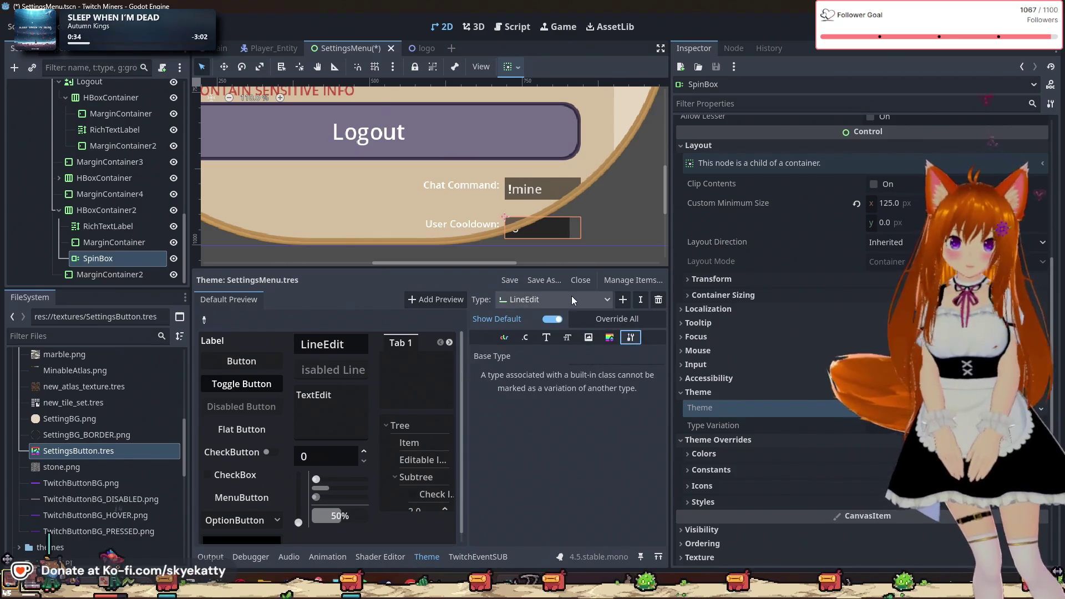
pyautogui.click(623, 300)
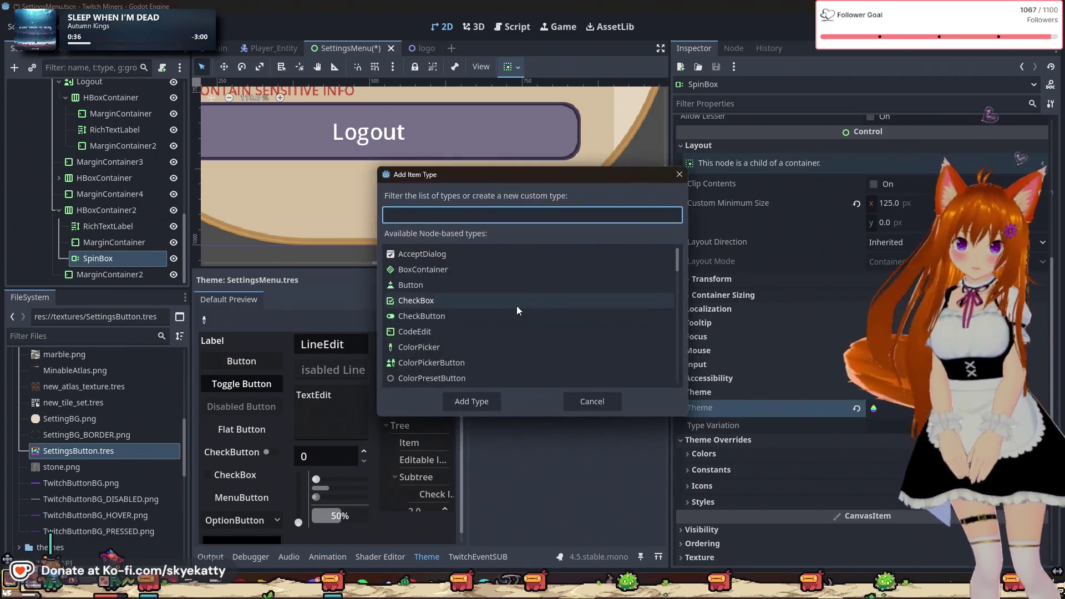
pyautogui.write('Spin')
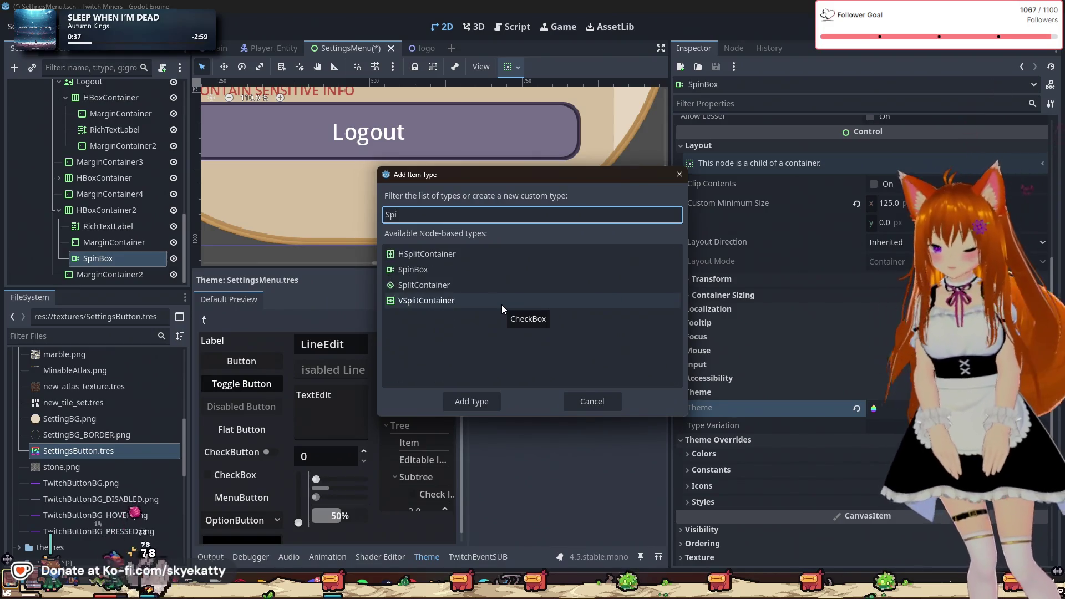
pyautogui.click(476, 272)
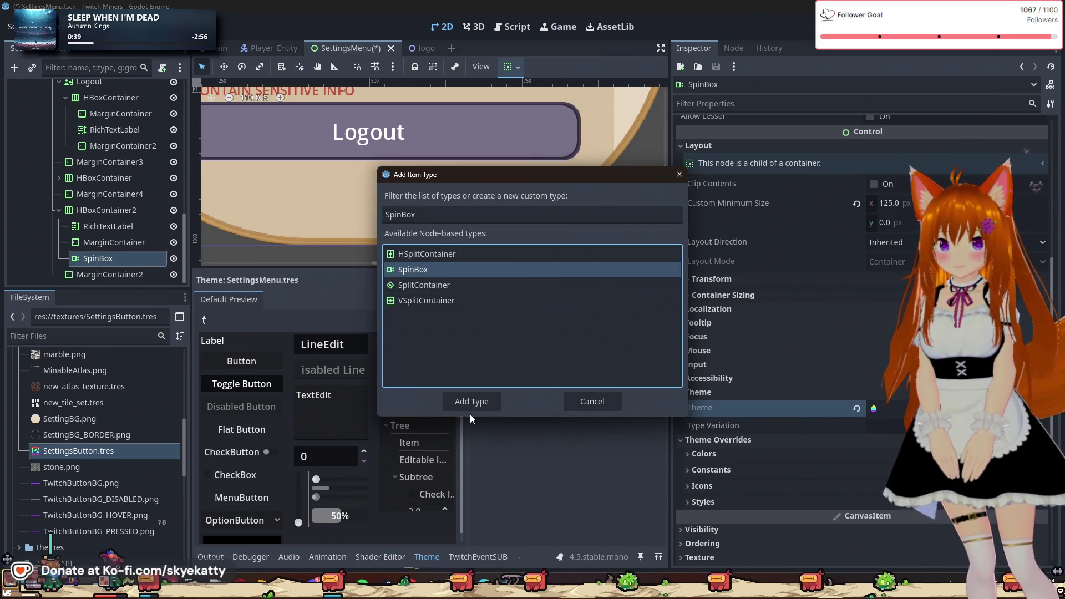
pyautogui.click(471, 401)
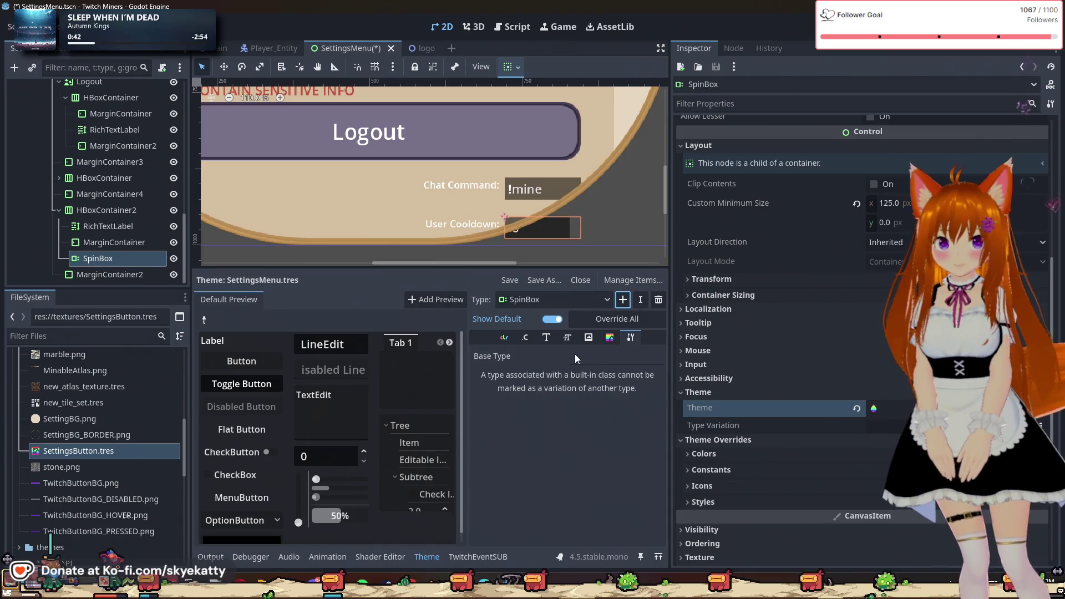
pyautogui.click(608, 339)
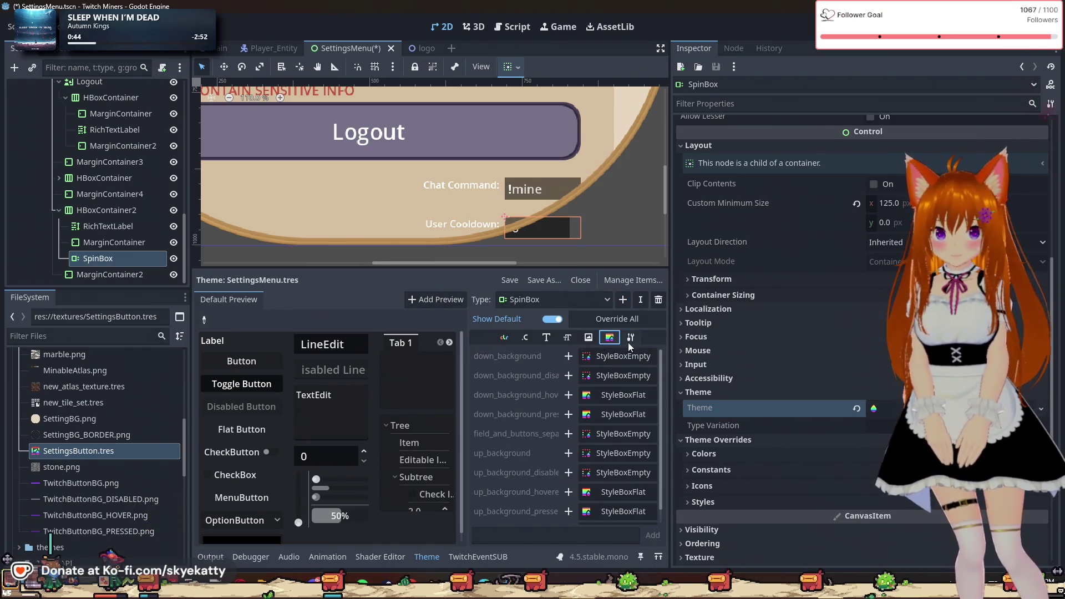
pyautogui.scroll(-1, 531, 383)
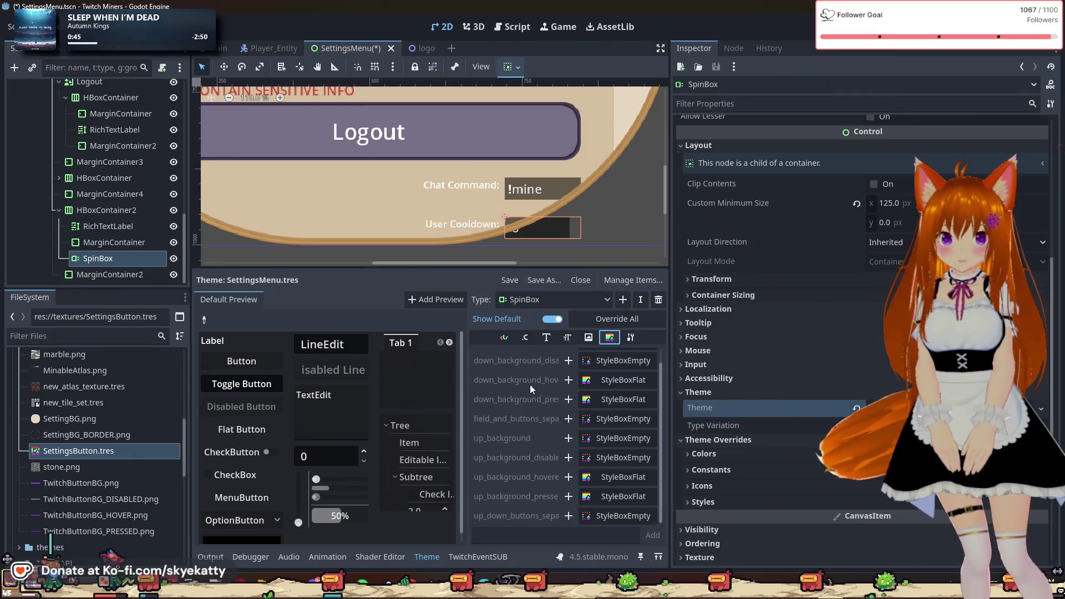
pyautogui.scroll(1, 530, 384)
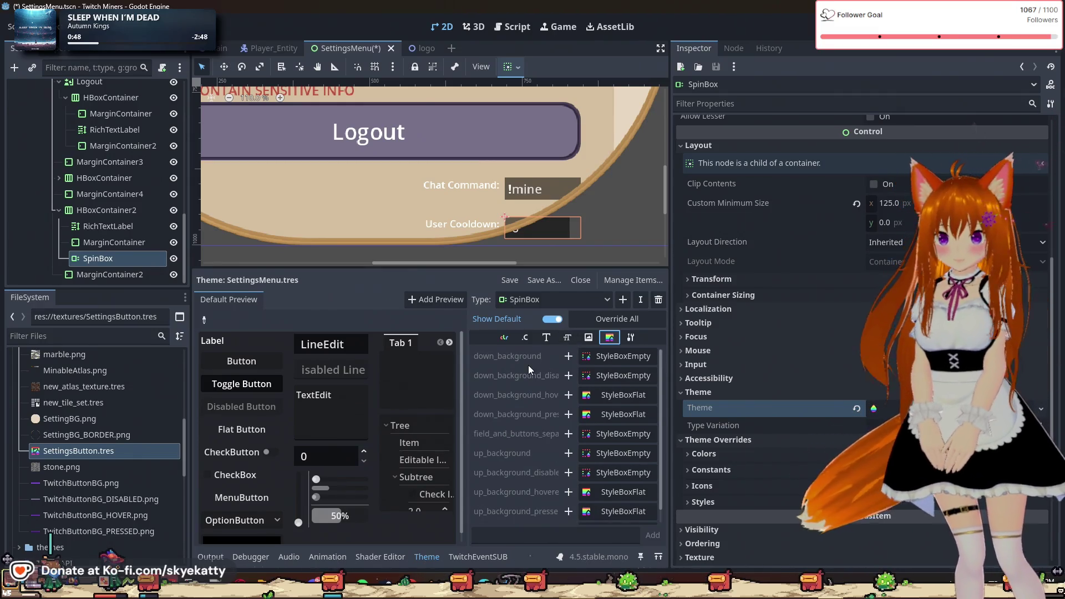
pyautogui.scroll(-1, 528, 365)
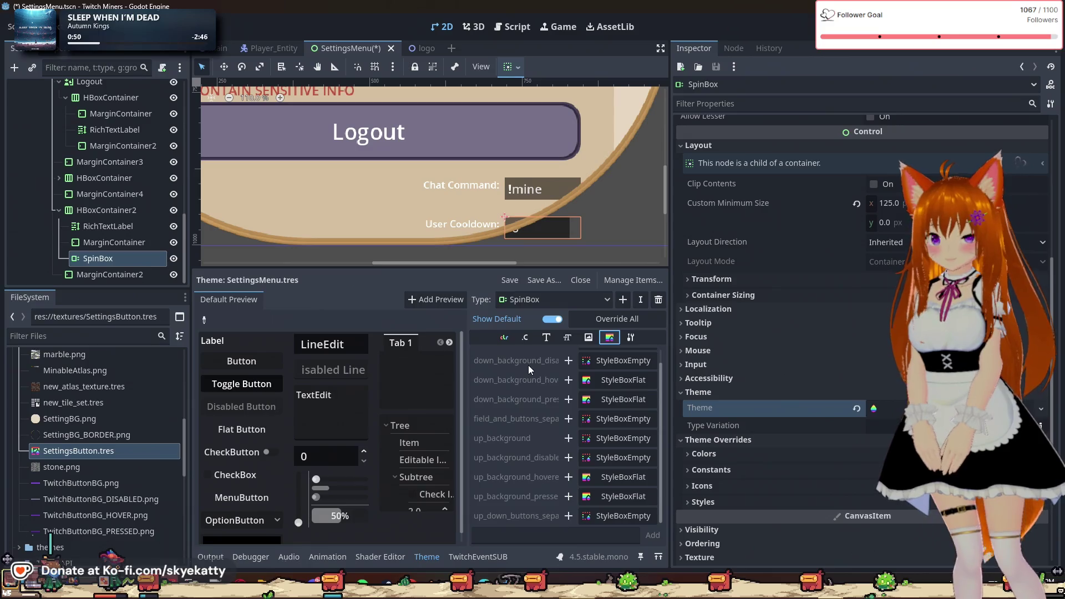
pyautogui.click(588, 337)
pyautogui.scroll(-3, 560, 355)
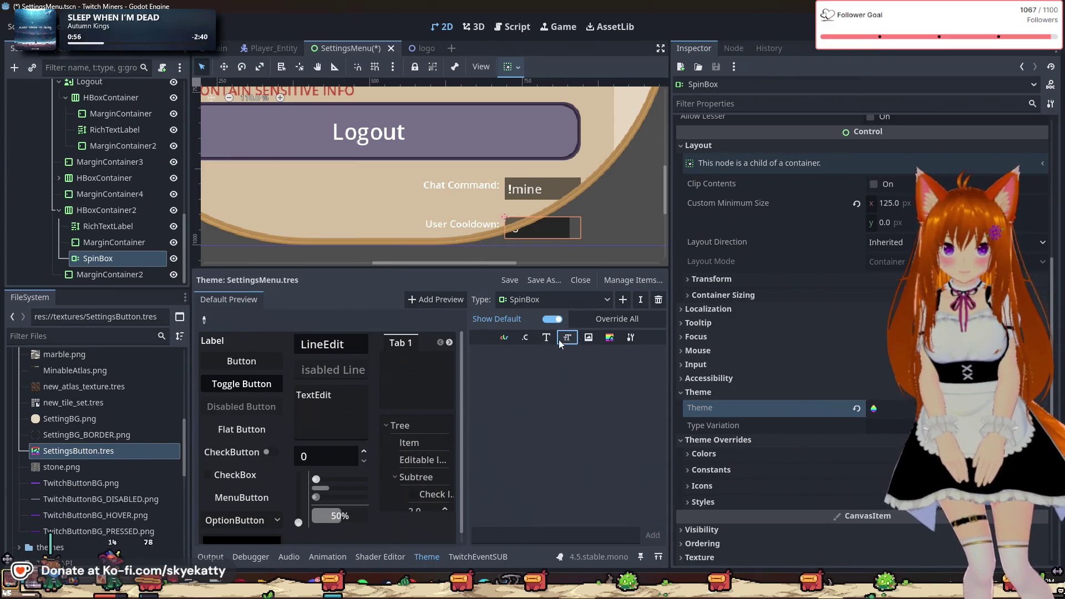
pyautogui.click(525, 337)
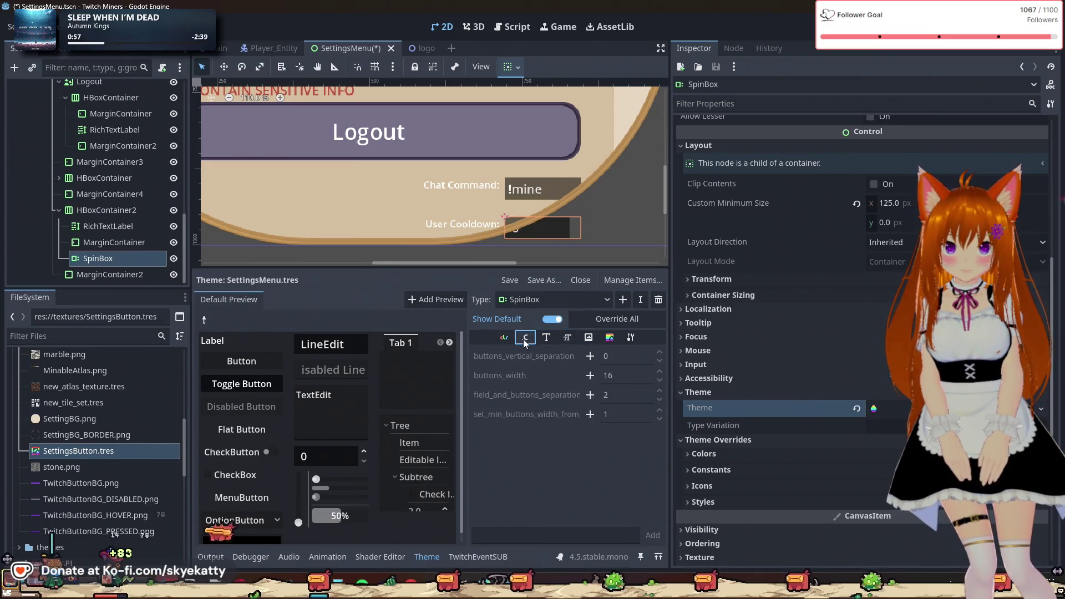
pyautogui.click(493, 337)
pyautogui.click(630, 338)
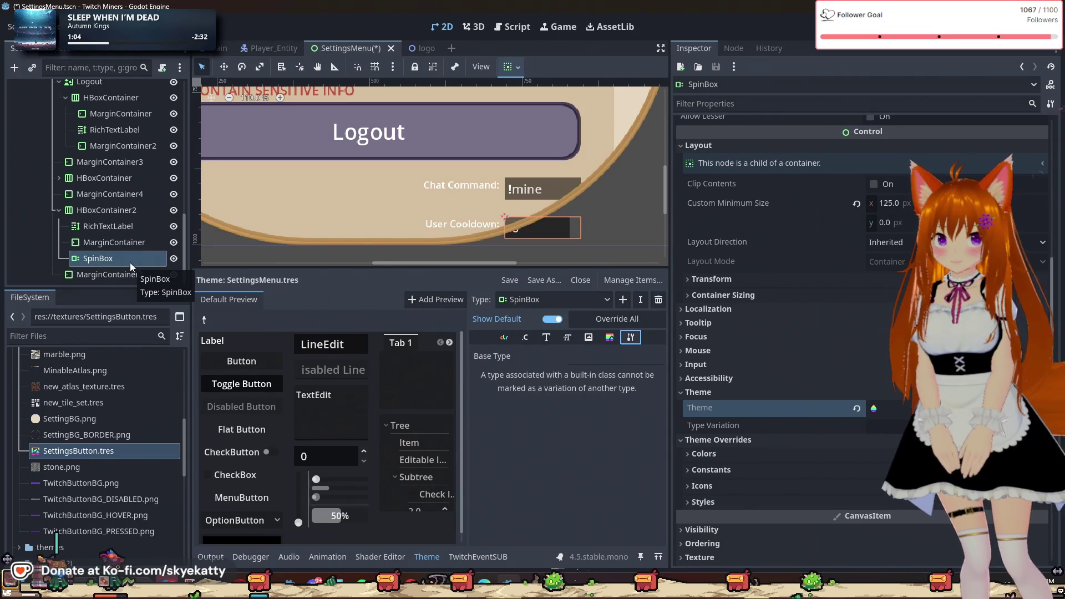
pyautogui.scroll(-5, 352, 182)
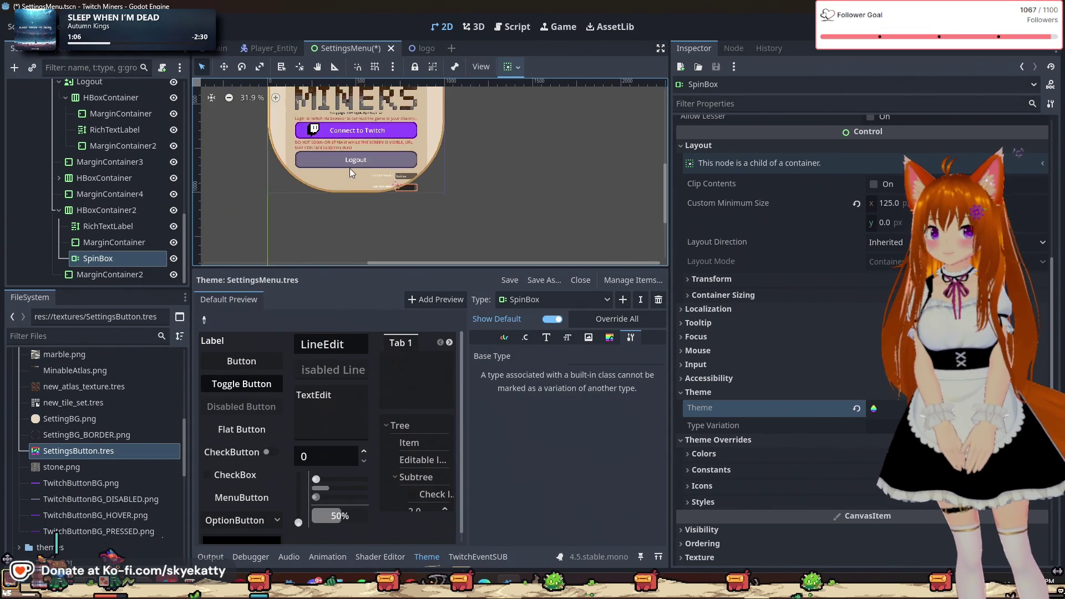
pyautogui.hscroll(-2, 238, 152)
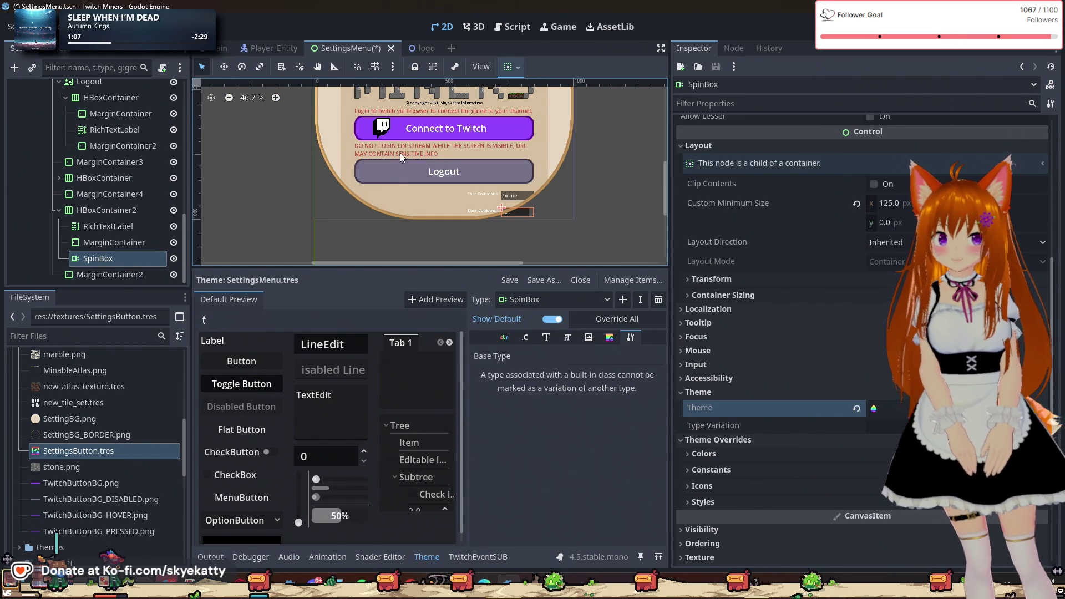
pyautogui.scroll(2, 122, 225)
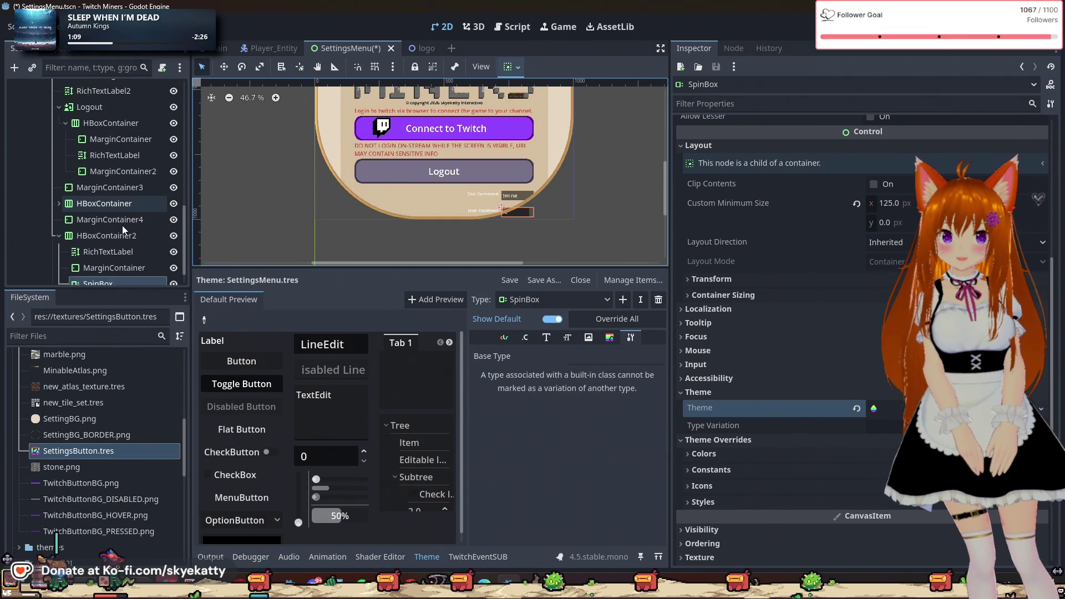
pyautogui.scroll(-2, 122, 225)
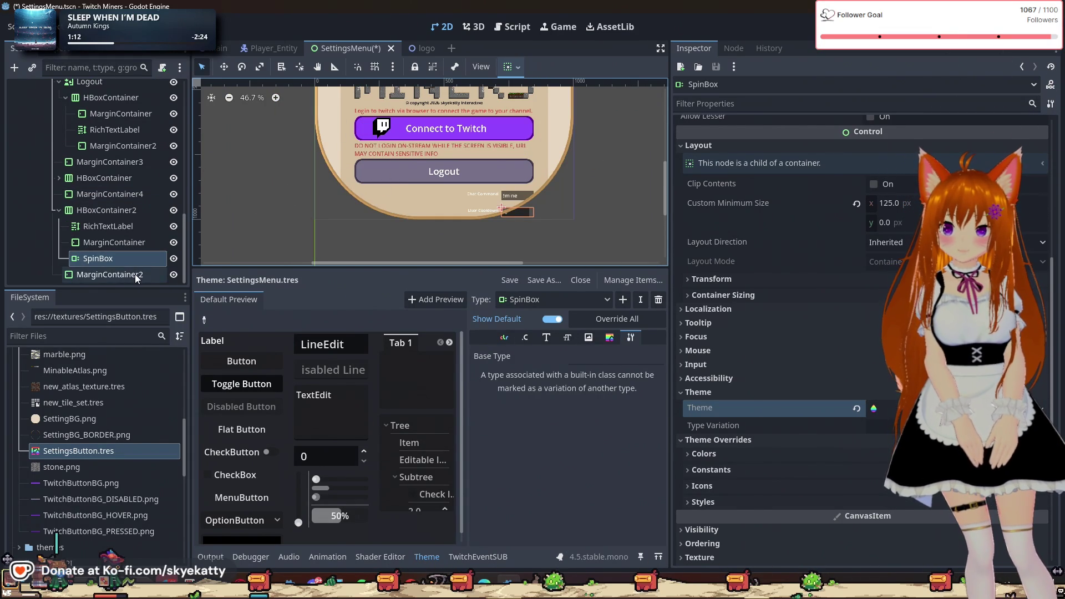
pyautogui.scroll(8, 134, 233)
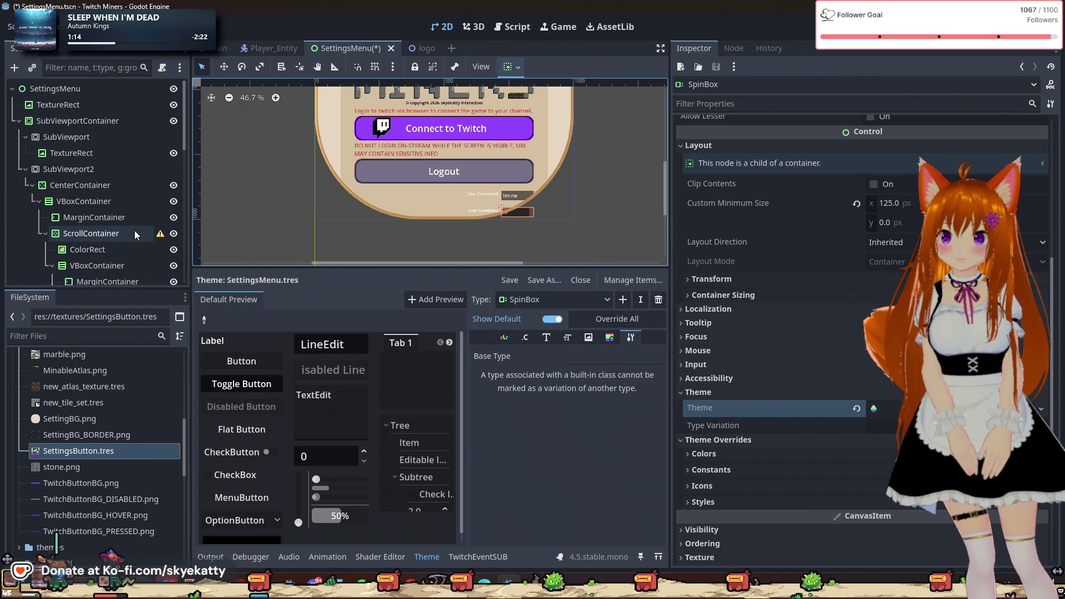
# - Review SubViewport2's Inspector, collapsing Variable Rate Shading and Scaling 3D and checking Render Target
pyautogui.click(42, 169)
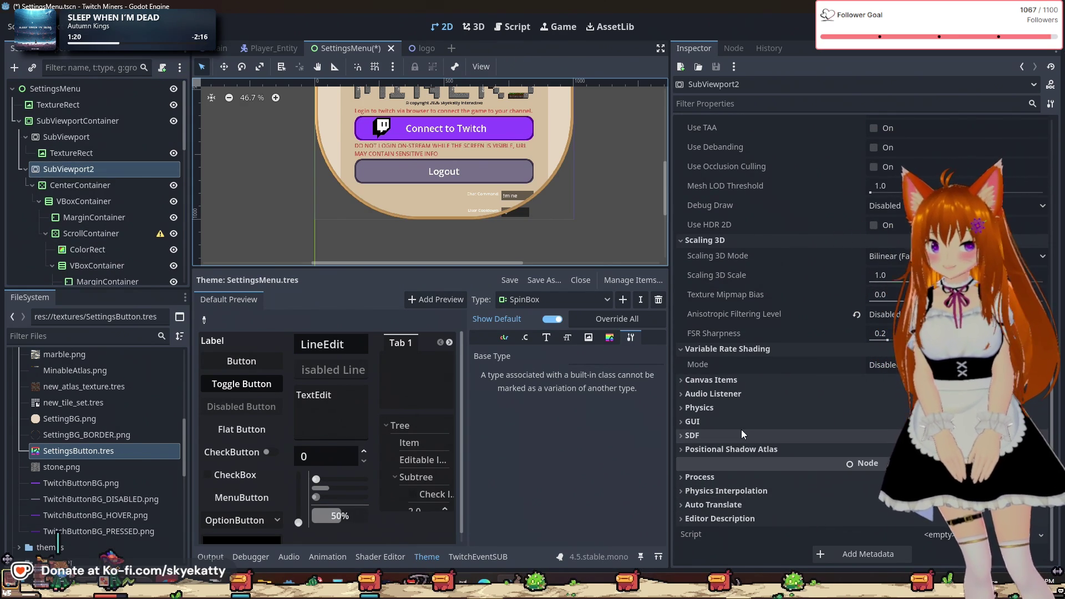
pyautogui.click(25, 169)
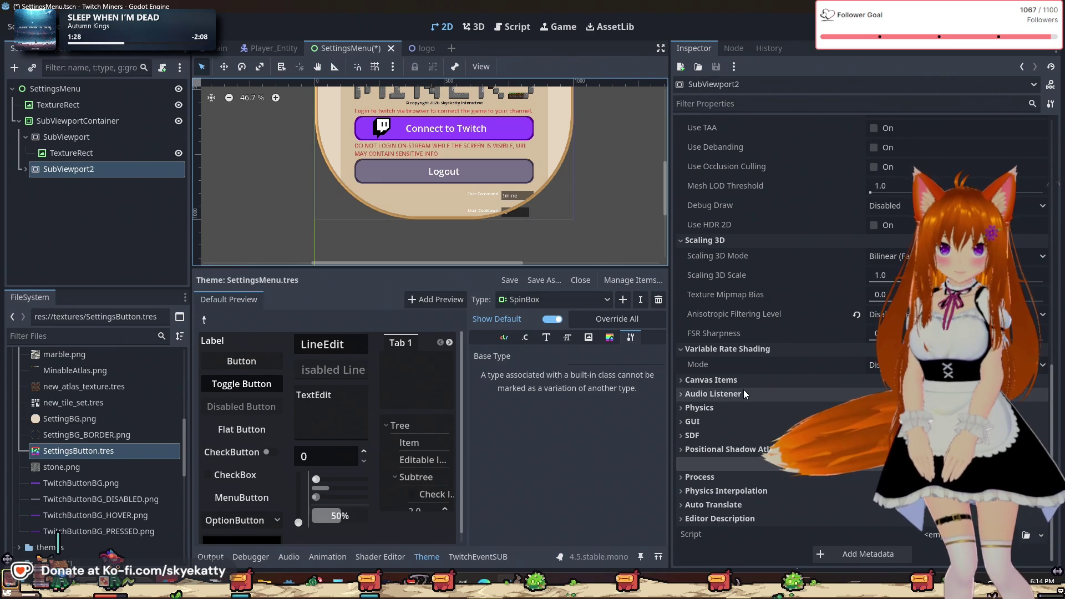
pyautogui.scroll(3, 744, 389)
pyautogui.click(735, 405)
pyautogui.click(733, 297)
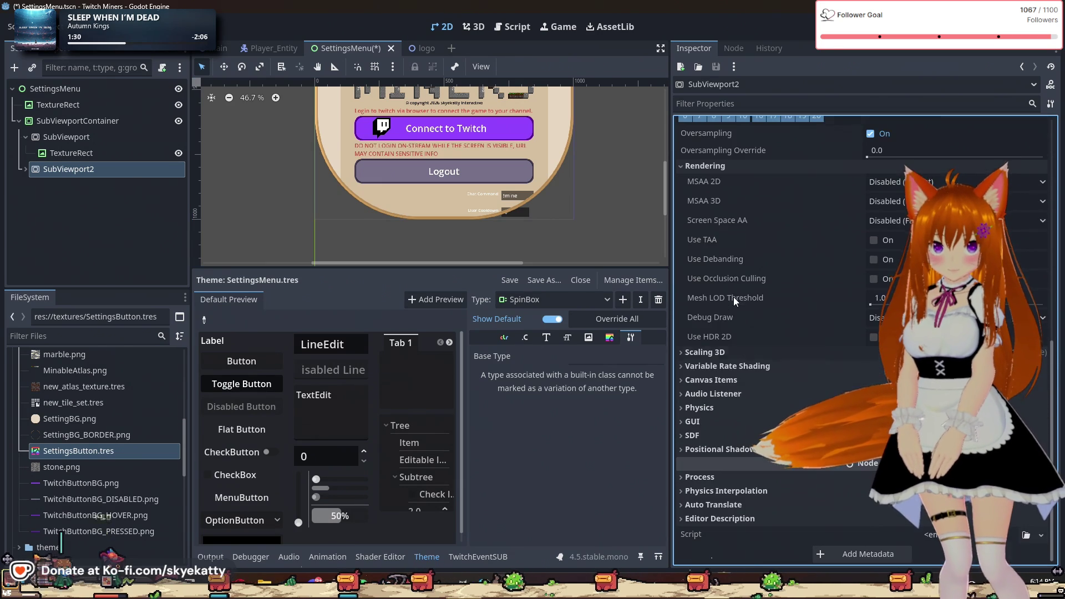
pyautogui.scroll(10, 754, 164)
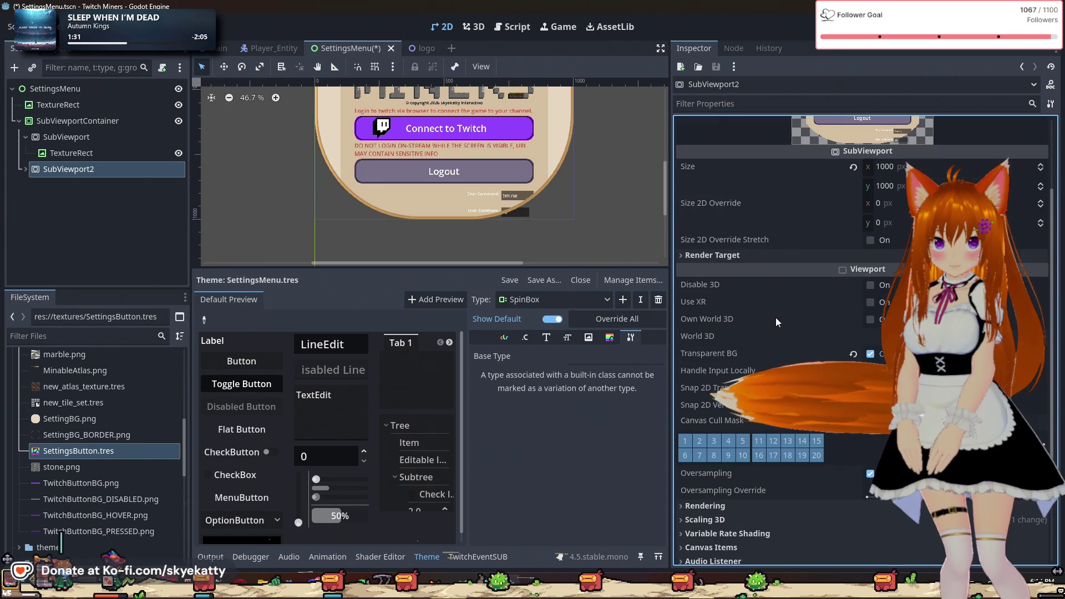
pyautogui.scroll(3, 719, 279)
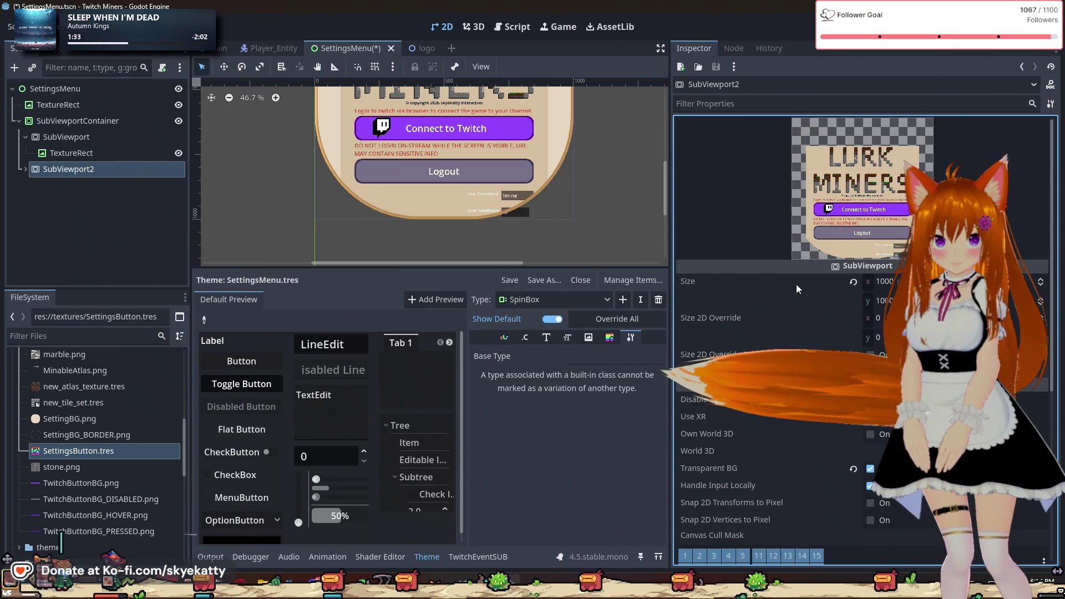
pyautogui.click(712, 369)
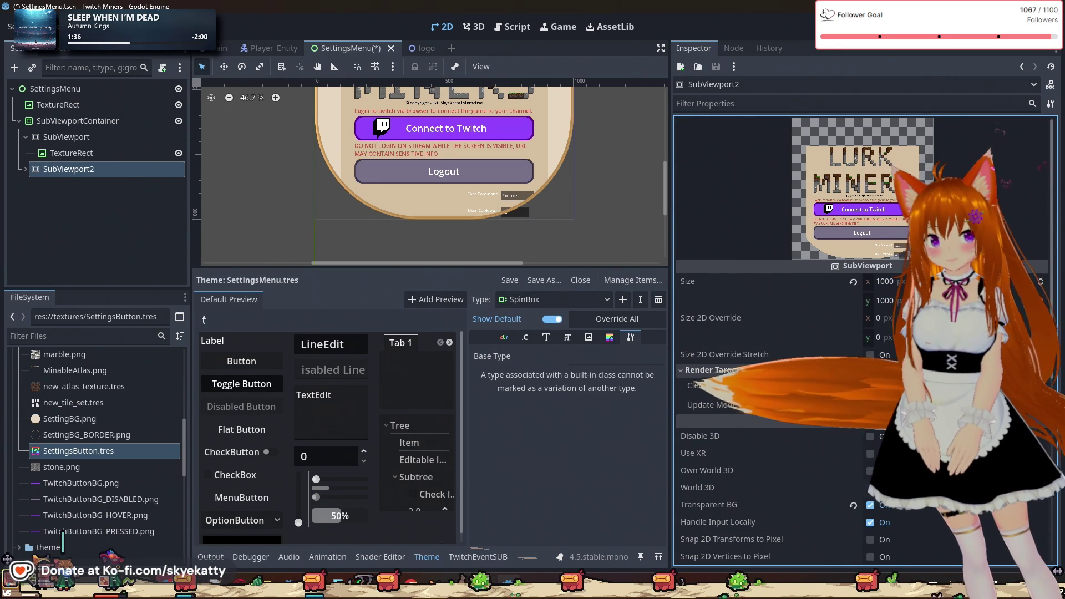
pyautogui.click(760, 372)
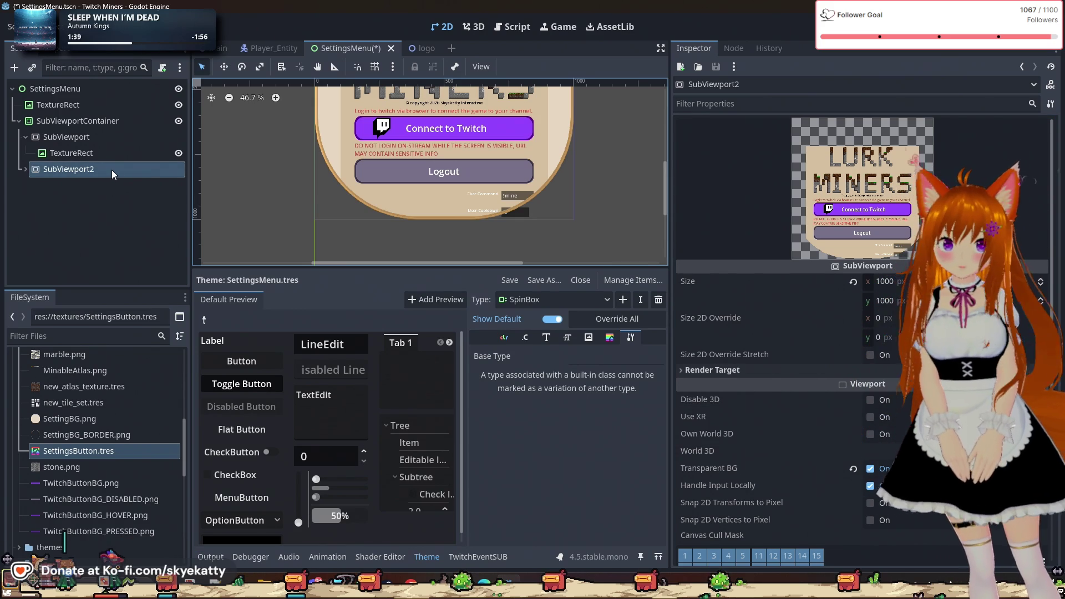
# - Select the SubViewportContainer node and show its layout properties
pyautogui.scroll(-5, 862, 413)
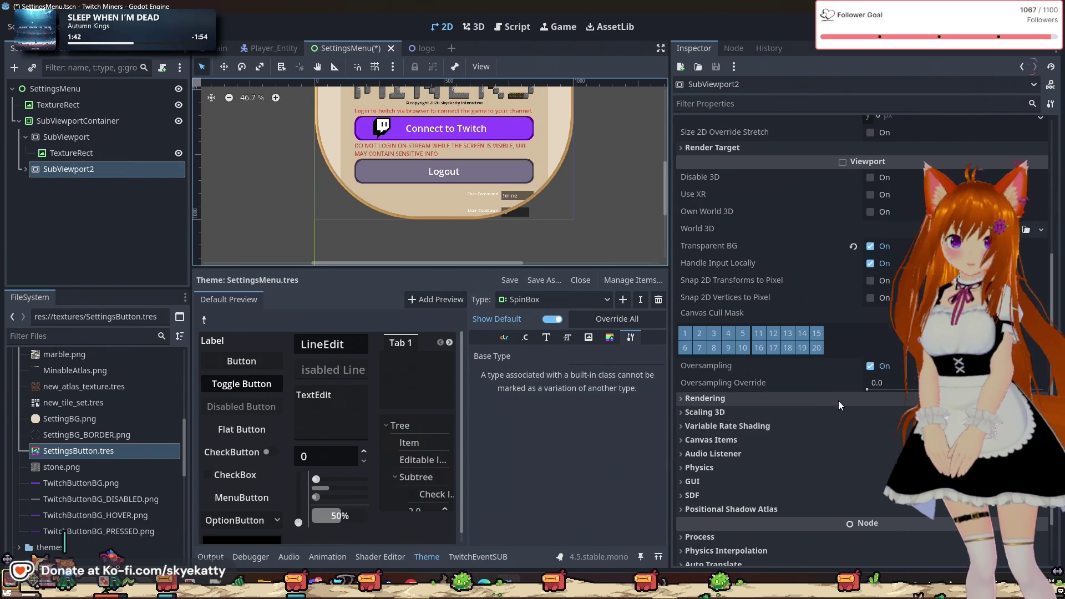
pyautogui.scroll(-1, 823, 387)
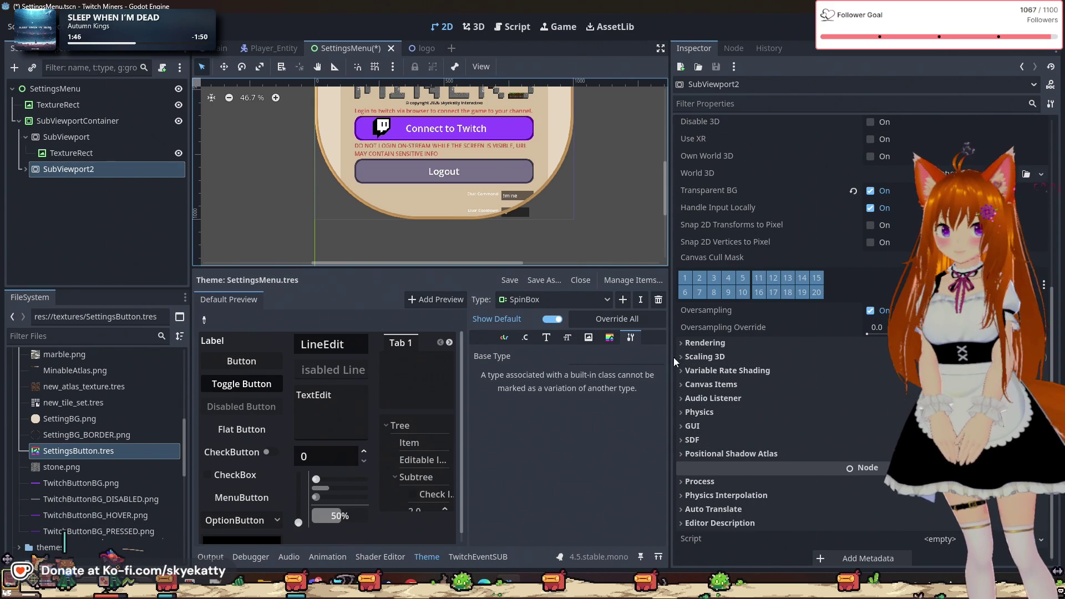
pyautogui.click(51, 139)
pyautogui.click(52, 121)
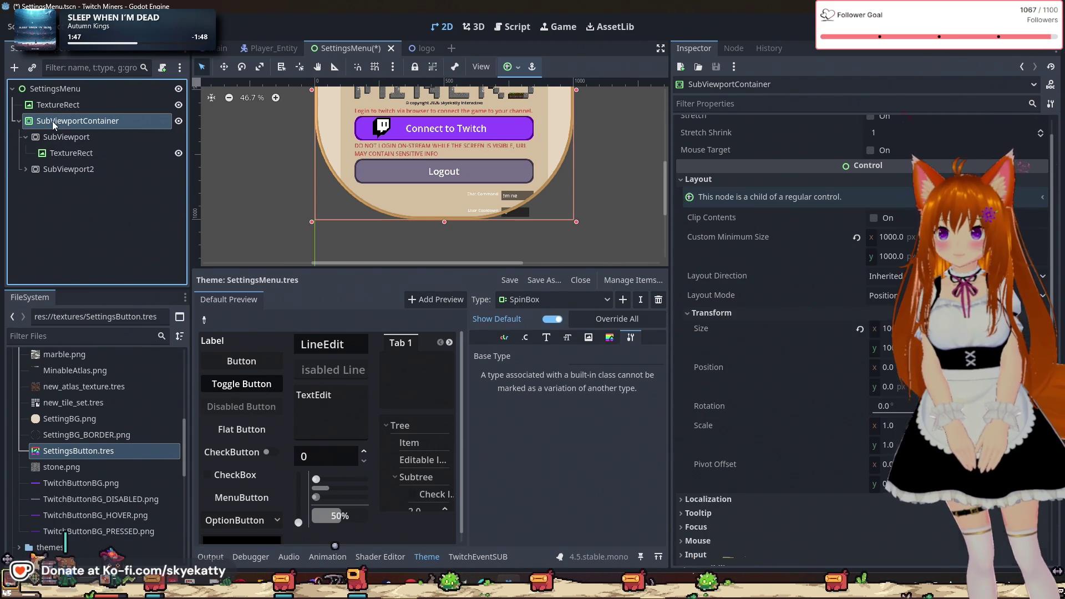
# - Collapse the SubViewportContainer's Texture section and expand its Material section
pyautogui.scroll(-5, 808, 466)
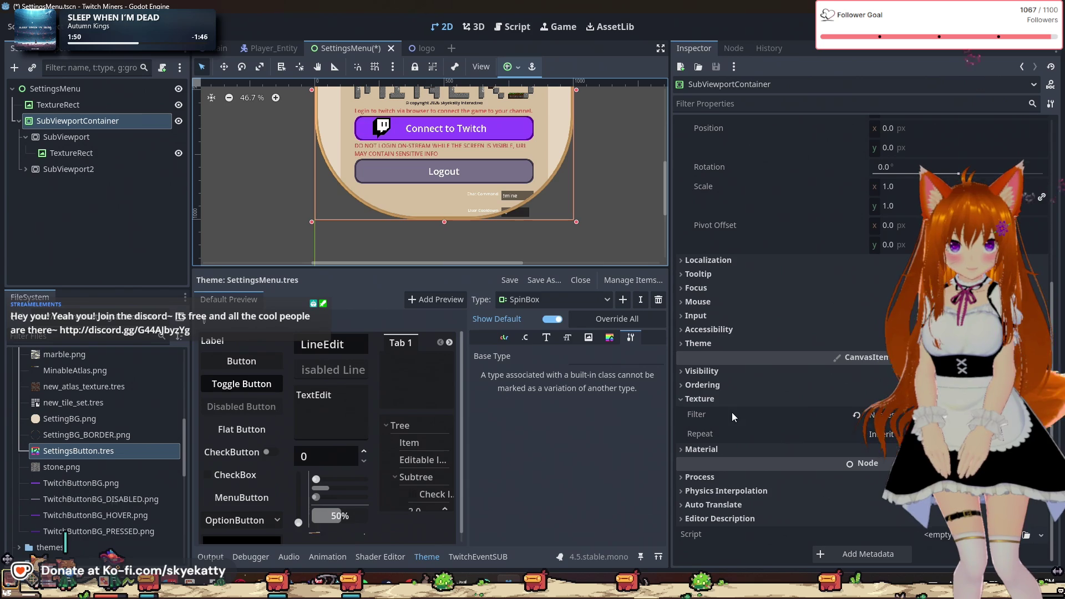
pyautogui.click(717, 398)
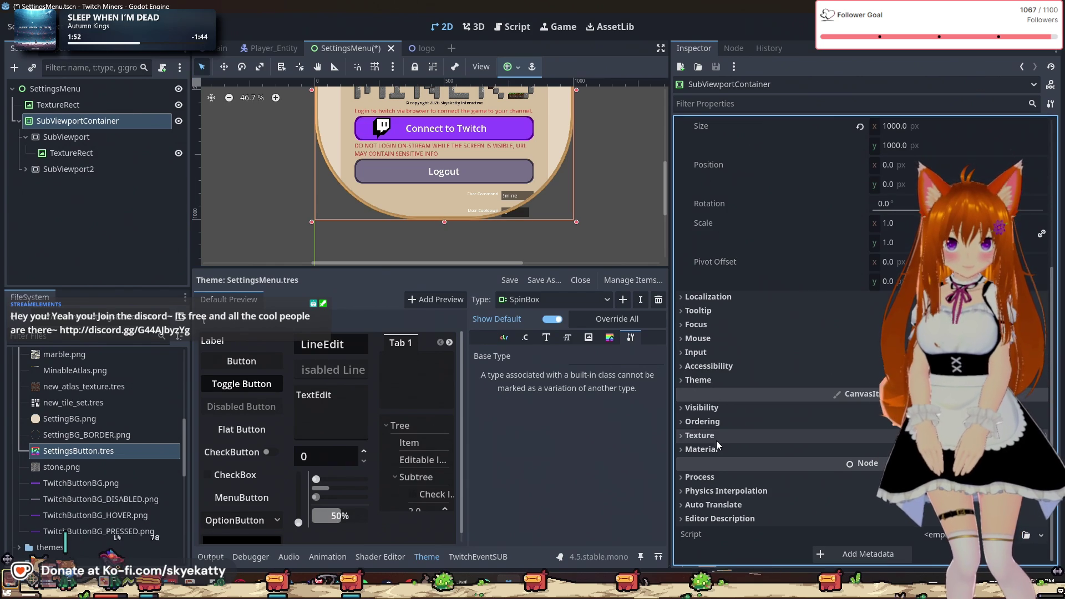
pyautogui.click(717, 446)
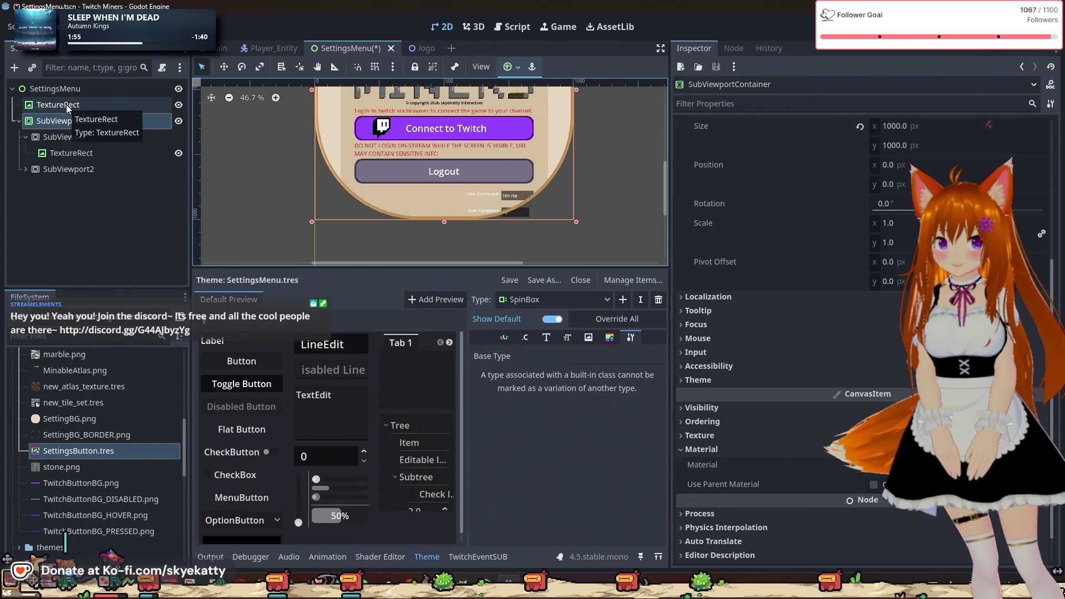
pyautogui.scroll(-1, 743, 405)
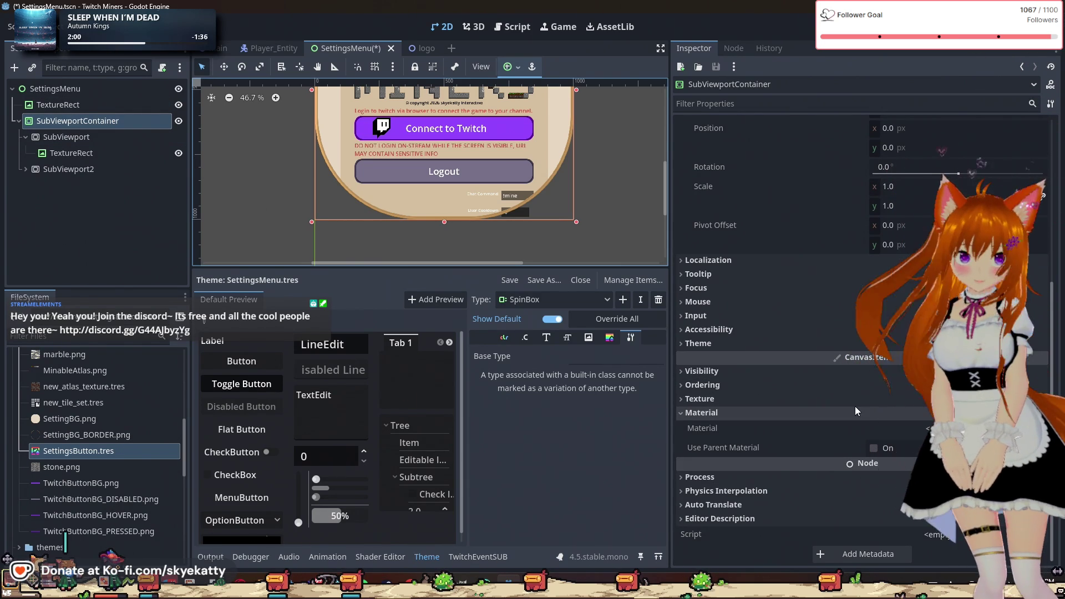
# - Select SubViewport2 in the Scene tree to inspect its properties
pyautogui.click(26, 137)
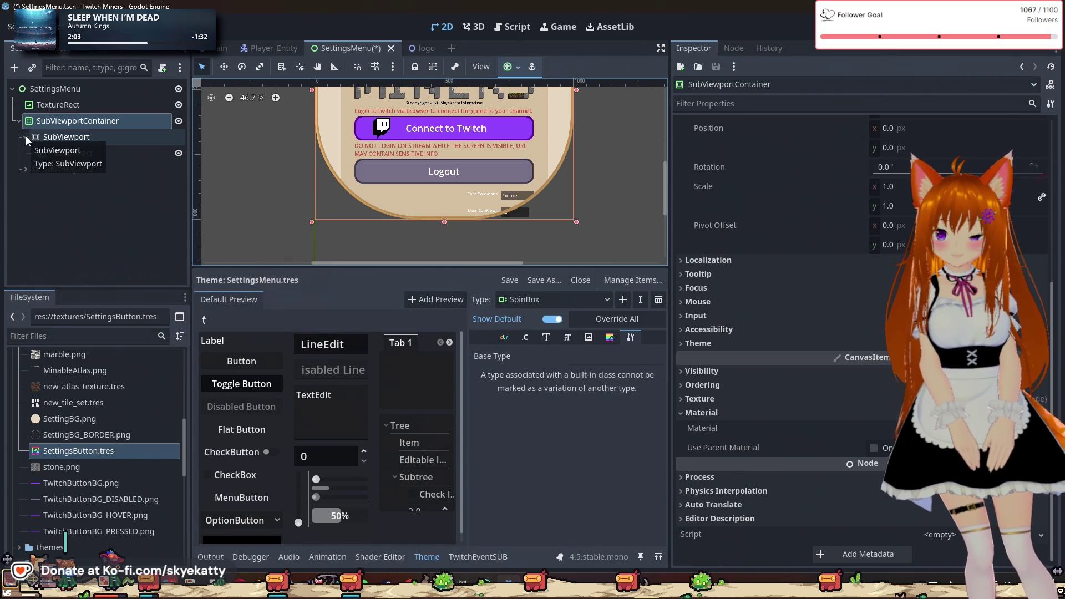
pyautogui.click(26, 135)
pyautogui.click(38, 169)
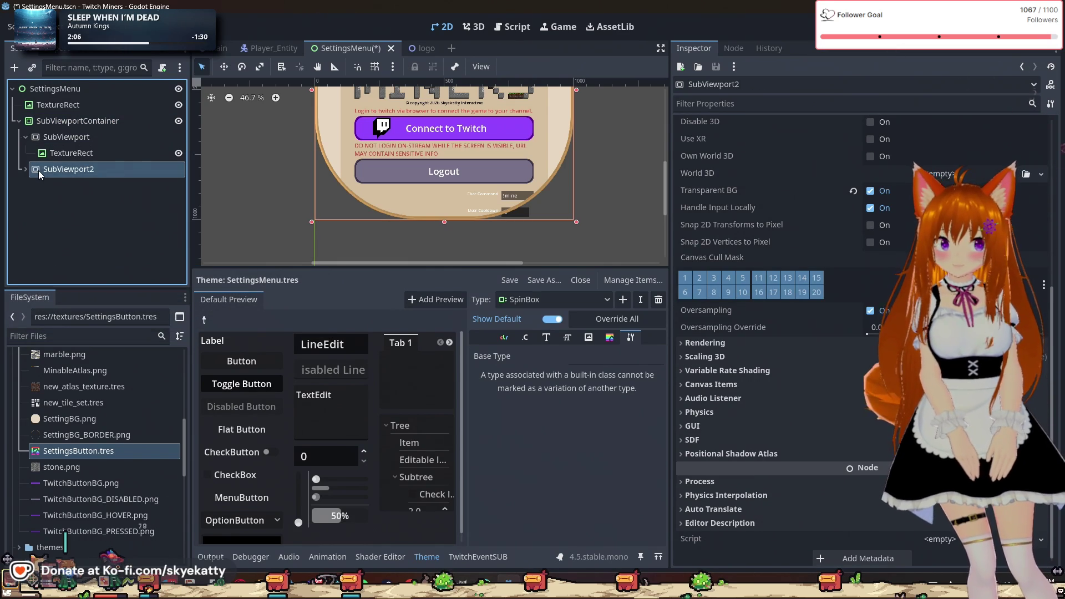
pyautogui.scroll(-1, 762, 298)
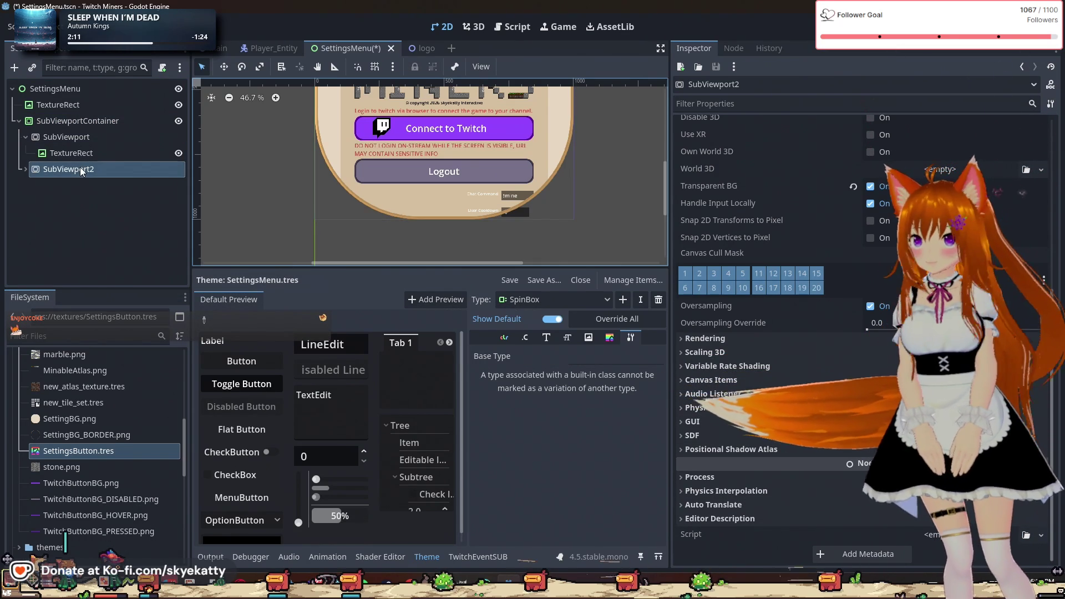
pyautogui.click(27, 168)
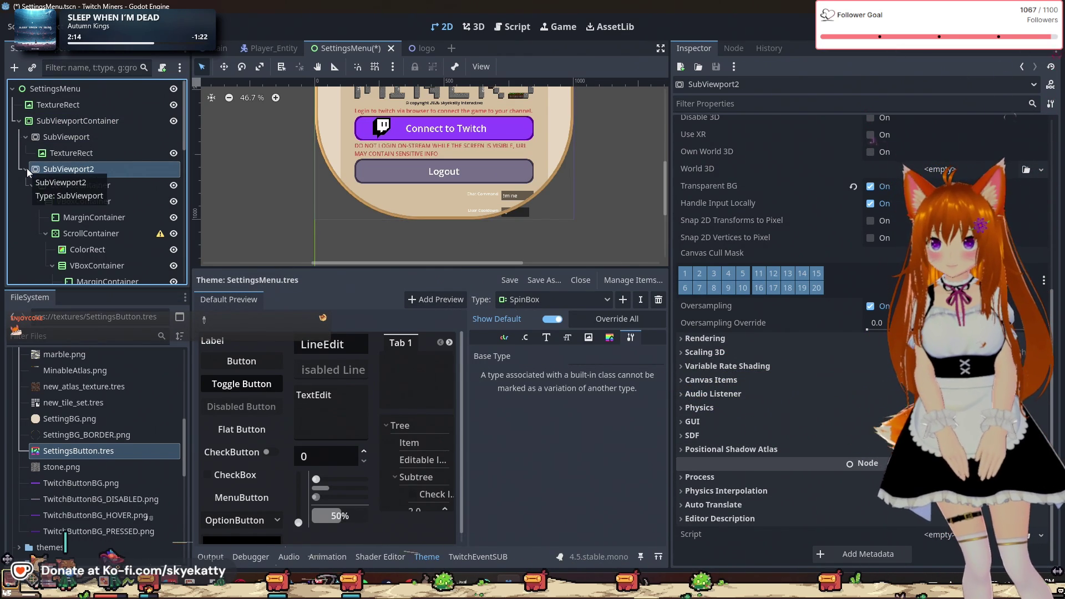
pyautogui.click(27, 169)
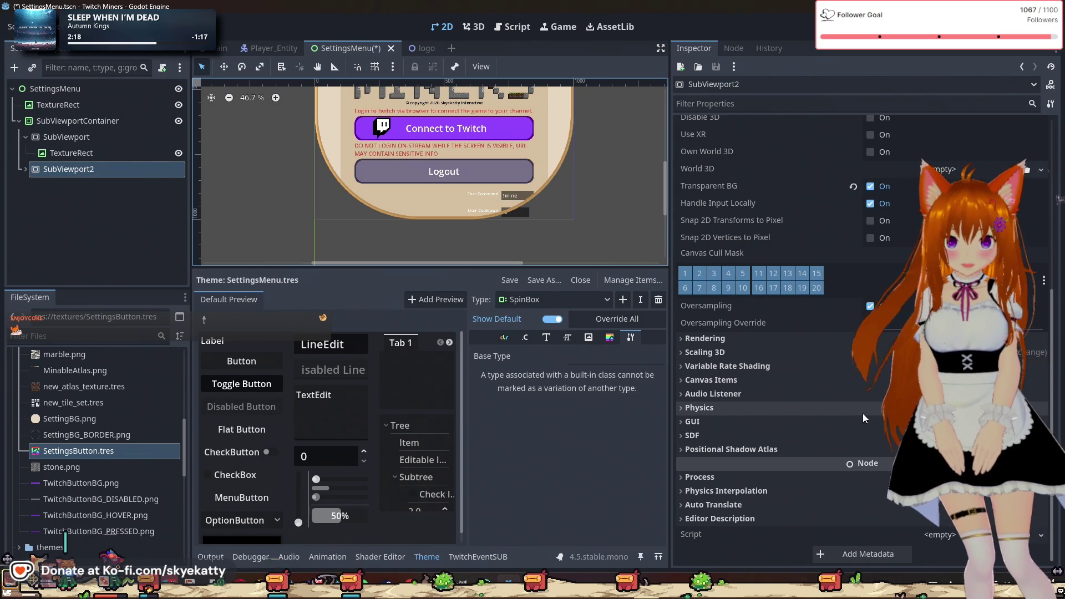
# - Add a new SubViewportContainer child node and drag SubViewport2 into it
pyautogui.rightClick(64, 122)
pyautogui.click(123, 132)
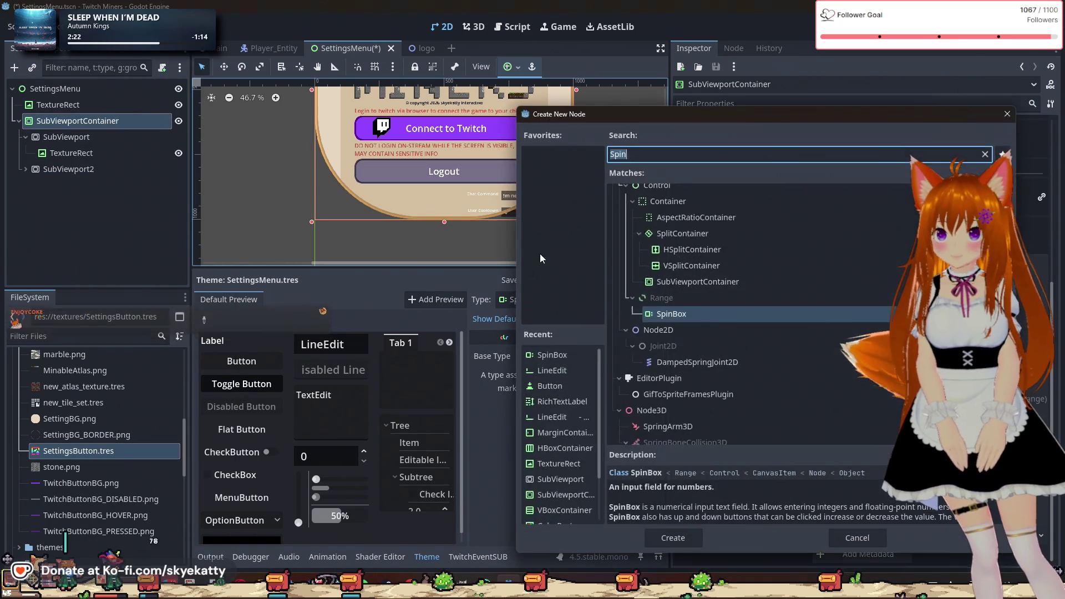
pyautogui.write('Sp')
pyautogui.press('BackSpace')
pyautogui.write('ub')
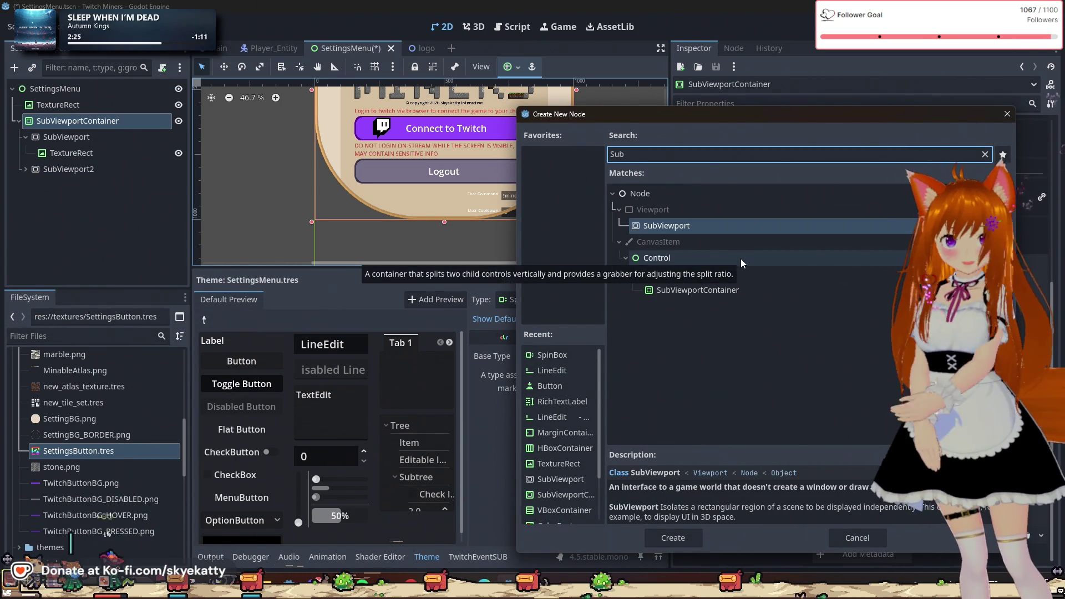
pyautogui.click(706, 297)
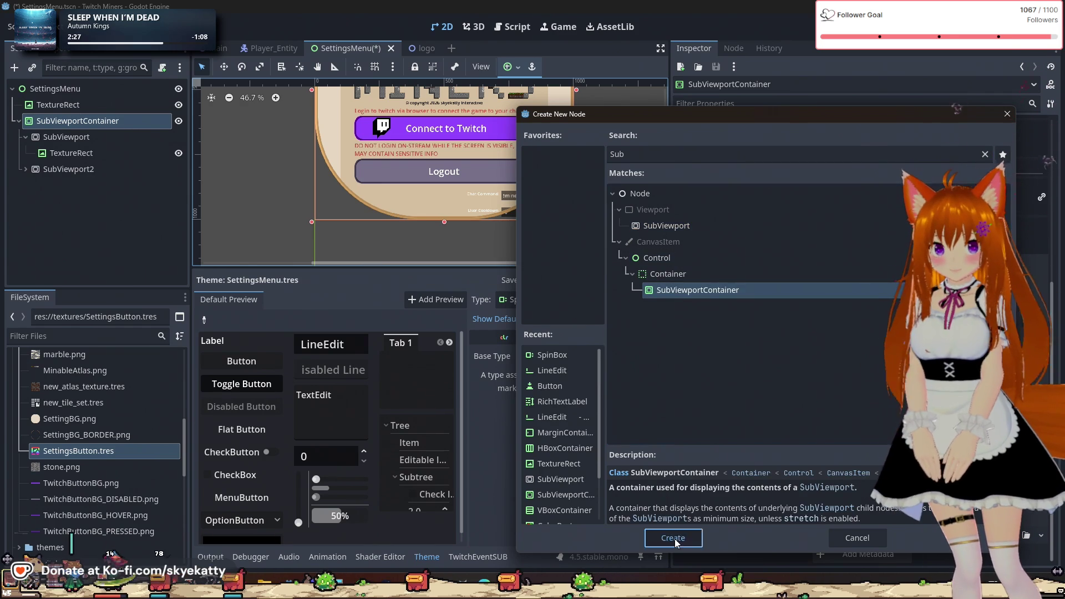
pyautogui.click(673, 537)
pyautogui.moveTo(65, 173); pyautogui.dragTo(69, 185)
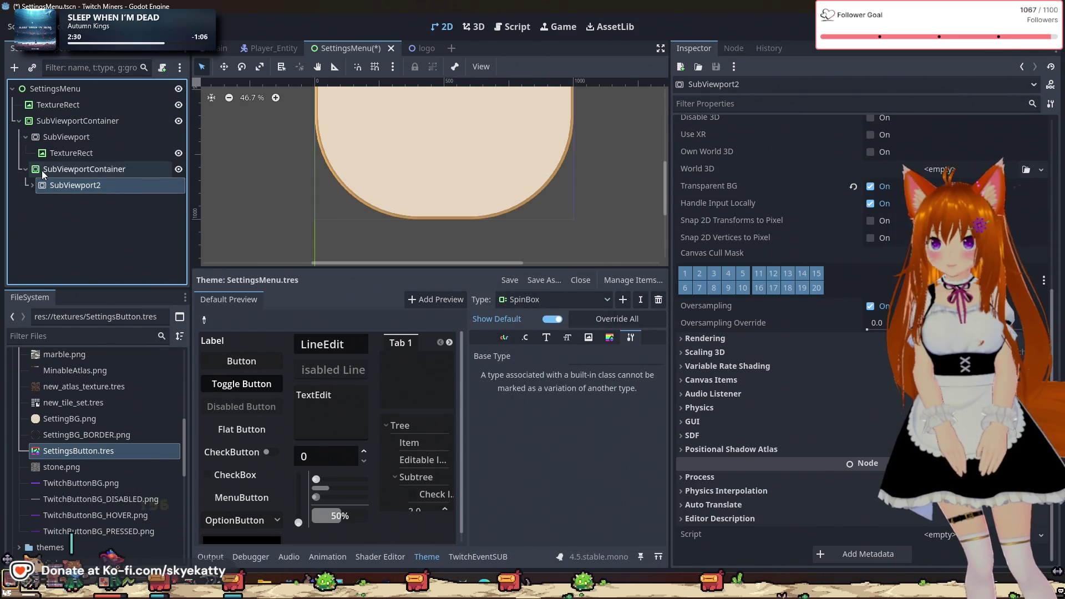
# - Frame the LURK MINERS settings panel, then select the new SubViewportContainer
pyautogui.scroll(-2, 304, 178)
pyautogui.scroll(-1, 297, 161)
pyautogui.moveTo(294, 135); pyautogui.dragTo(315, 193)
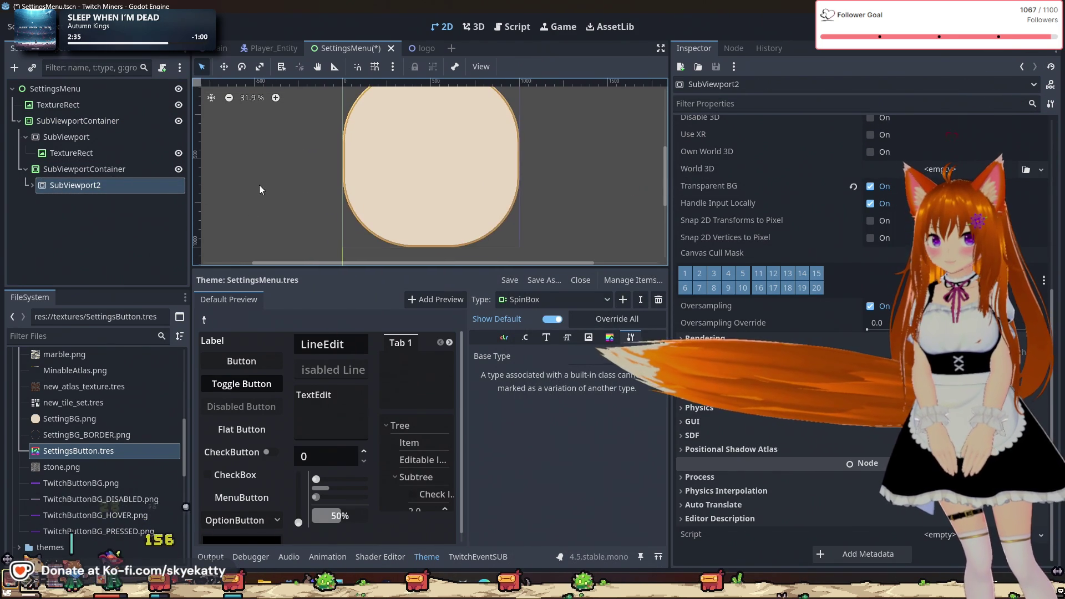
pyautogui.scroll(-1, 292, 201)
pyautogui.scroll(3, 337, 213)
pyautogui.scroll(-3, 486, 241)
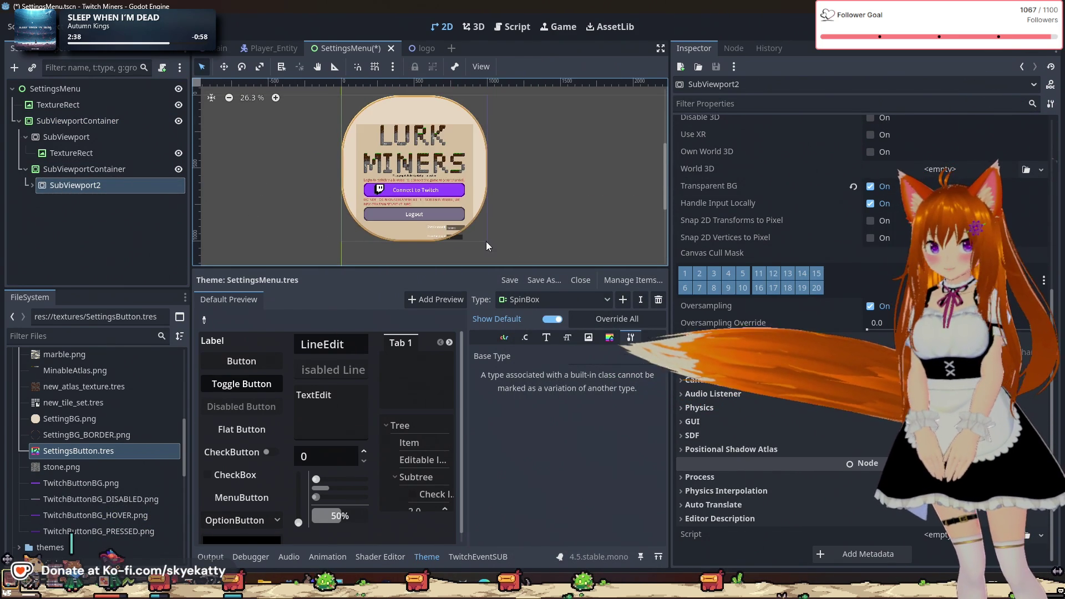
pyautogui.scroll(3, 540, 237)
pyautogui.scroll(-3, 502, 221)
pyautogui.scroll(1, 470, 212)
pyautogui.scroll(3, 470, 212)
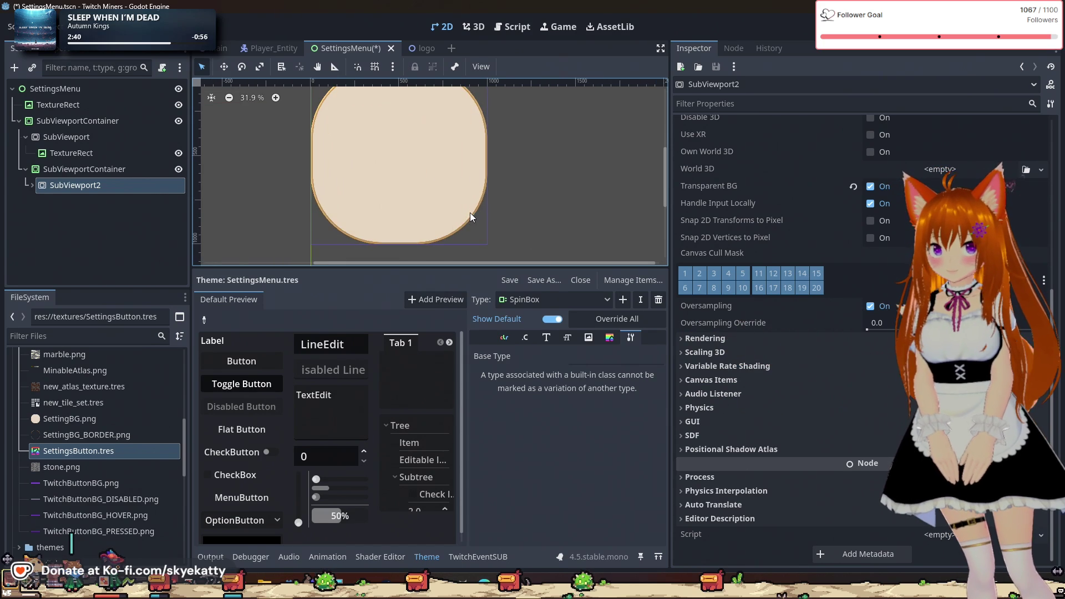
pyautogui.scroll(-3, 467, 211)
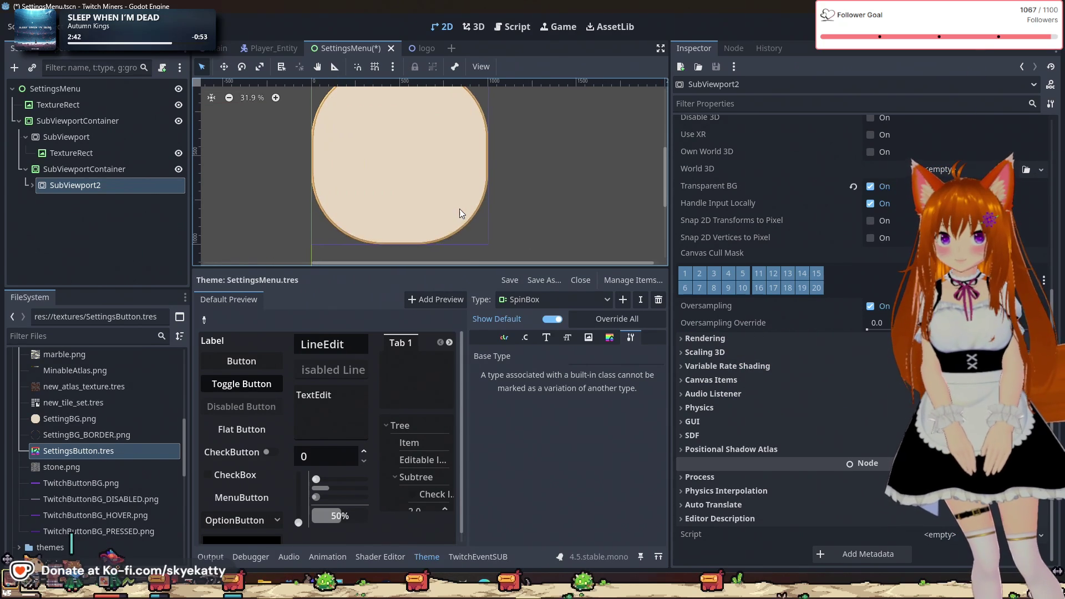
pyautogui.scroll(3, 460, 211)
pyautogui.scroll(1, 302, 210)
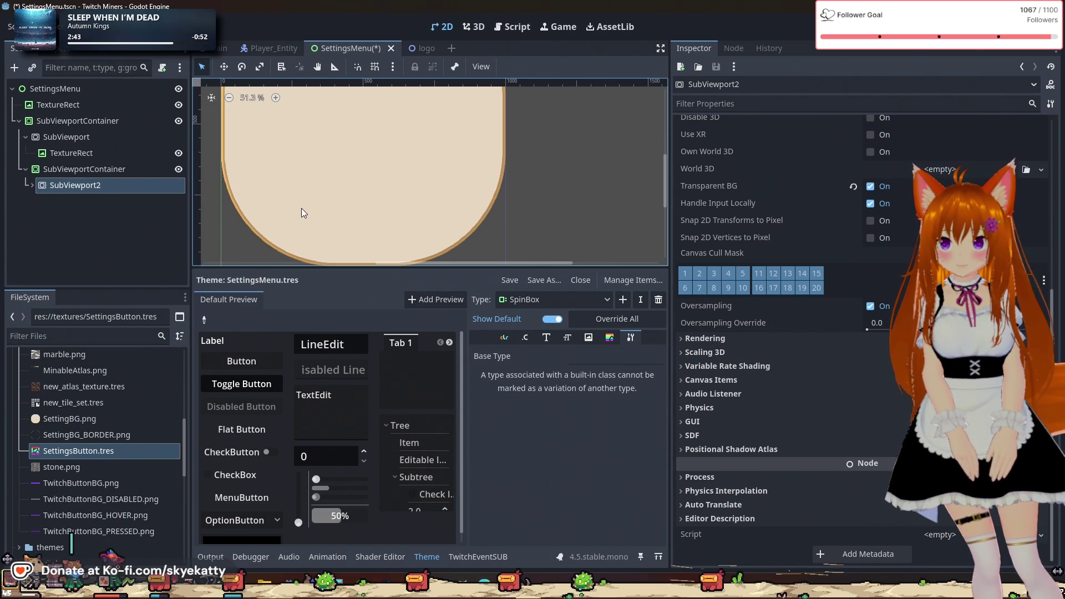
pyautogui.moveTo(301, 209); pyautogui.dragTo(360, 222)
pyautogui.click(71, 154)
pyautogui.click(83, 170)
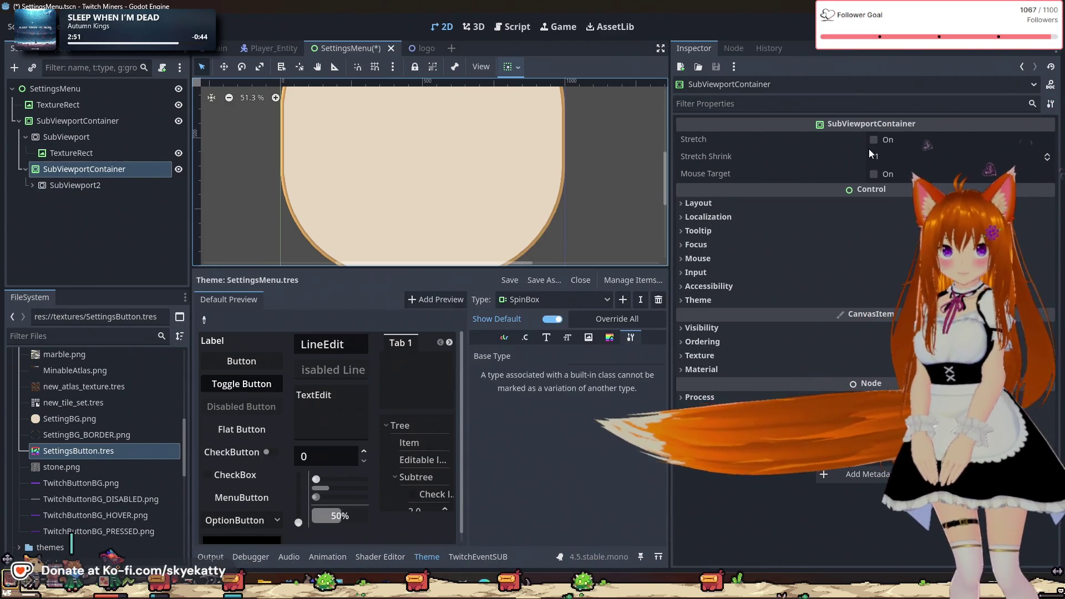
# - Set the container's Custom Minimum Size to 1000 × 1000
pyautogui.scroll(-1, 632, 156)
pyautogui.scroll(-8, 632, 157)
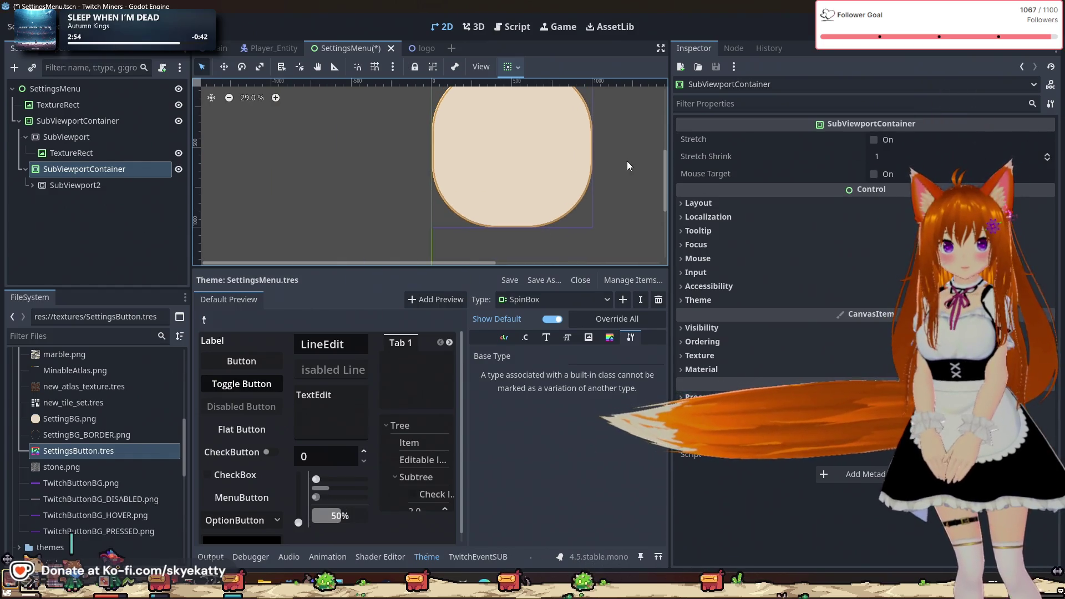
pyautogui.moveTo(616, 173); pyautogui.dragTo(580, 181)
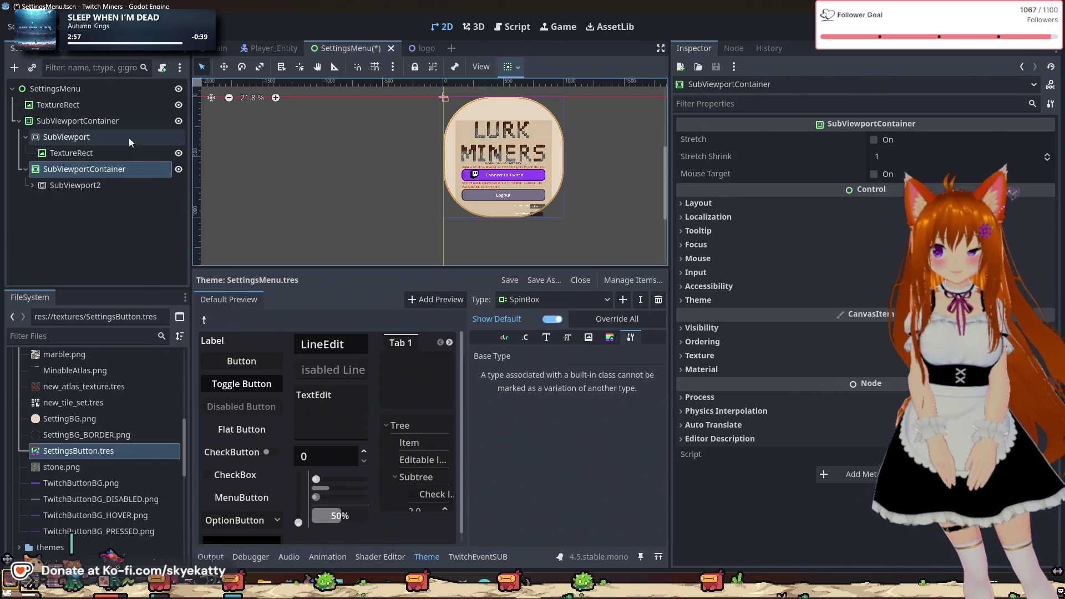
pyautogui.click(762, 199)
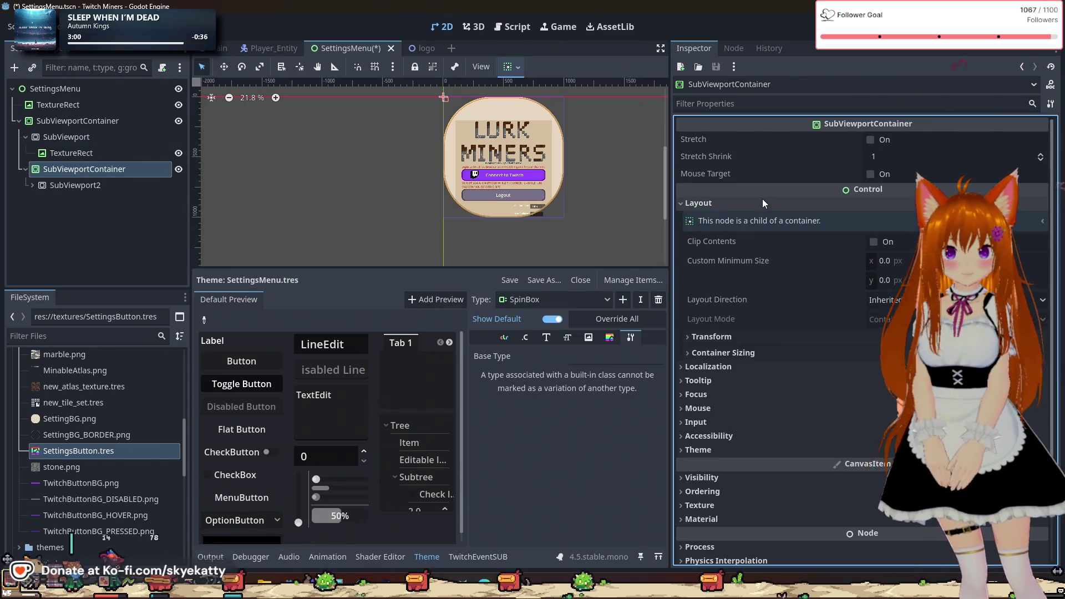
pyautogui.click(899, 269)
pyautogui.write('1000')
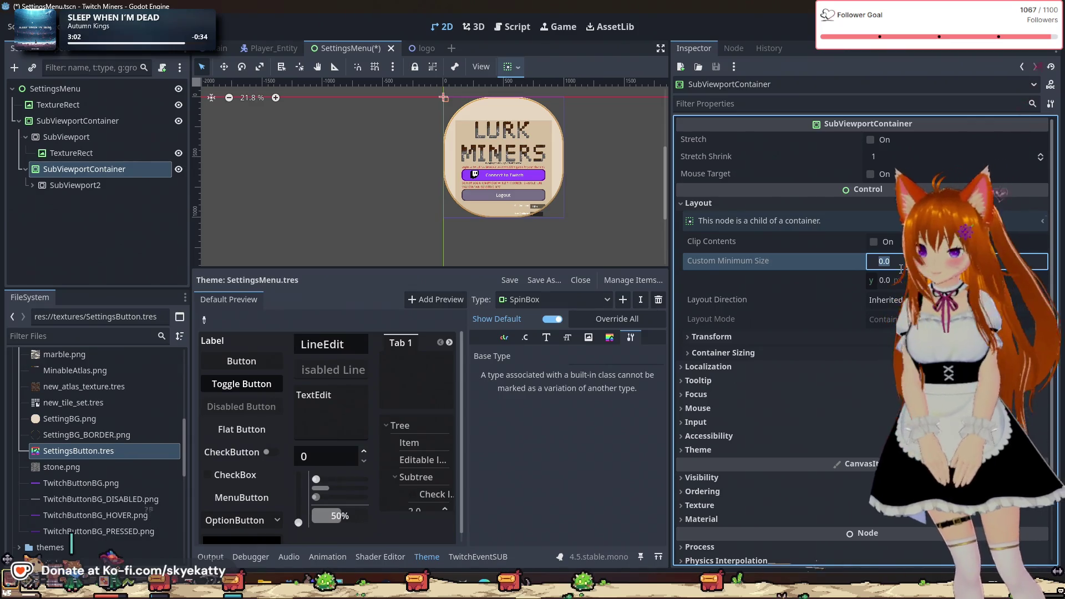
pyautogui.click(897, 281)
pyautogui.write('1000')
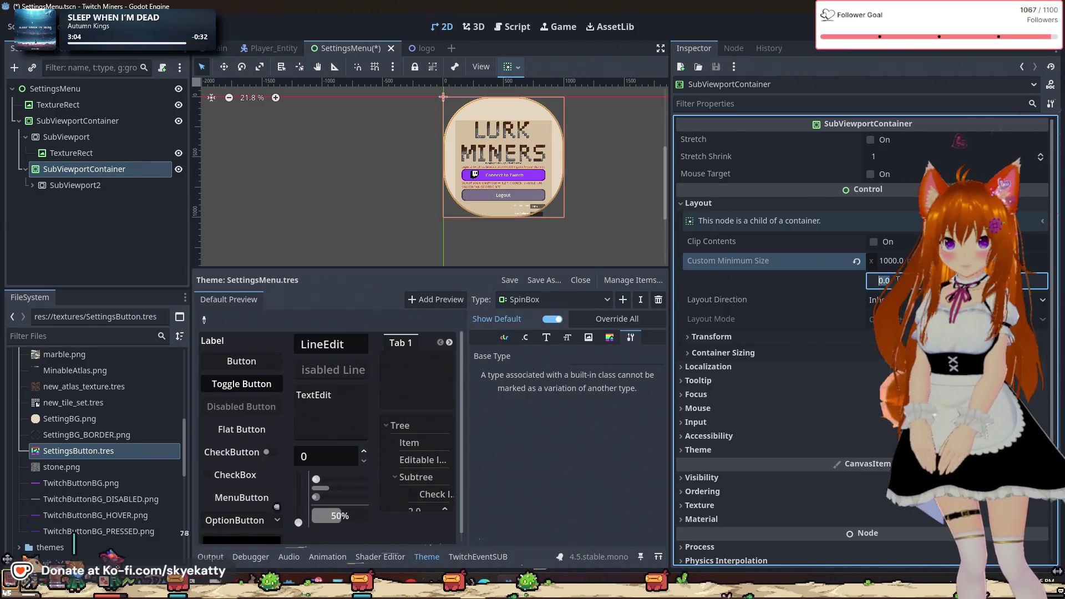
pyautogui.press('Return')
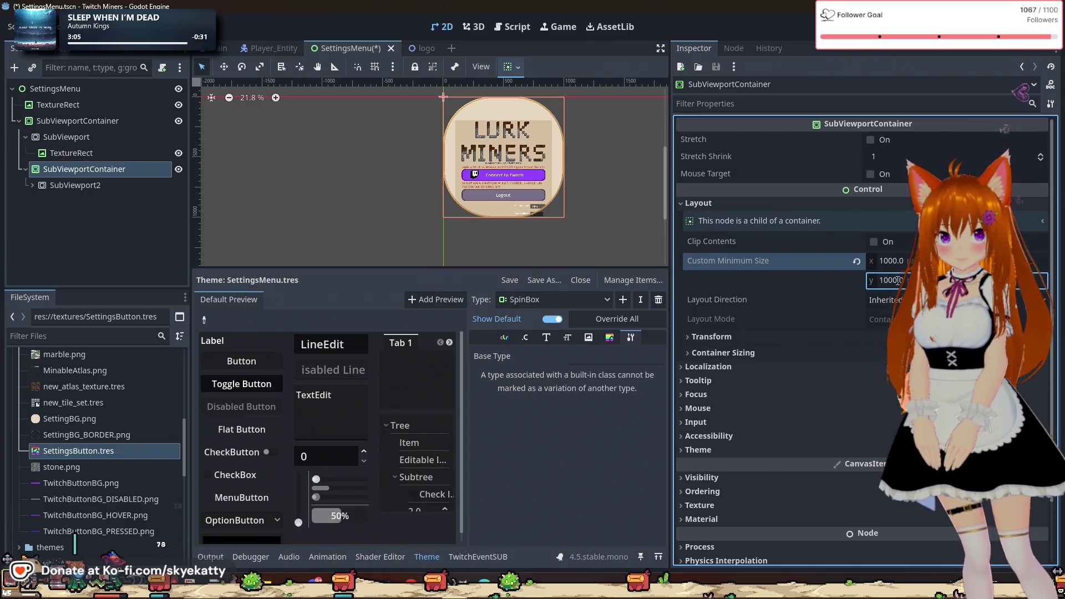
# - Toggle Clip Contents on and back off, leaving it disabled
pyautogui.click(882, 247)
pyautogui.scroll(10, 557, 168)
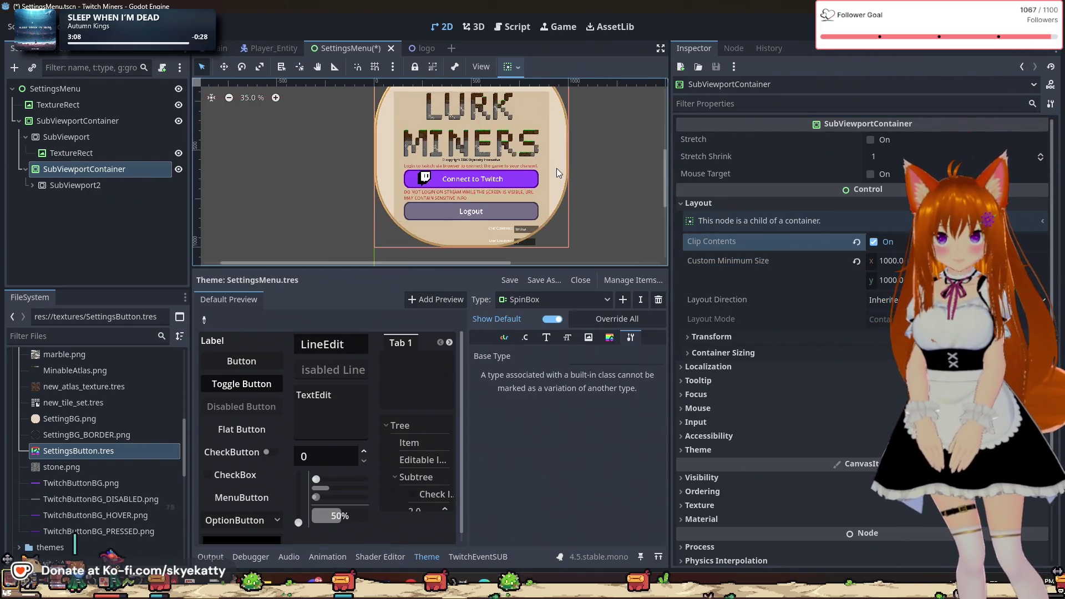
pyautogui.scroll(-7, 416, 201)
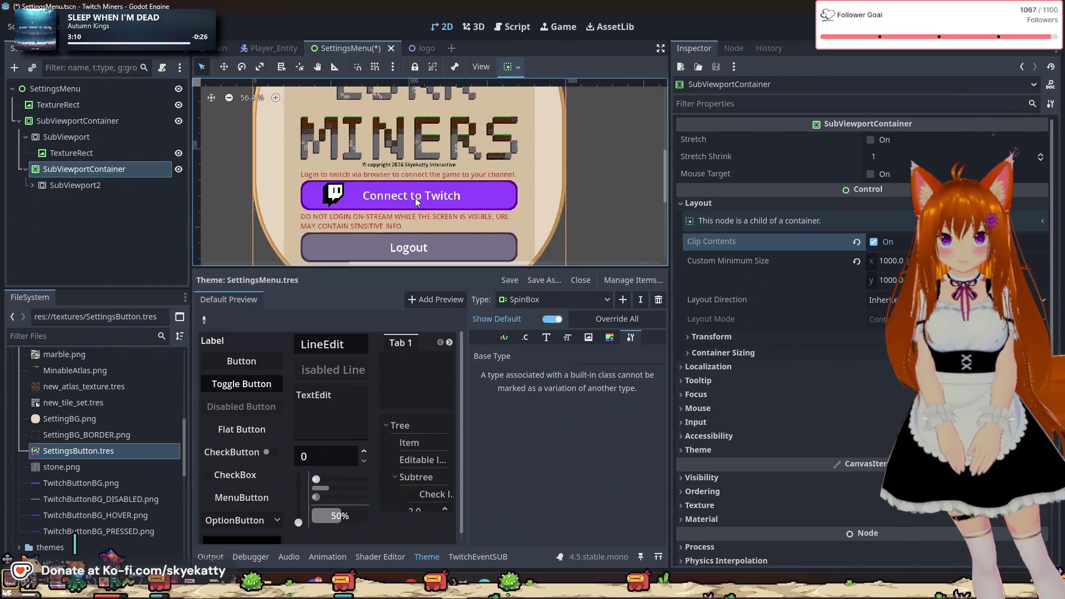
pyautogui.click(873, 243)
pyautogui.scroll(8, 361, 223)
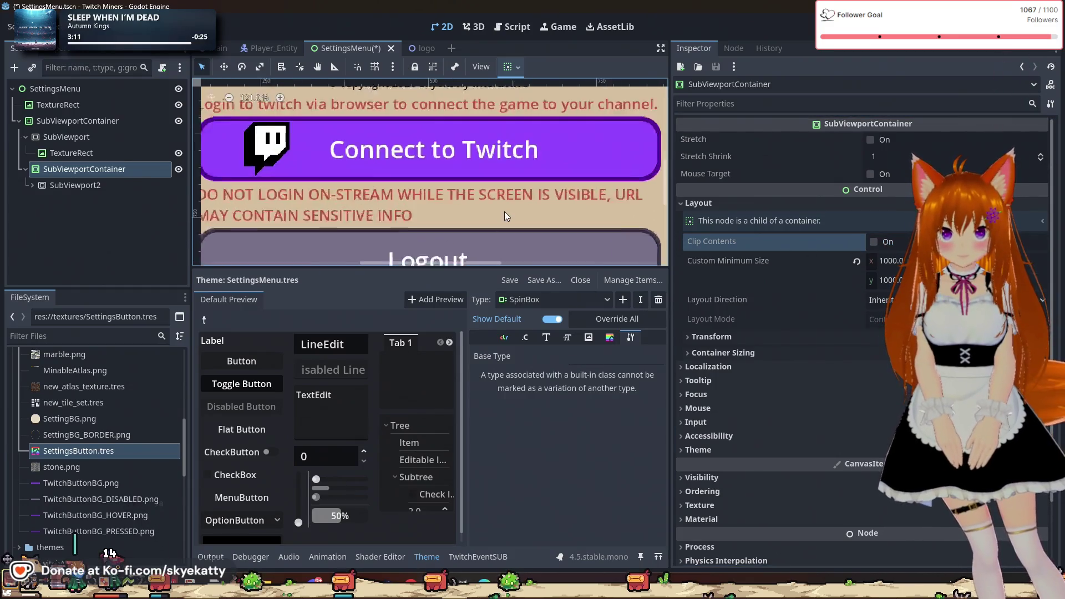
pyautogui.scroll(-4, 497, 204)
pyautogui.scroll(-6, 485, 193)
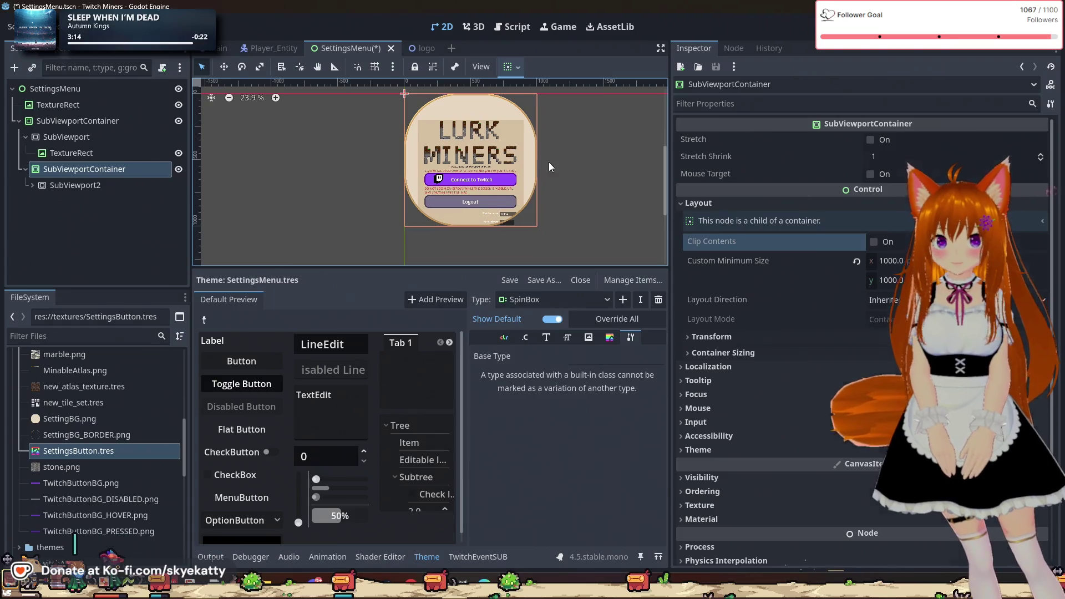
# - Reselect the second SubViewportContainer, expand Material and begin assigning a material
pyautogui.click(548, 162)
pyautogui.scroll(3, 505, 166)
pyautogui.click(72, 169)
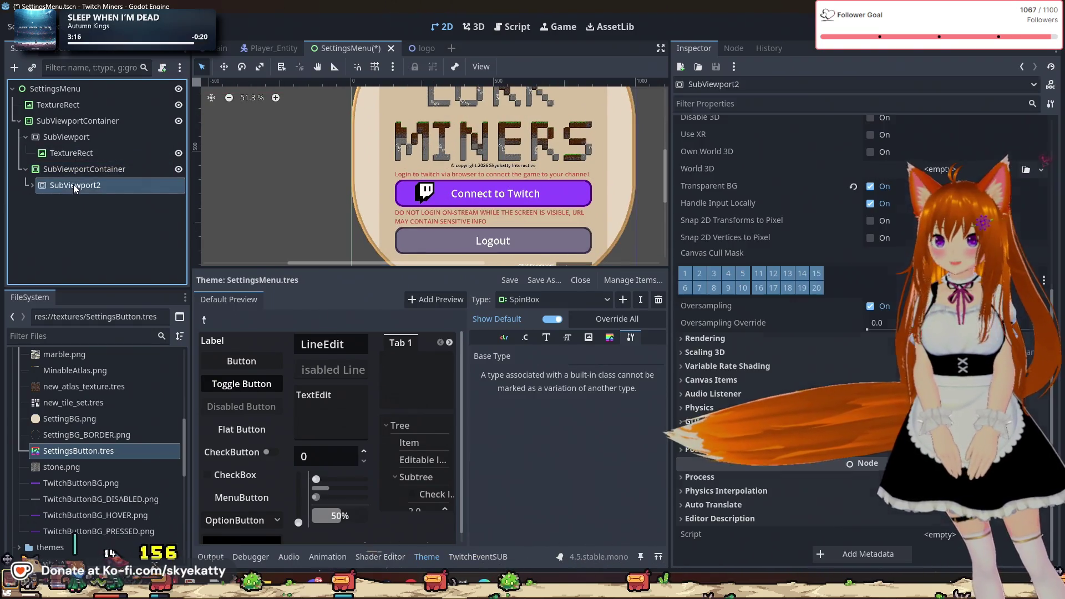
pyautogui.scroll(-3, 843, 363)
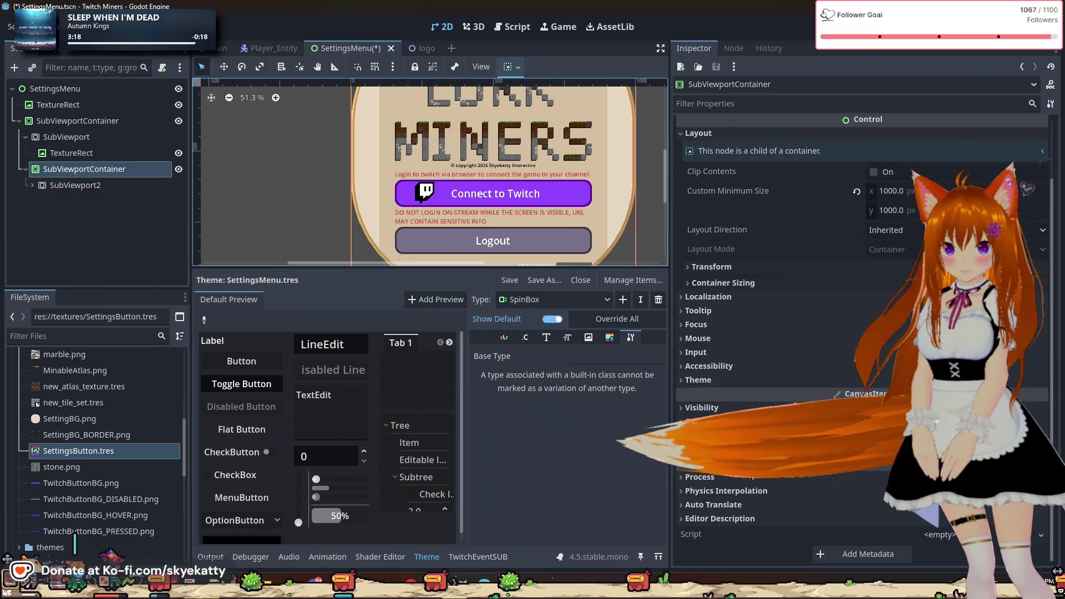
pyautogui.click(701, 450)
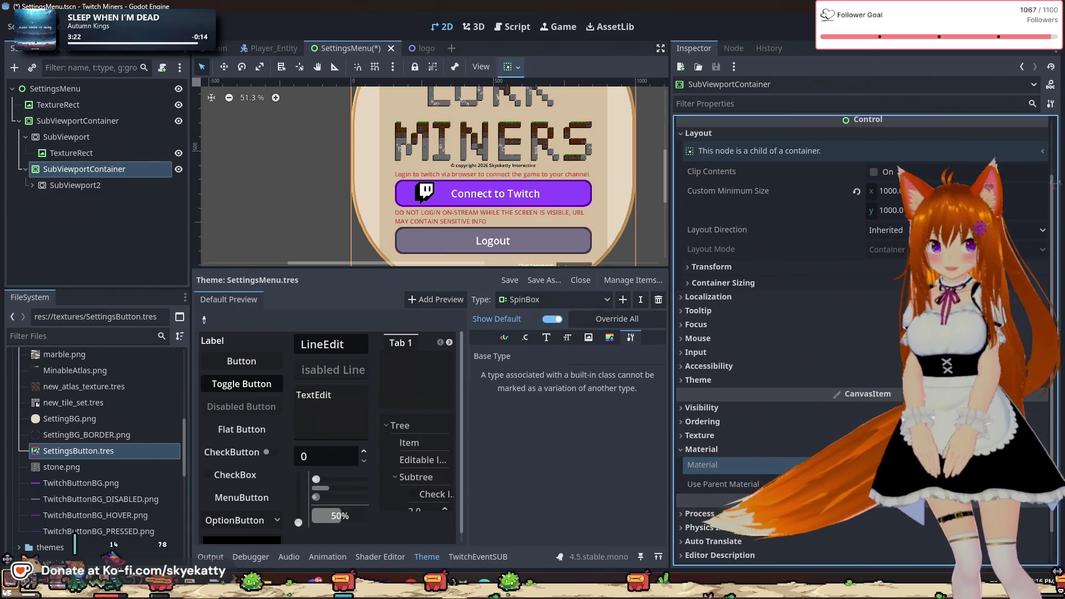
pyautogui.scroll(-3, 570, 224)
pyautogui.scroll(-5, 570, 224)
pyautogui.scroll(4, 601, 229)
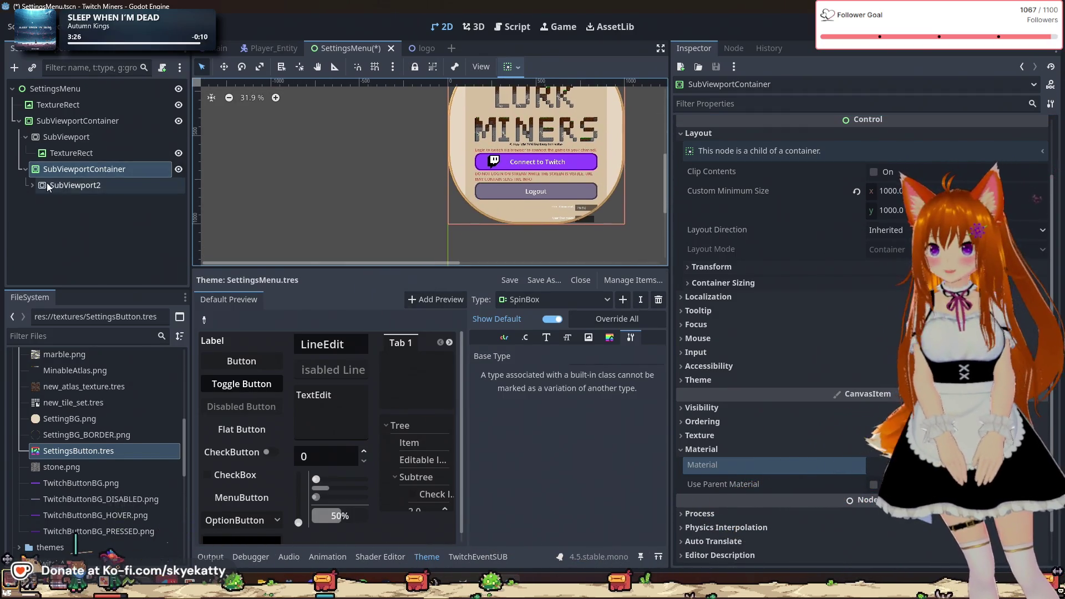
pyautogui.click(876, 465)
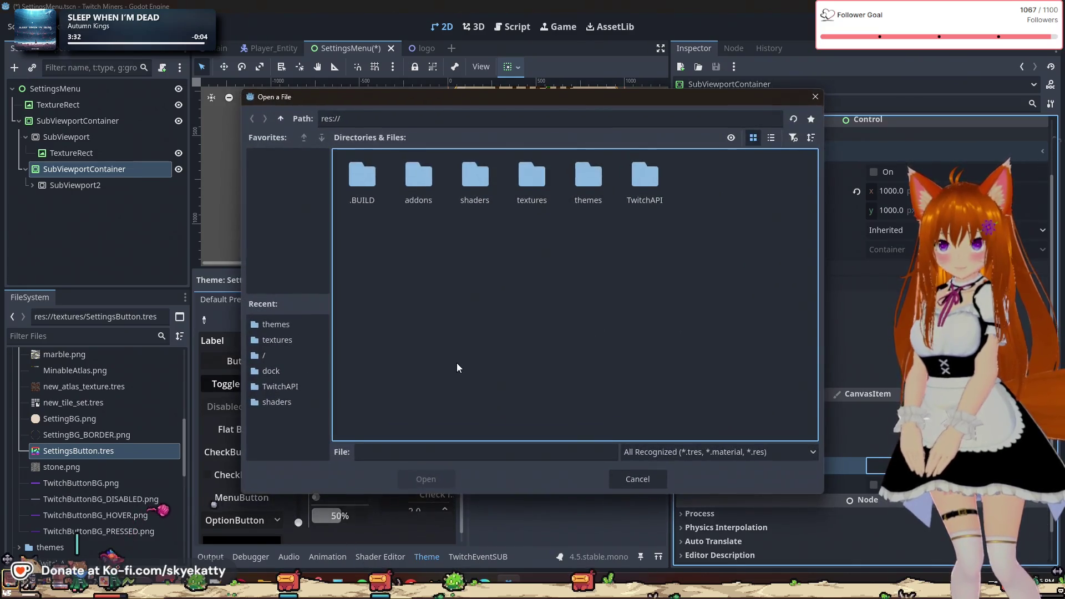
pyautogui.doubleClick(472, 177)
pyautogui.click(380, 198)
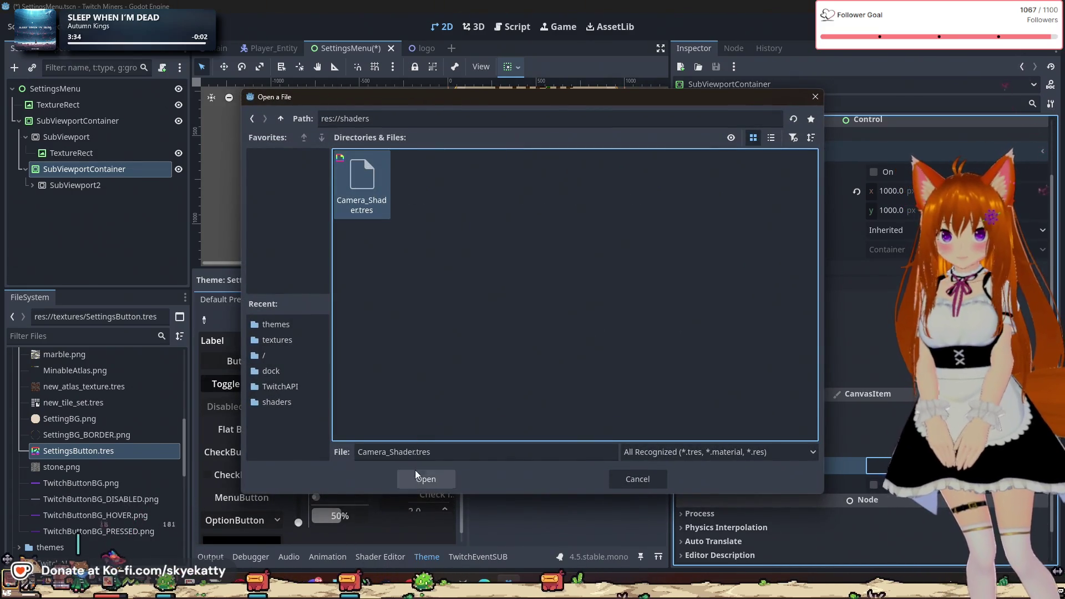
pyautogui.click(416, 473)
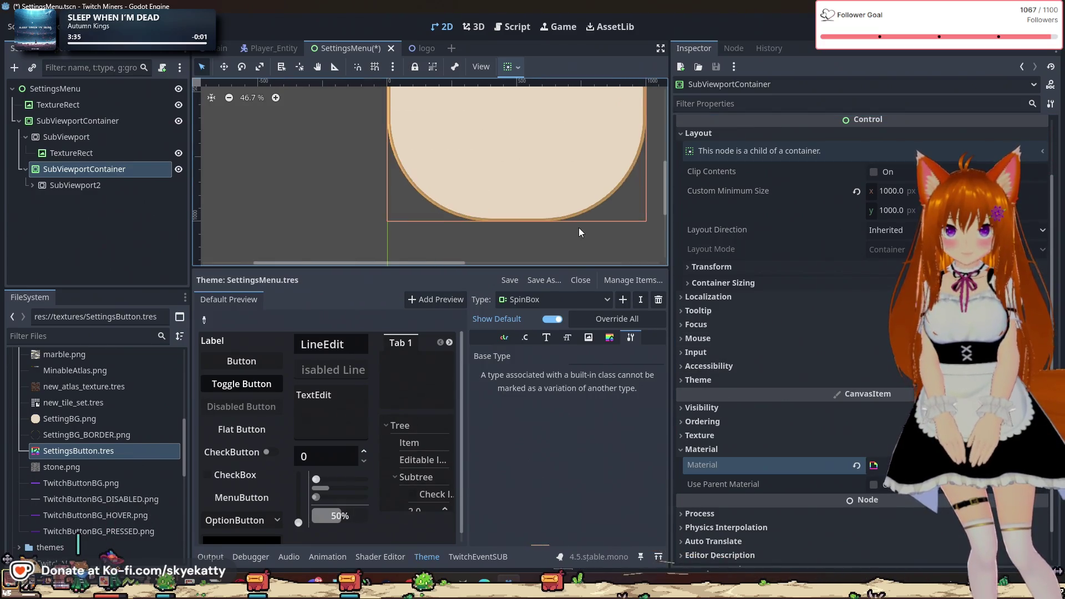
pyautogui.scroll(5, 579, 228)
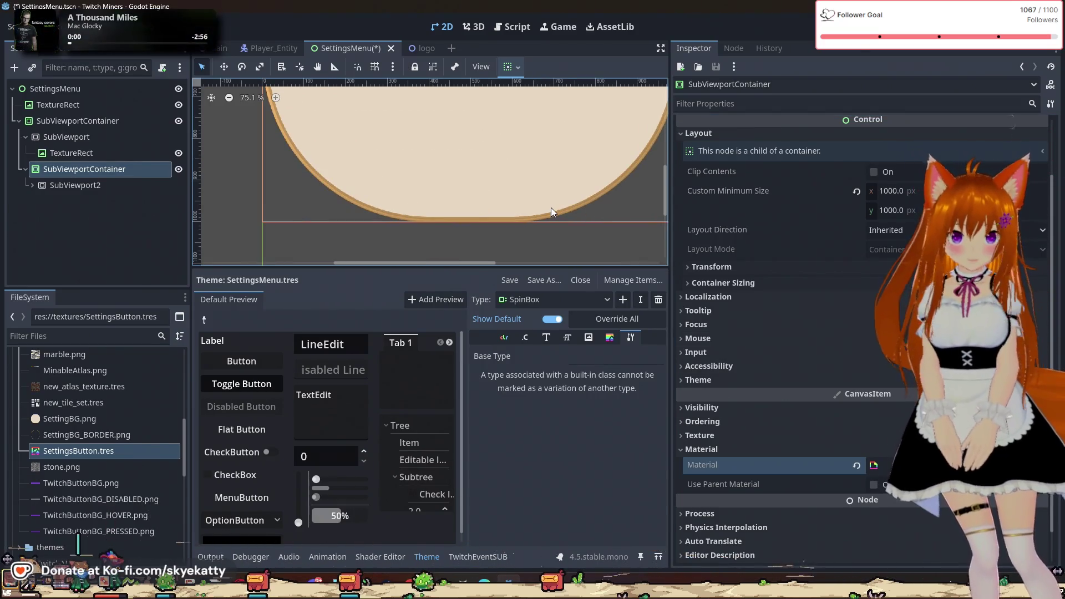
pyautogui.scroll(-10, 552, 198)
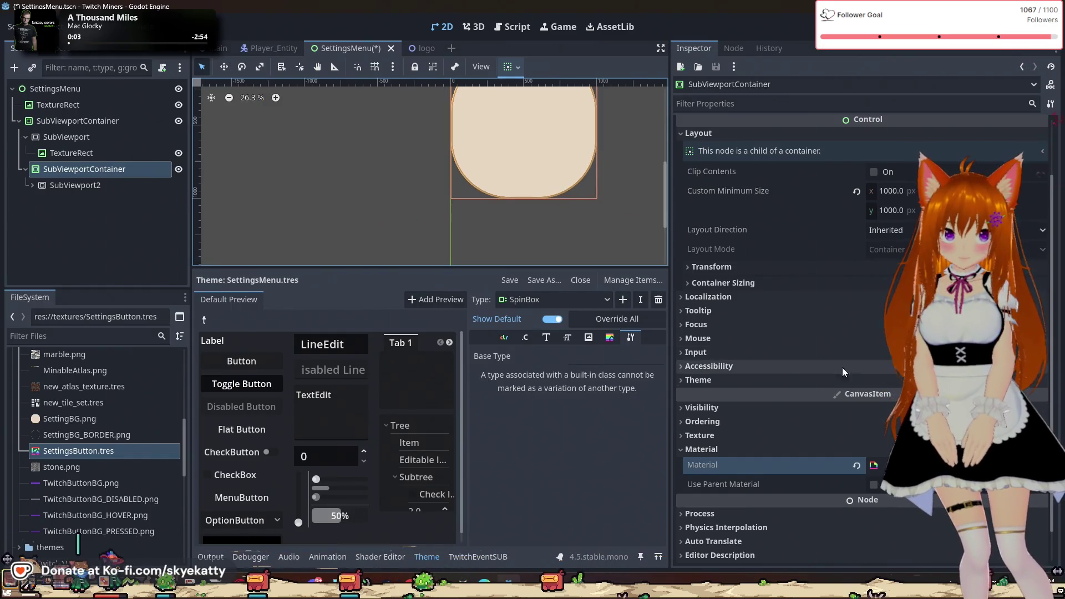
pyautogui.click(804, 464)
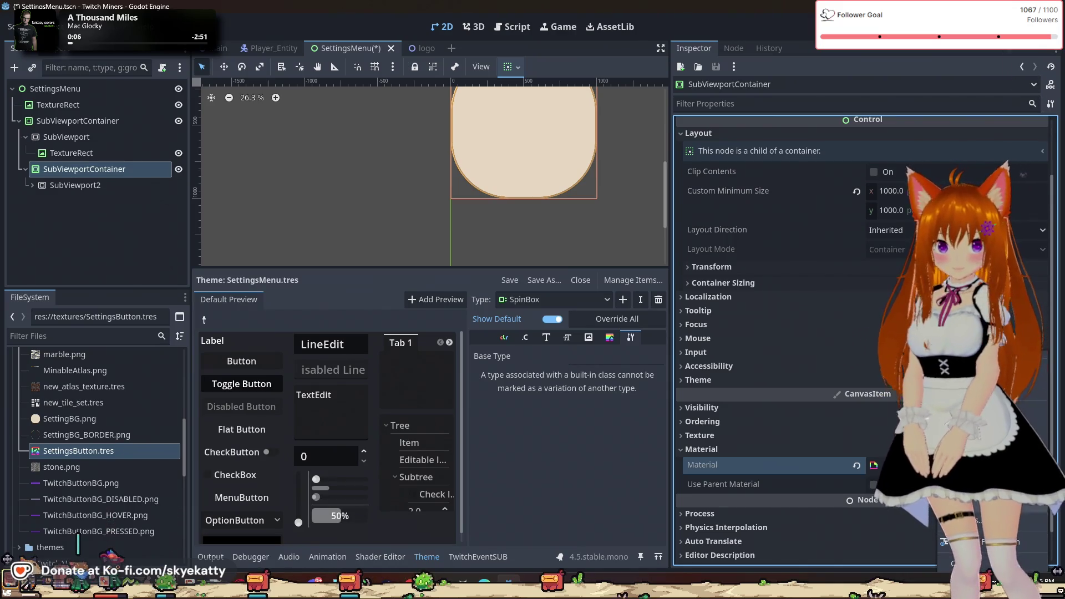
pyautogui.click(976, 533)
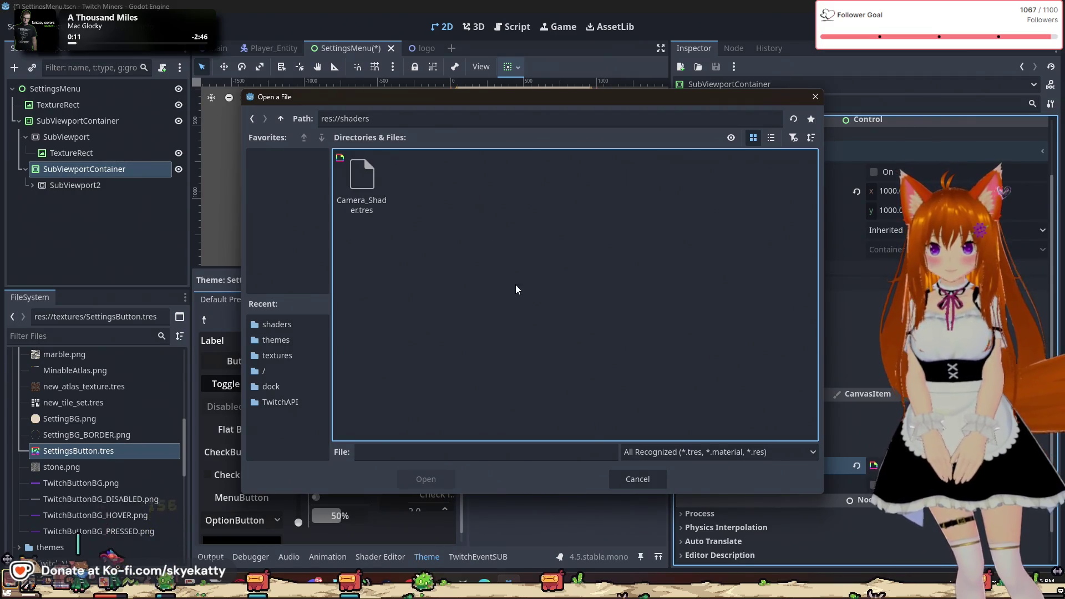
pyautogui.click(637, 478)
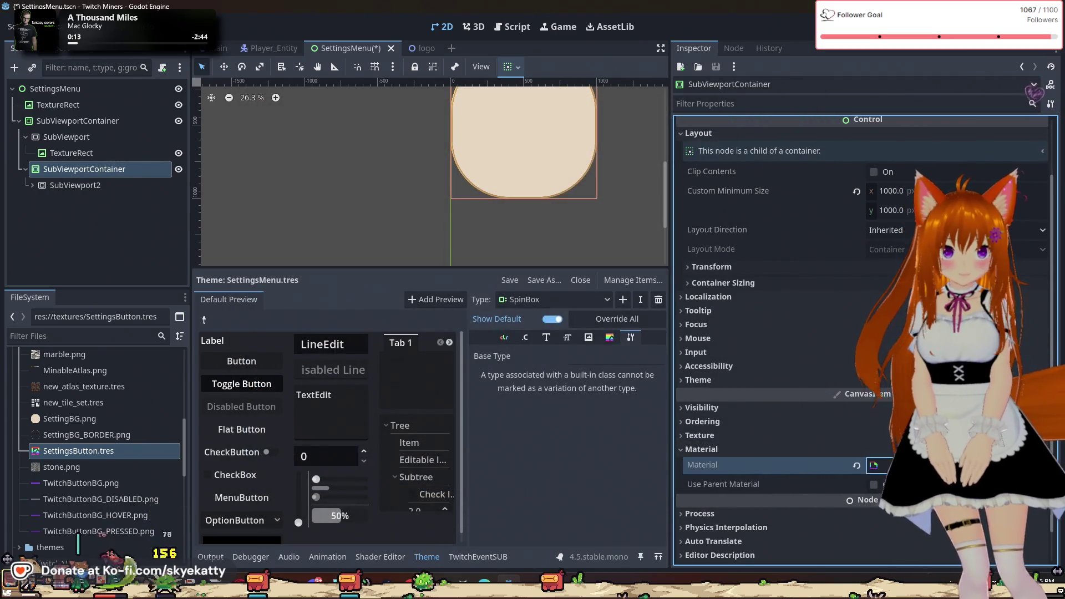
pyautogui.click(881, 465)
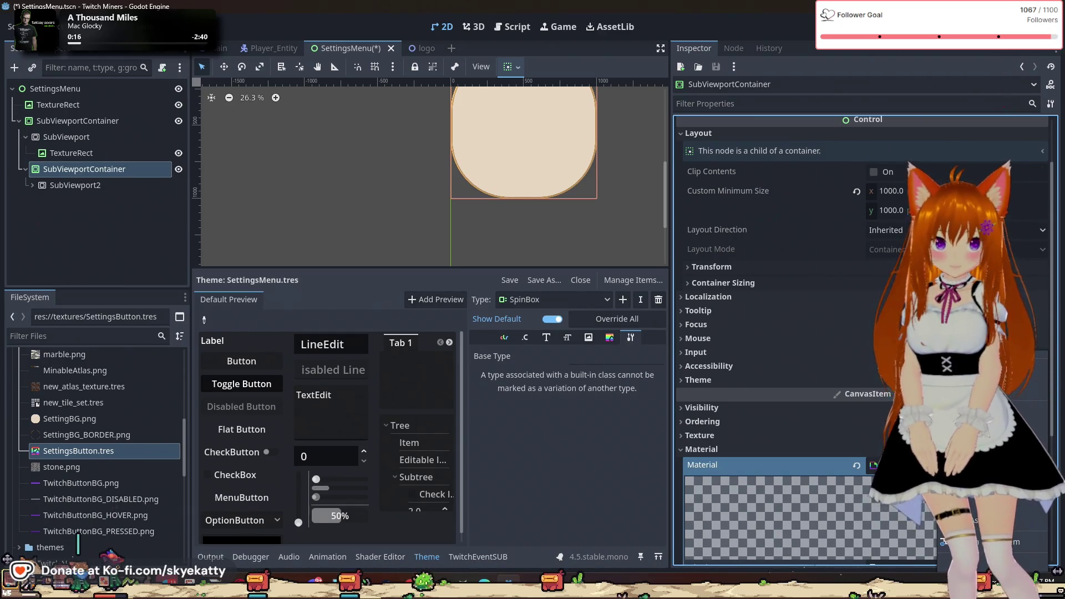
pyautogui.hotkey('ctrl', 'z')
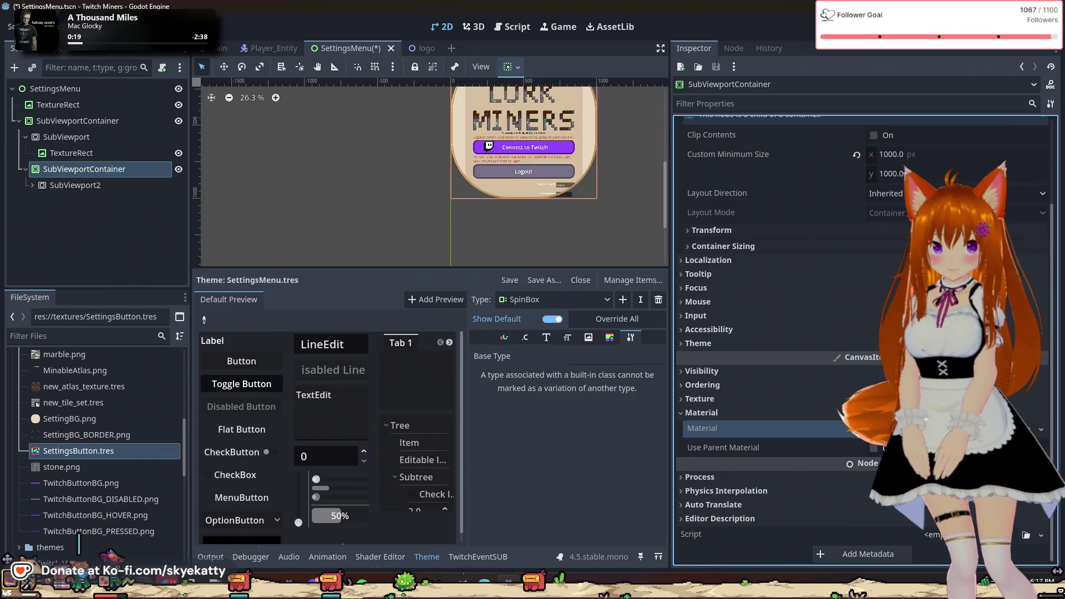
pyautogui.scroll(-3, 144, 443)
pyautogui.scroll(2, 144, 441)
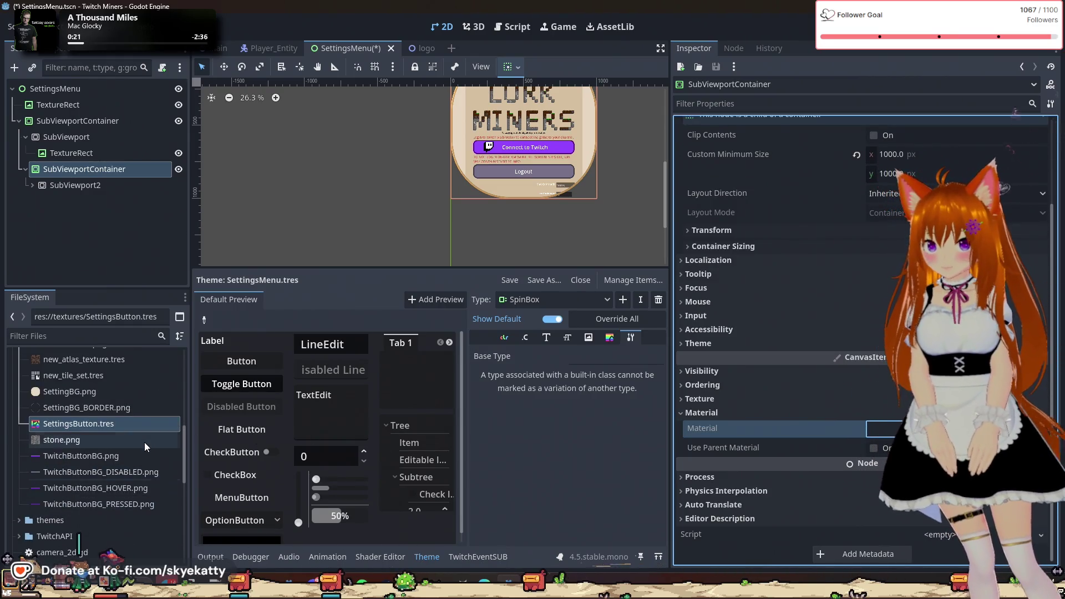
pyautogui.scroll(10, 144, 441)
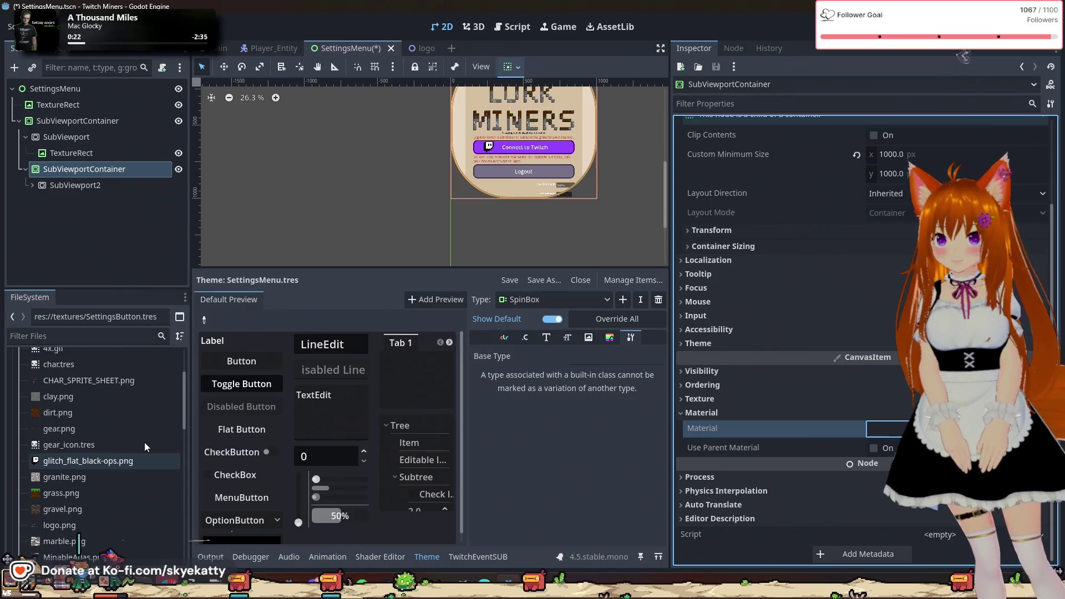
# - Review the SettingsMenu shader code and browse the project's shader files
pyautogui.click(370, 557)
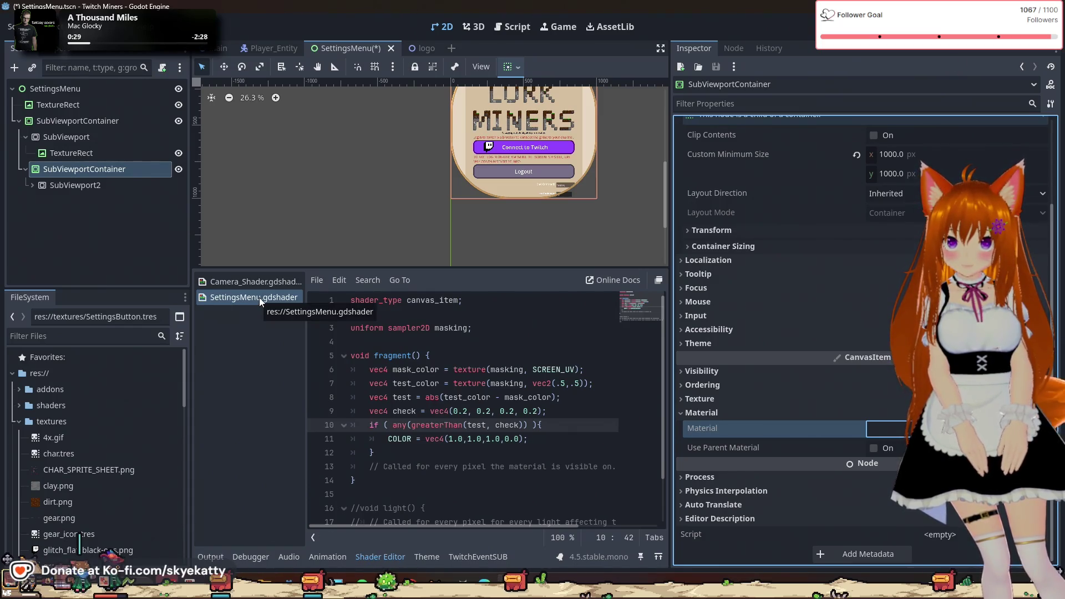
pyautogui.scroll(-5, 126, 402)
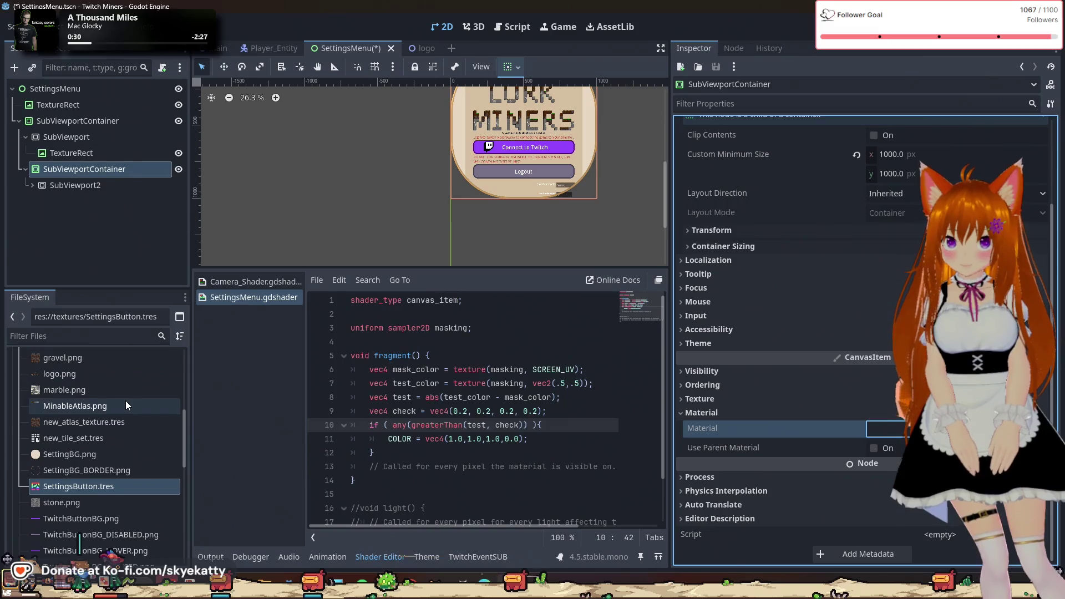
pyautogui.scroll(-8, 125, 401)
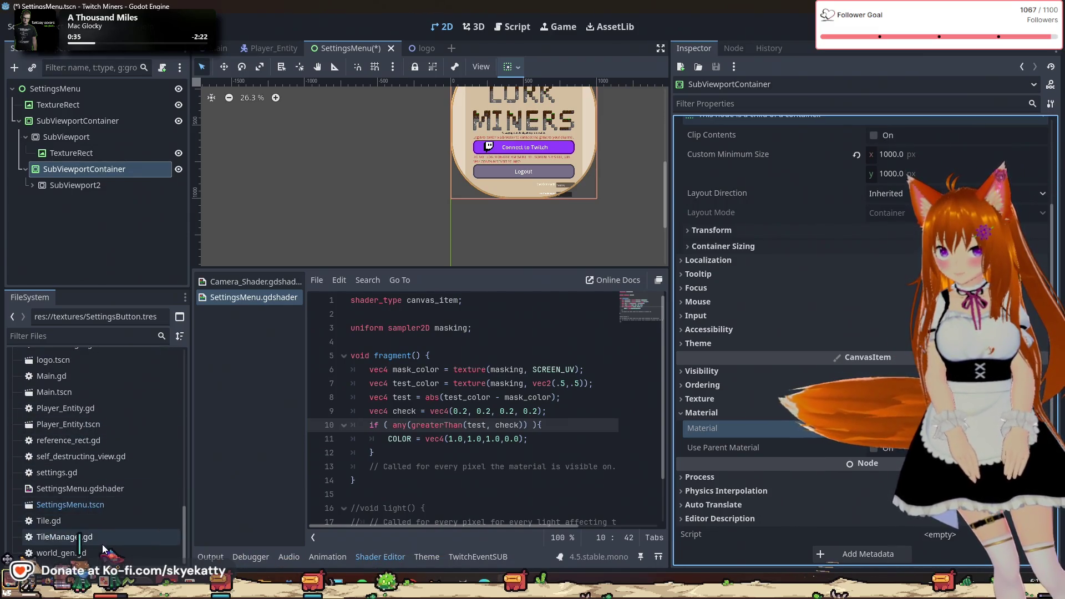
pyautogui.scroll(1, 88, 487)
pyautogui.scroll(5, 85, 471)
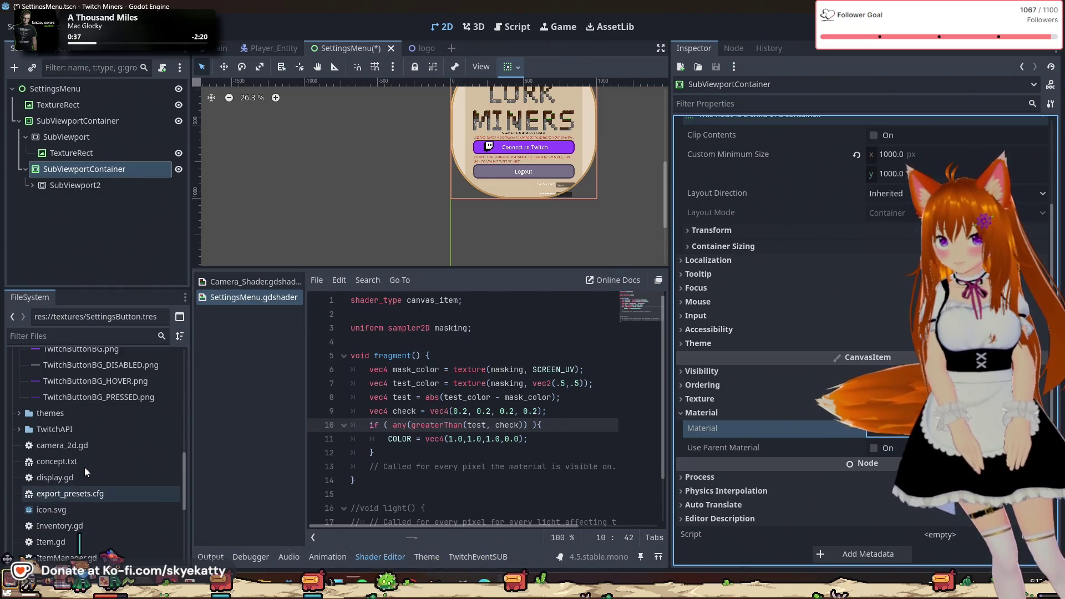
pyautogui.scroll(15, 81, 456)
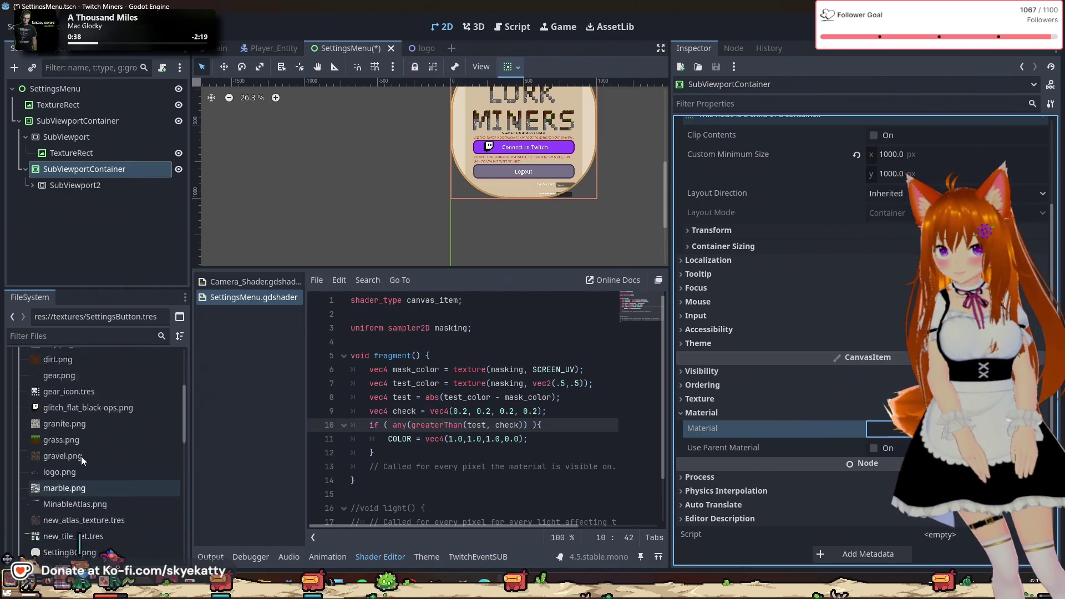
pyautogui.scroll(-6, 47, 439)
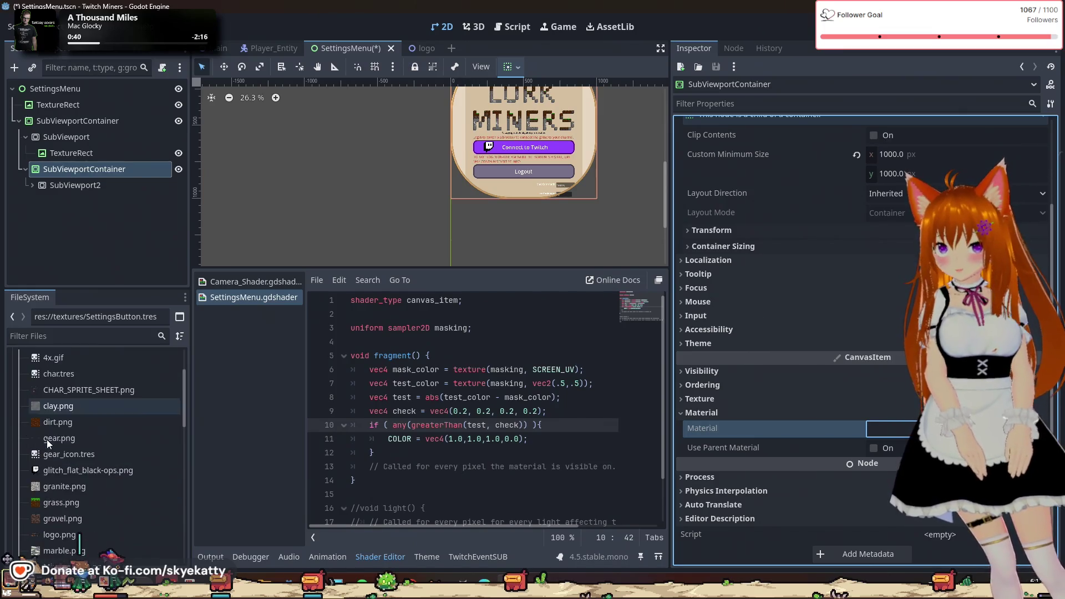
pyautogui.scroll(-6, 50, 435)
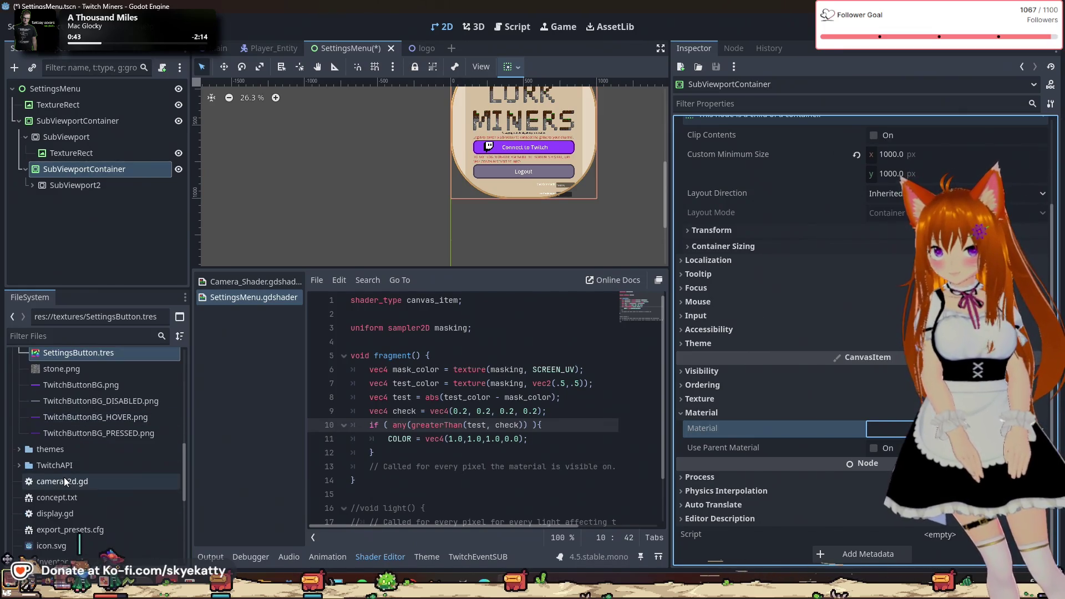
pyautogui.click(19, 448)
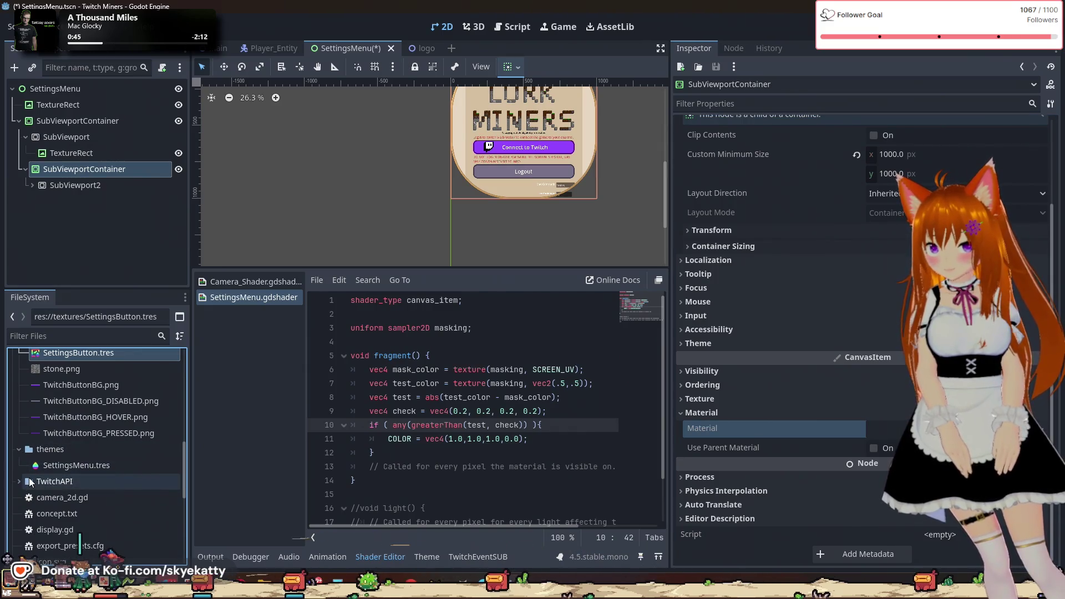
pyautogui.scroll(4, 33, 452)
pyautogui.scroll(7, 32, 450)
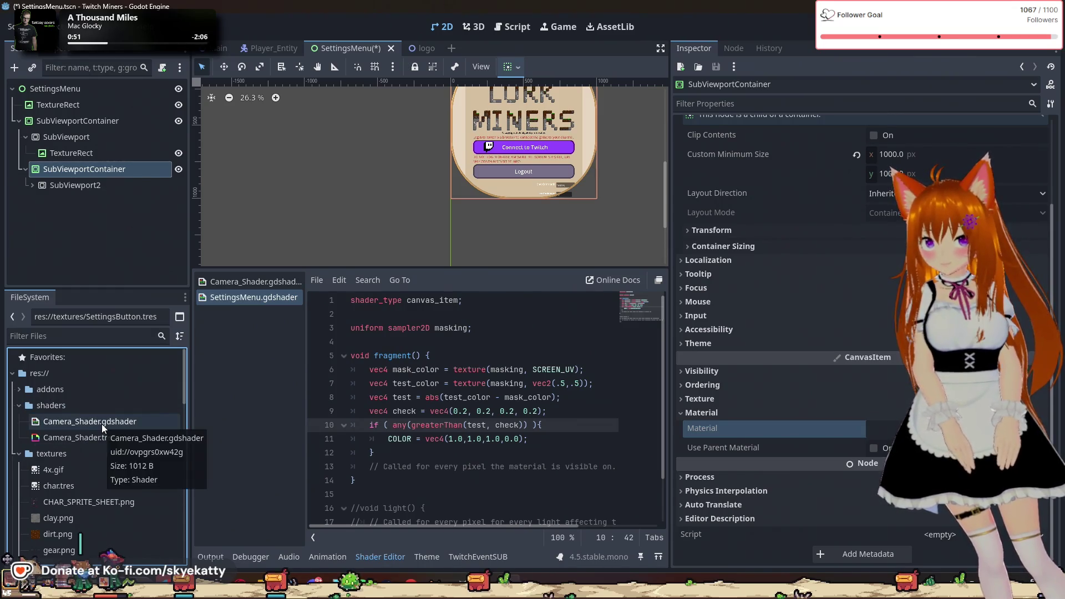
pyautogui.click(102, 424)
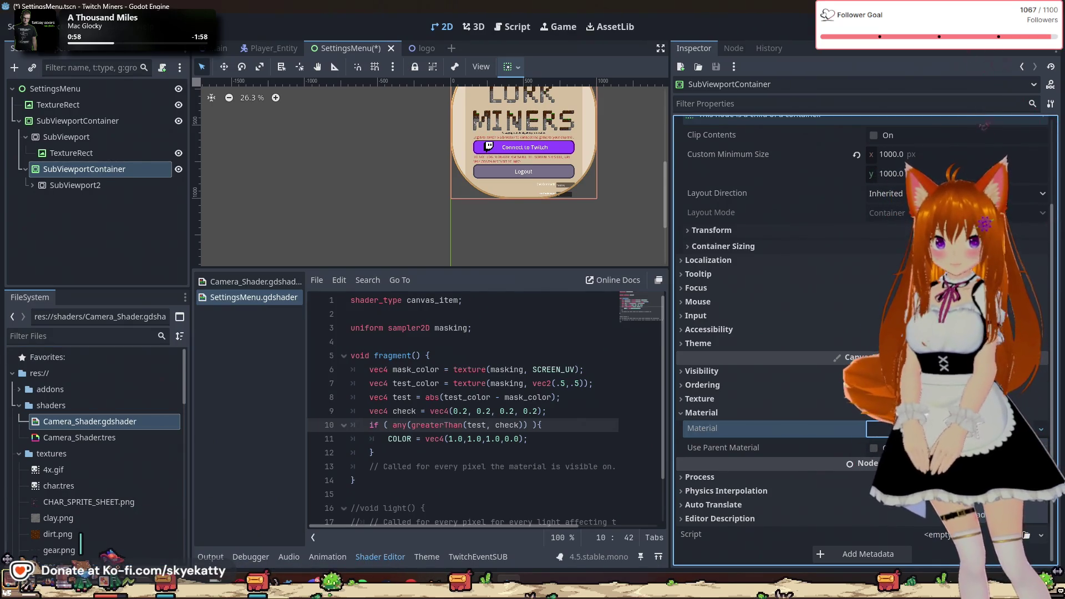
pyautogui.moveTo(880, 428); pyautogui.dragTo(879, 428)
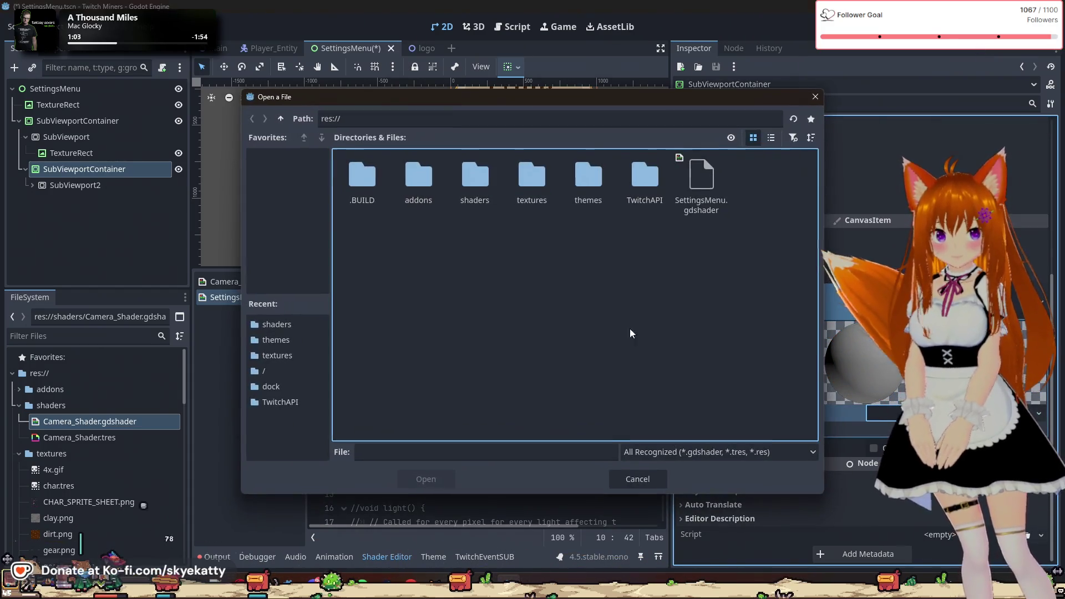
# - Load SettingsMenu.gdshader from the res:// root into the shader material
pyautogui.click(701, 183)
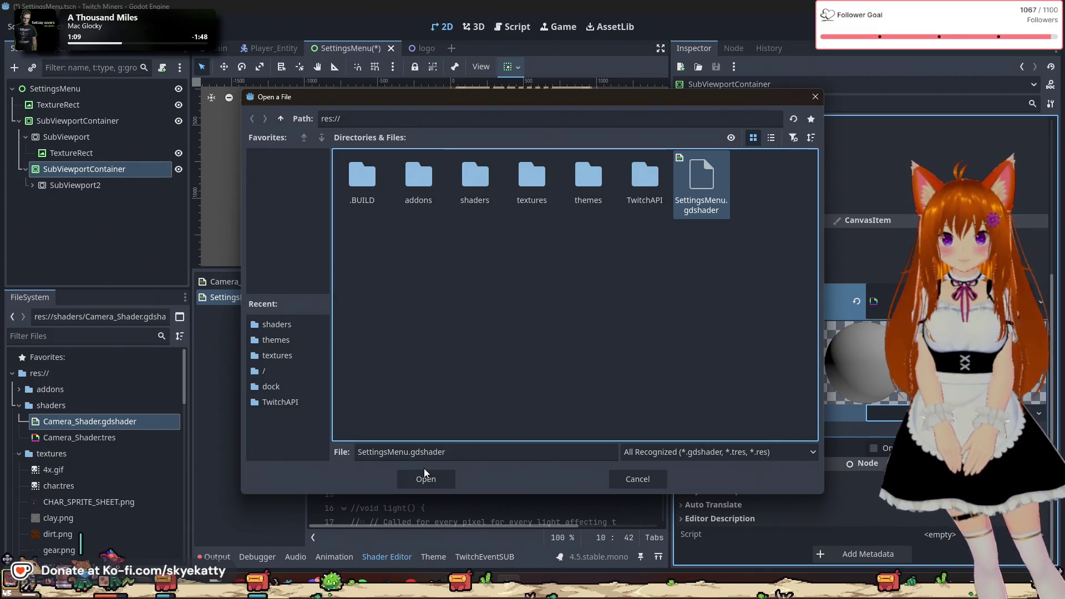
pyautogui.doubleClick(475, 186)
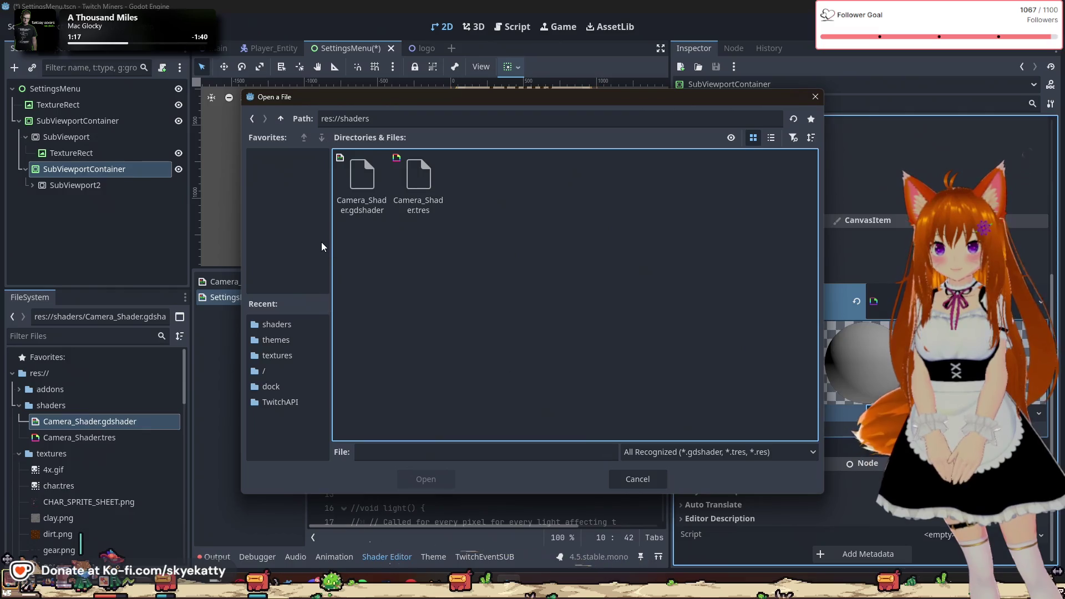
pyautogui.click(266, 371)
pyautogui.click(720, 191)
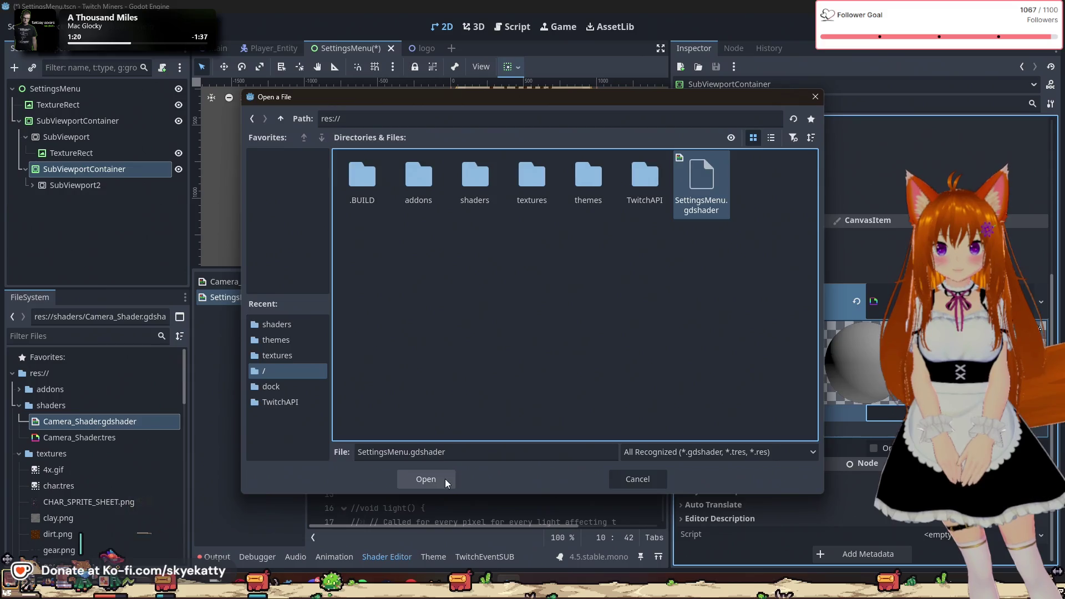
pyautogui.click(426, 479)
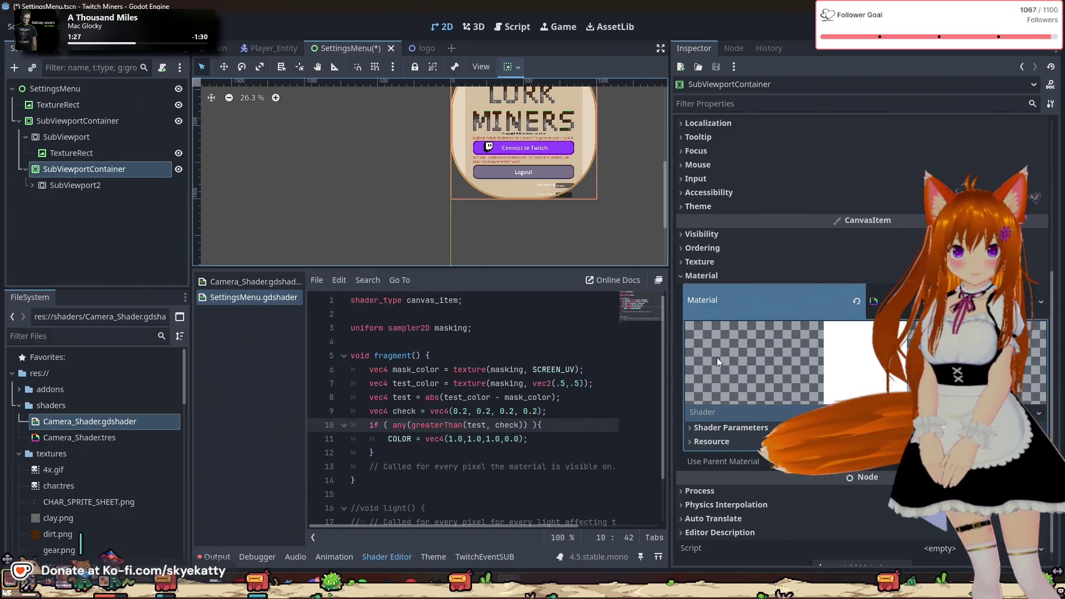
# - Expand Shader Parameters and try giving Masking a New ViewportTexture
pyautogui.scroll(3, 694, 332)
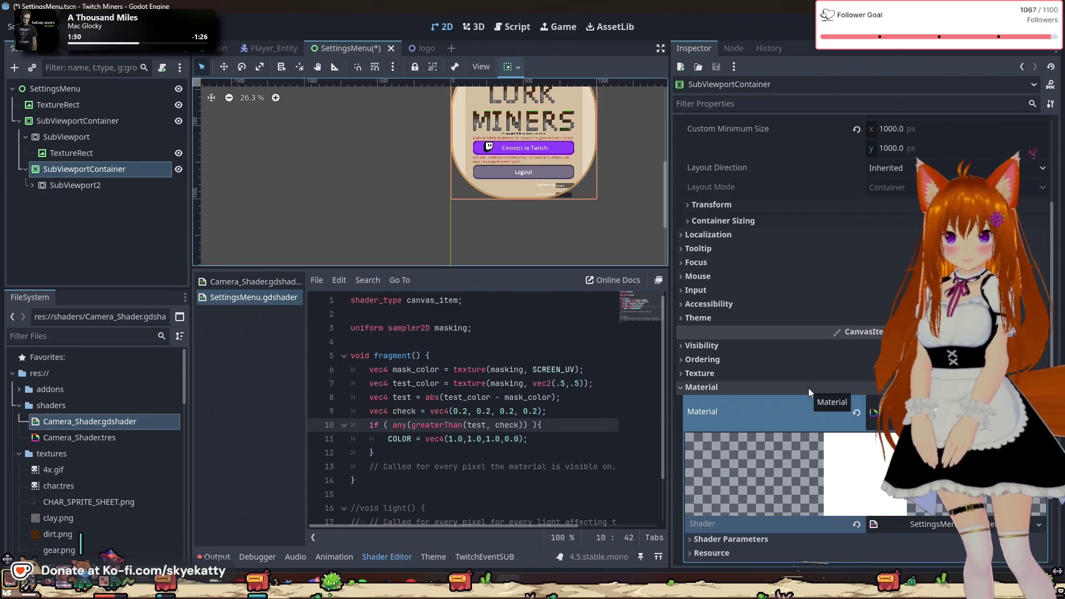
pyautogui.scroll(-3, 807, 387)
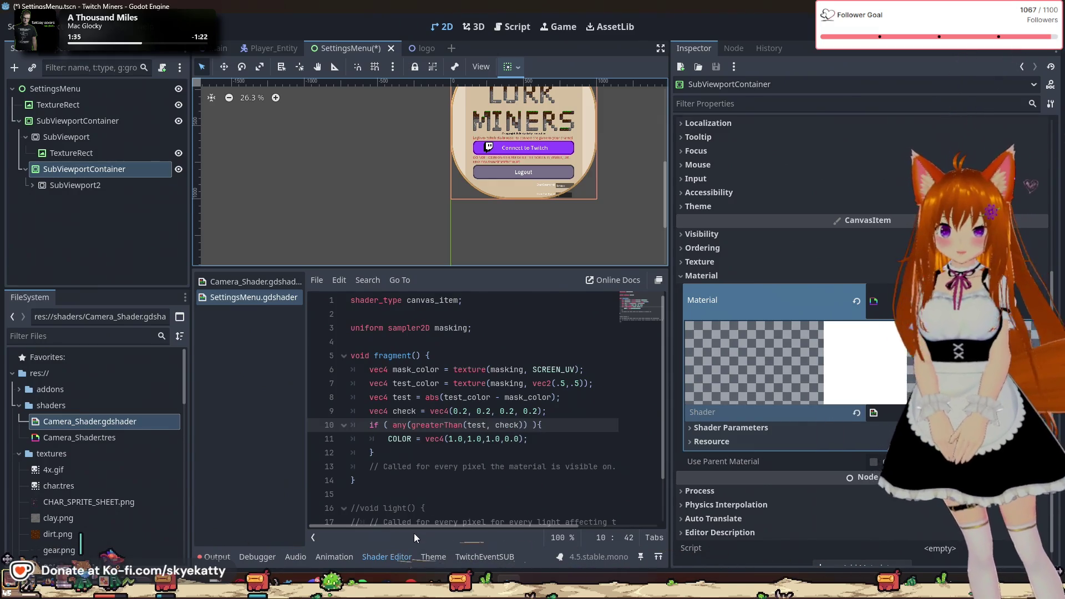
pyautogui.click(433, 557)
pyautogui.click(397, 564)
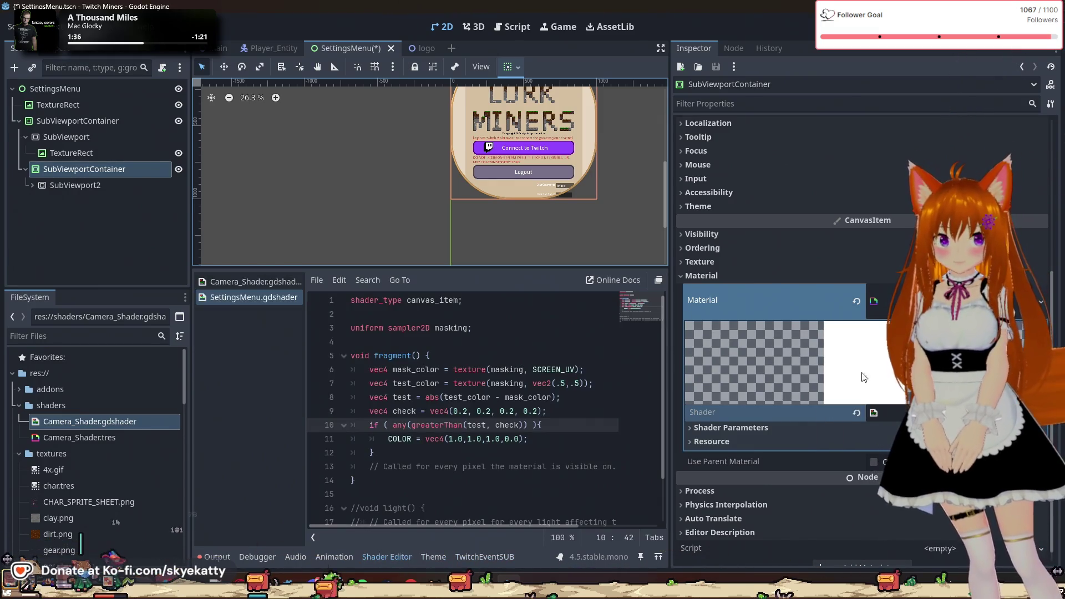
pyautogui.scroll(-1, 801, 416)
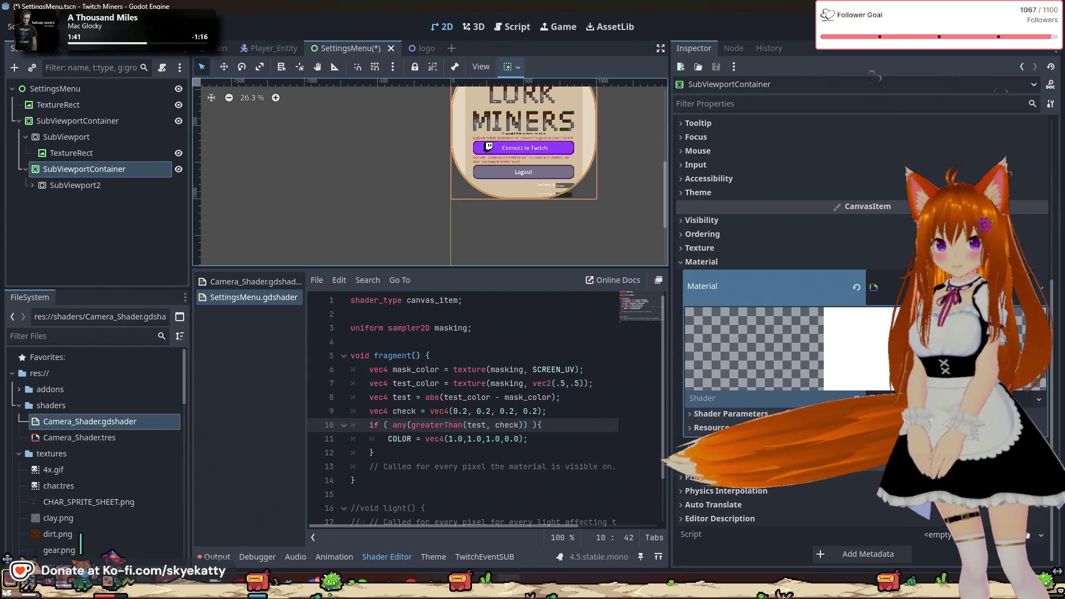
pyautogui.click(775, 413)
pyautogui.click(716, 444)
pyautogui.click(712, 444)
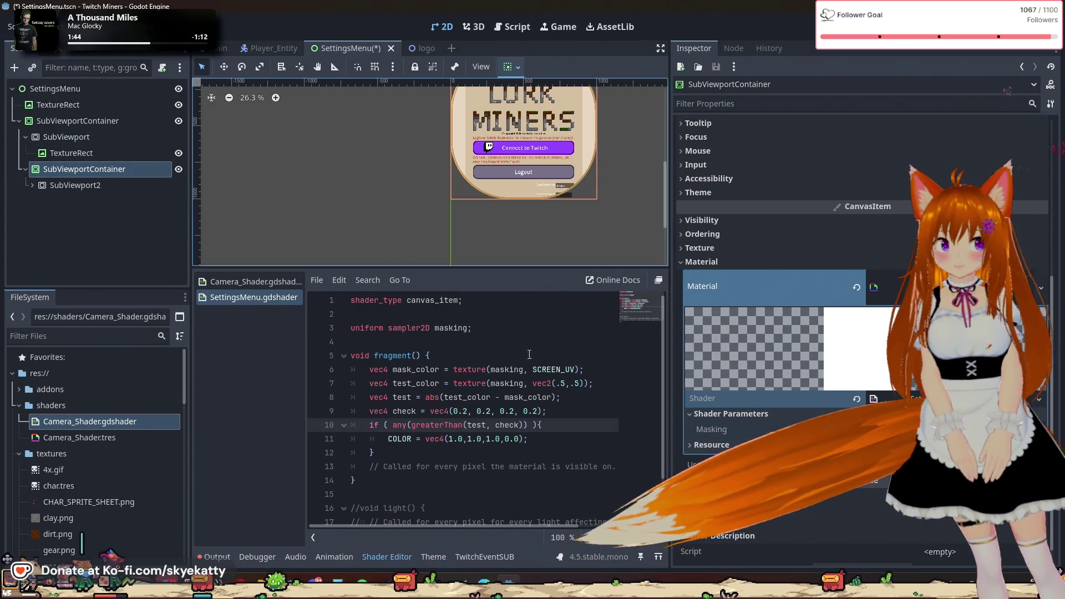
pyautogui.click(993, 430)
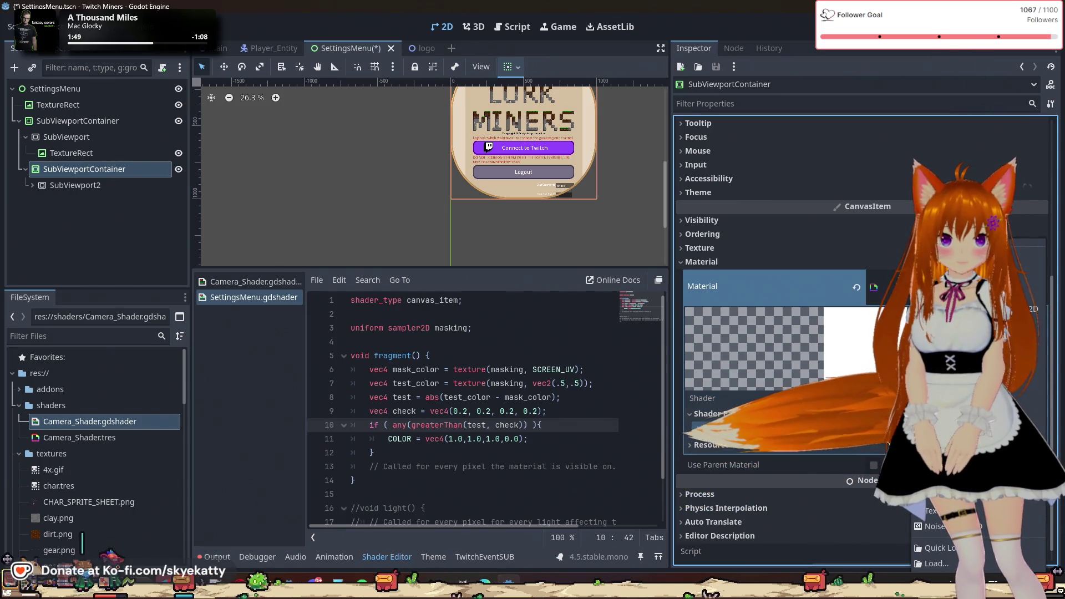
pyautogui.click(943, 510)
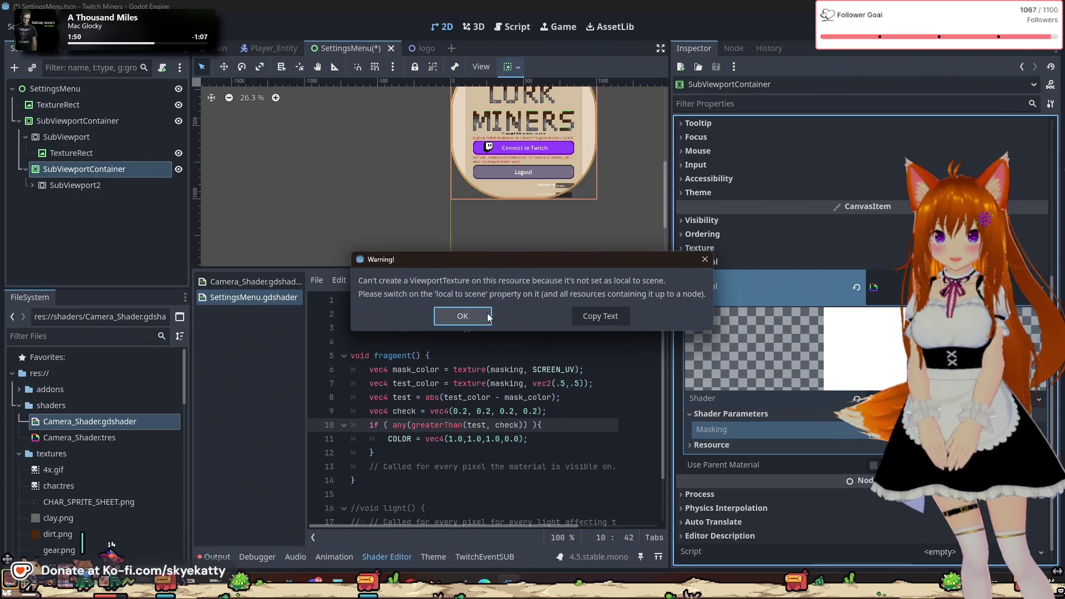
# - Dismiss the warning and tick Local to Scene in the material's Resource settings
pyautogui.click(488, 317)
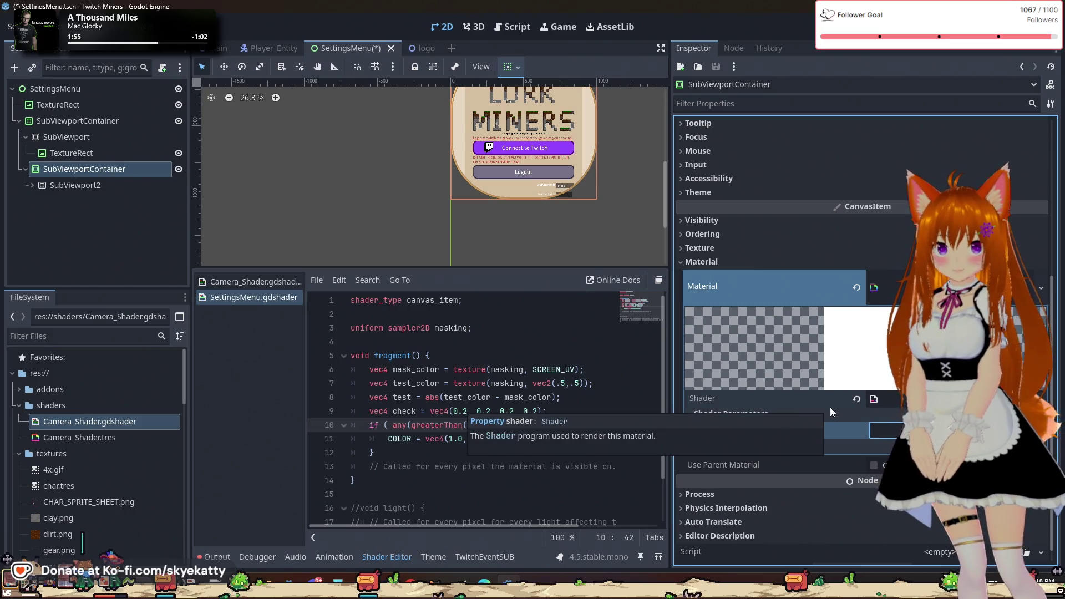
pyautogui.scroll(-1, 776, 451)
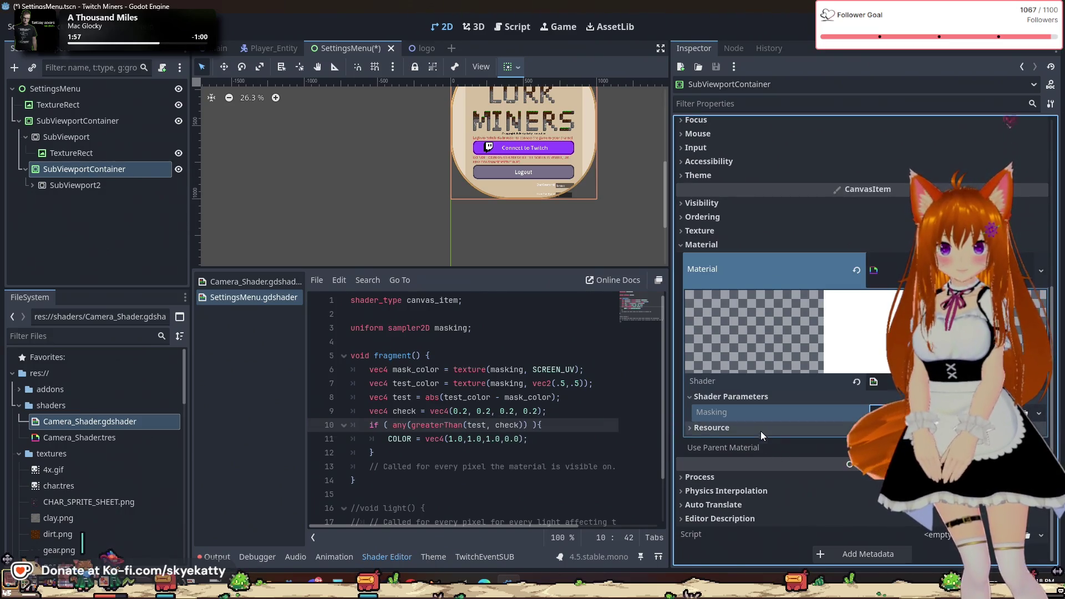
pyautogui.click(760, 430)
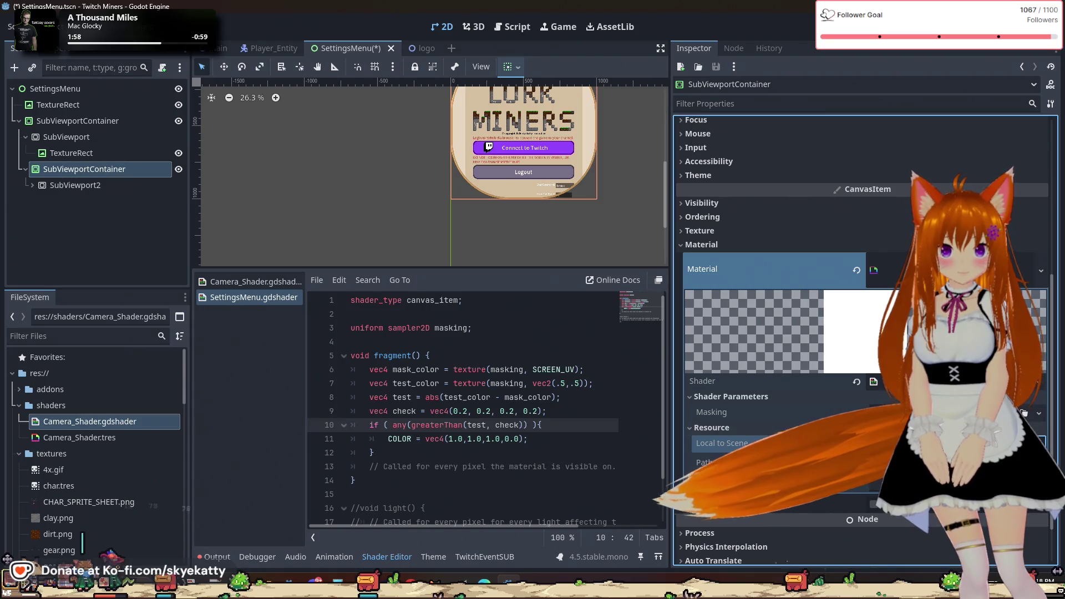
pyautogui.click(943, 413)
# - Give Masking a ViewportTexture from SubViewport and set its Viewport Path to SubViewport
pyautogui.click(943, 460)
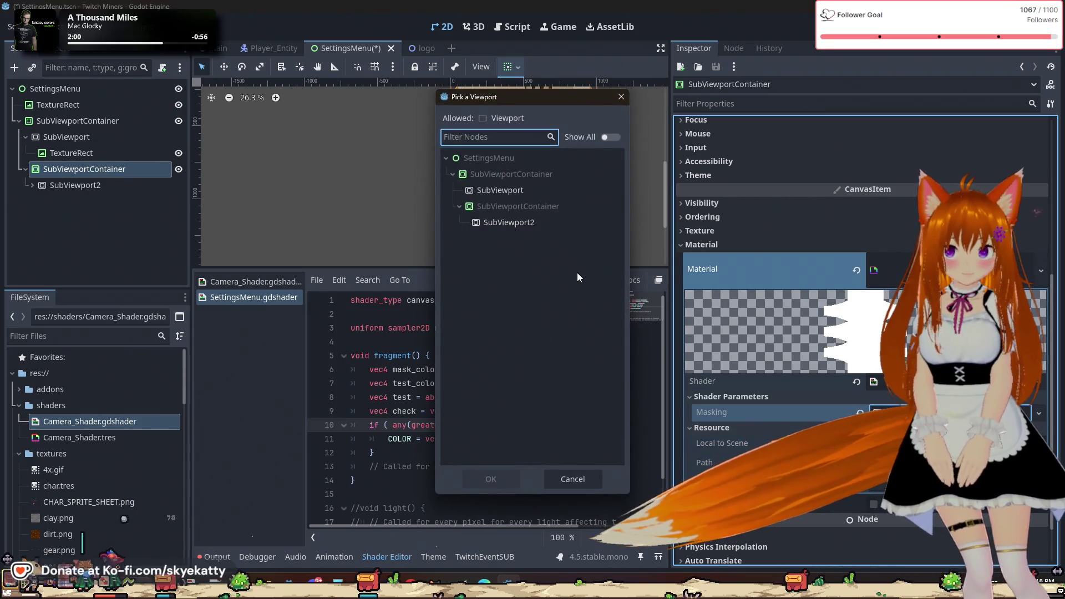
pyautogui.click(481, 188)
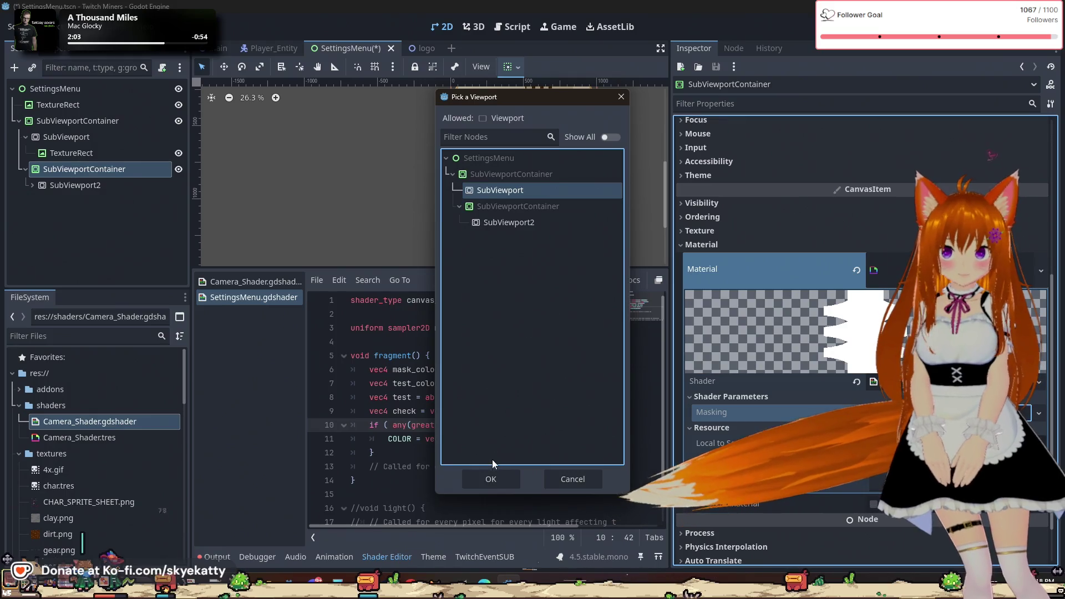
pyautogui.click(490, 478)
pyautogui.click(884, 445)
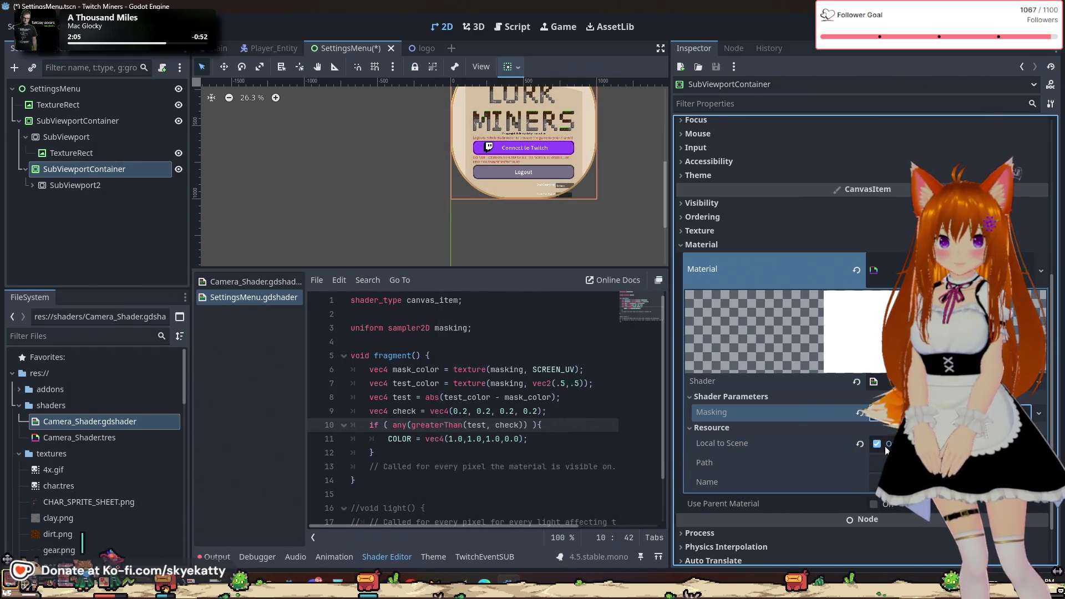
pyautogui.click(899, 417)
pyautogui.click(900, 417)
pyautogui.click(899, 417)
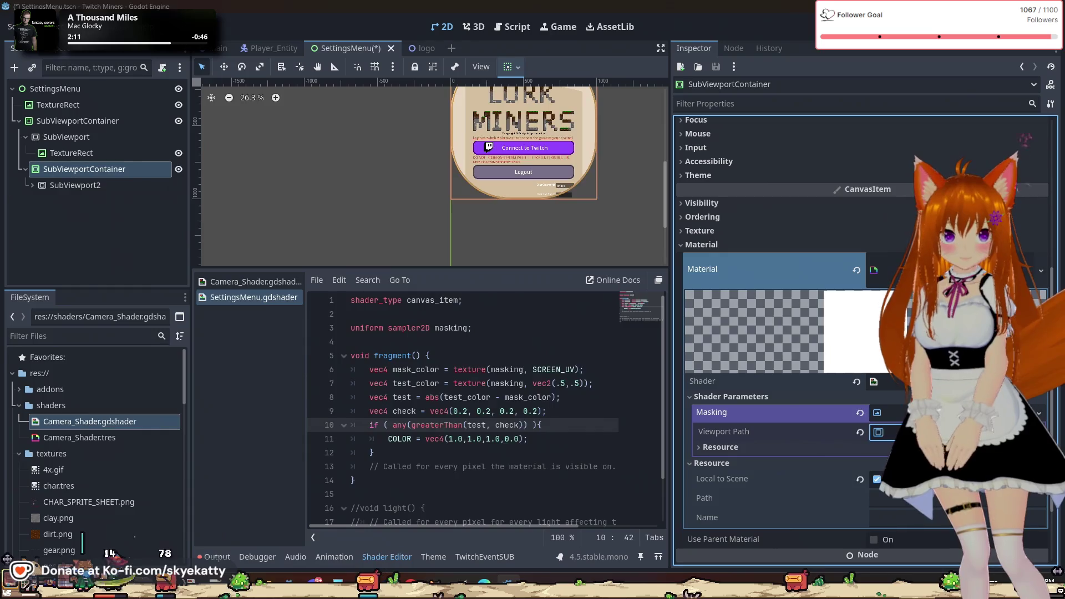
pyautogui.click(878, 432)
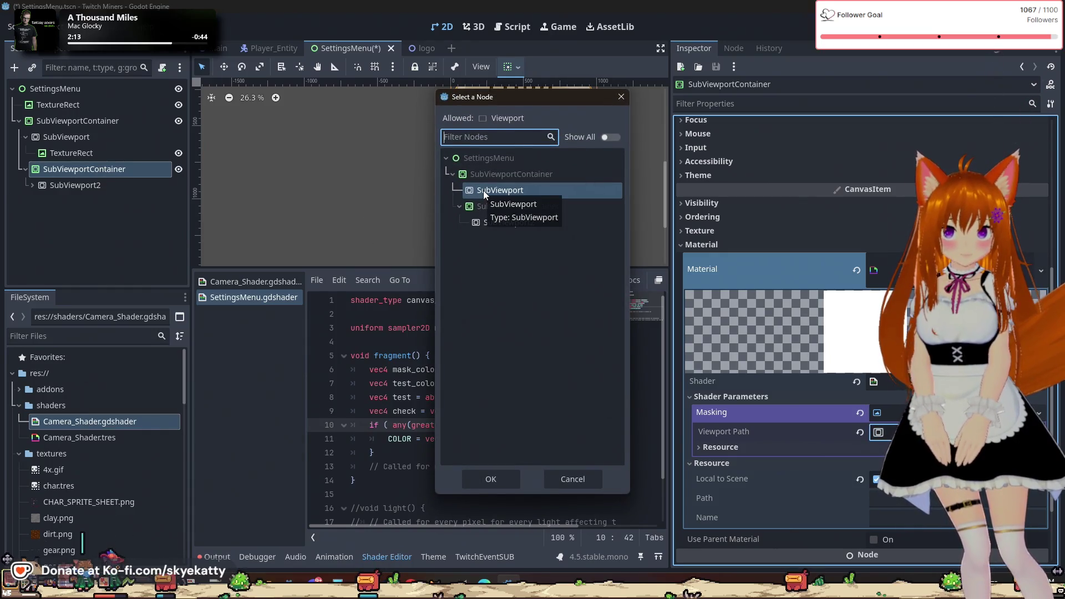
pyautogui.doubleClick(521, 191)
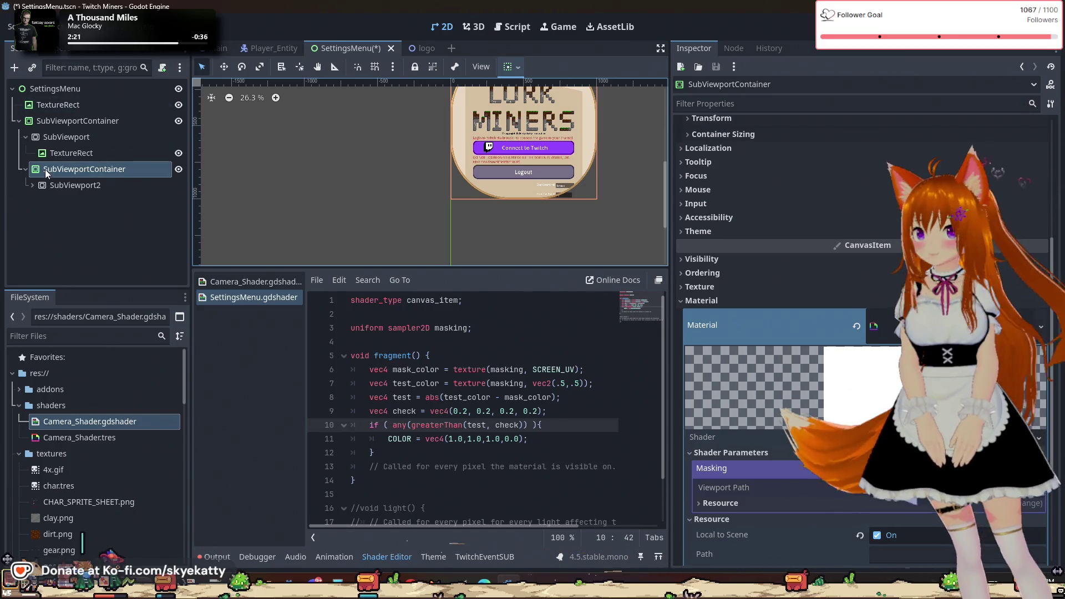
# - Collapse SubViewport2 and toggle the second SubViewportContainer's visibility on and off to compare the menu
pyautogui.click(54, 185)
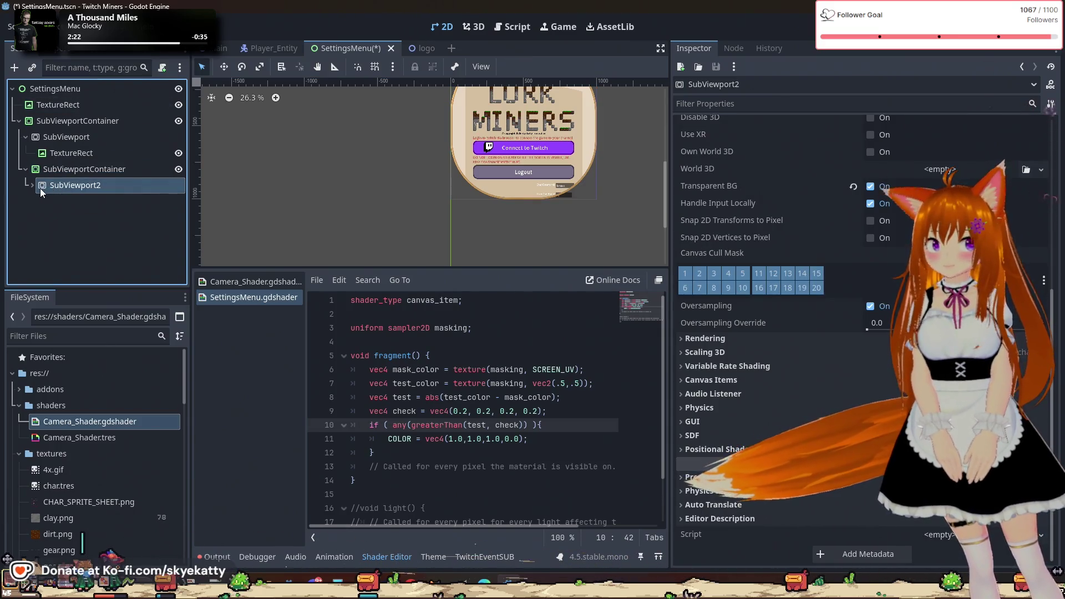
pyautogui.click(34, 186)
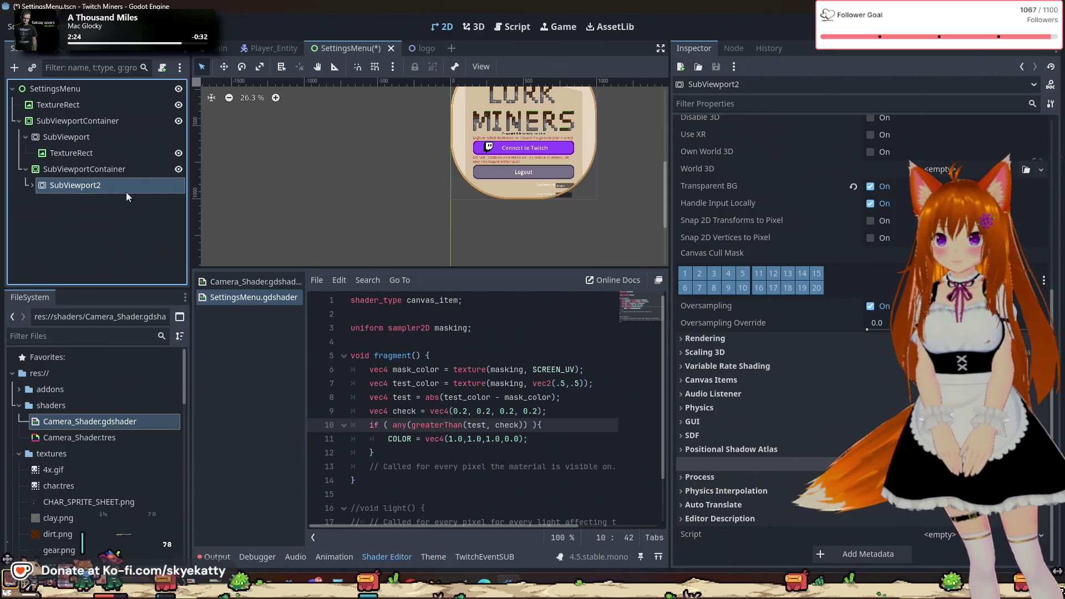
pyautogui.click(178, 171)
pyautogui.click(179, 171)
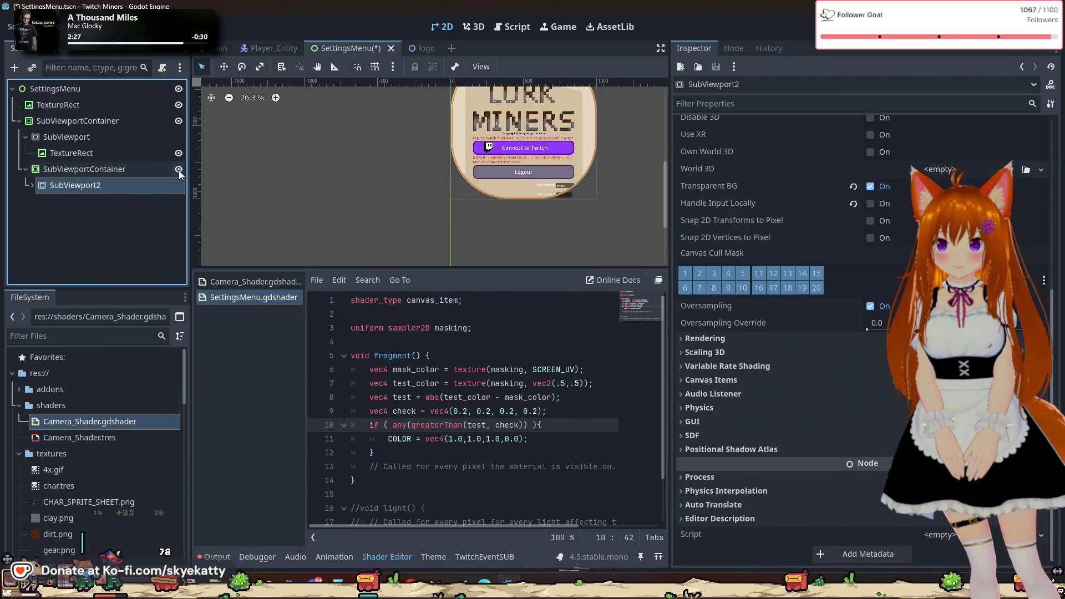
pyautogui.click(178, 170)
pyautogui.click(179, 171)
pyautogui.click(179, 170)
pyautogui.click(178, 171)
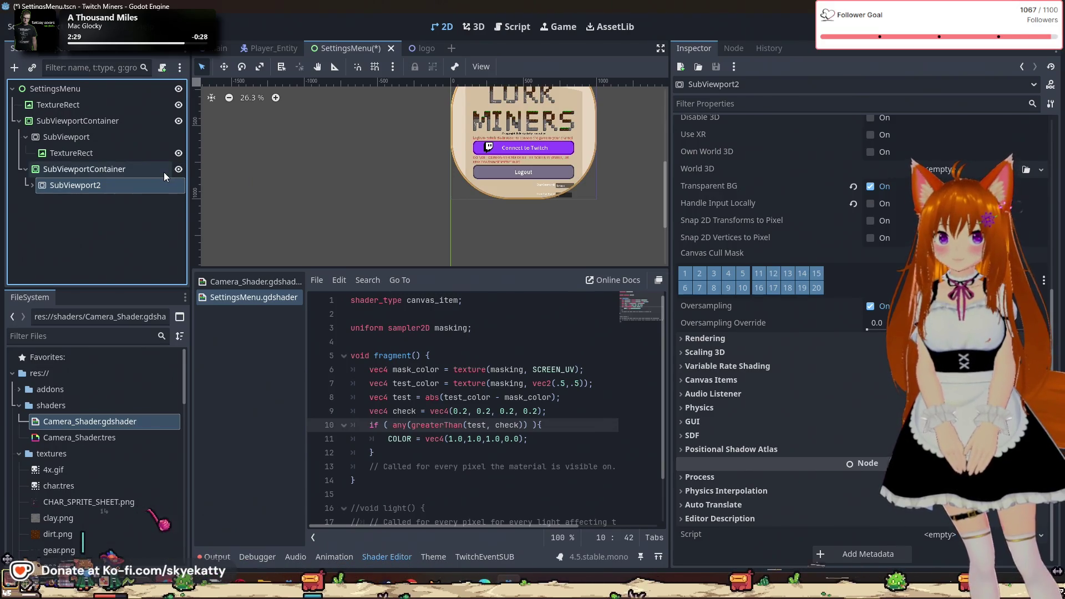
# - Check TextureRect, SubViewport and SubViewport2, then view the second container's masking shader material
pyautogui.click(98, 156)
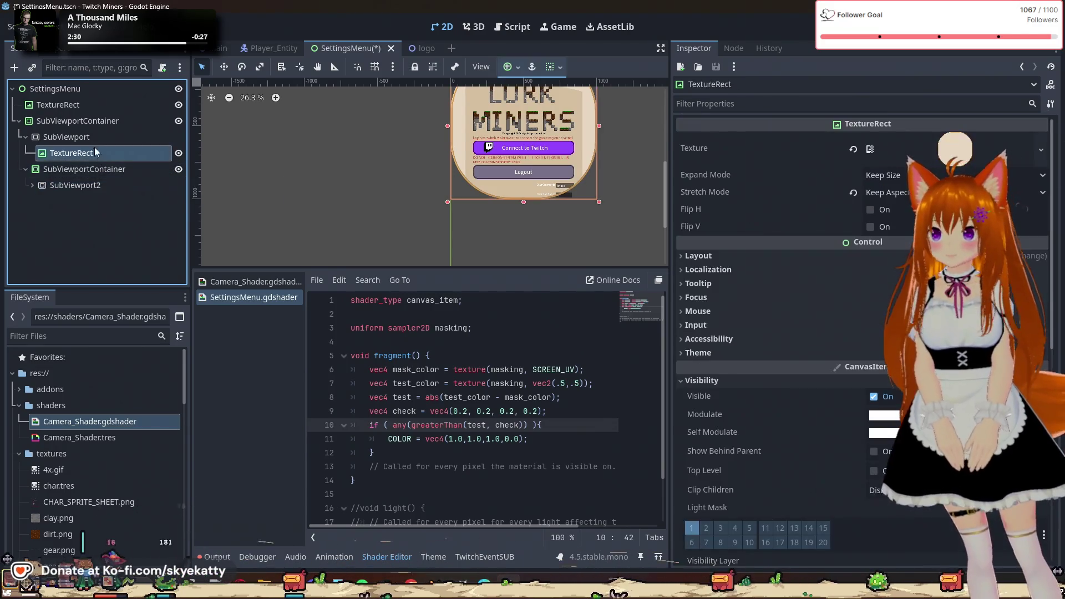
pyautogui.click(91, 135)
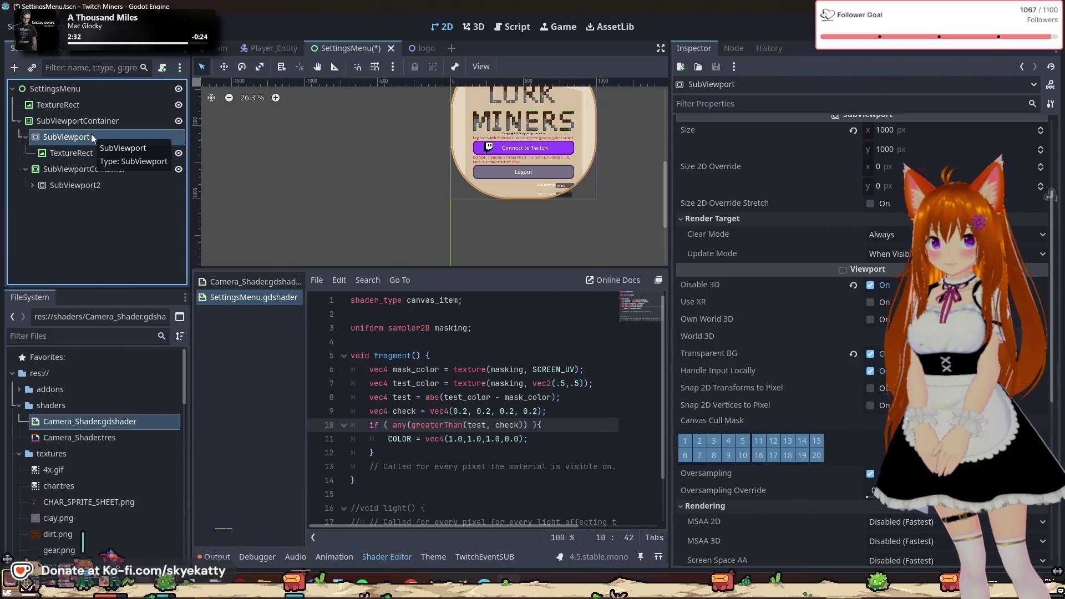
pyautogui.scroll(-1, 405, 143)
pyautogui.scroll(7, 415, 149)
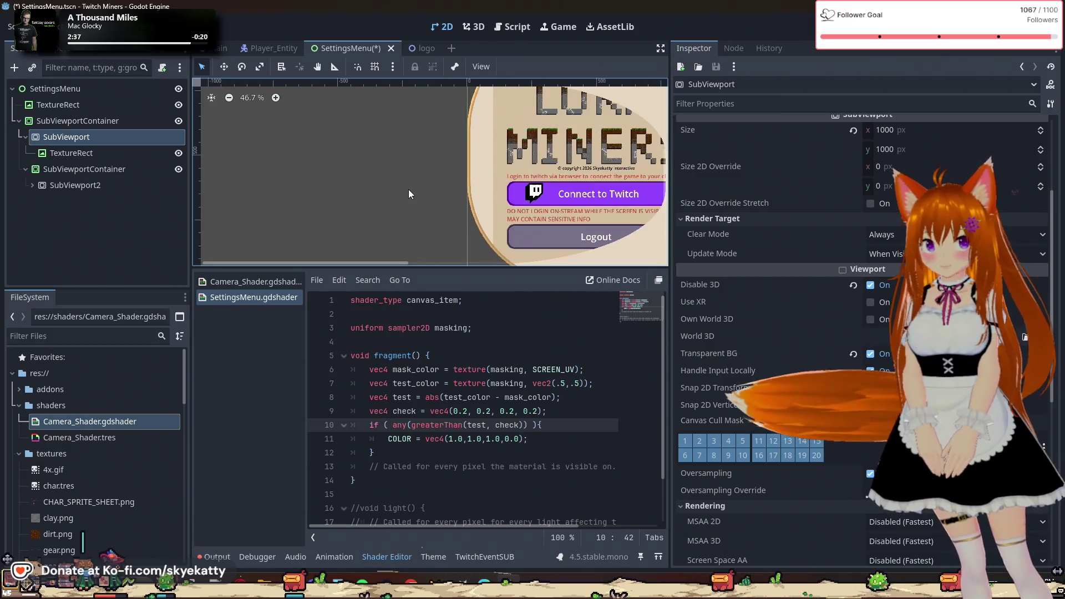
pyautogui.moveTo(408, 193); pyautogui.dragTo(398, 178)
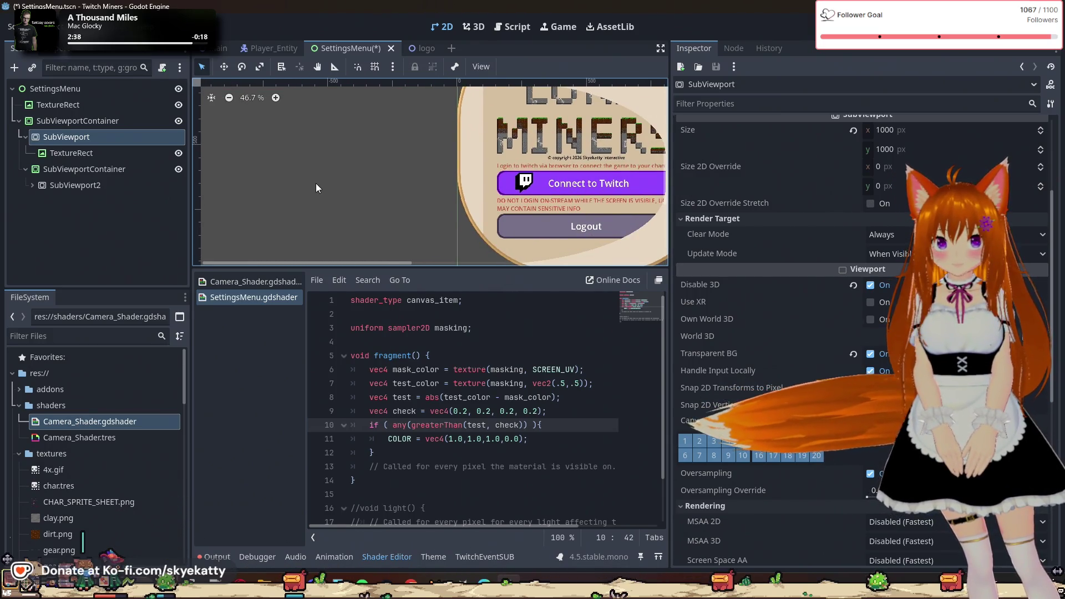
pyautogui.scroll(-1, 315, 183)
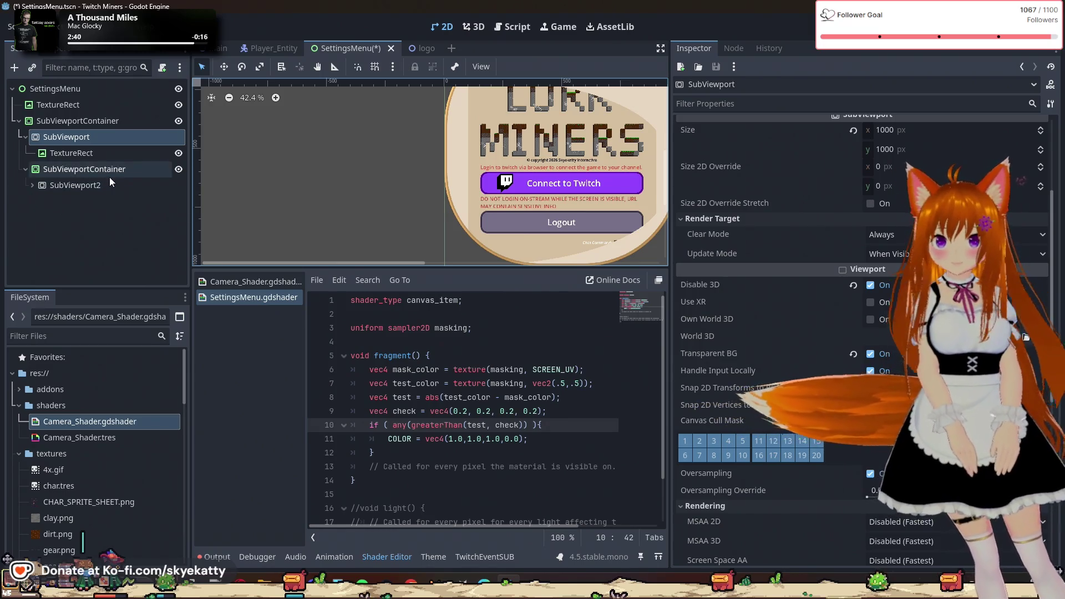
pyautogui.click(97, 138)
pyautogui.click(97, 188)
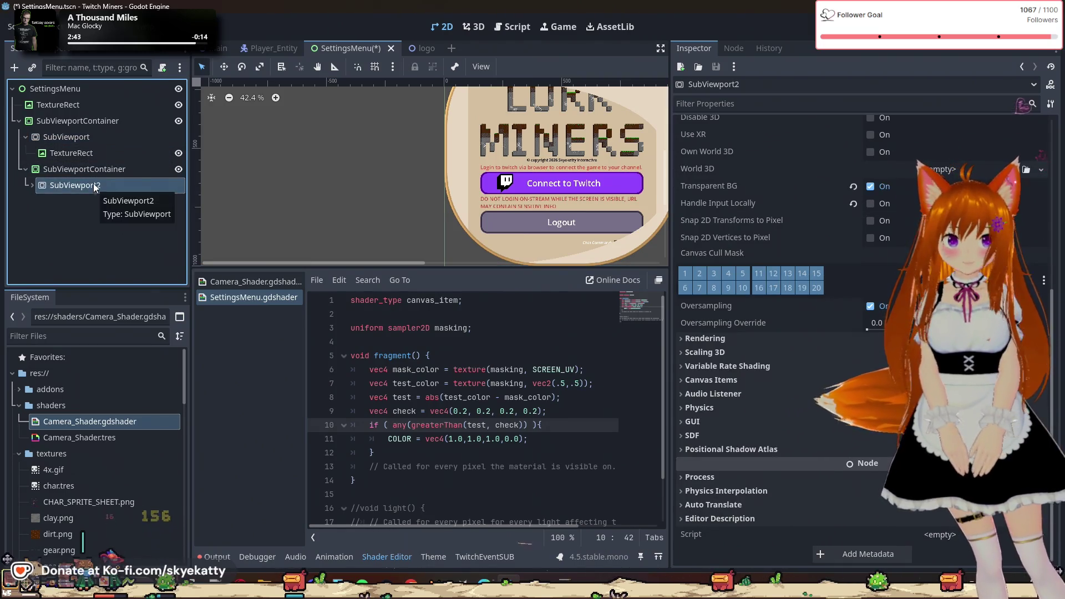
pyautogui.click(91, 171)
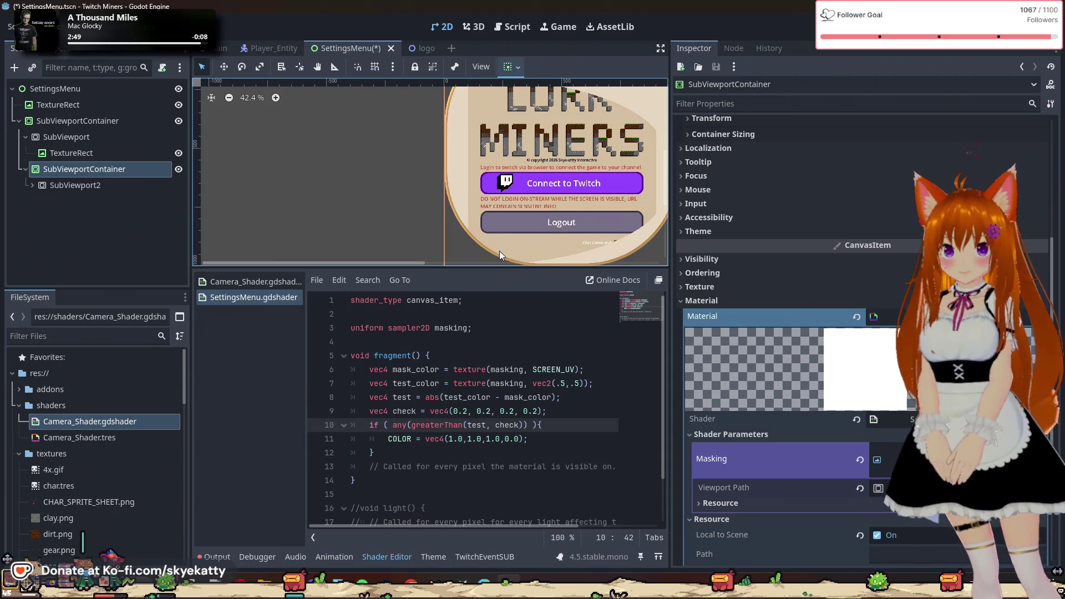
pyautogui.scroll(1, 500, 250)
pyautogui.scroll(-1, 500, 254)
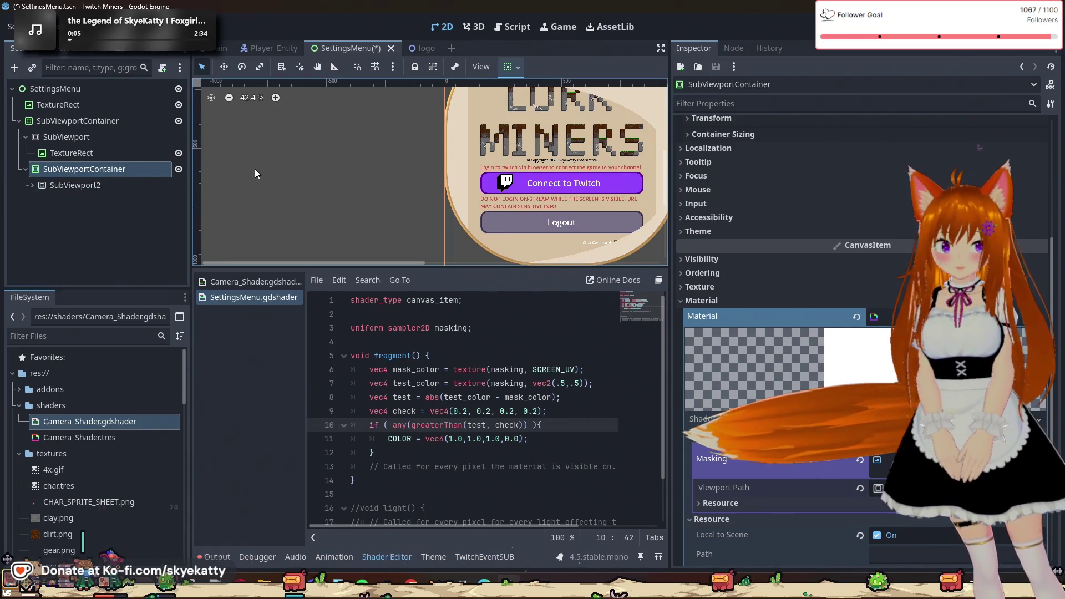
# - Compare the first SubViewportContainer's 1000×1000 Custom Minimum Size with its SubViewport, then preview SubViewport2's menu
pyautogui.click(62, 122)
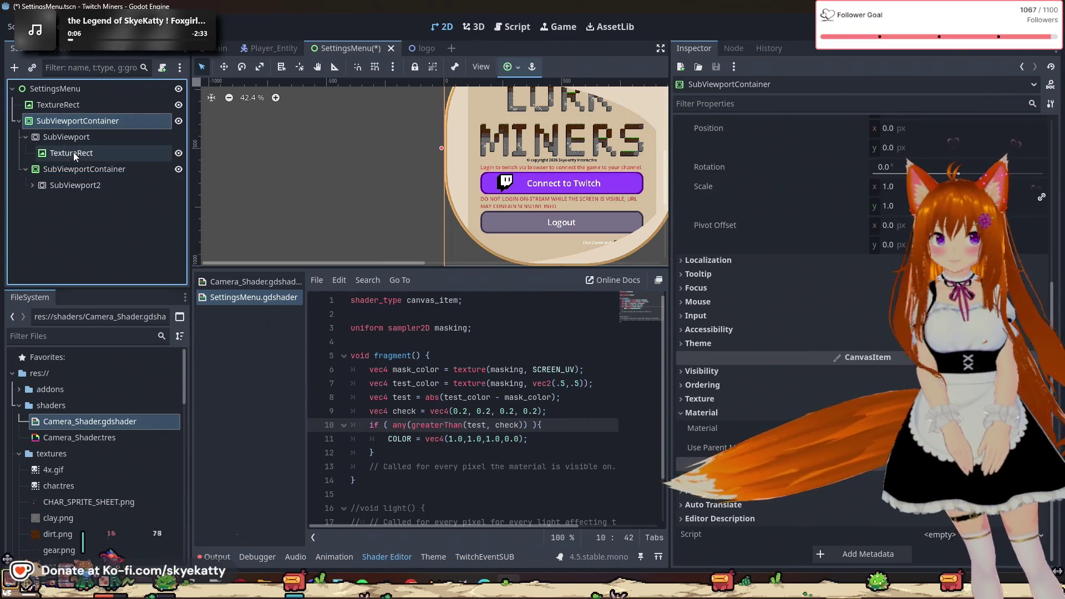
pyautogui.scroll(5, 807, 231)
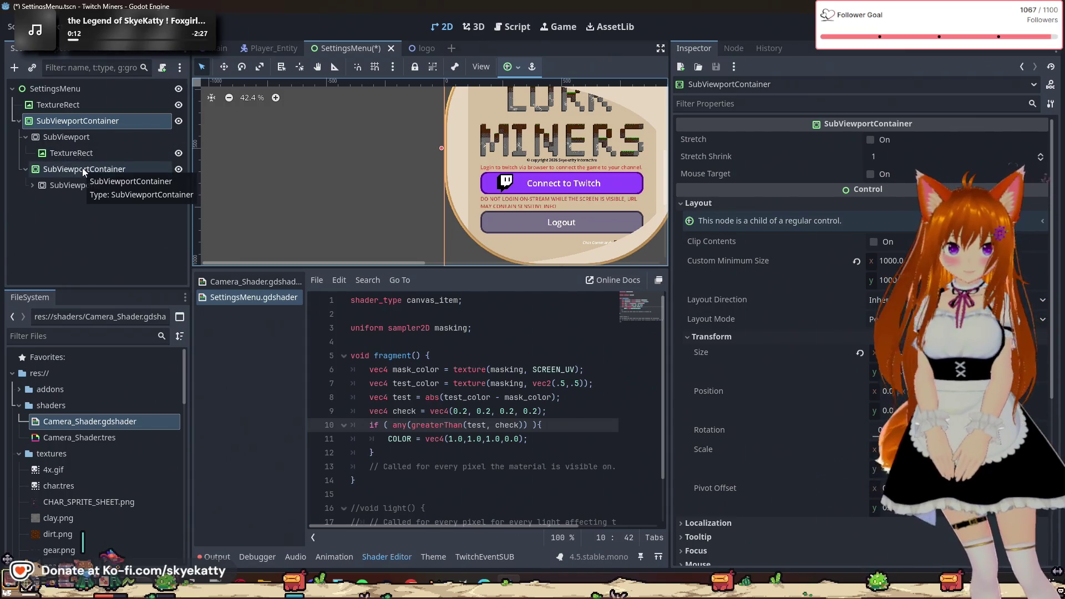
pyautogui.click(90, 137)
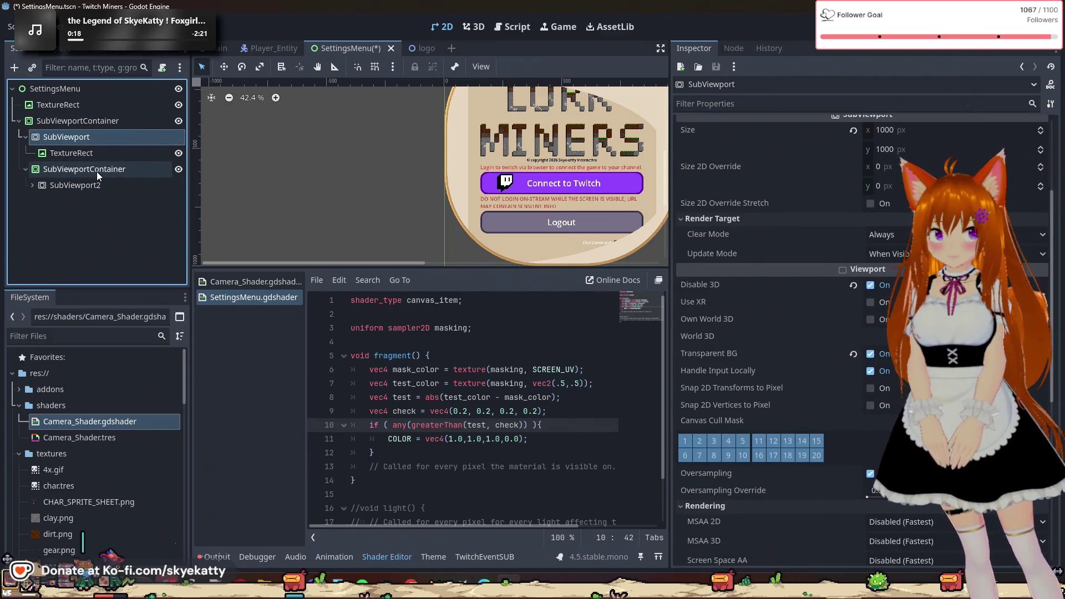
pyautogui.click(106, 122)
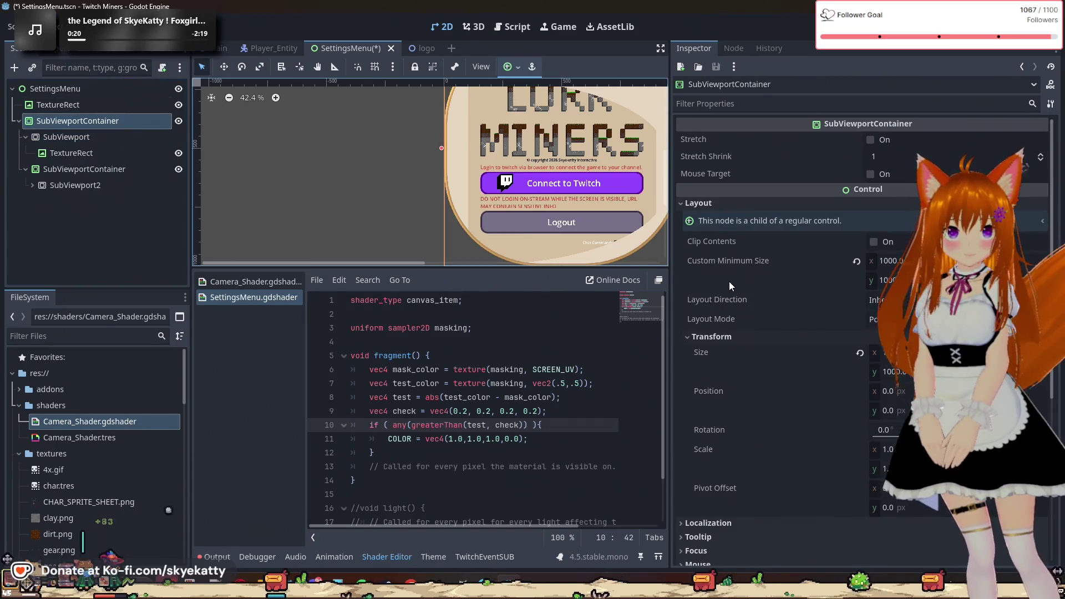
pyautogui.moveTo(730, 281)
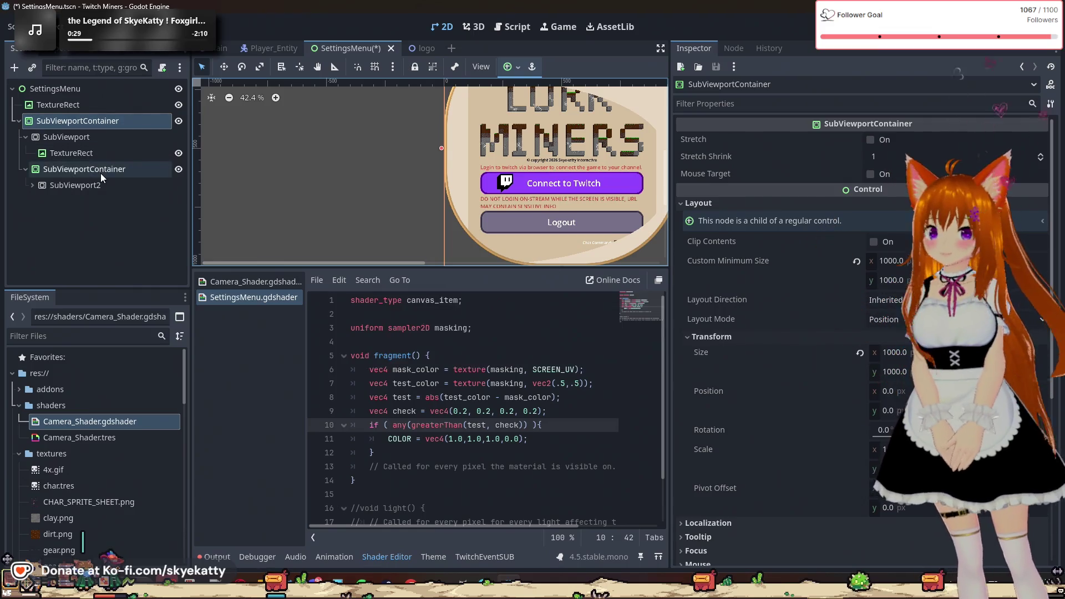
pyautogui.click(101, 189)
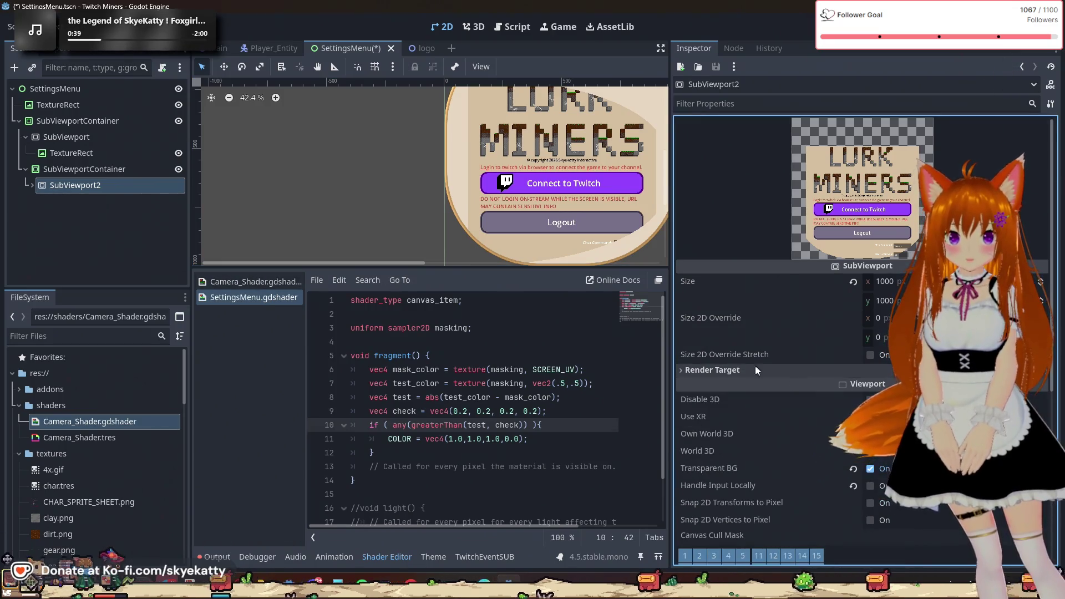
# - Browse the second SubViewportContainer's Material, Clip Contents, Layout Direction, Transform, sizing and Mouse properties
pyautogui.click(138, 165)
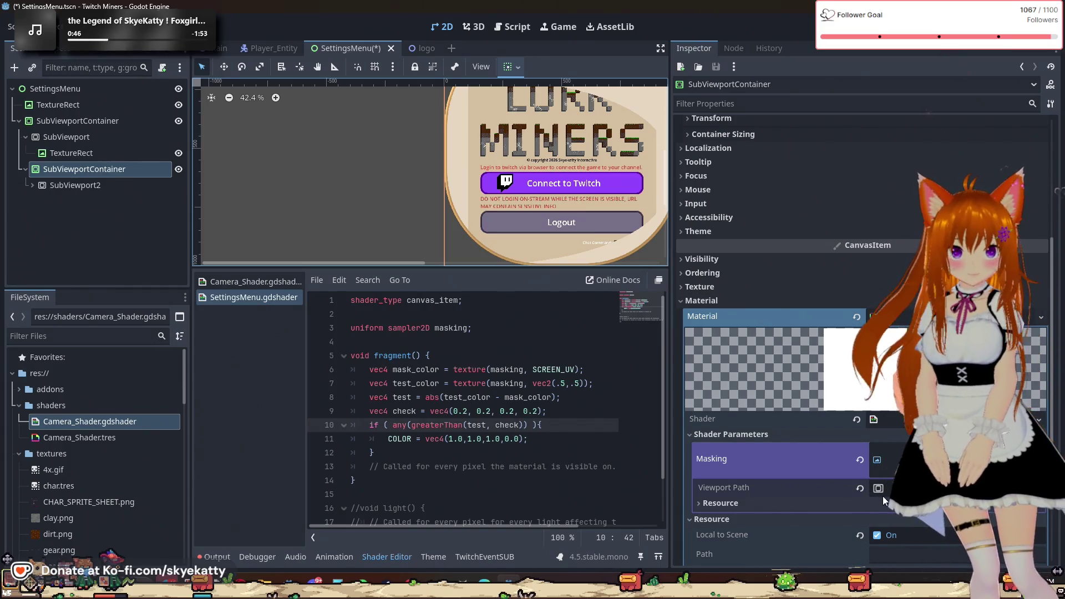
pyautogui.scroll(-3, 851, 471)
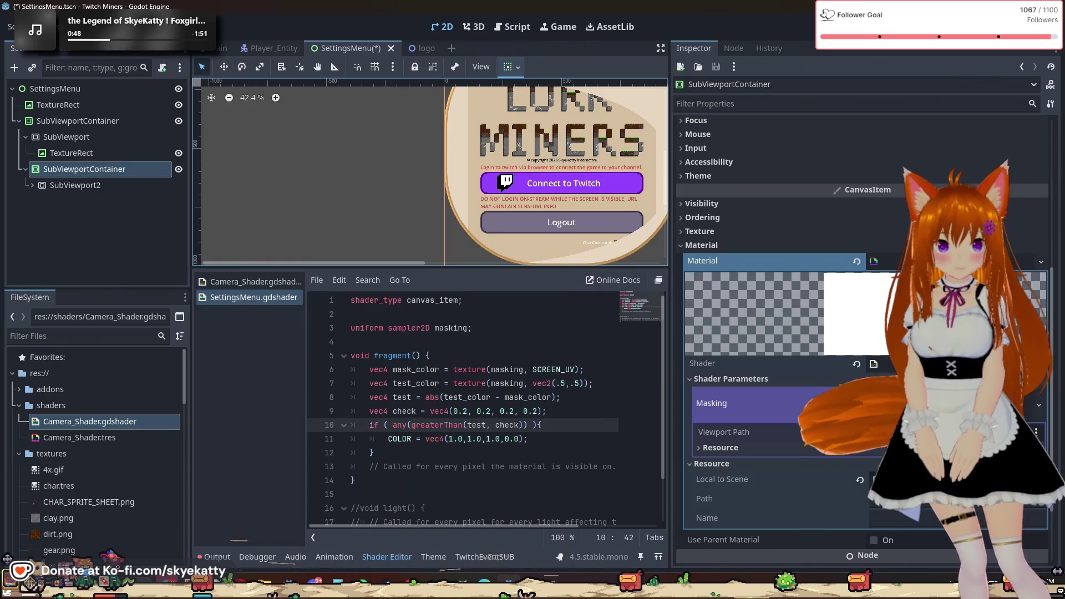
pyautogui.scroll(-5, 814, 471)
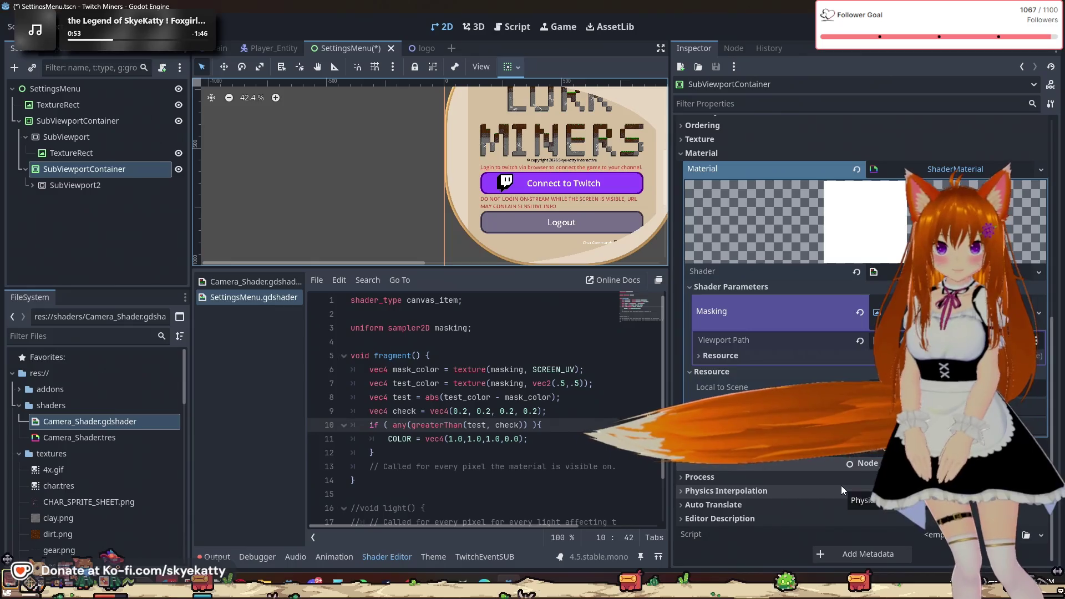
pyautogui.scroll(10, 860, 485)
pyautogui.click(684, 380)
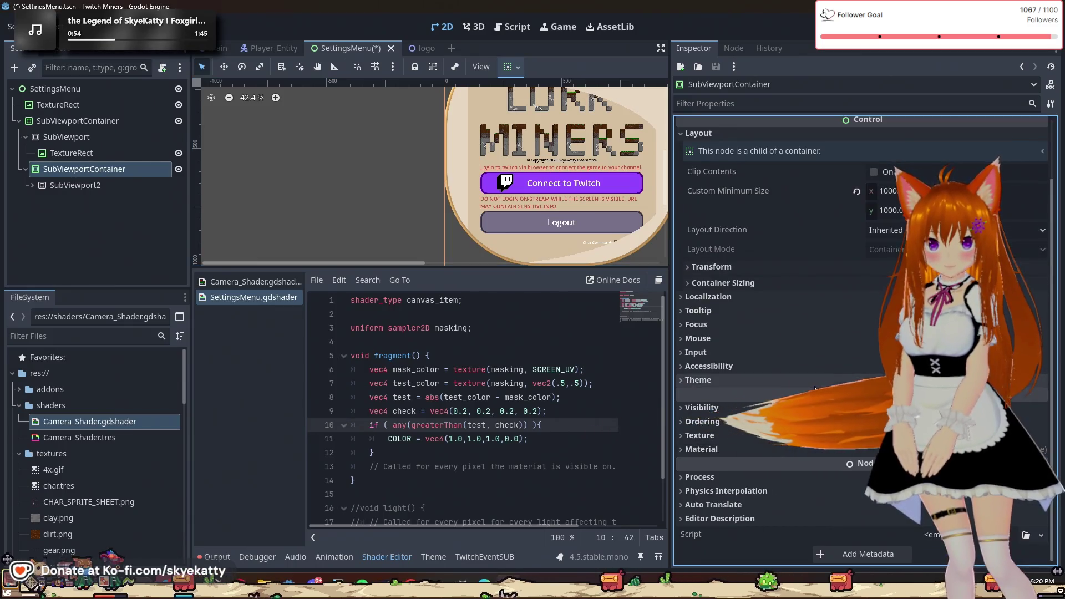
pyautogui.click(875, 242)
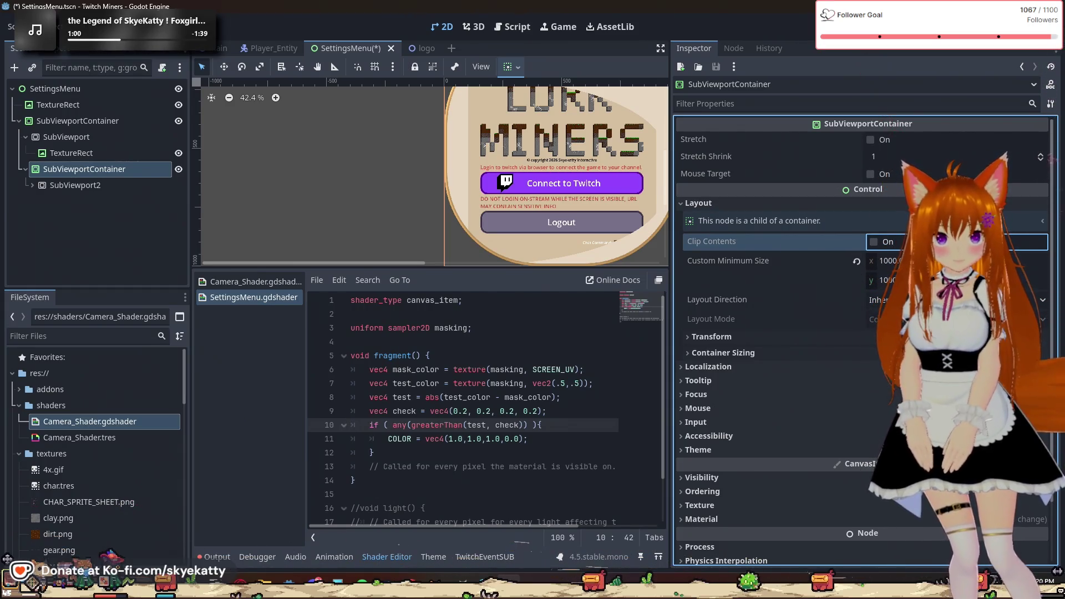
pyautogui.click(943, 300)
pyautogui.click(777, 338)
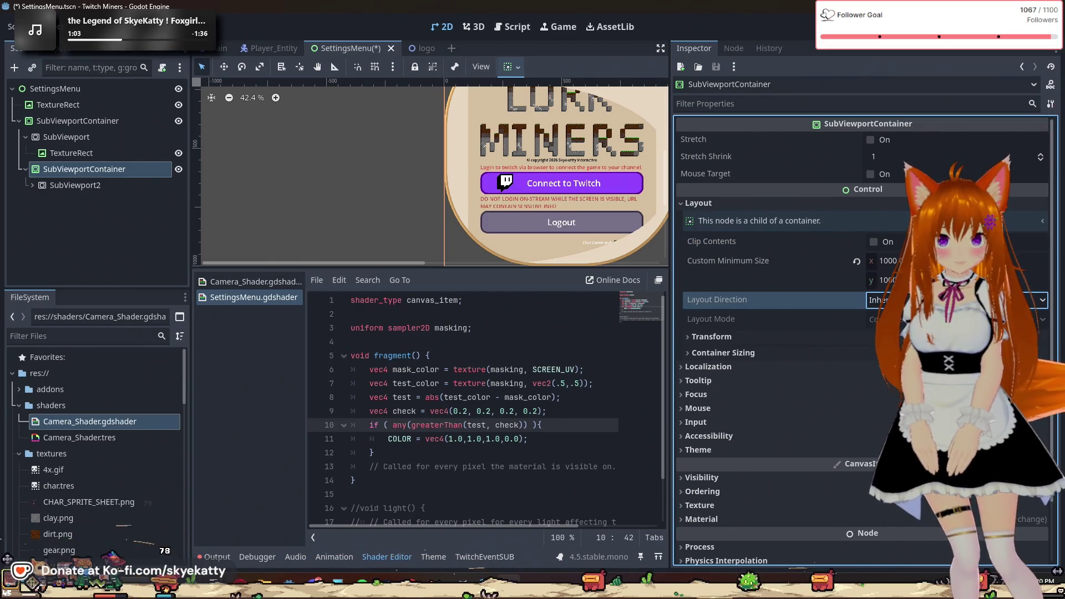
pyautogui.click(776, 339)
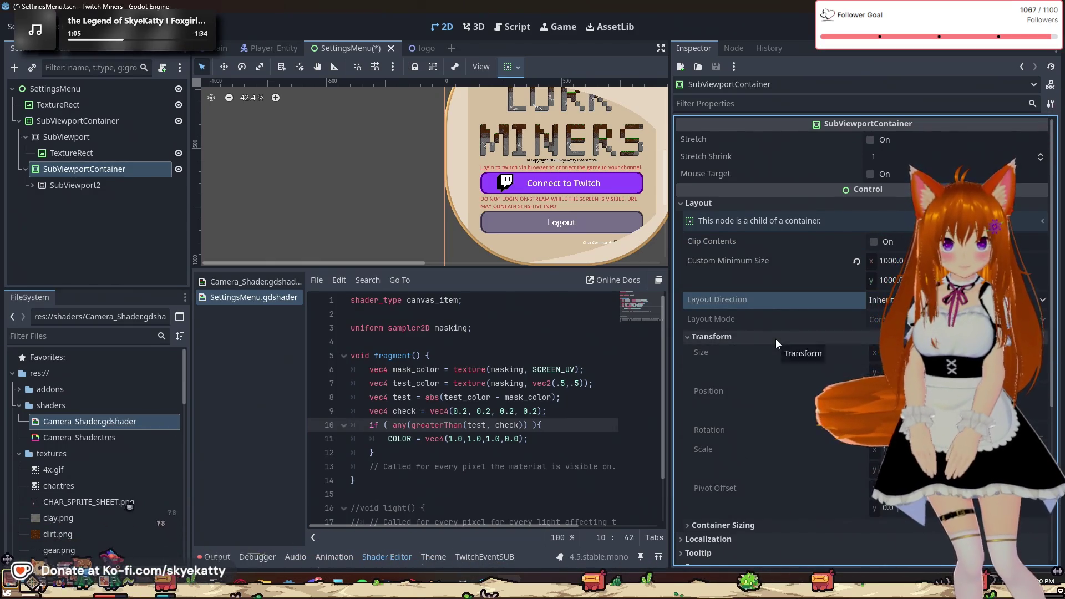
pyautogui.click(775, 338)
pyautogui.click(775, 353)
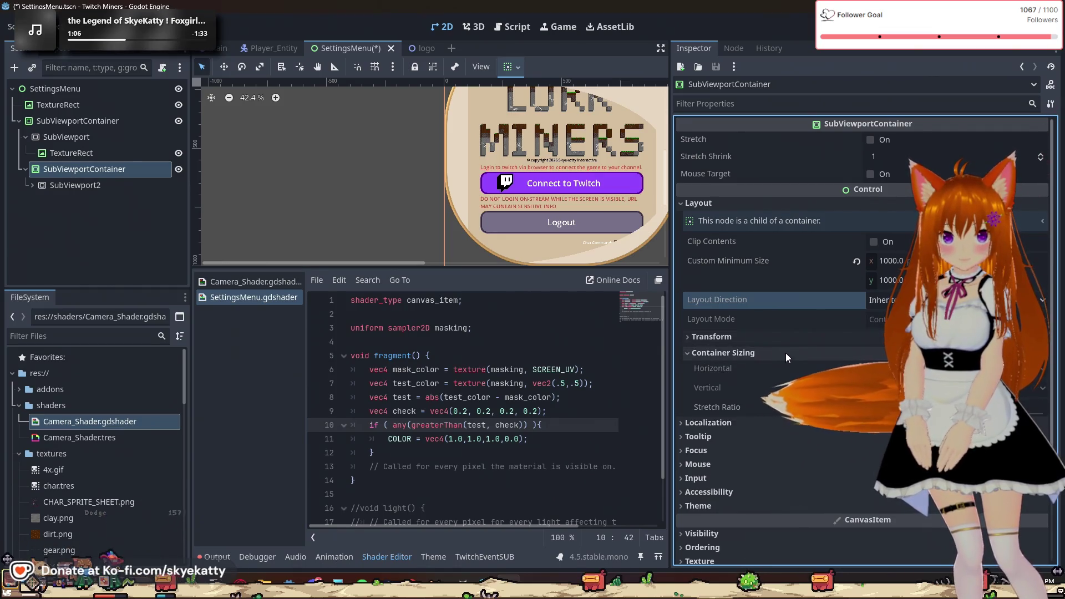
pyautogui.click(785, 352)
pyautogui.click(787, 338)
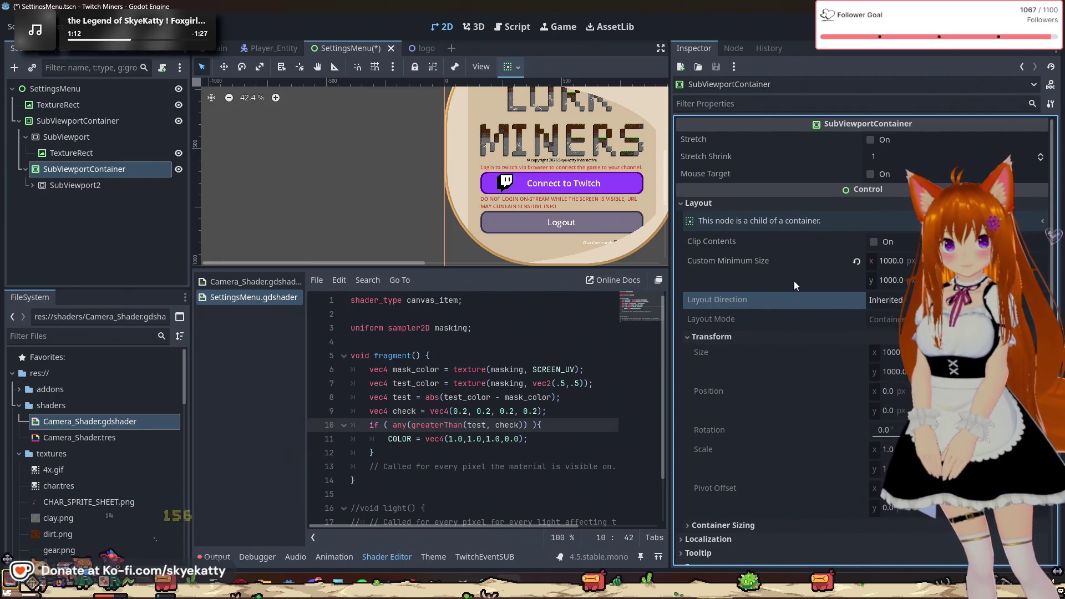
pyautogui.click(757, 172)
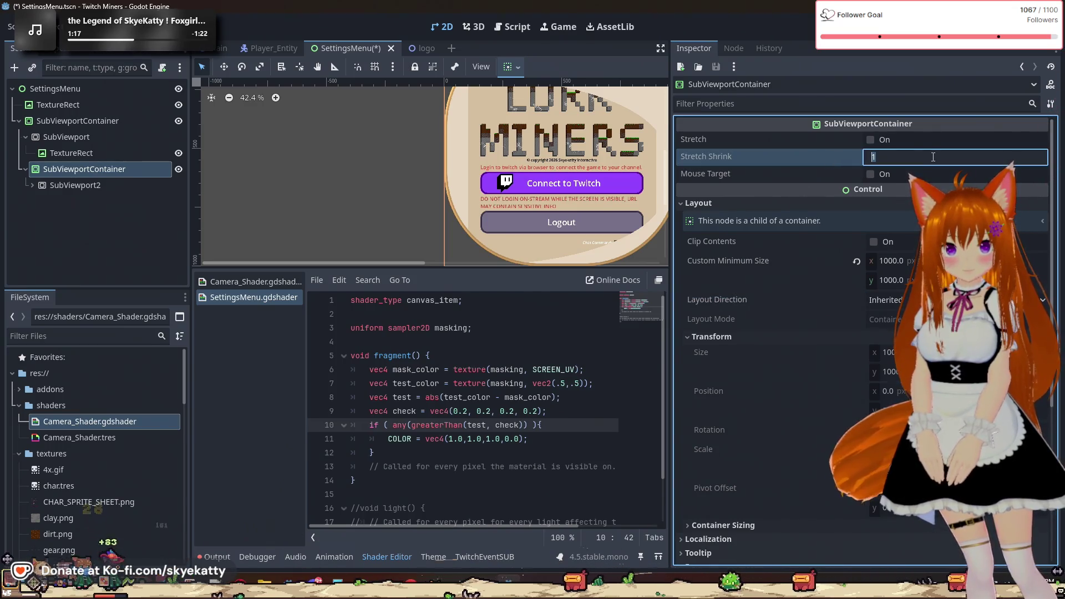
# - Reframe the canvas on the menu preview and Logout area, then select SubViewport2
pyautogui.scroll(-2, 634, 163)
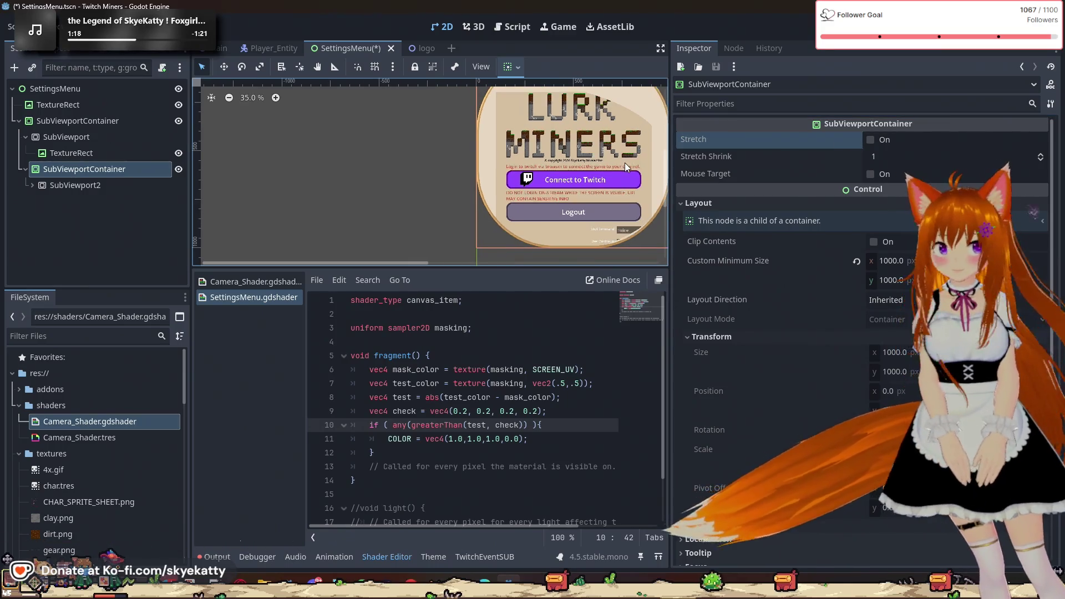
pyautogui.scroll(5, 625, 157)
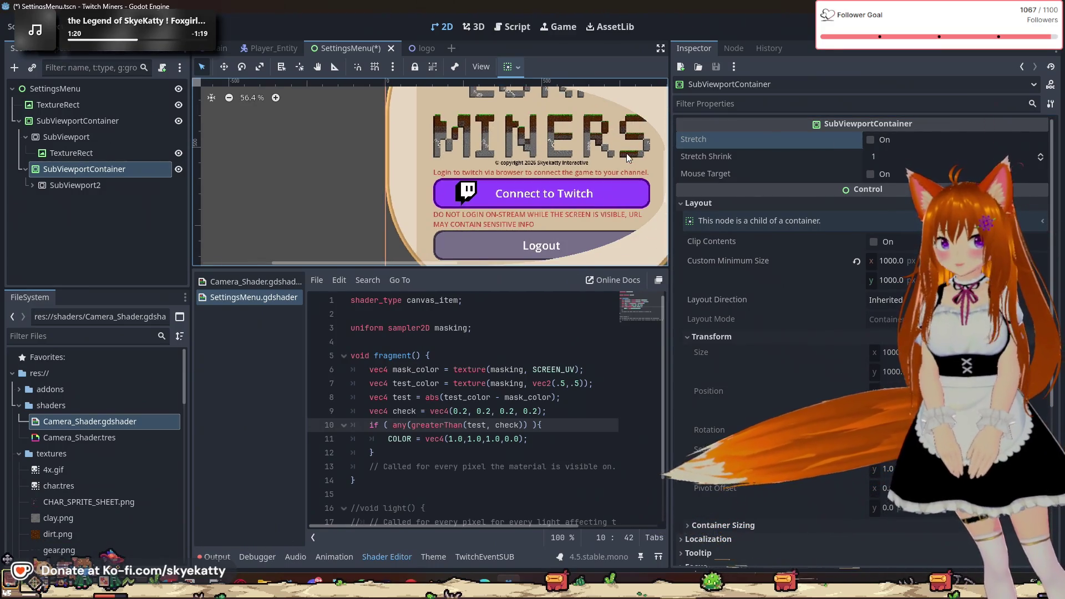
pyautogui.scroll(-2, 626, 157)
pyautogui.moveTo(596, 171)
pyautogui.mouseDown()
pyautogui.moveTo(556, 185)
pyautogui.moveTo(634, 220)
pyautogui.moveTo(206, 137)
pyautogui.moveTo(213, 159)
pyautogui.mouseUp()
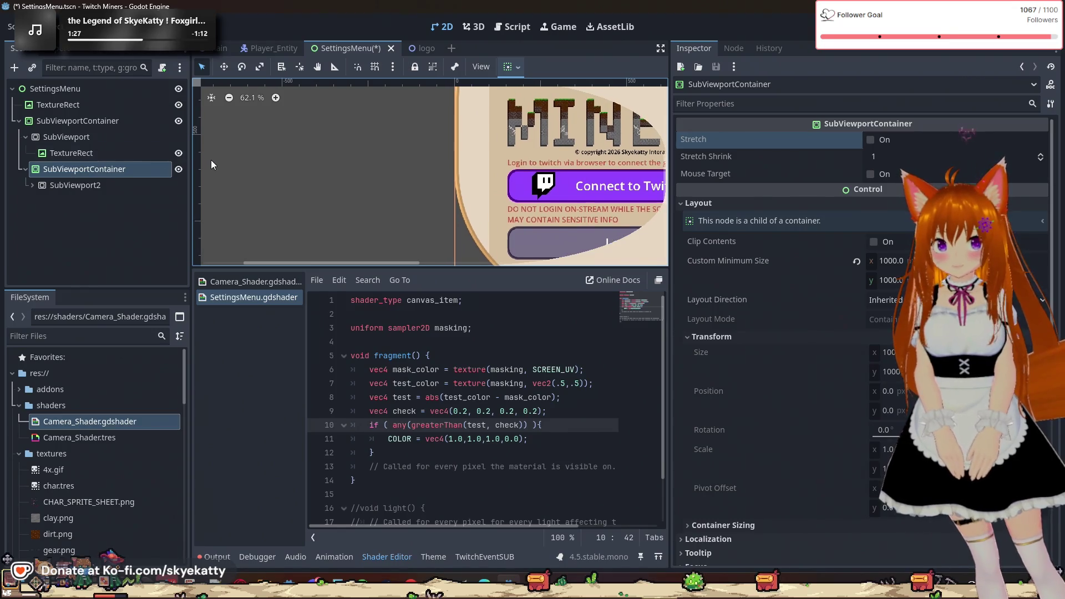
pyautogui.hscroll(3, 324, 218)
pyautogui.scroll(2, 276, 214)
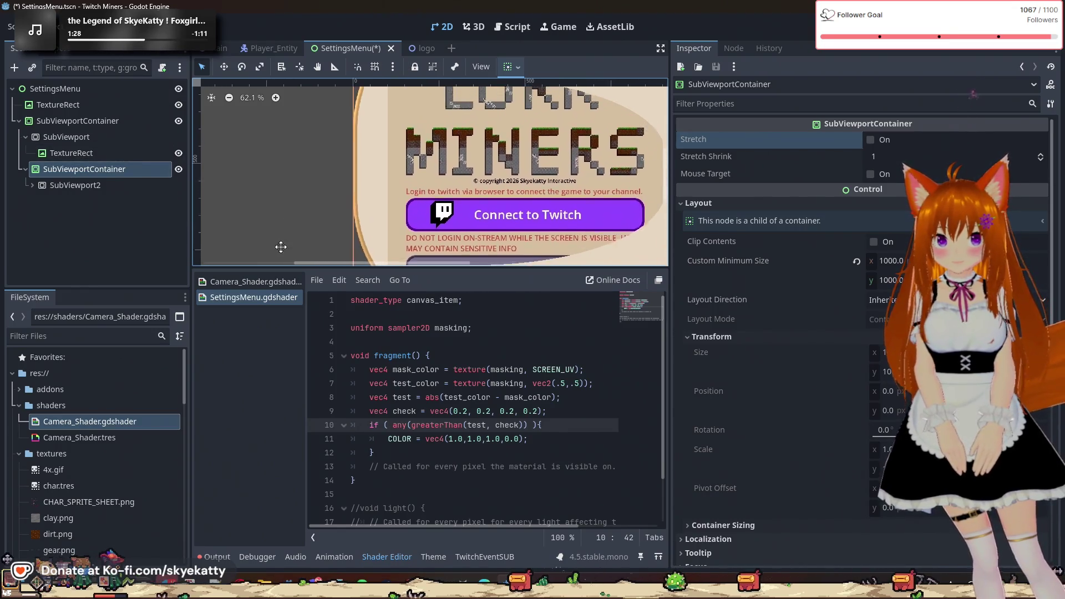
pyautogui.moveTo(328, 203)
pyautogui.mouseDown()
pyautogui.moveTo(290, 162)
pyautogui.moveTo(352, 100)
pyautogui.moveTo(274, 120)
pyautogui.moveTo(260, 188)
pyautogui.moveTo(280, 233)
pyautogui.moveTo(266, 182)
pyautogui.mouseUp()
pyautogui.scroll(-1, 456, 440)
pyautogui.scroll(1, 456, 439)
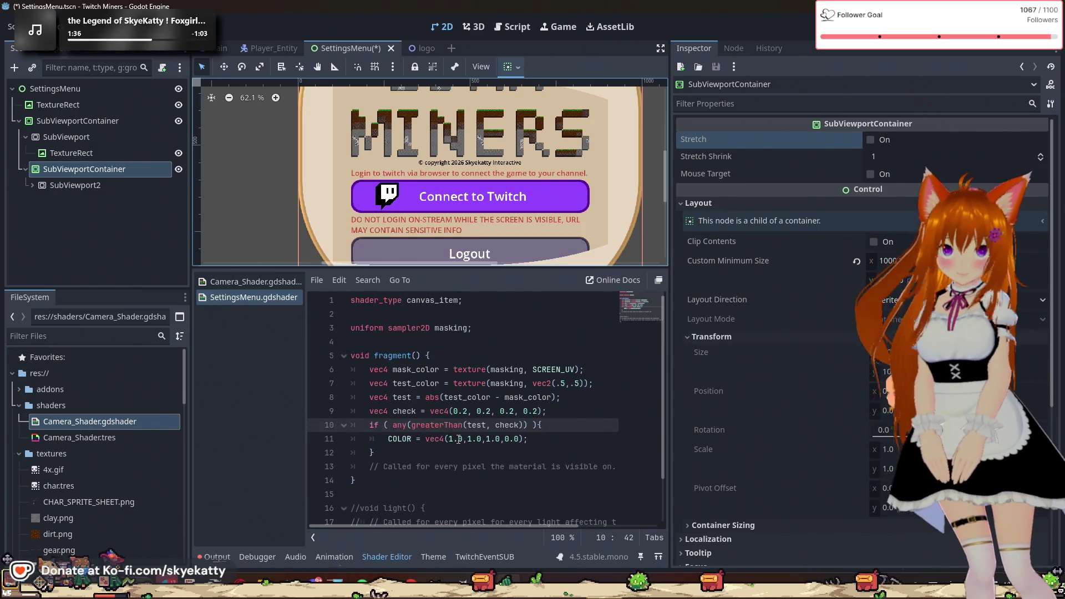
pyautogui.press('Down')
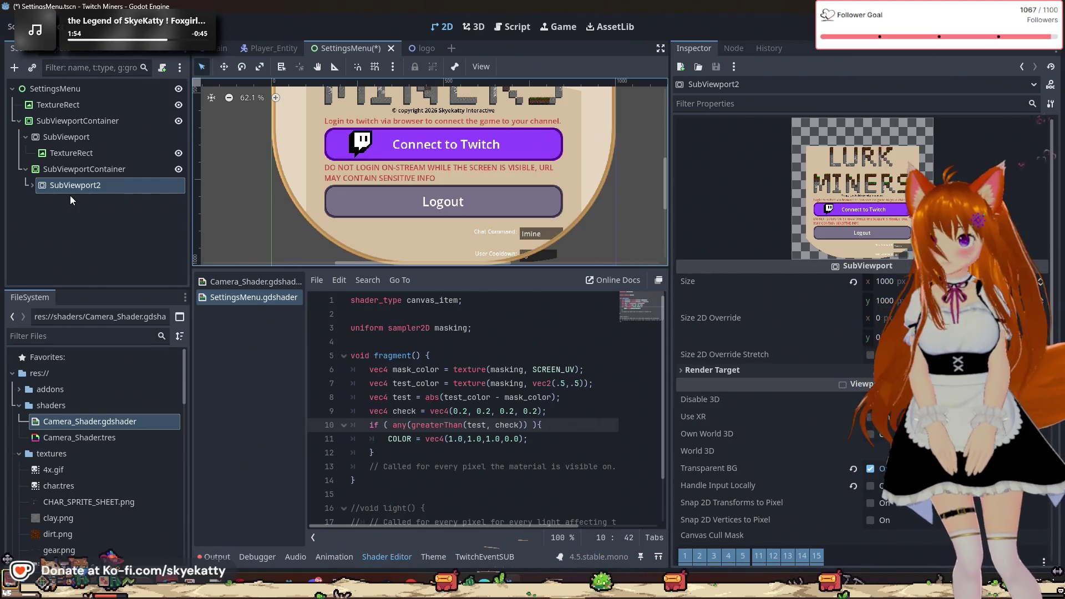
# - Switch between the second SubViewportContainer and SubViewport2, ending on the container
pyautogui.scroll(-1, 374, 188)
pyautogui.scroll(3, 373, 188)
pyautogui.scroll(-6, 373, 189)
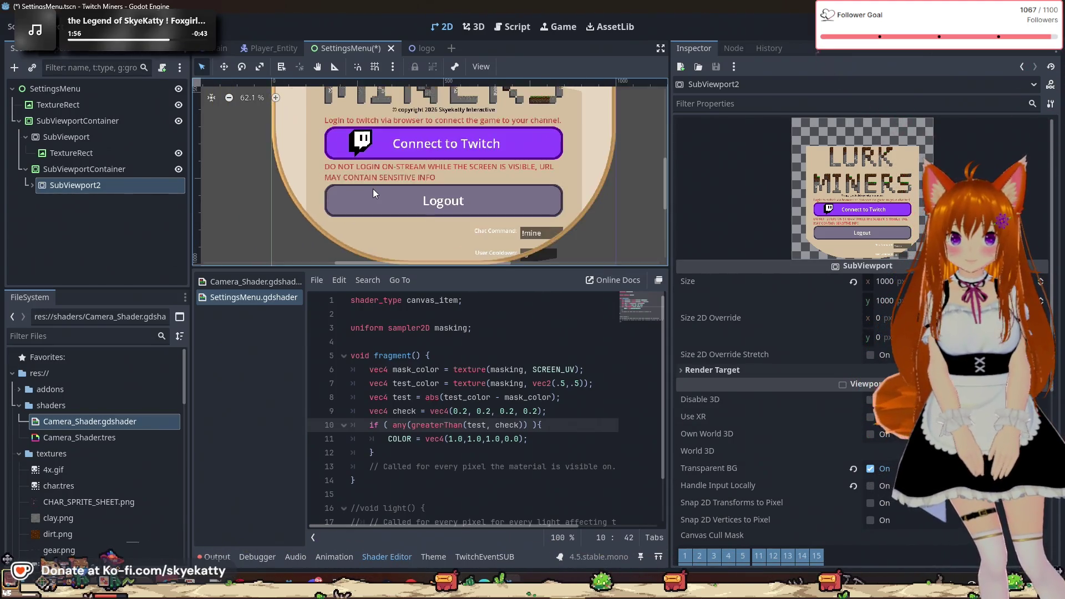
pyautogui.scroll(1, 354, 179)
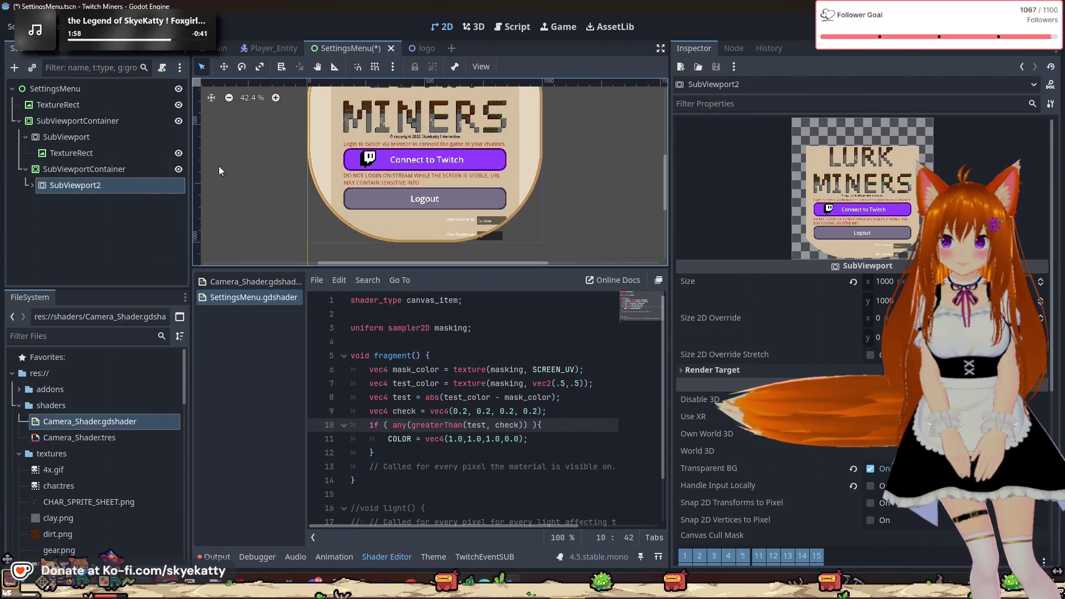
pyautogui.click(120, 168)
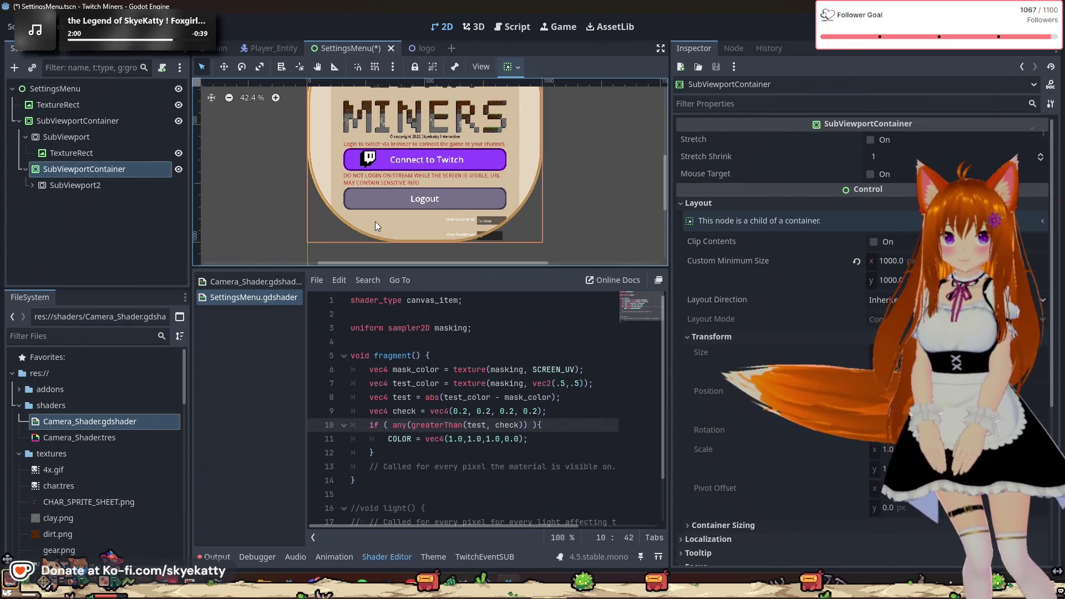
pyautogui.click(103, 187)
pyautogui.click(102, 172)
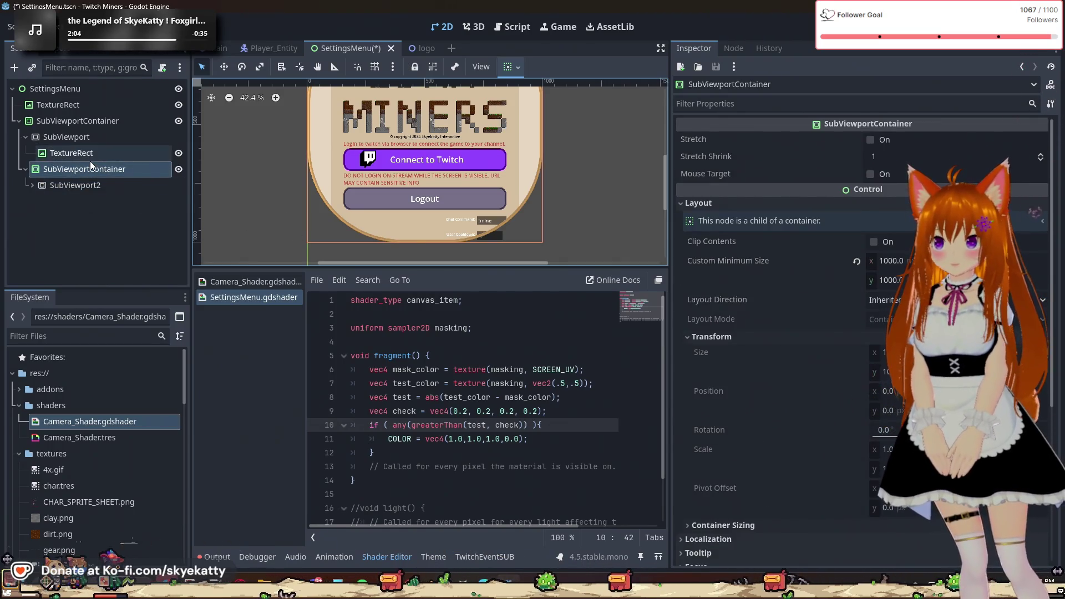
pyautogui.click(176, 175)
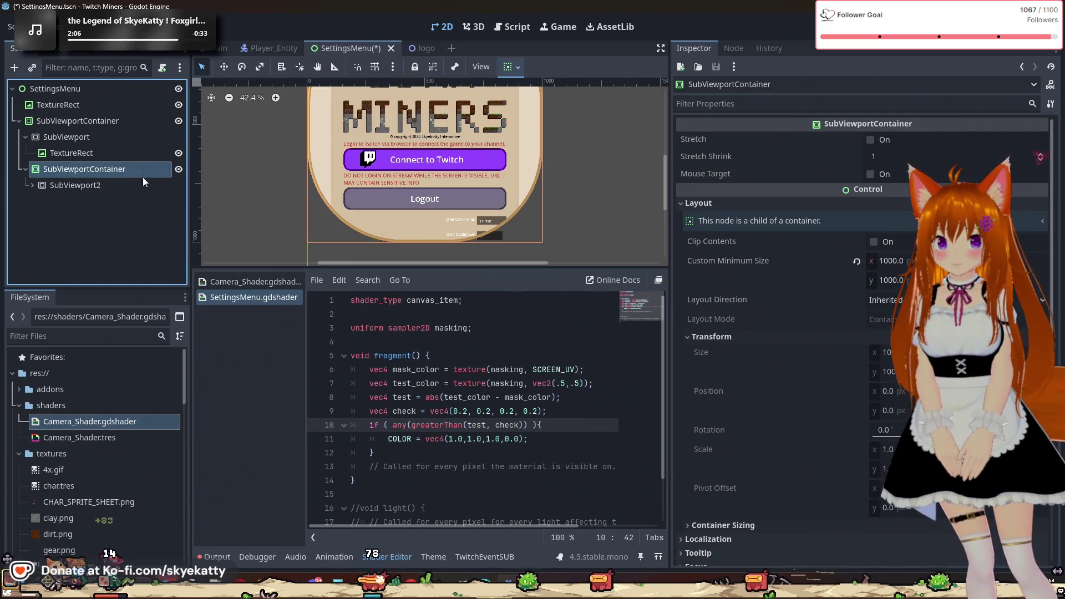
pyautogui.scroll(-2, 265, 177)
pyautogui.scroll(3, 273, 171)
pyautogui.scroll(-3, 274, 172)
pyautogui.scroll(4, 361, 171)
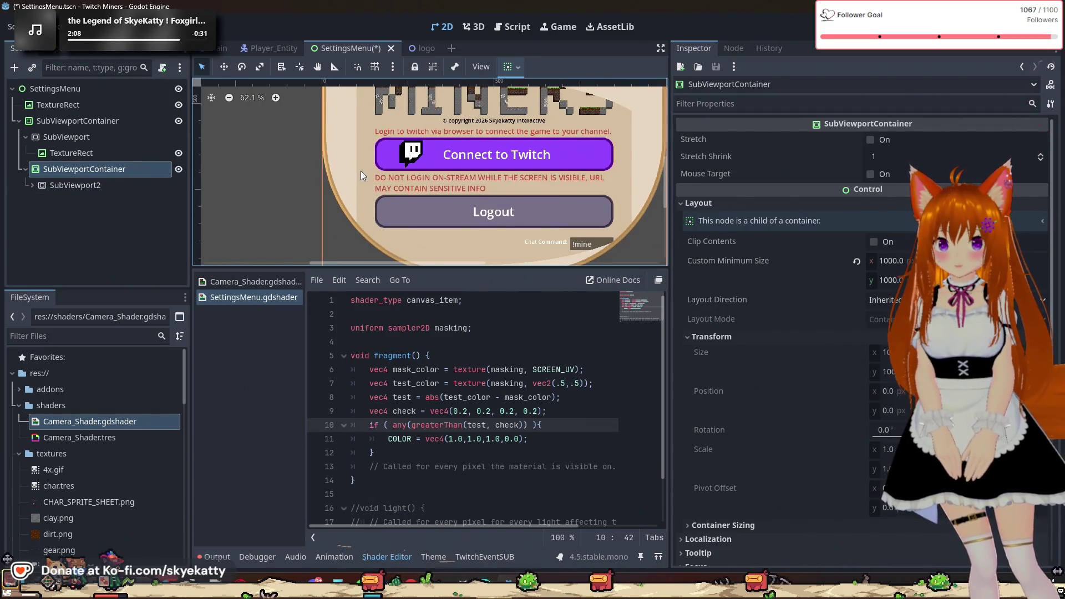
pyautogui.click(111, 184)
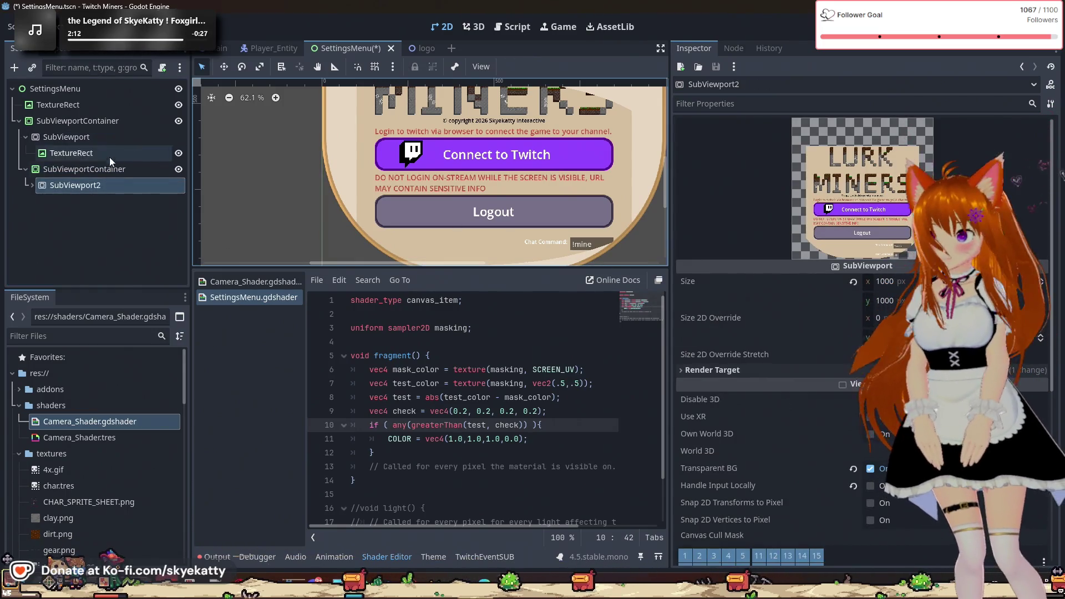
pyautogui.click(106, 165)
# - Expand the container's CanvasItem Material to show the Masking shader parameter
pyautogui.scroll(-8, 866, 415)
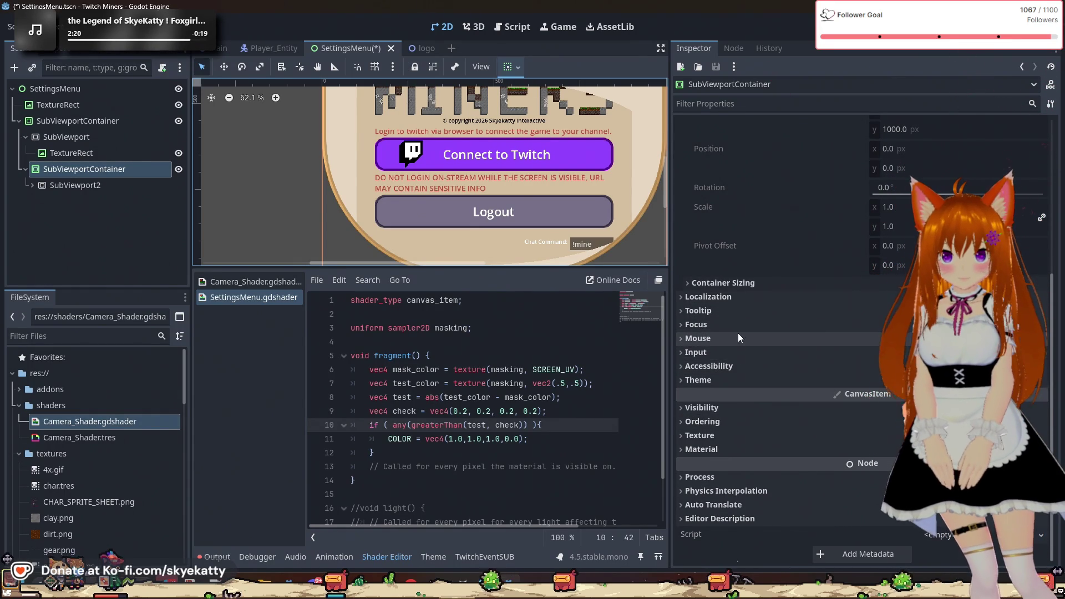
pyautogui.click(737, 337)
pyautogui.click(728, 325)
pyautogui.click(729, 326)
pyautogui.click(731, 338)
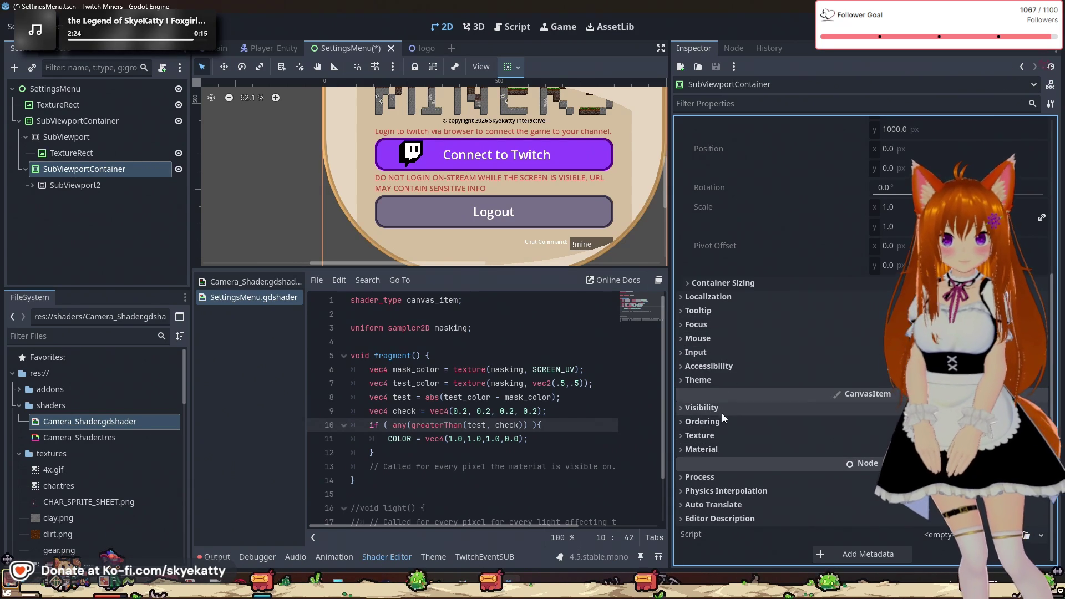
pyautogui.click(718, 448)
pyautogui.click(808, 471)
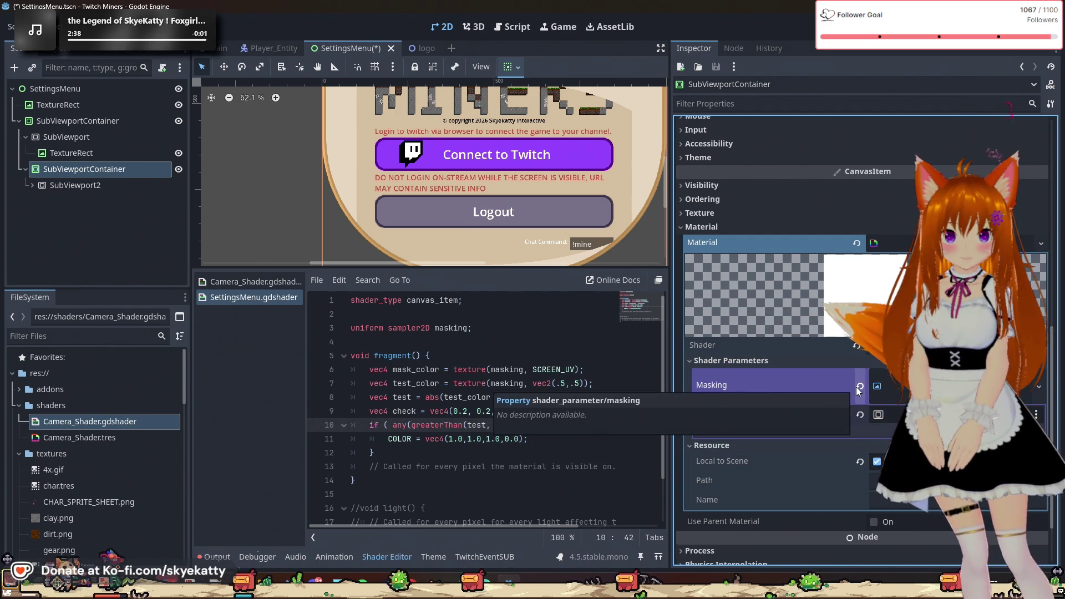
# - Replace Masking with a new ViewportTexture whose Viewport Path is SubViewport, then save and run the game
pyautogui.click(860, 387)
pyautogui.click(887, 376)
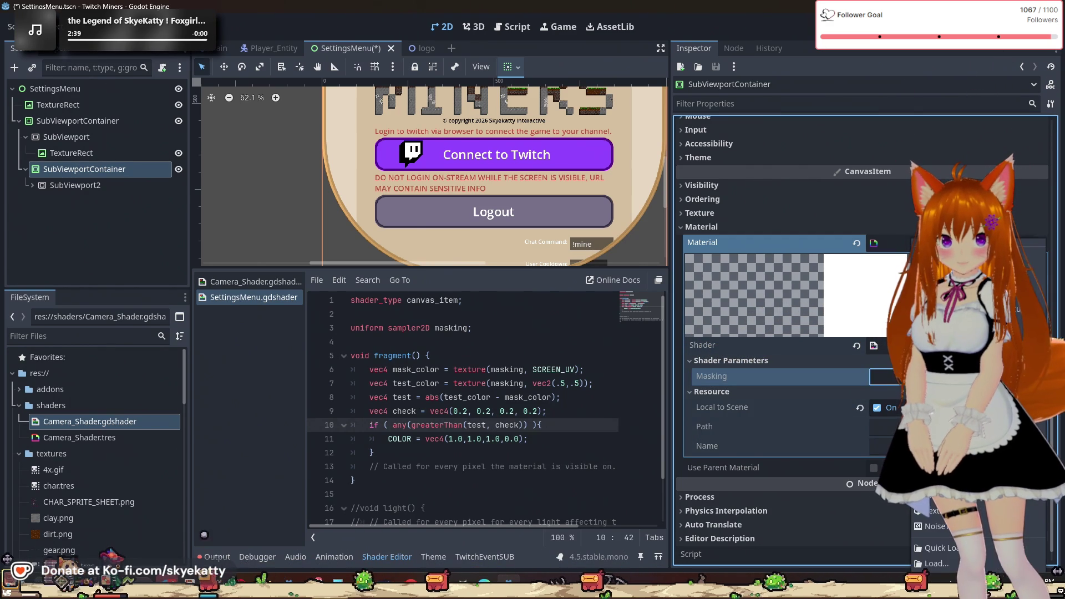
pyautogui.click(943, 510)
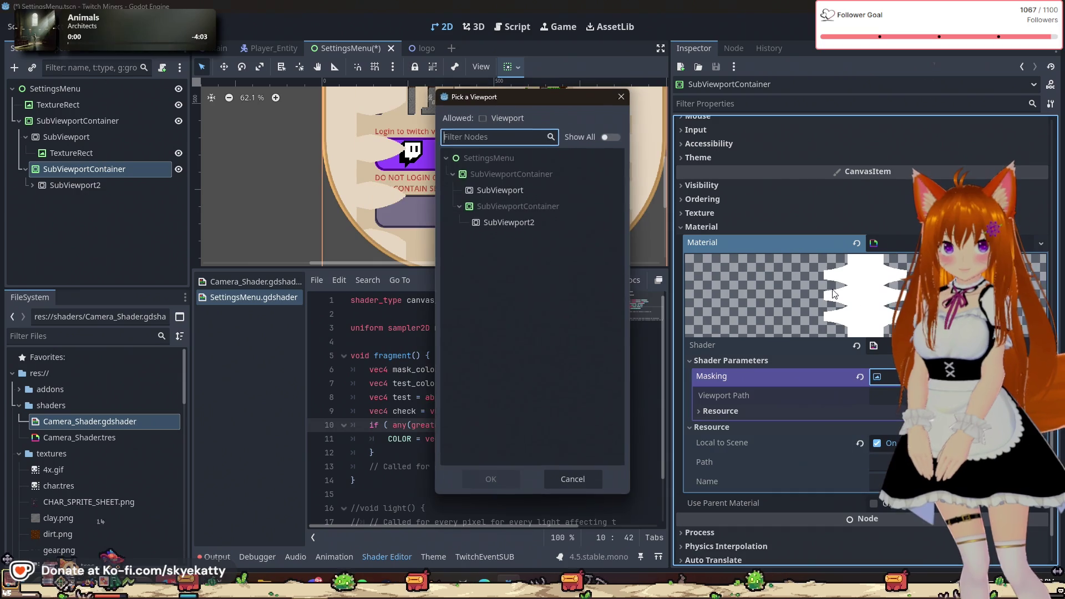
pyautogui.click(538, 189)
pyautogui.click(488, 479)
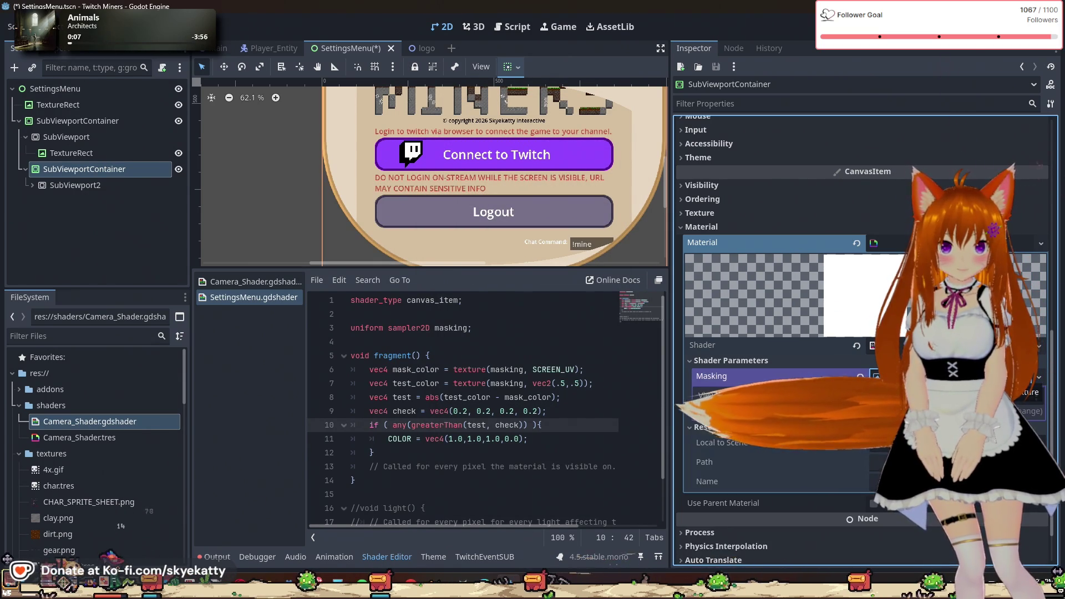
pyautogui.click(954, 395)
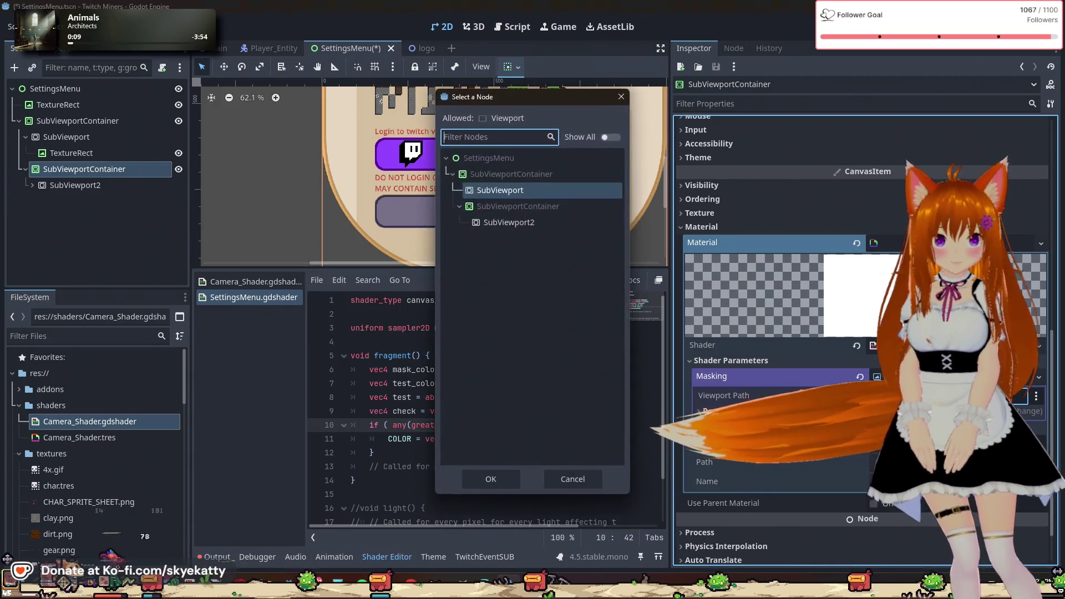
pyautogui.press('Return')
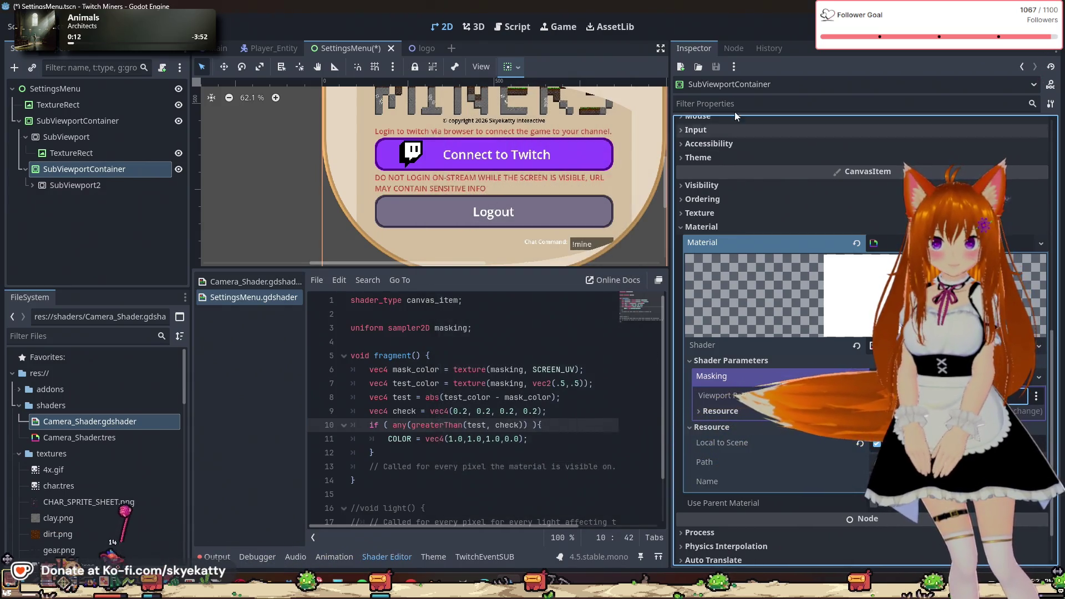
pyautogui.hotkey('ctrl', 's')
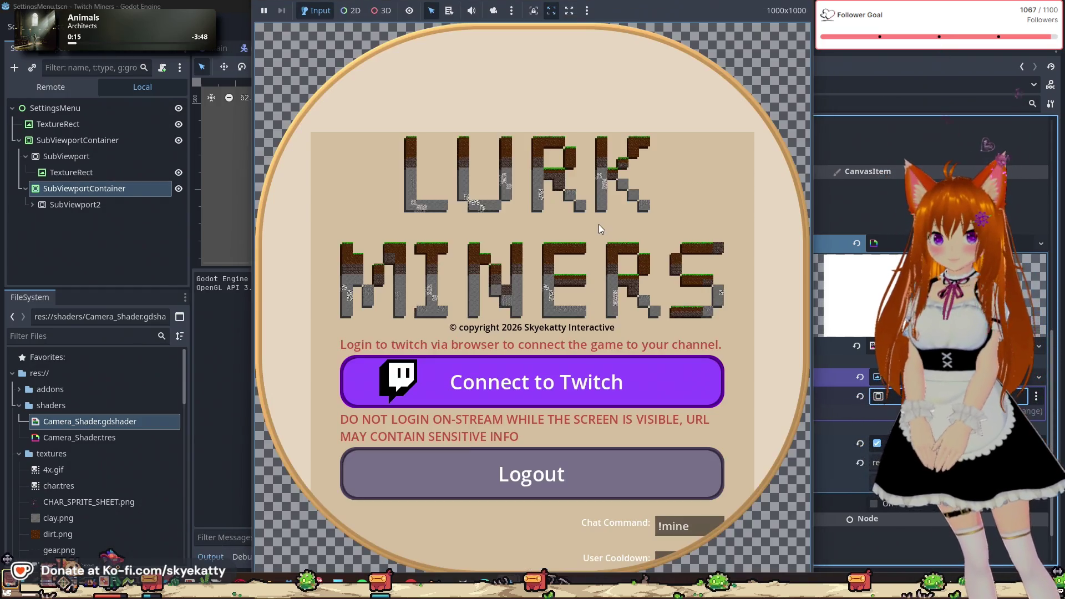
# - Scroll the settings menu up and down in the game window to check the mask clipping, then stop the run
pyautogui.scroll(-5, 597, 227)
pyautogui.scroll(4, 597, 232)
pyautogui.scroll(-3, 596, 232)
pyautogui.scroll(3, 597, 232)
pyautogui.scroll(-1, 597, 232)
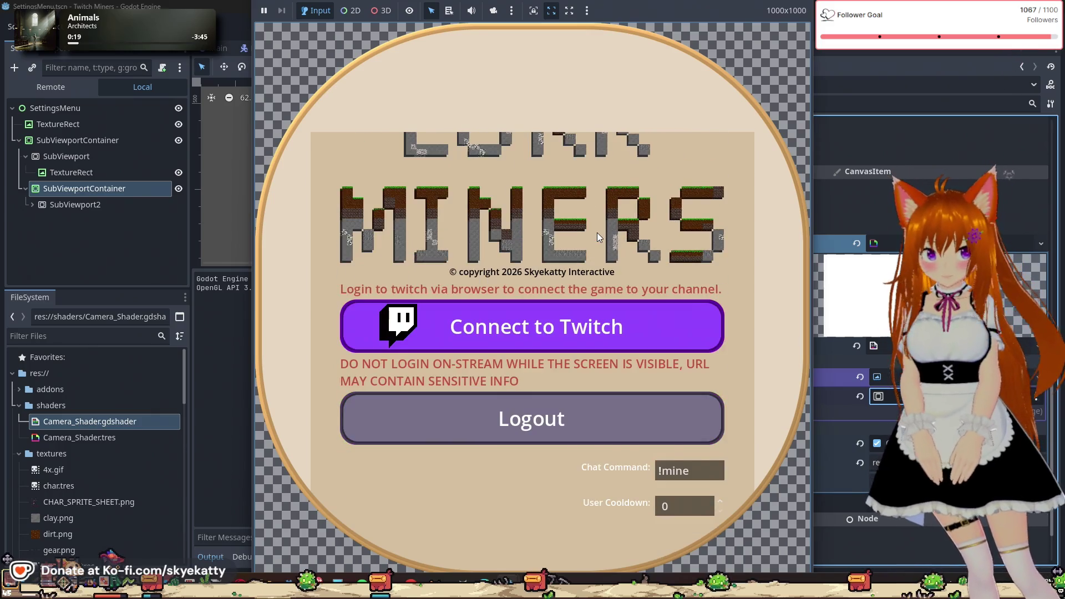
pyautogui.scroll(1, 597, 232)
pyautogui.scroll(-1, 597, 232)
pyautogui.scroll(1, 597, 232)
pyautogui.scroll(-1, 598, 232)
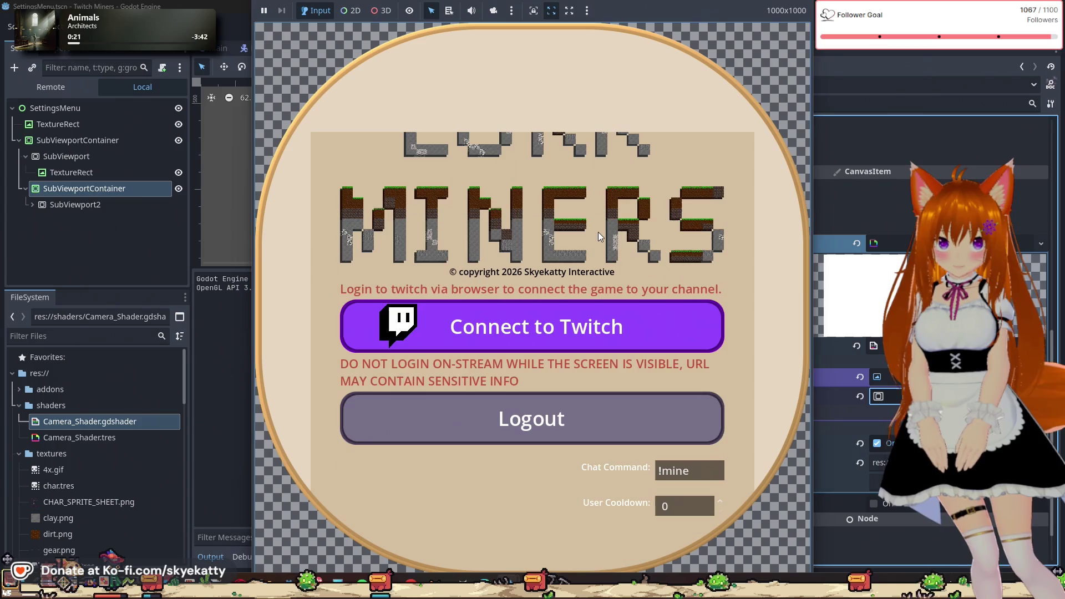
pyautogui.scroll(-2, 598, 232)
pyautogui.scroll(-4, 658, 349)
pyautogui.scroll(7, 649, 360)
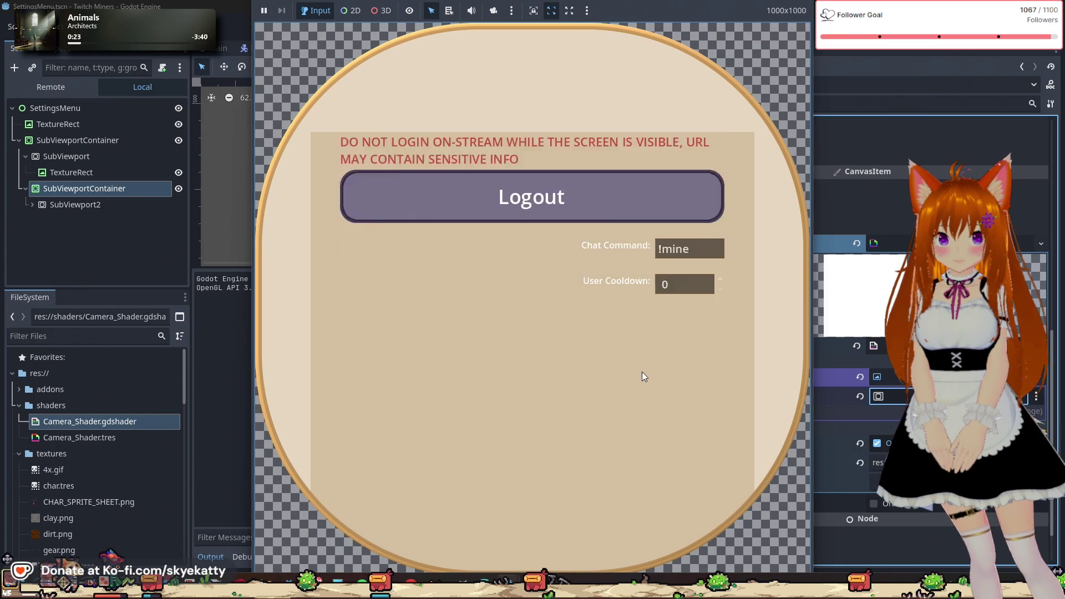
pyautogui.scroll(-3, 641, 371)
pyautogui.scroll(3, 640, 367)
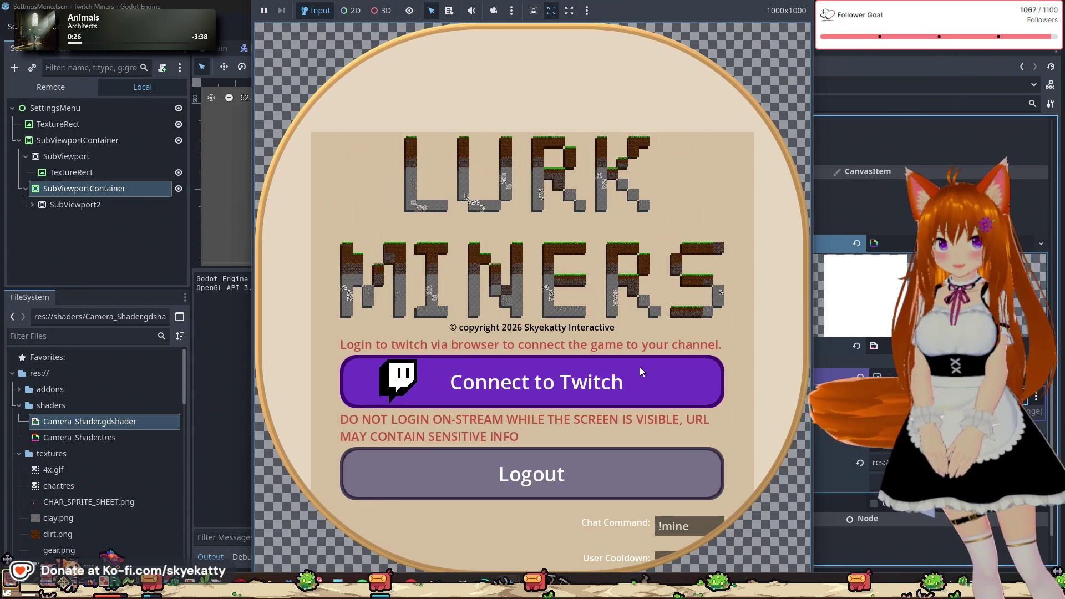
pyautogui.click(965, 27)
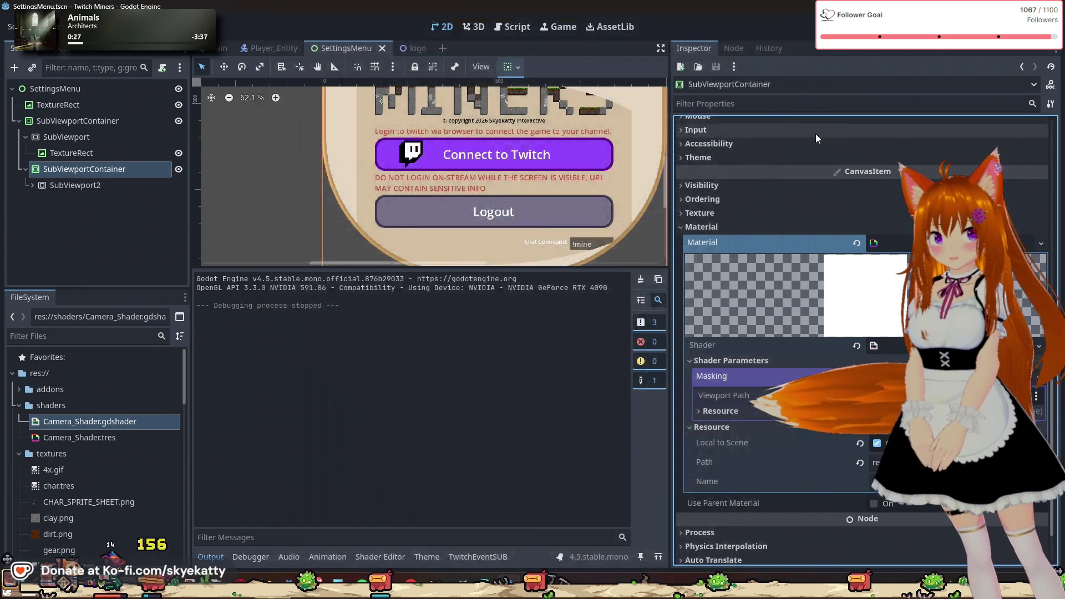
# - Expand SubViewport2 to show its CenterContainer, VBoxContainer and ScrollContainer children, then select it
pyautogui.scroll(-4, 620, 189)
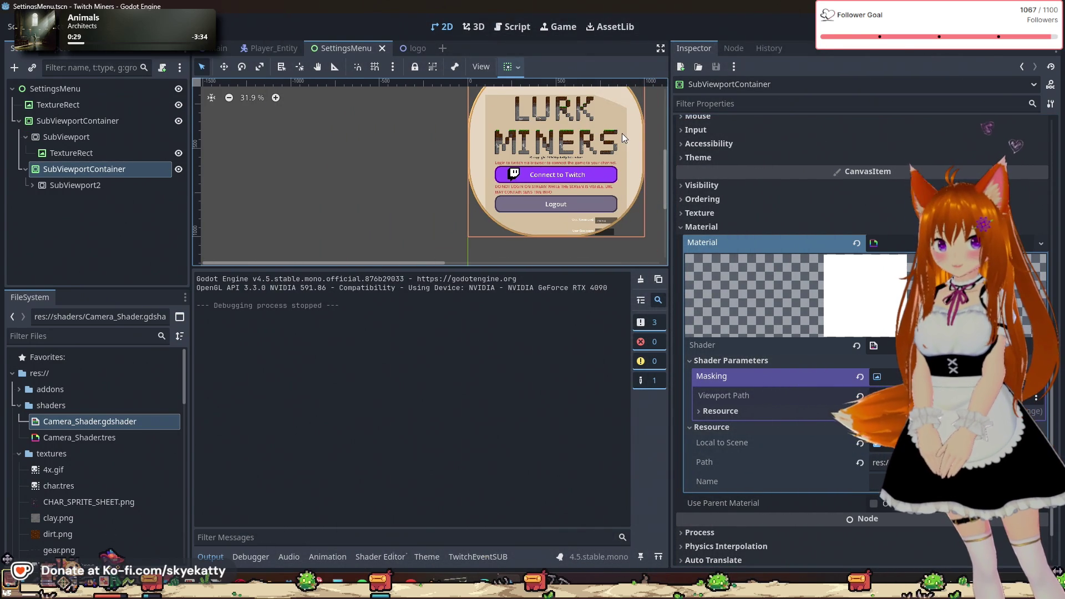
pyautogui.scroll(2, 621, 133)
pyautogui.scroll(-4, 620, 130)
pyautogui.scroll(2, 619, 125)
pyautogui.scroll(9, 620, 126)
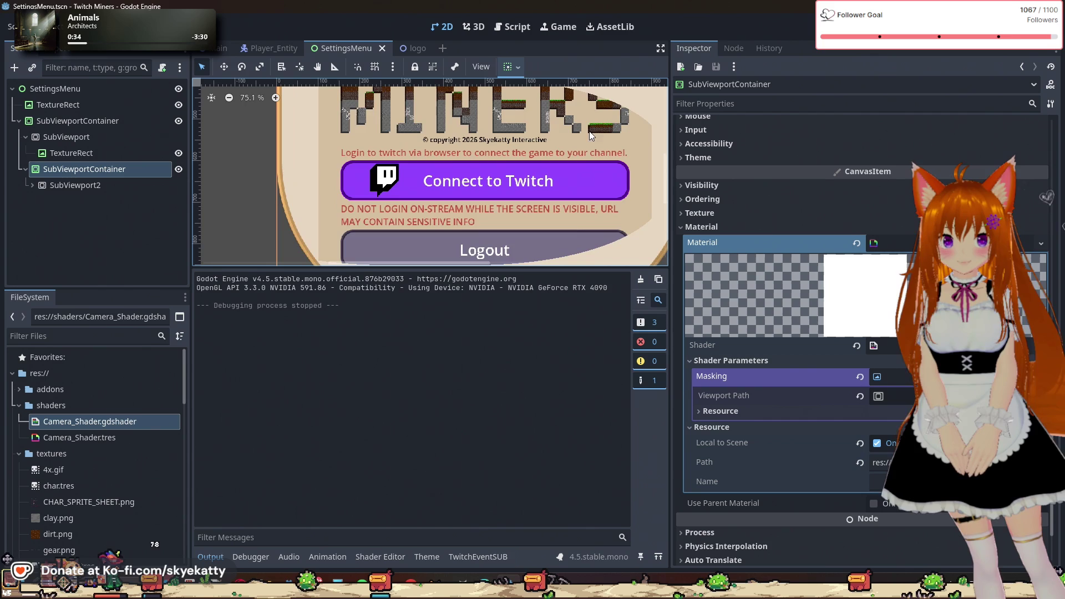
pyautogui.scroll(-12, 589, 131)
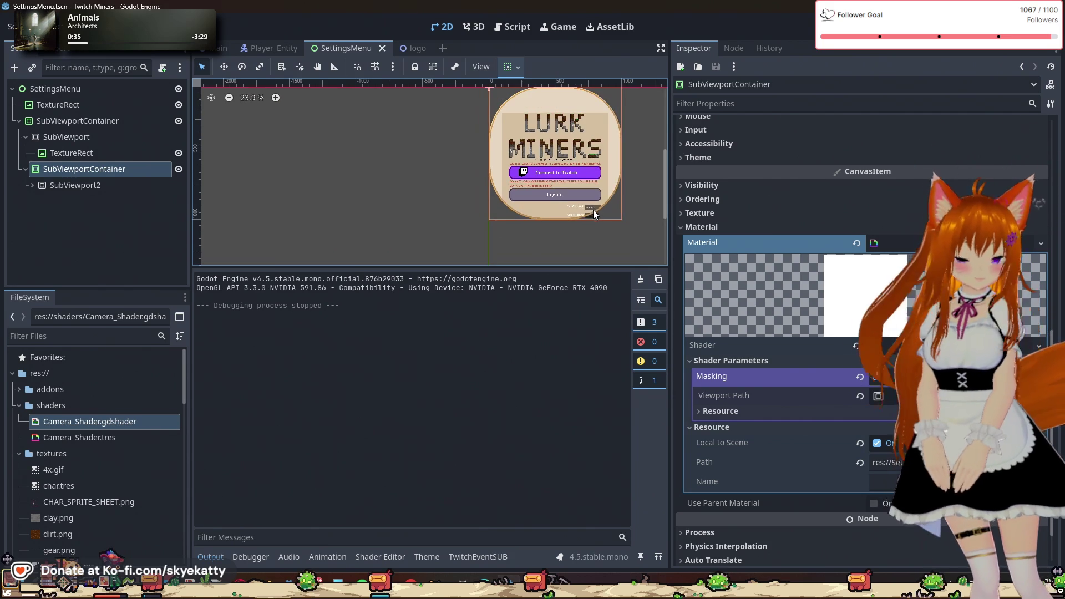
pyautogui.scroll(4, 545, 251)
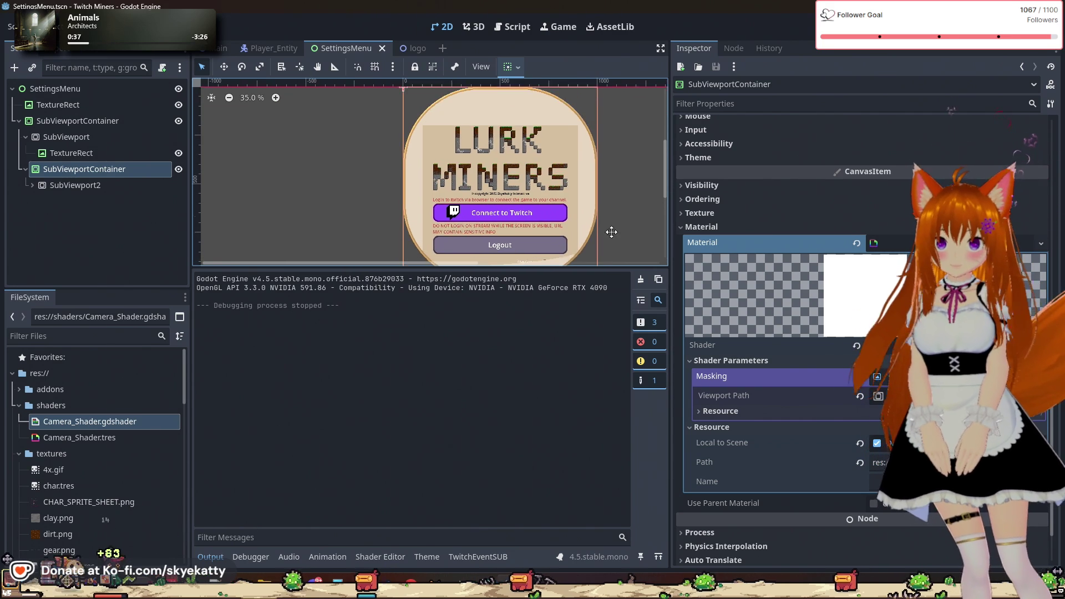
pyautogui.scroll(2, 611, 232)
pyautogui.scroll(-3, 611, 220)
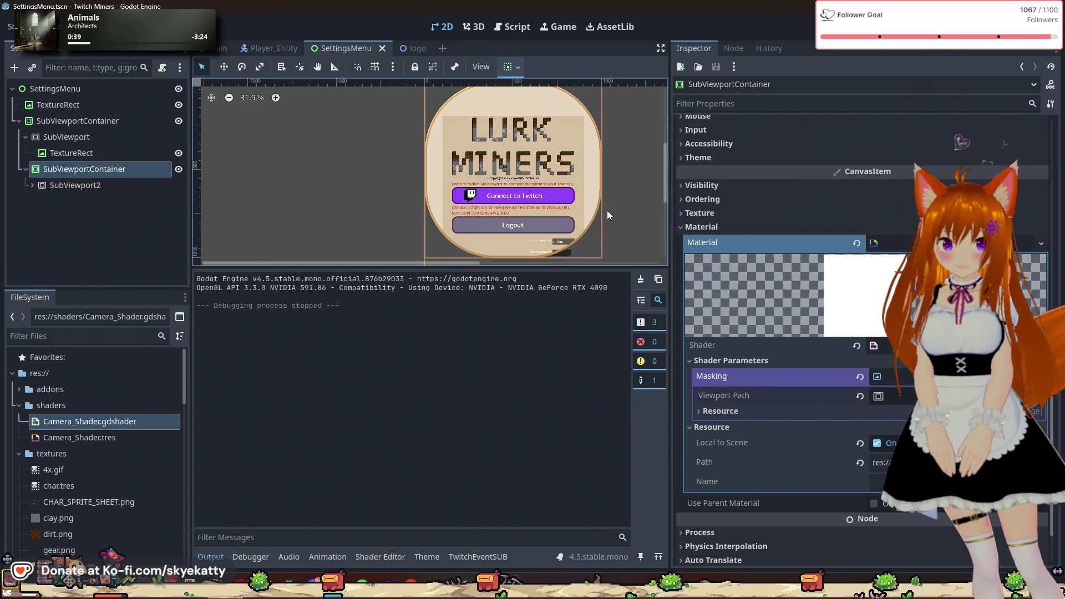
pyautogui.scroll(5, 611, 252)
pyautogui.scroll(-5, 578, 231)
pyautogui.scroll(2, 592, 208)
pyautogui.scroll(1, 461, 194)
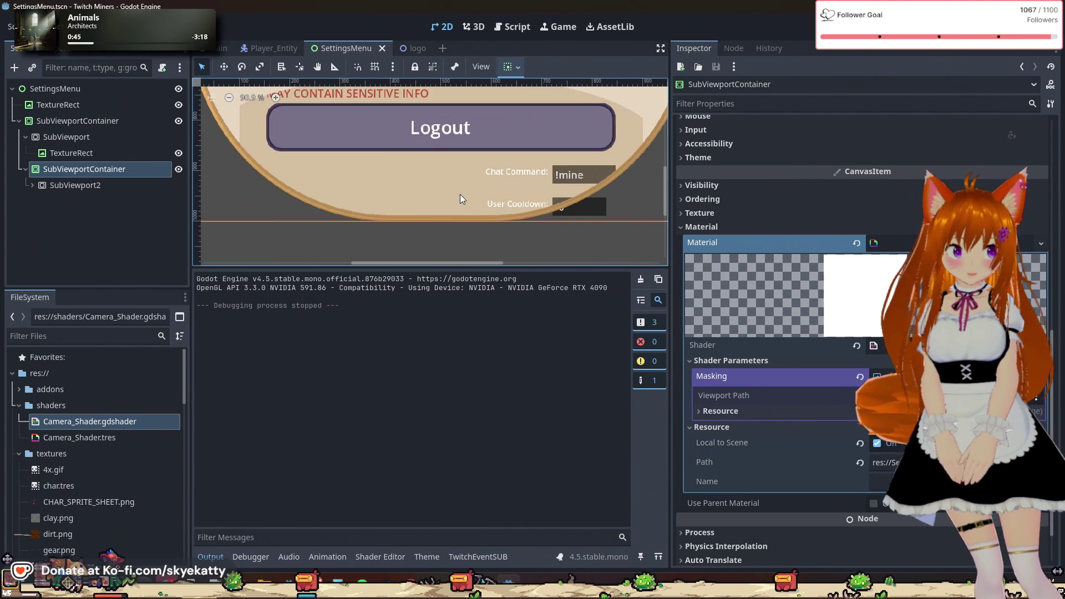
pyautogui.scroll(-3, 460, 194)
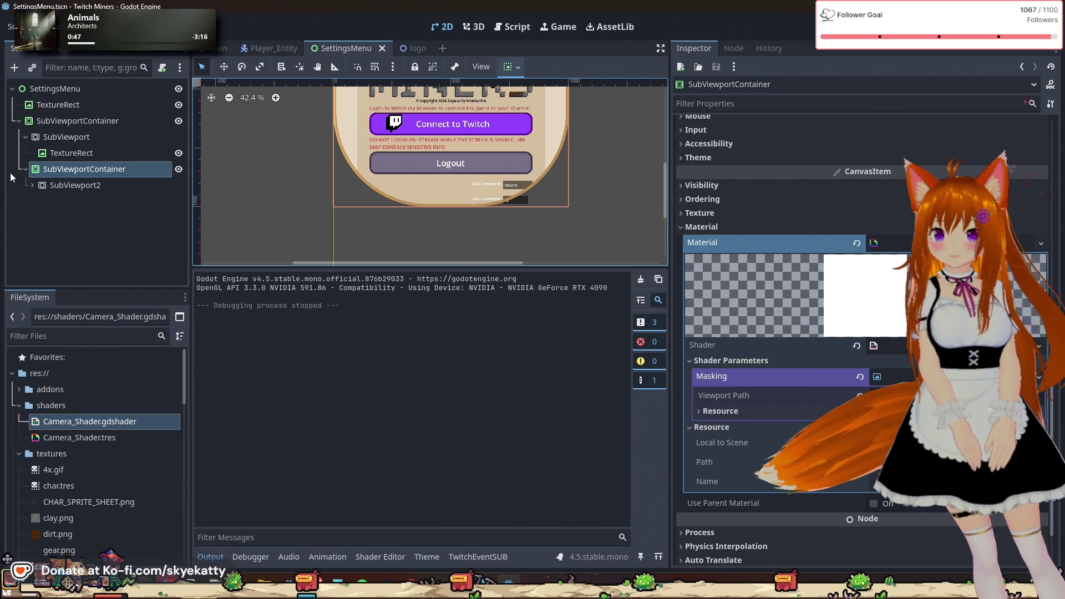
pyautogui.click(32, 186)
pyautogui.scroll(-2, 59, 188)
pyautogui.click(80, 138)
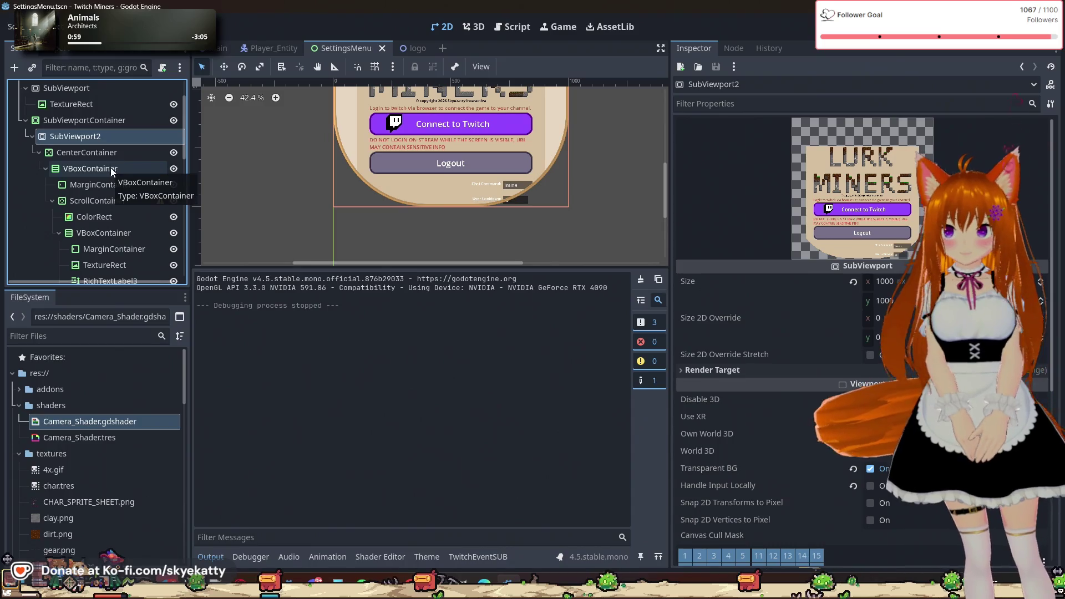
# - Look over the CenterContainer and its VBoxContainer in the Inspector
pyautogui.click(105, 153)
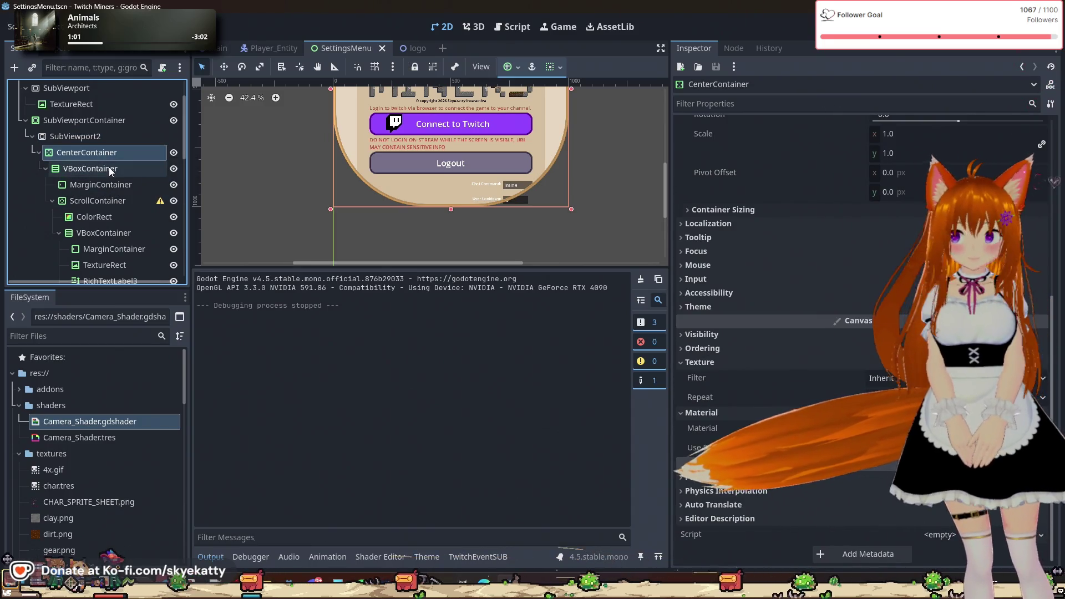
pyautogui.click(109, 168)
pyautogui.click(113, 150)
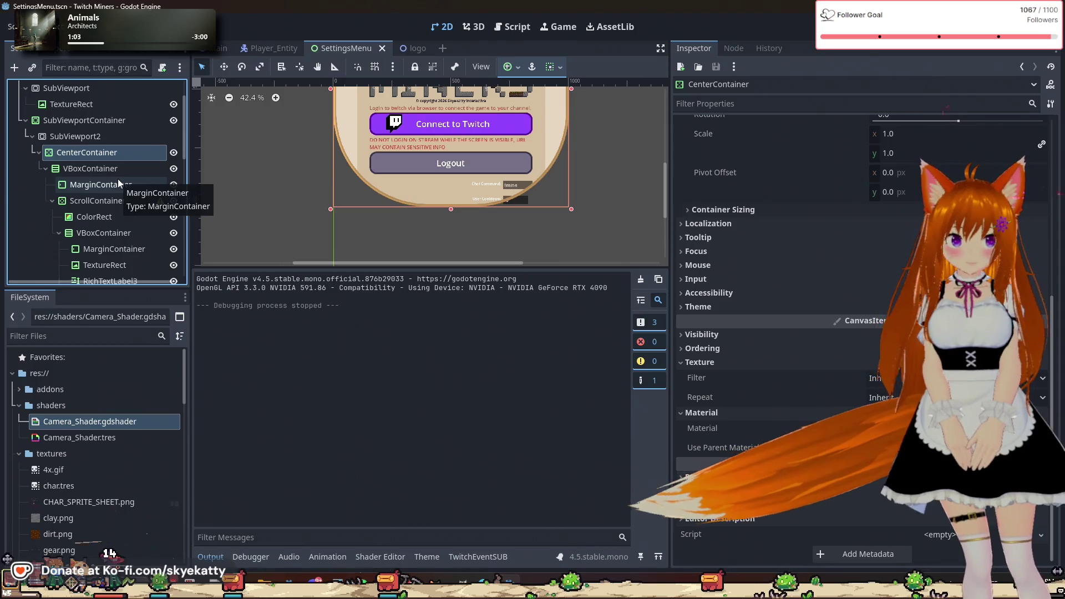
# - Revert the ScrollContainer's CanvasItem Material, deselect it, and run the game with F5
pyautogui.click(107, 203)
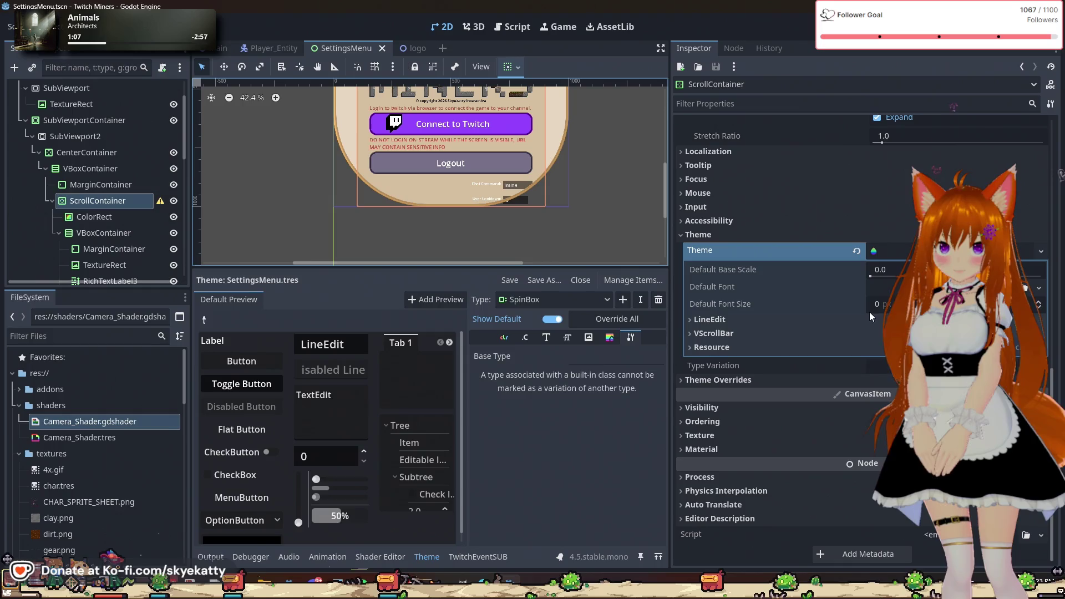
pyautogui.click(730, 450)
pyautogui.scroll(-5, 731, 453)
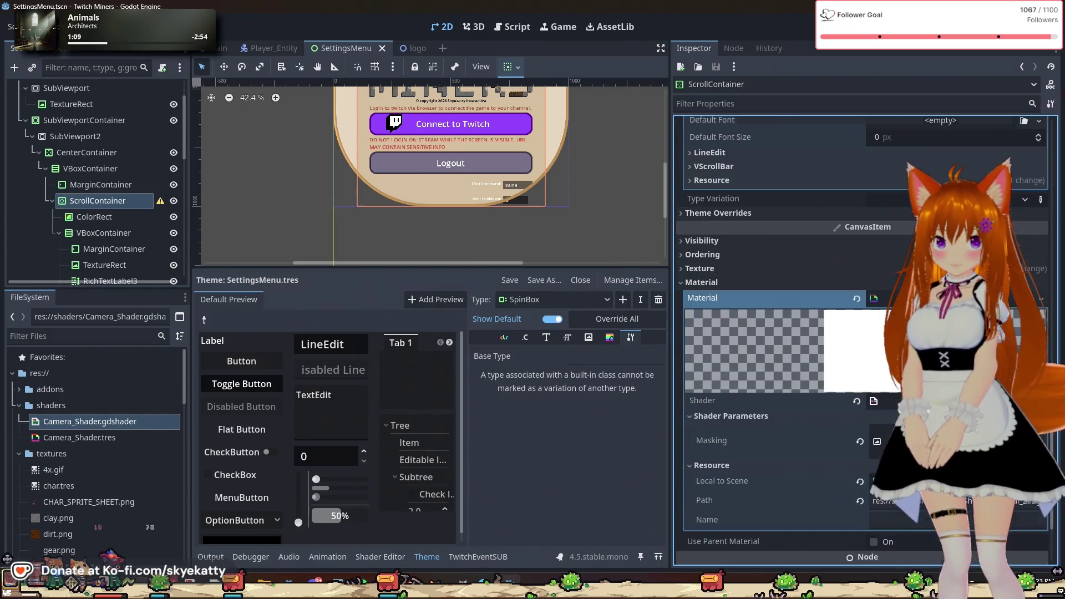
pyautogui.click(855, 298)
pyautogui.click(598, 228)
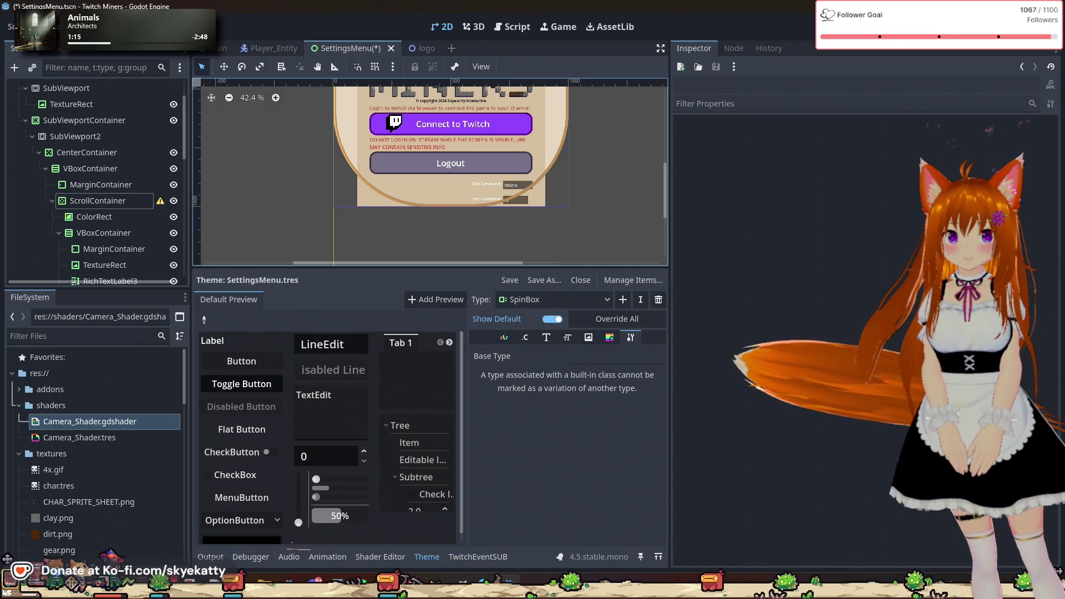
pyautogui.press('F5')
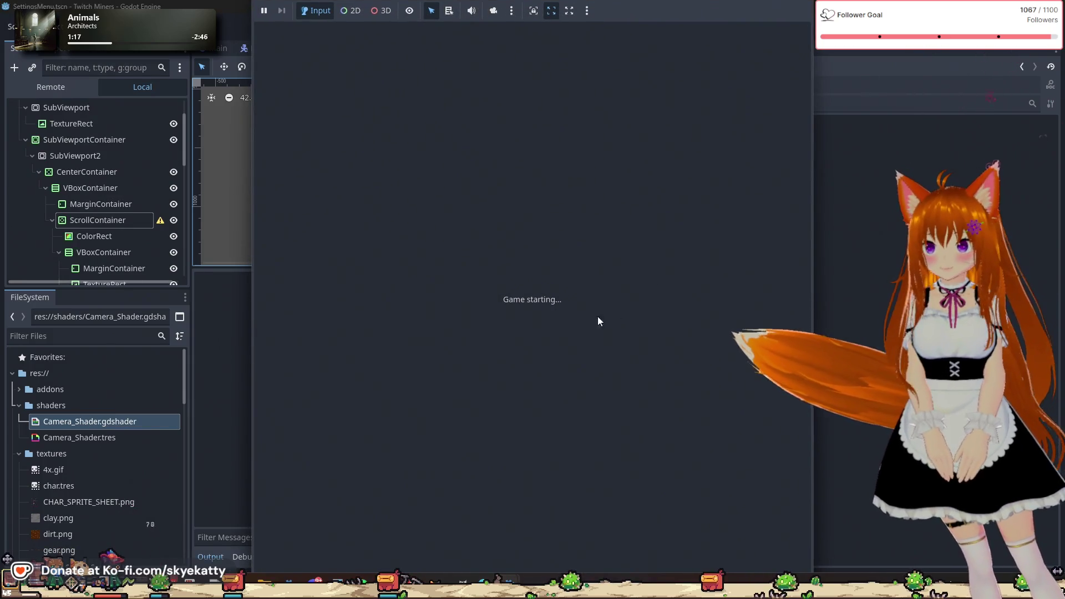
# - Check the menu in the test run, stop it with F8, and nudge the canvas view
pyautogui.scroll(-3, 590, 320)
pyautogui.scroll(3, 590, 320)
pyautogui.press('F8')
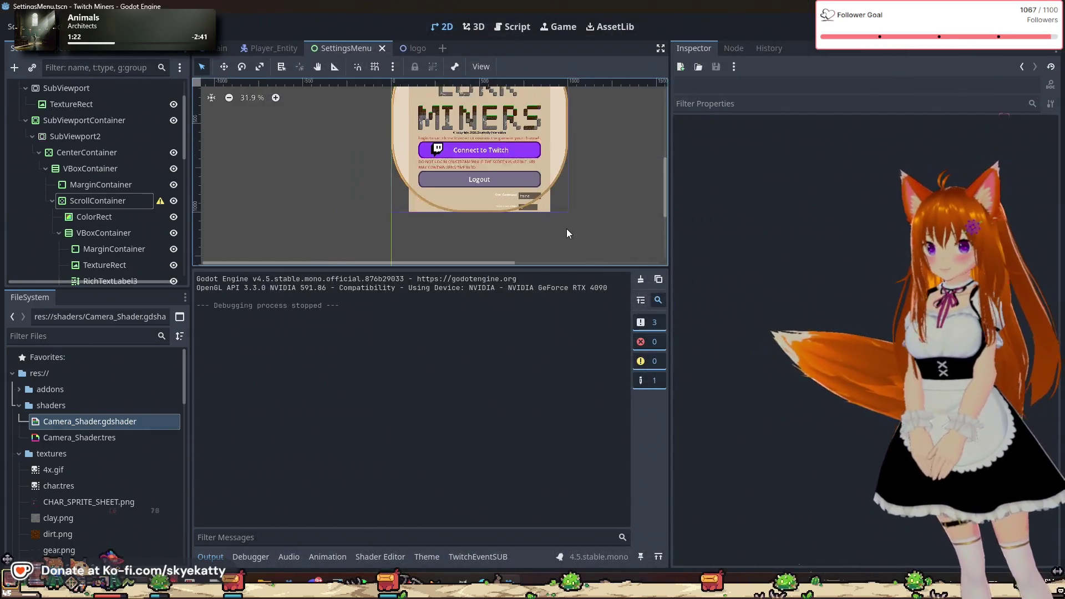
pyautogui.moveTo(567, 228); pyautogui.dragTo(544, 191)
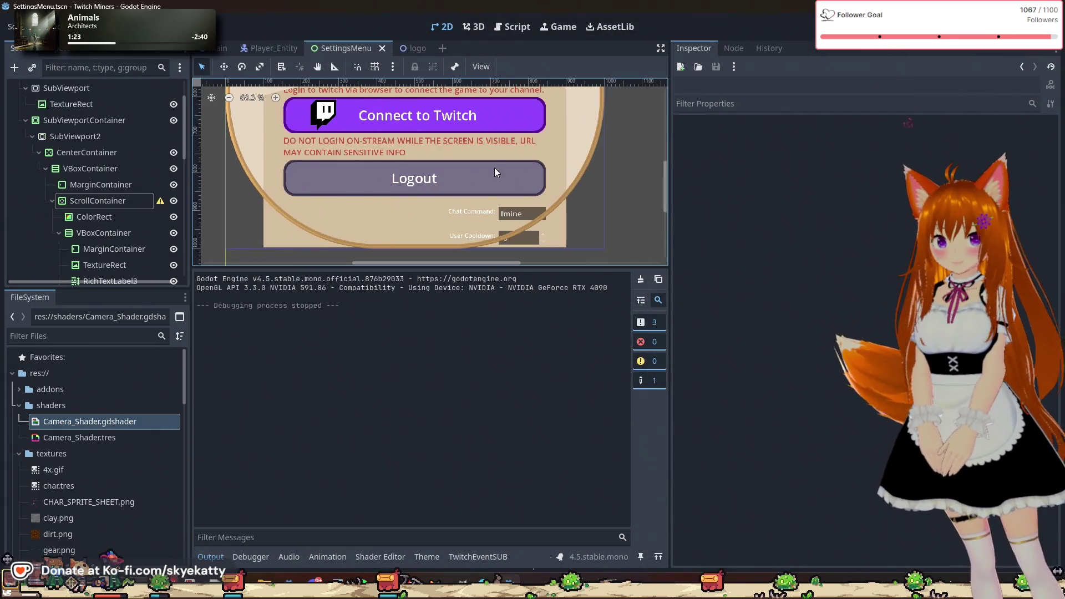
pyautogui.scroll(-1, 485, 160)
pyautogui.scroll(-2, 475, 167)
pyautogui.scroll(-5, 132, 203)
pyautogui.scroll(2, 132, 203)
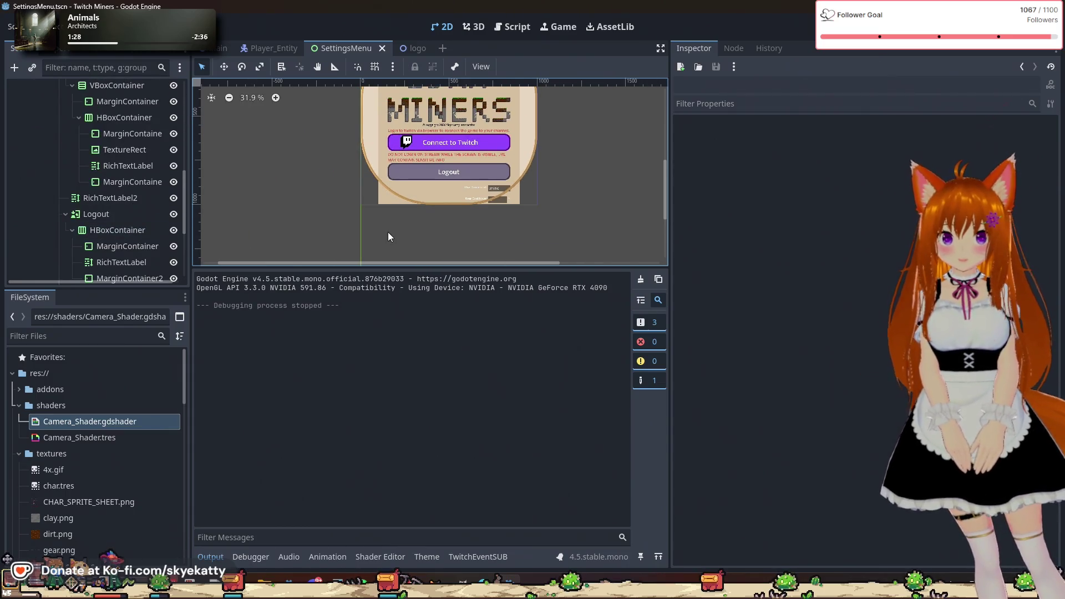
pyautogui.scroll(15, 567, 195)
pyautogui.scroll(-4, 575, 167)
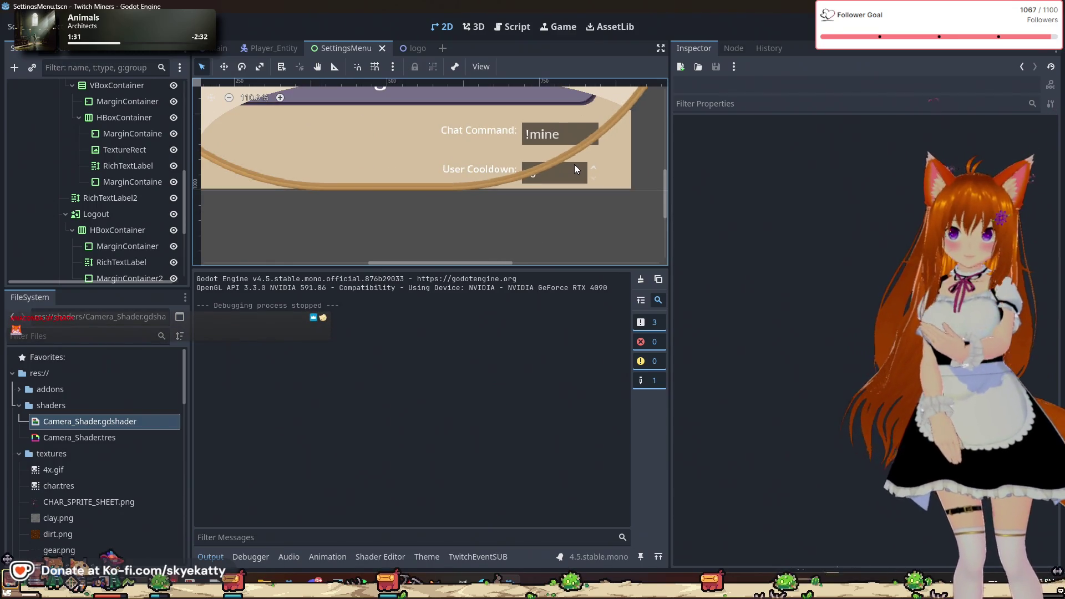
pyautogui.scroll(-15, 574, 164)
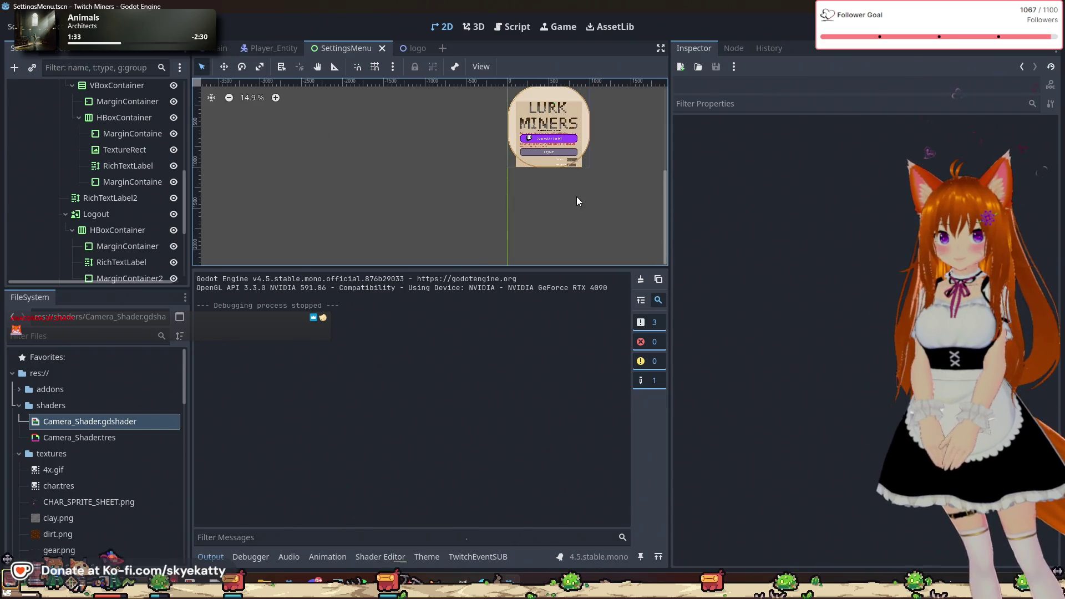
pyautogui.scroll(4, 576, 197)
pyautogui.scroll(2, 654, 199)
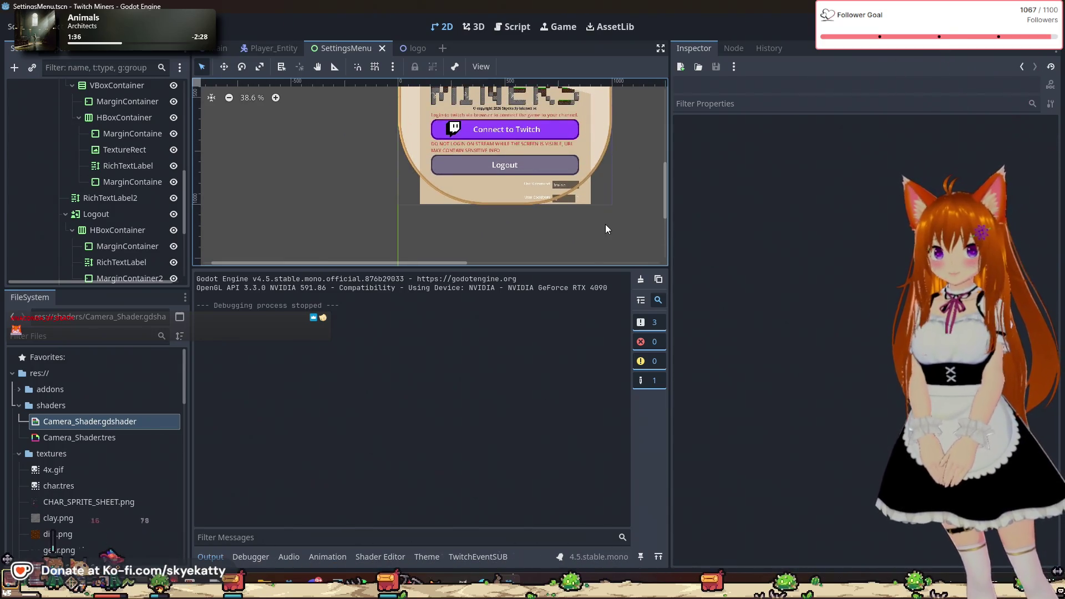
pyautogui.scroll(1, 604, 224)
pyautogui.scroll(1, 577, 215)
pyautogui.scroll(-3, 518, 208)
pyautogui.moveTo(578, 210)
pyautogui.mouseDown()
pyautogui.moveTo(585, 261)
pyautogui.moveTo(595, 263)
pyautogui.mouseUp()
pyautogui.scroll(-1, 623, 194)
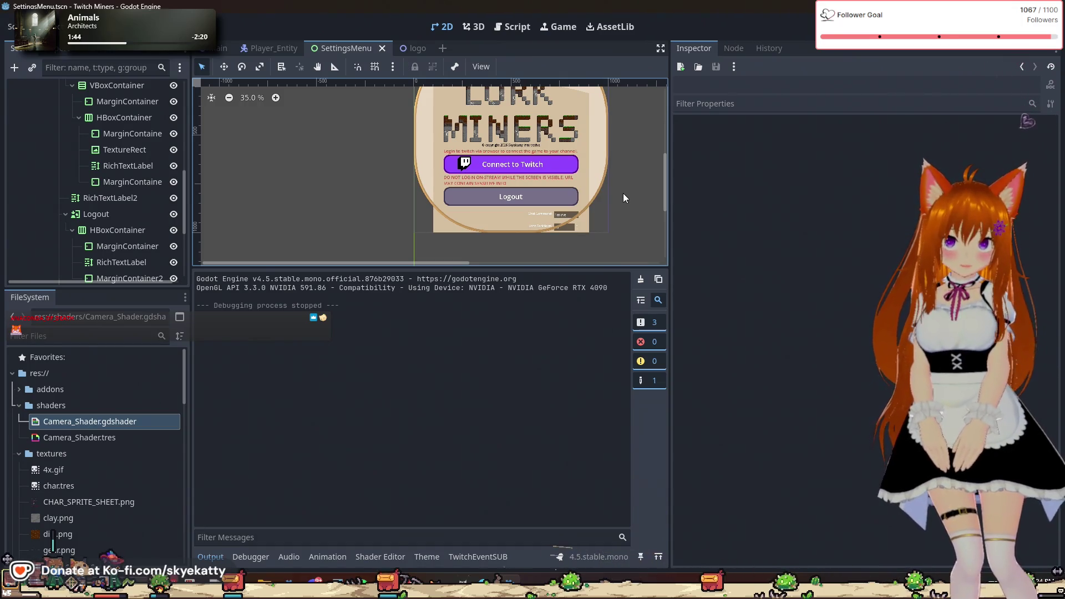
pyautogui.scroll(-5, 48, 254)
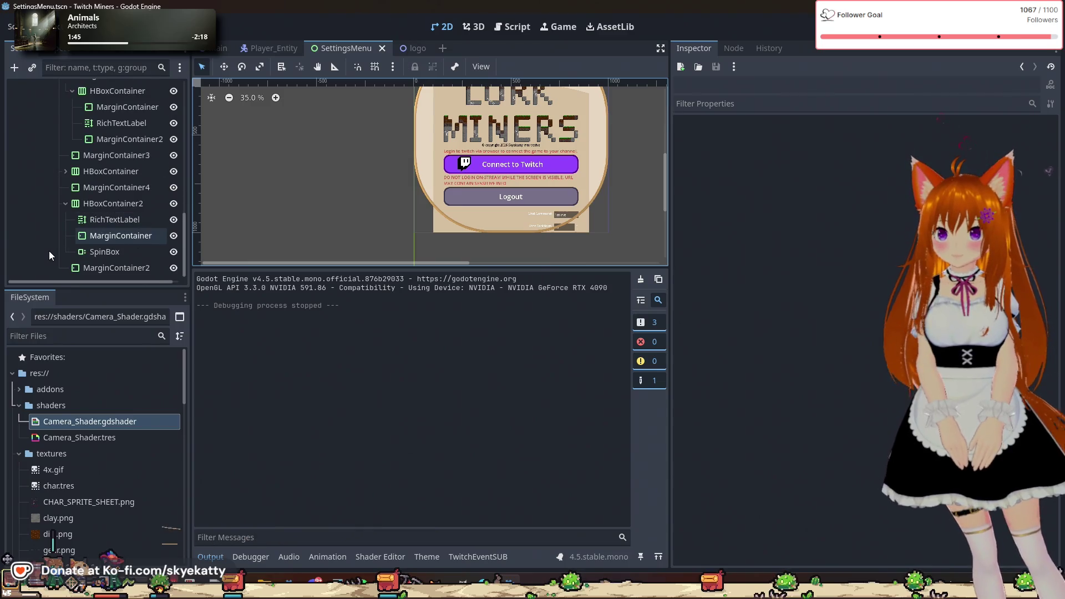
pyautogui.scroll(-1, 516, 227)
pyautogui.scroll(3, 533, 222)
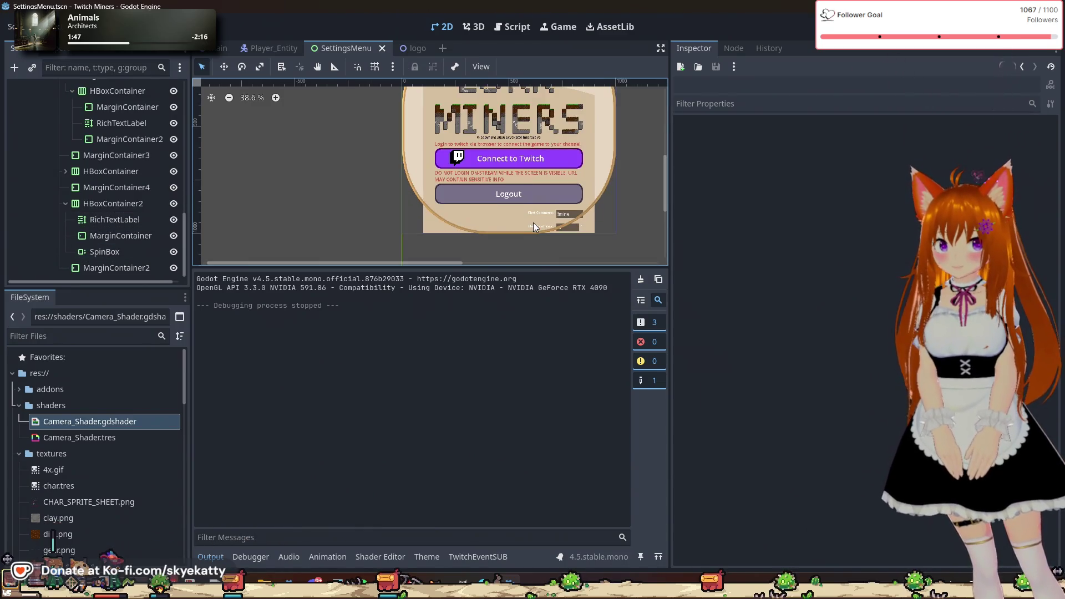
pyautogui.scroll(-2, 534, 226)
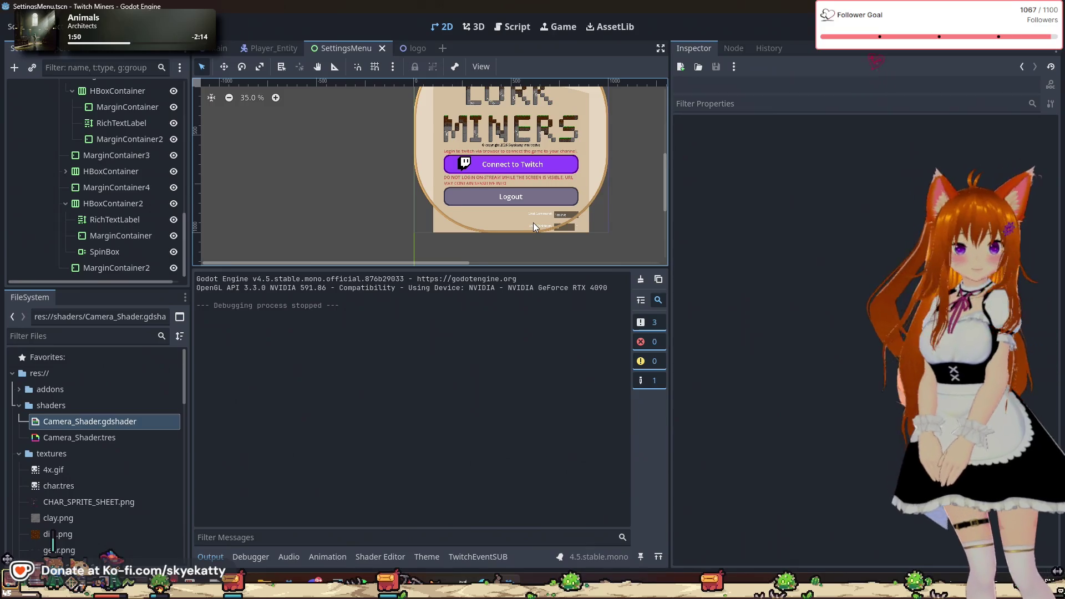
pyautogui.scroll(-1, 533, 226)
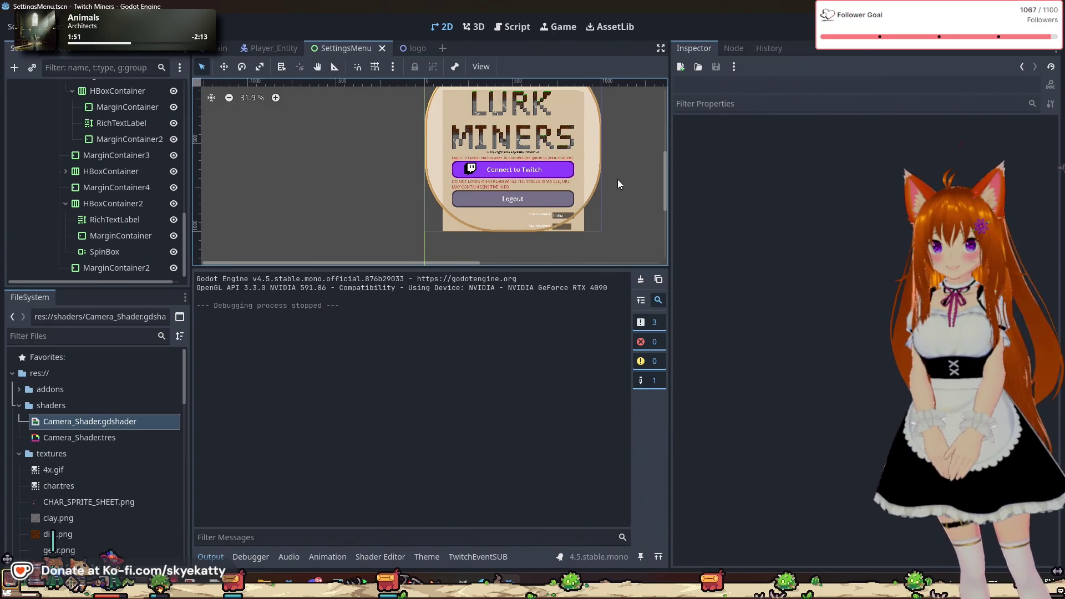
pyautogui.scroll(-1, 624, 227)
pyautogui.scroll(3, 619, 205)
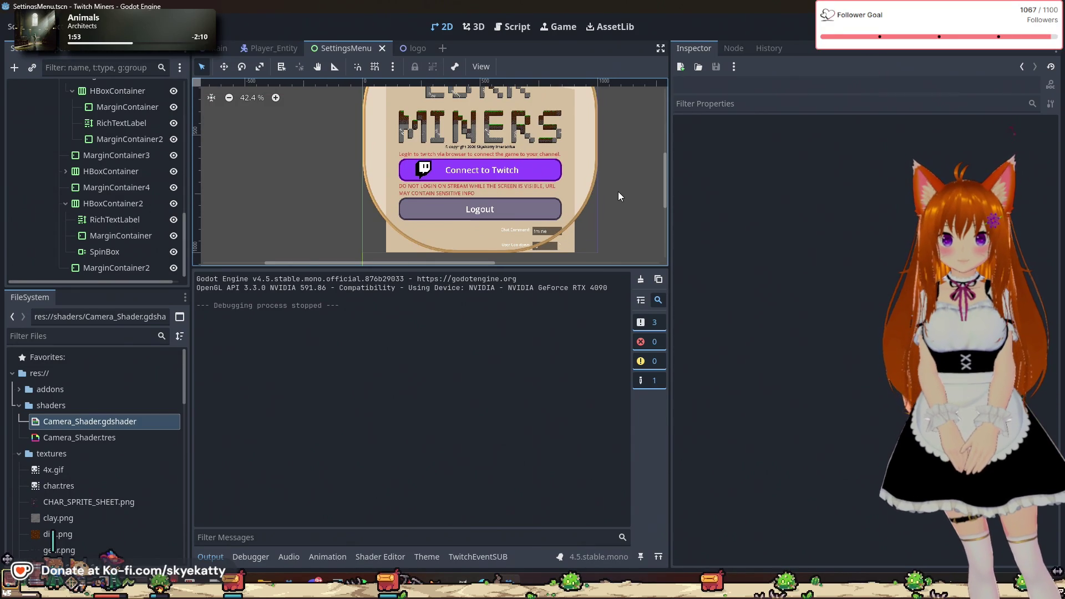
pyautogui.scroll(2, 595, 239)
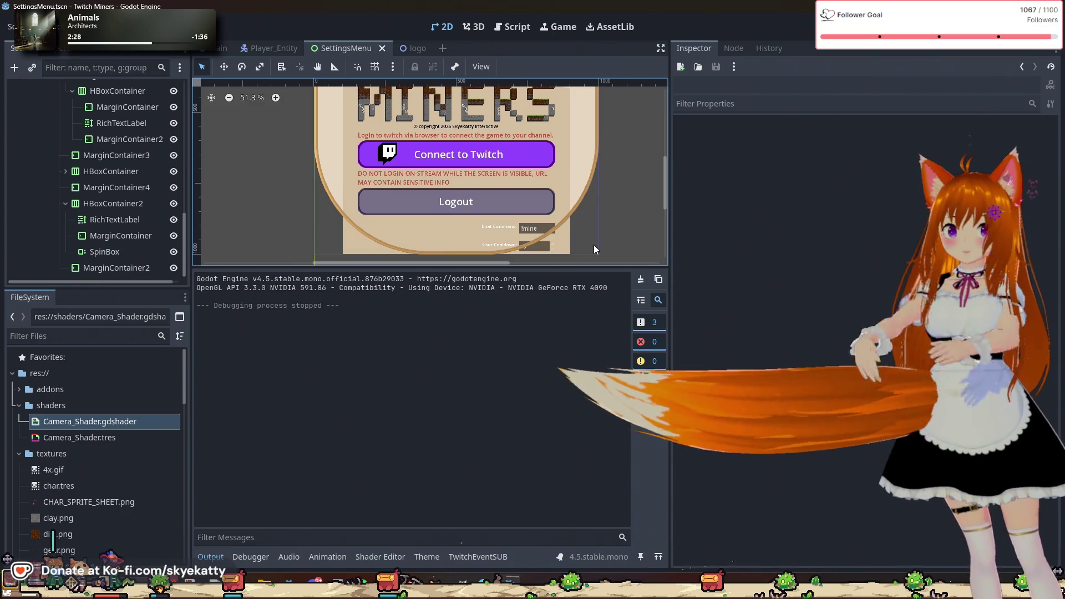
pyautogui.scroll(1, 519, 238)
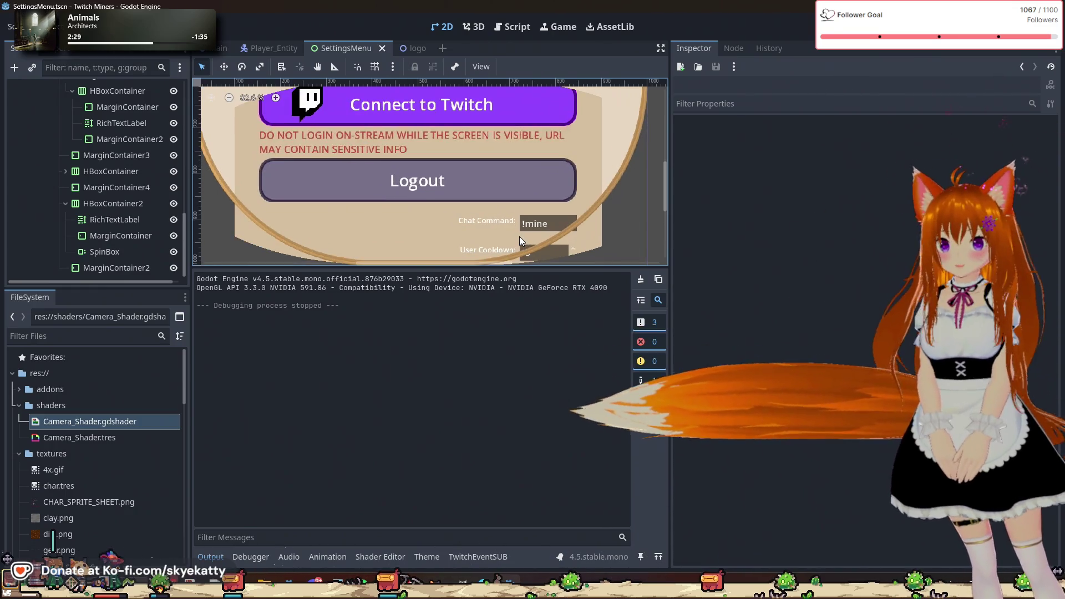
pyautogui.scroll(-1, 519, 239)
pyautogui.scroll(-1, 519, 238)
pyautogui.scroll(10, 521, 255)
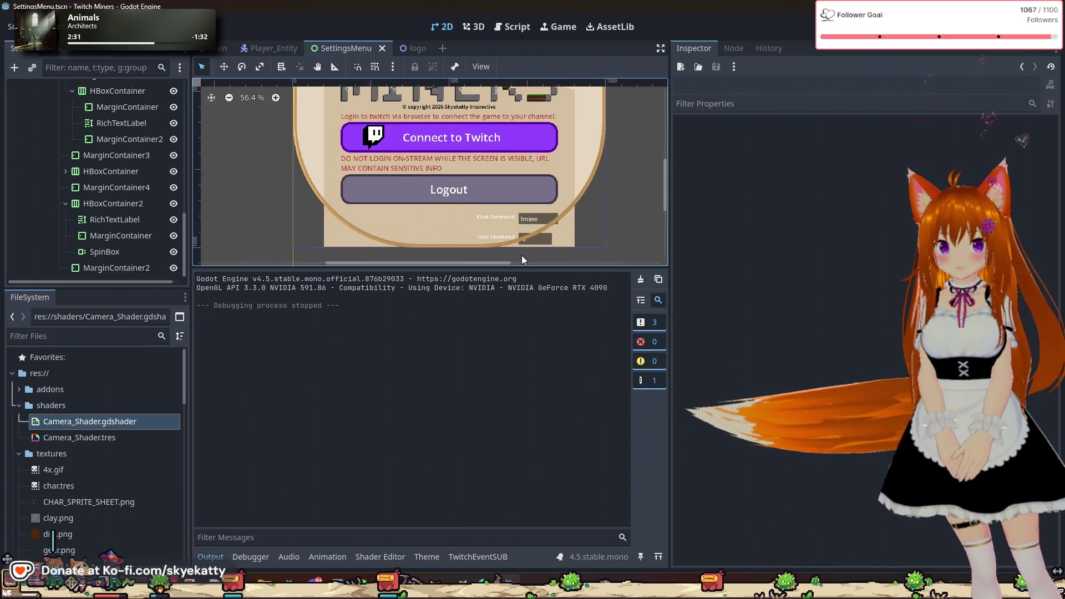
pyautogui.scroll(-10, 521, 259)
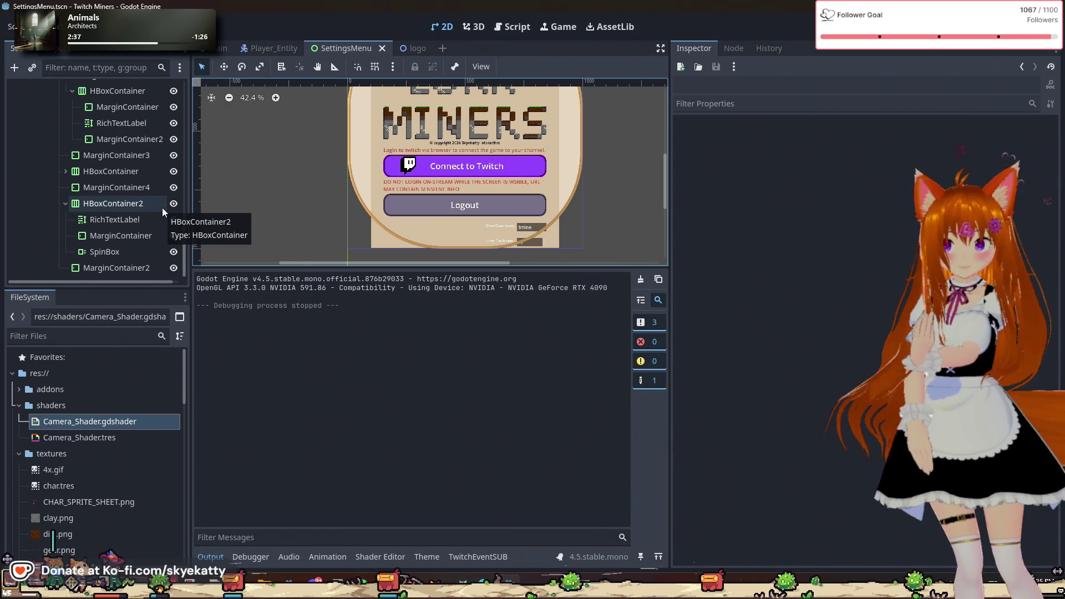
# - Duplicate MarginContainer4 as a spacer and move the copy, MarginContainer5, below HBoxContainer2
pyautogui.click(66, 203)
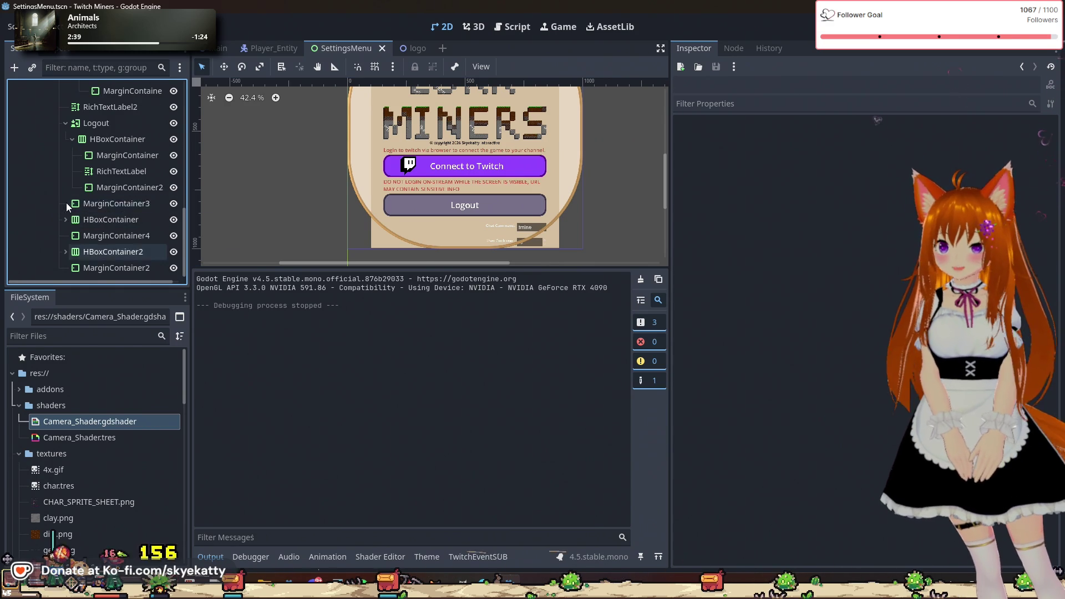
pyautogui.click(67, 218)
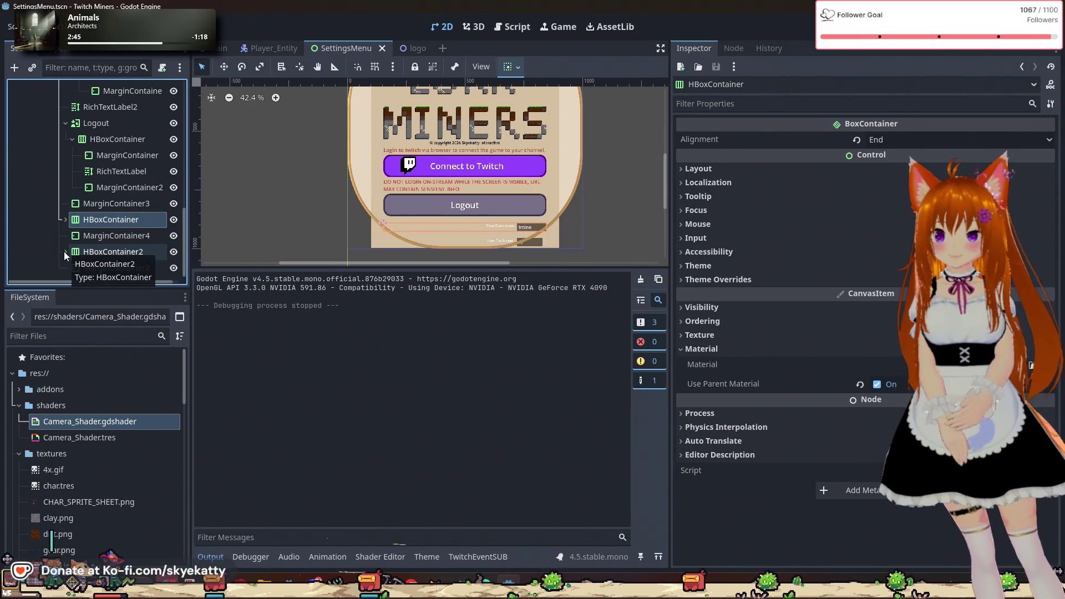
pyautogui.click(95, 237)
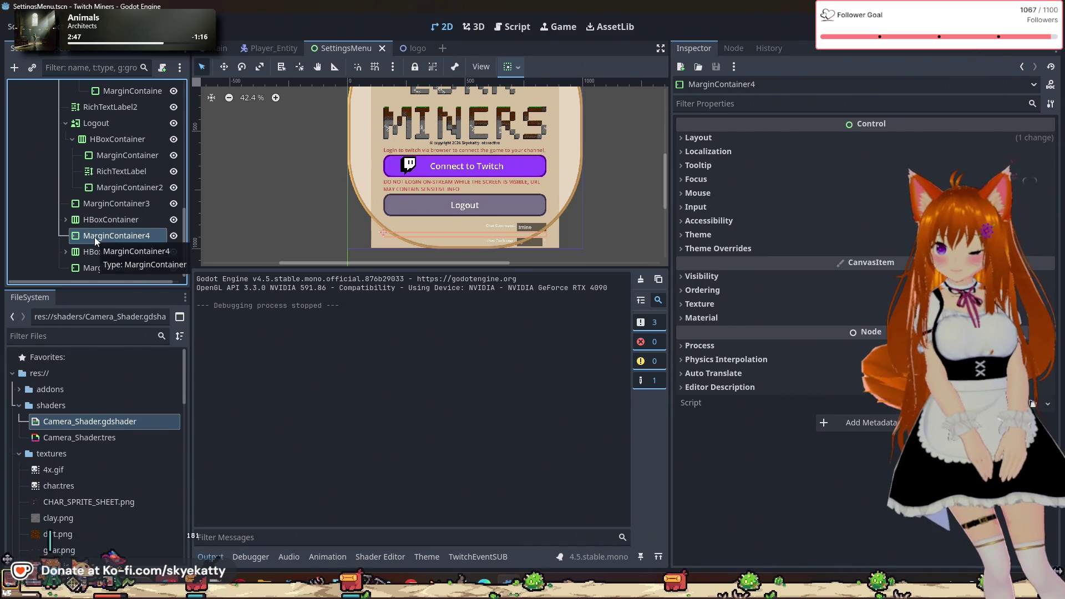
pyautogui.hotkey('ctrl', 'd')
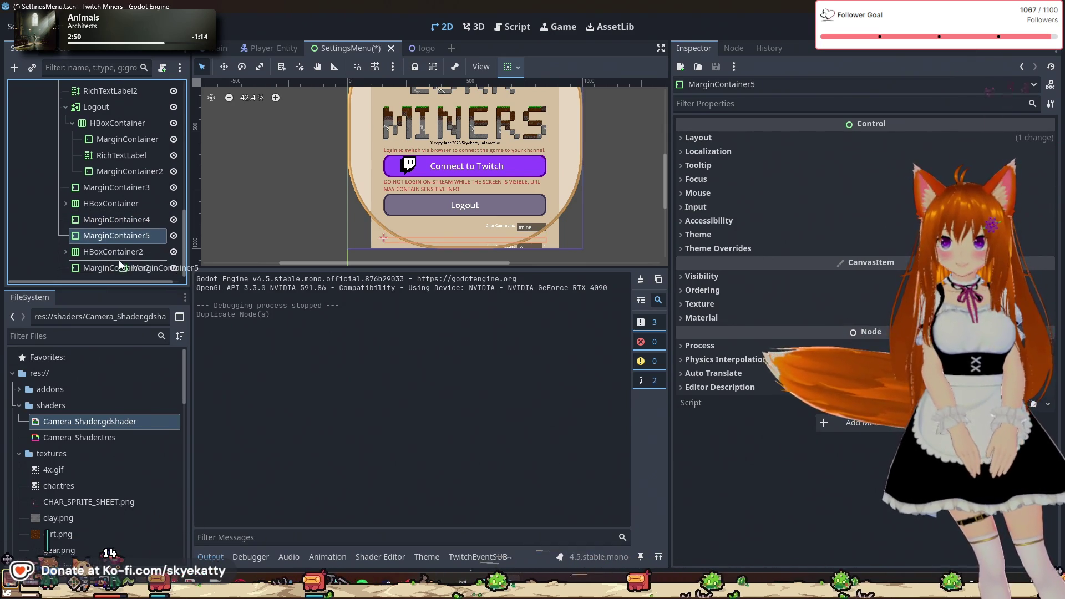
pyautogui.moveTo(119, 261); pyautogui.dragTo(119, 261)
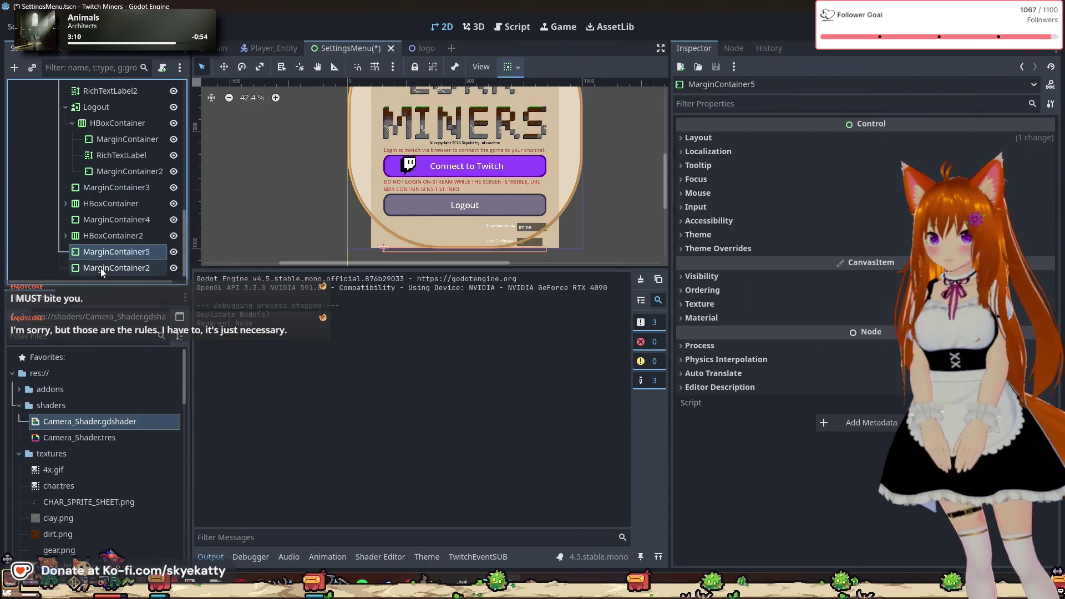
# - Collapse the Logout HBoxContainer and the Connect and Logout branches in the Scene dock
pyautogui.scroll(3, 97, 214)
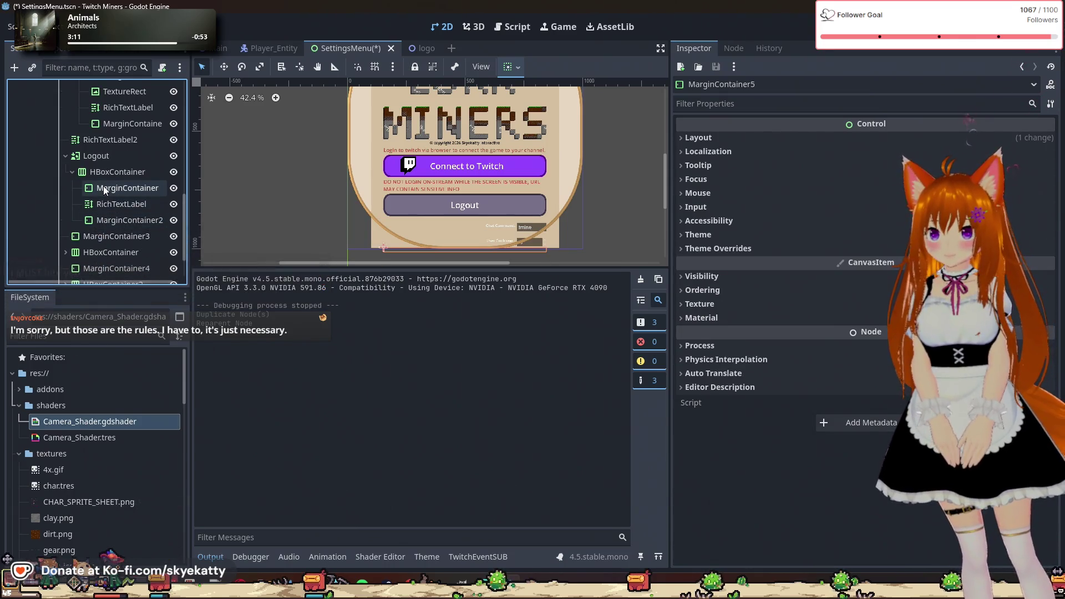
pyautogui.scroll(-3, 105, 189)
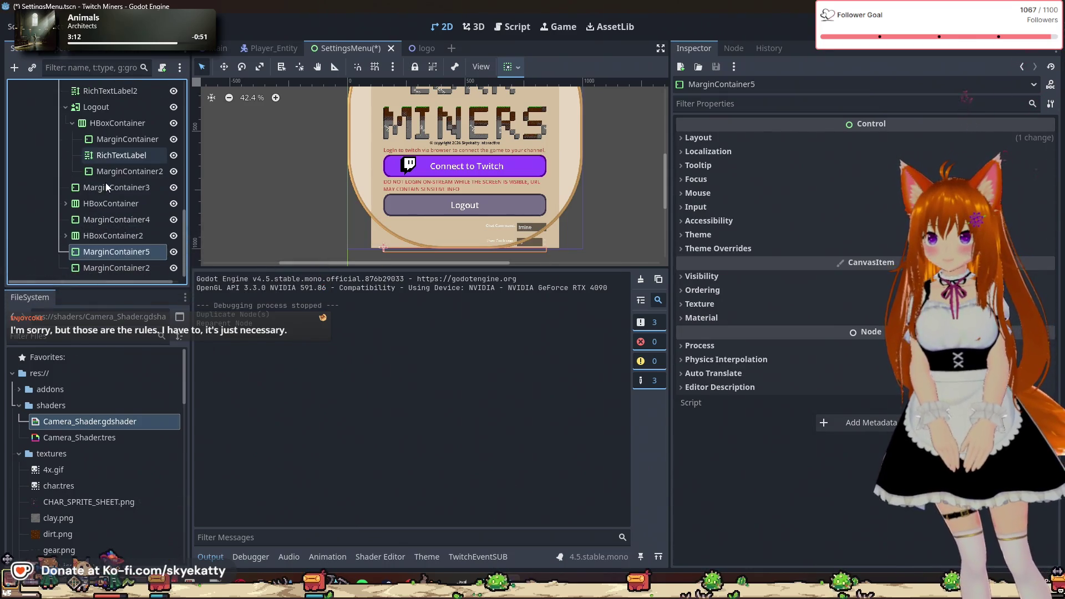
pyautogui.click(72, 123)
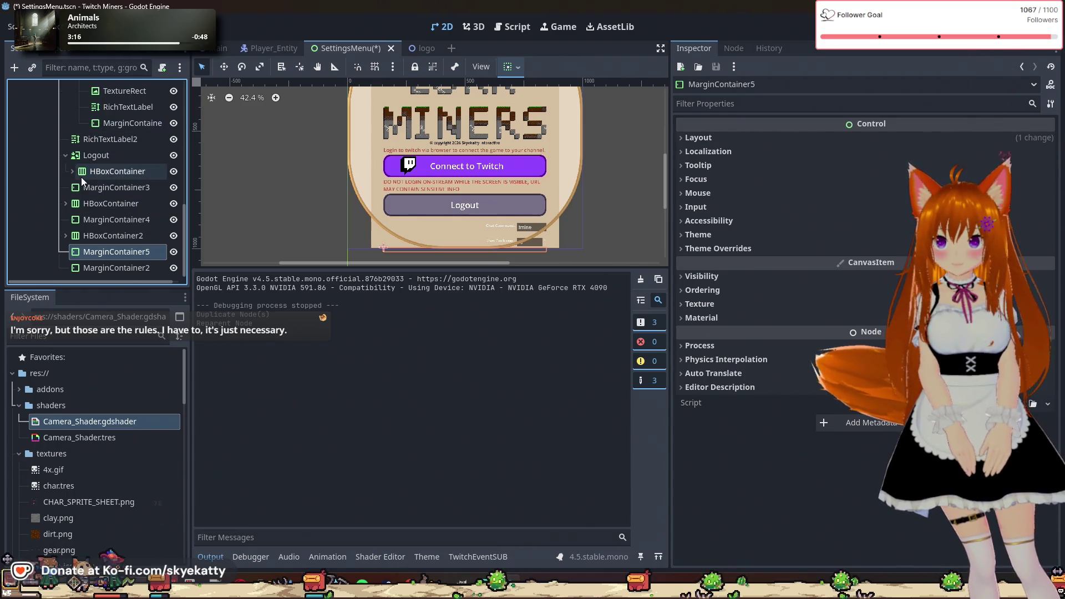
pyautogui.scroll(5, 80, 221)
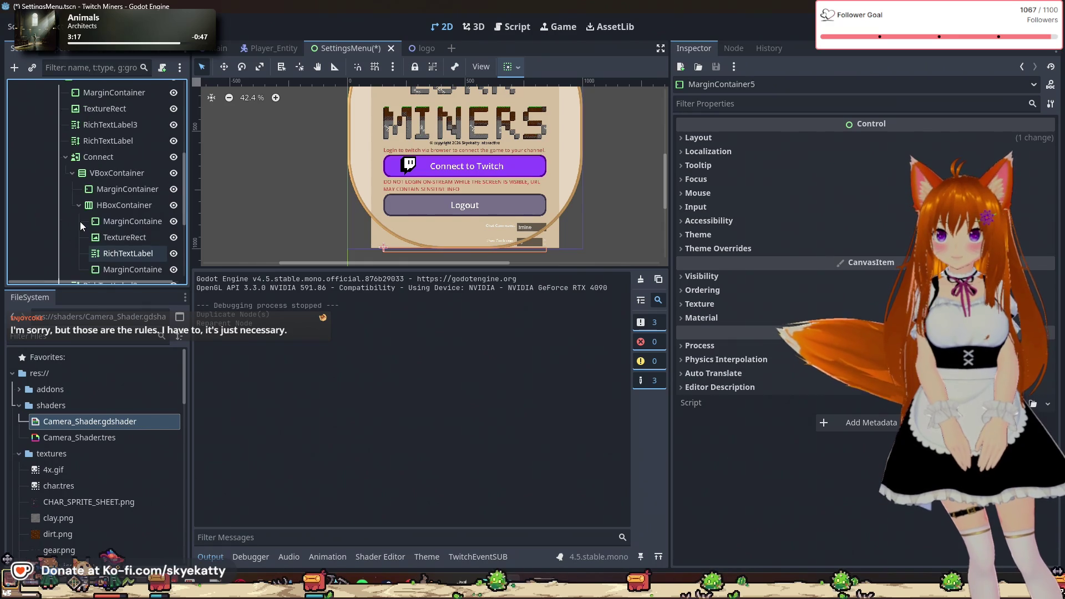
pyautogui.scroll(2, 80, 219)
pyautogui.click(65, 231)
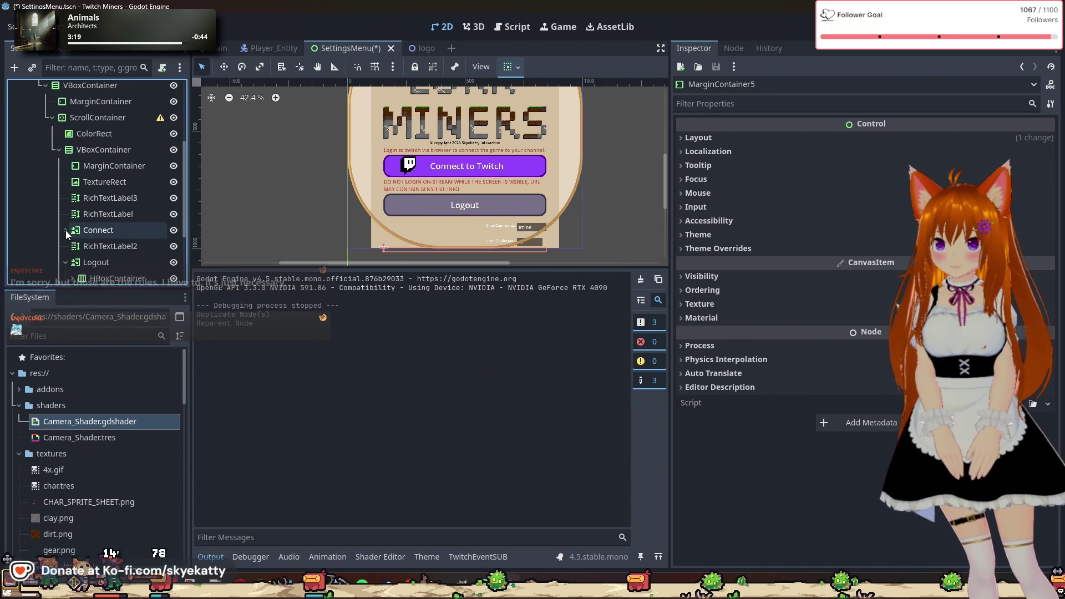
pyautogui.scroll(-1, 93, 252)
pyautogui.click(65, 238)
pyautogui.scroll(-1, 81, 246)
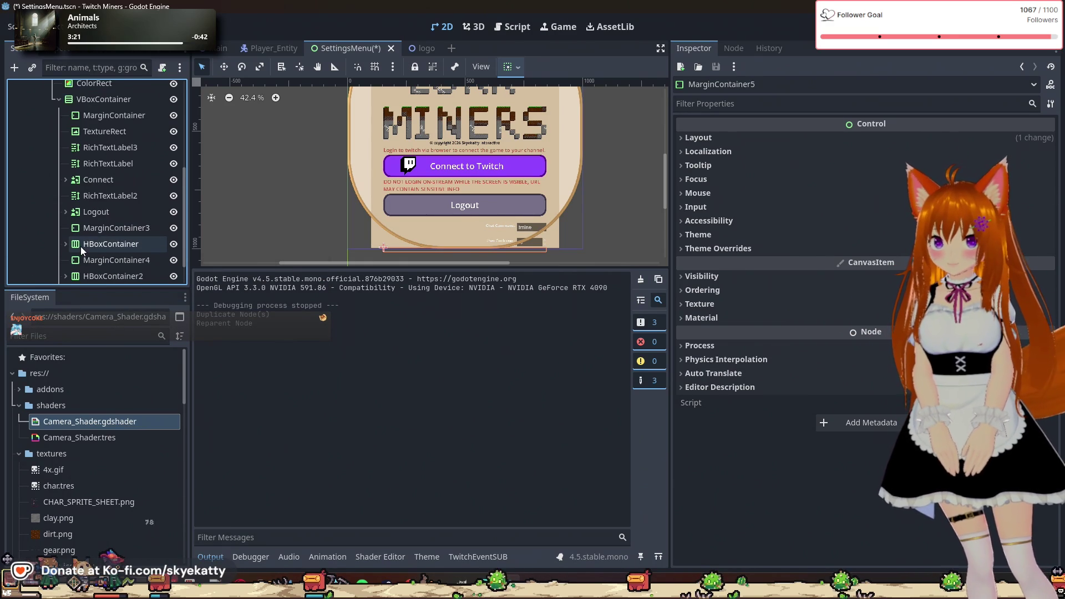
pyautogui.scroll(-1, 81, 246)
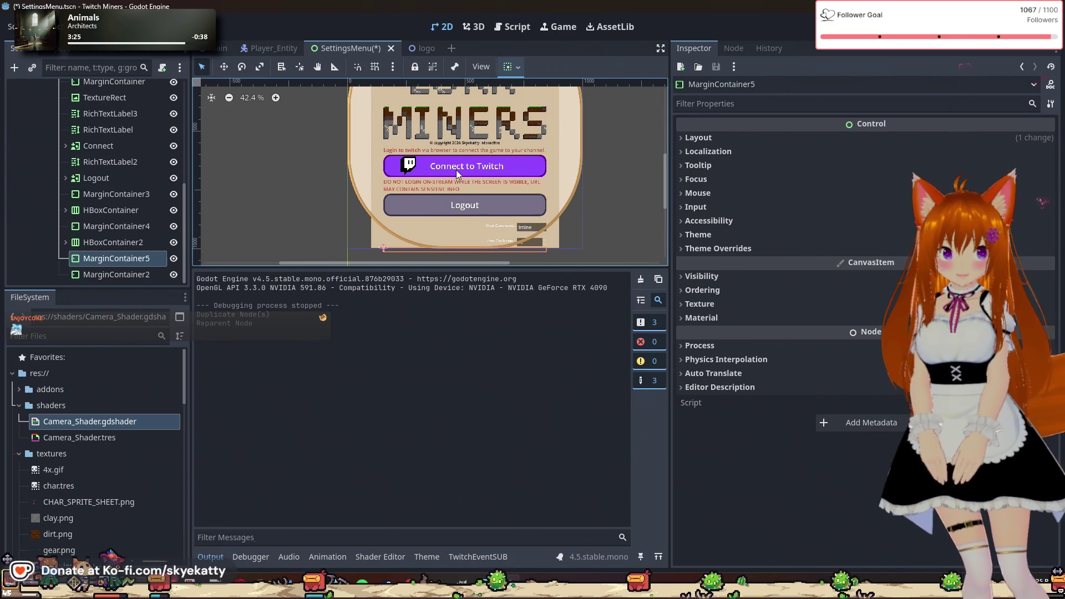
pyautogui.scroll(-2, 458, 174)
pyautogui.scroll(1, 421, 154)
pyautogui.scroll(-1, 344, 183)
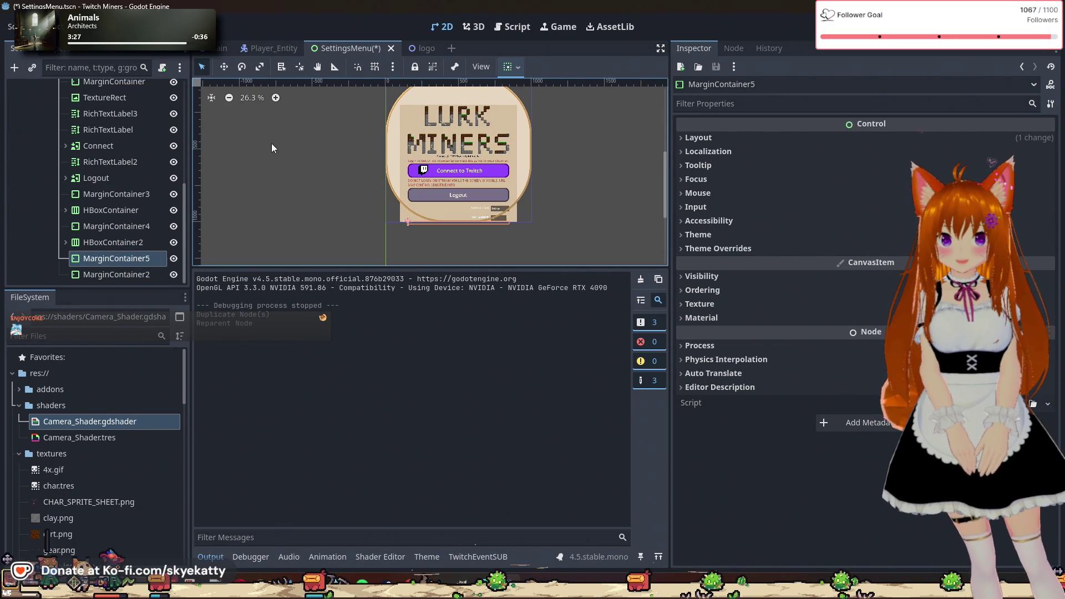
pyautogui.scroll(2, 138, 196)
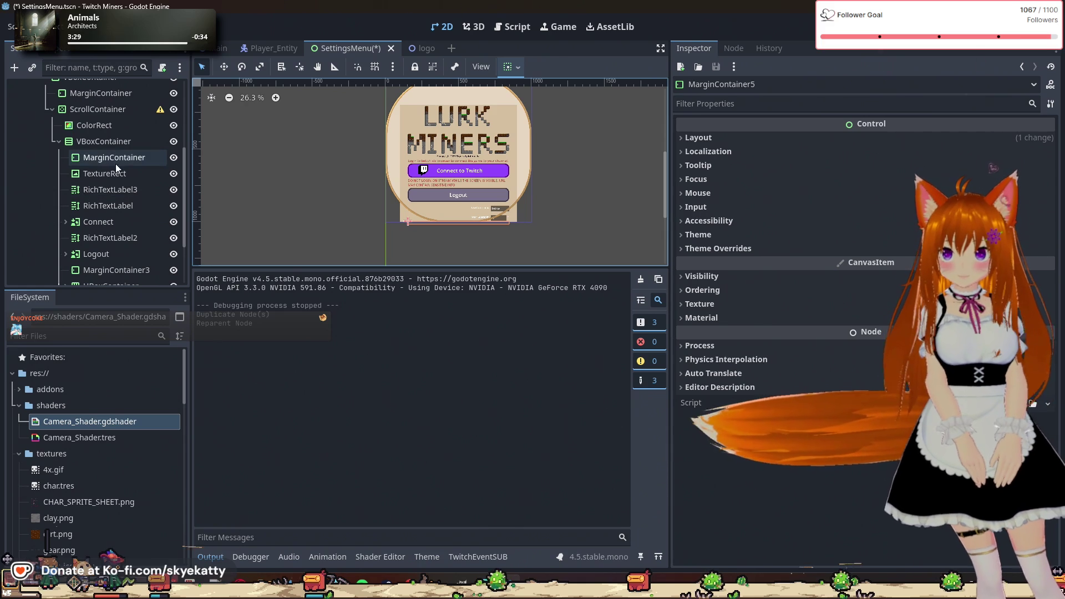
pyautogui.rightClick(111, 142)
# - Add an HBoxContainer child to VBoxContainer by searching 'hbox'
pyautogui.click(133, 155)
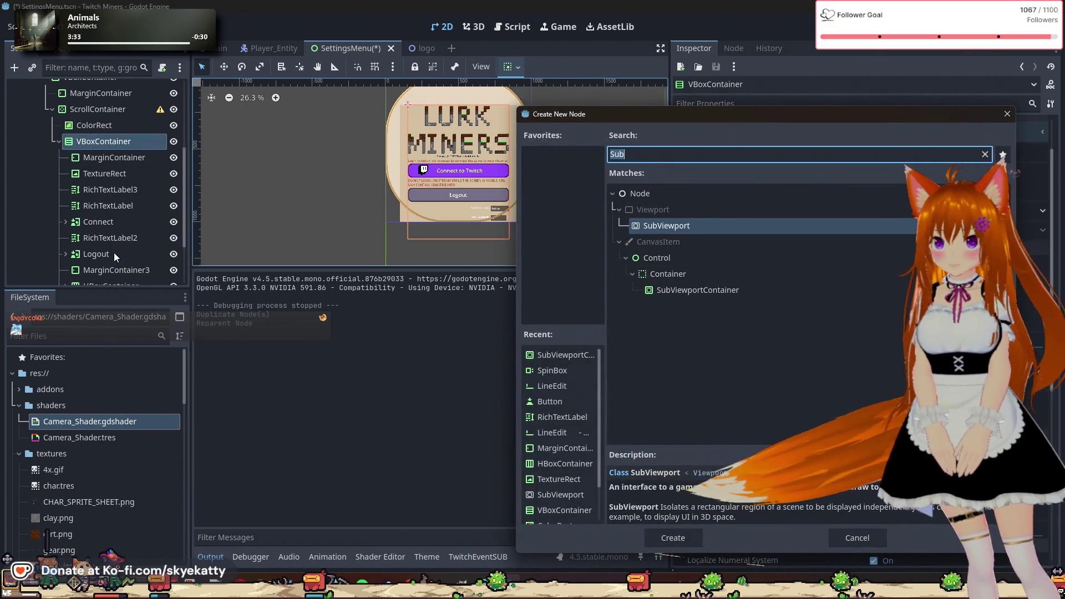
pyautogui.press('BackSpace')
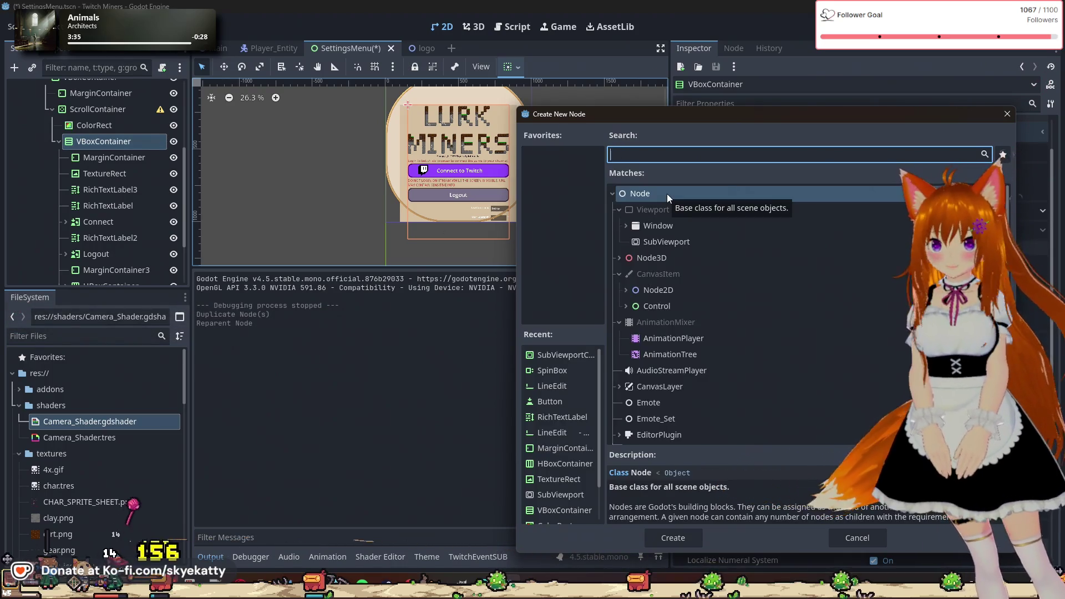
pyautogui.write('hbox')
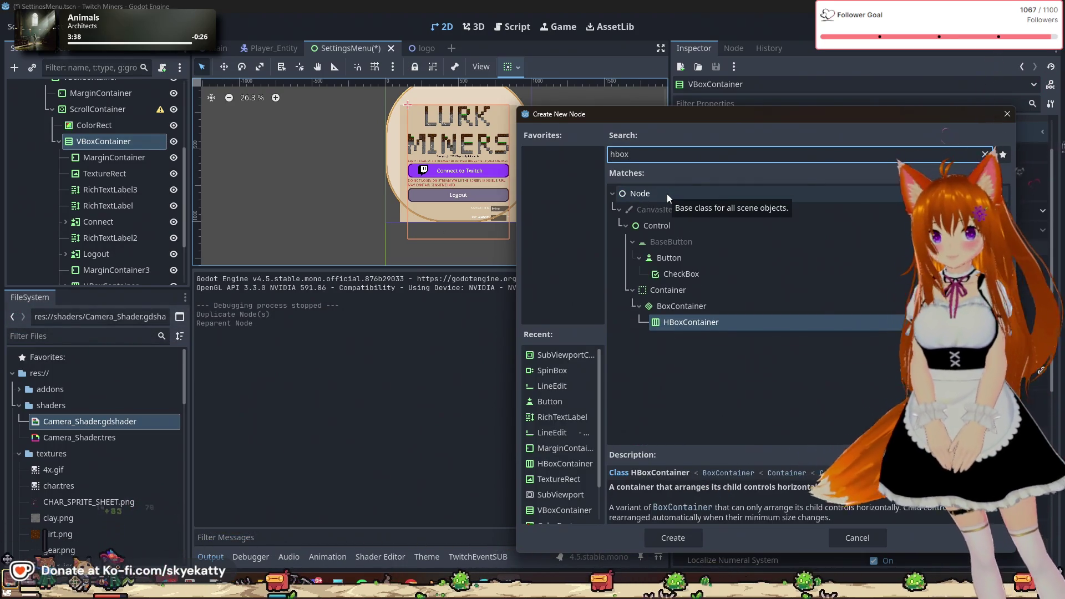
pyautogui.click(696, 327)
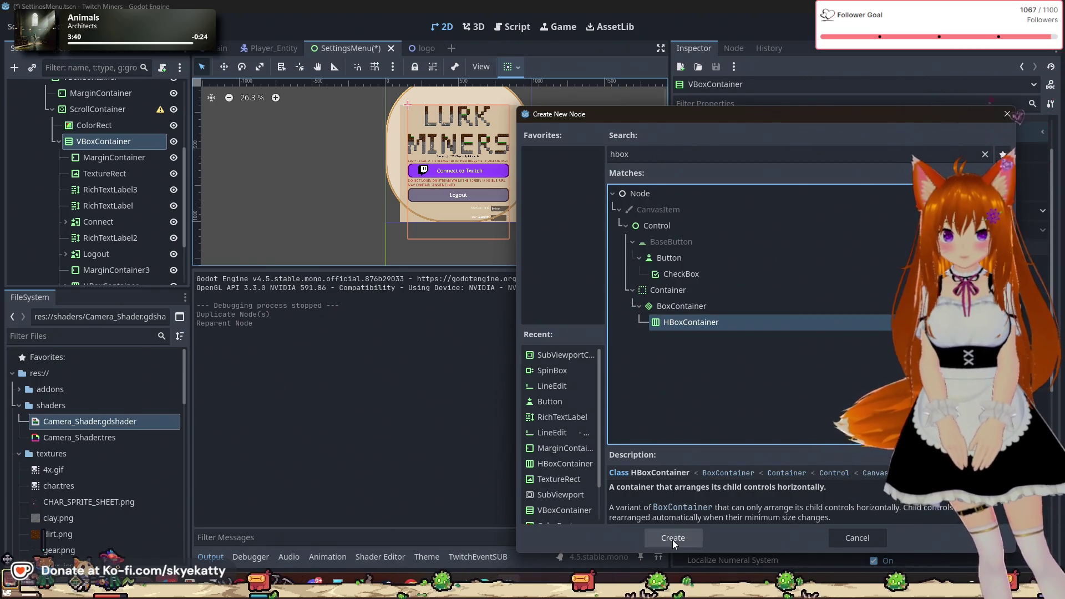
pyautogui.click(672, 538)
# - Move HBoxContainer3 above MarginContainer2 and set its Alignment to End
pyautogui.moveTo(93, 277); pyautogui.dragTo(103, 253)
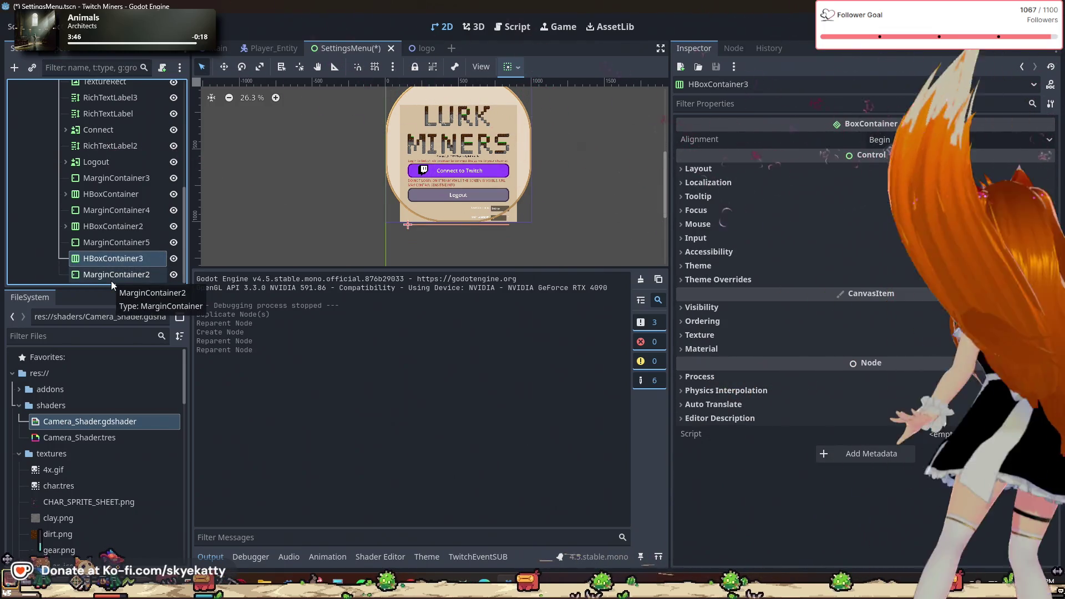
pyautogui.scroll(5, 498, 225)
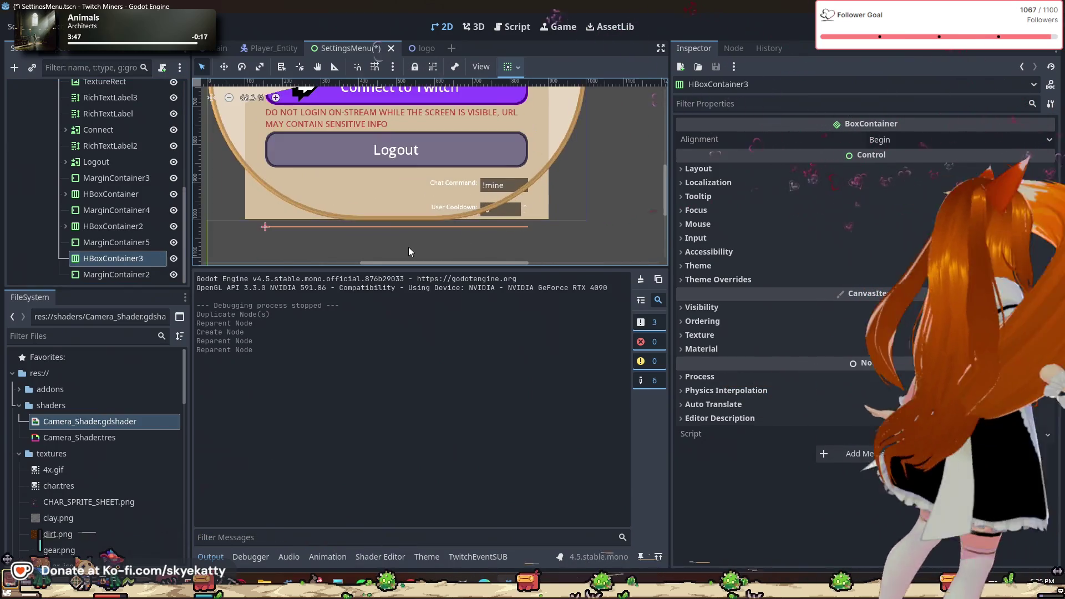
pyautogui.scroll(-1, 315, 234)
pyautogui.moveTo(411, 264); pyautogui.dragTo(374, 257)
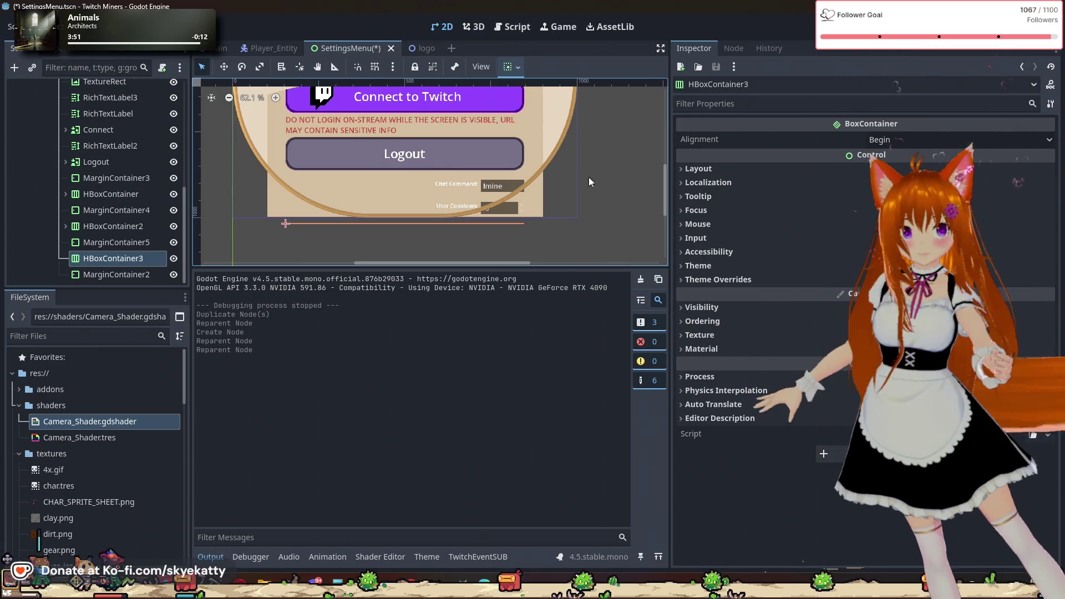
pyautogui.click(878, 143)
pyautogui.click(882, 179)
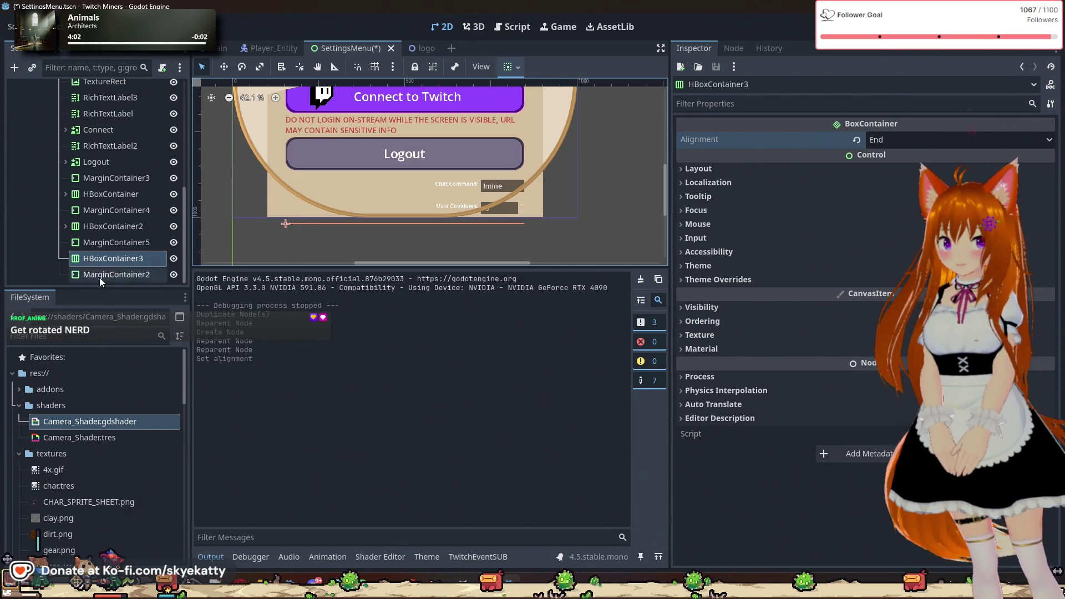
pyautogui.rightClick(97, 258)
# - Add a RichTextLabel child to HBoxContainer3 by searching 'text'
pyautogui.click(131, 239)
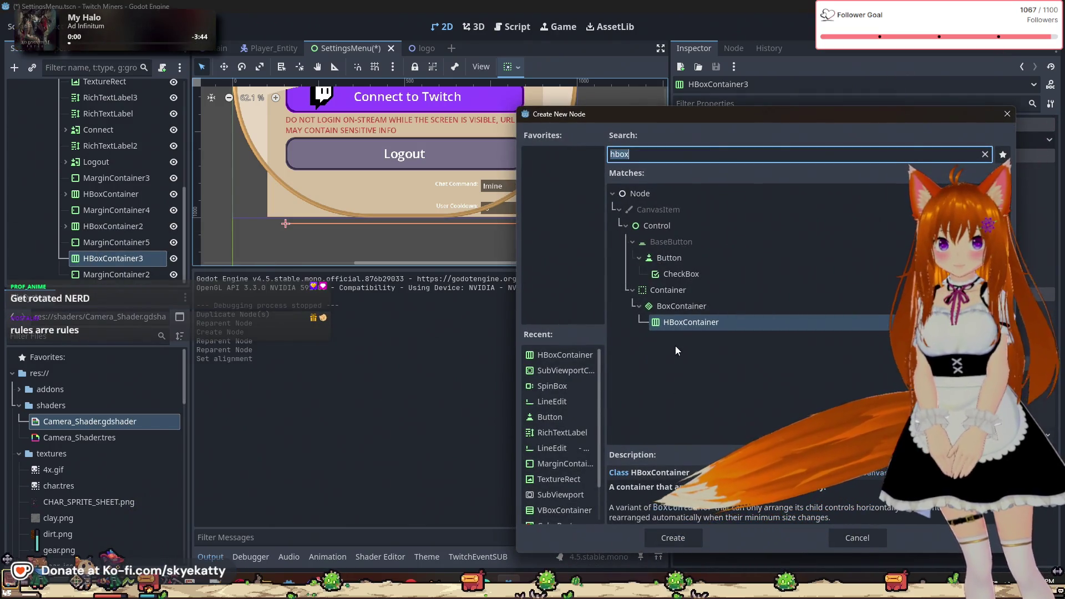
pyautogui.press('BackSpace')
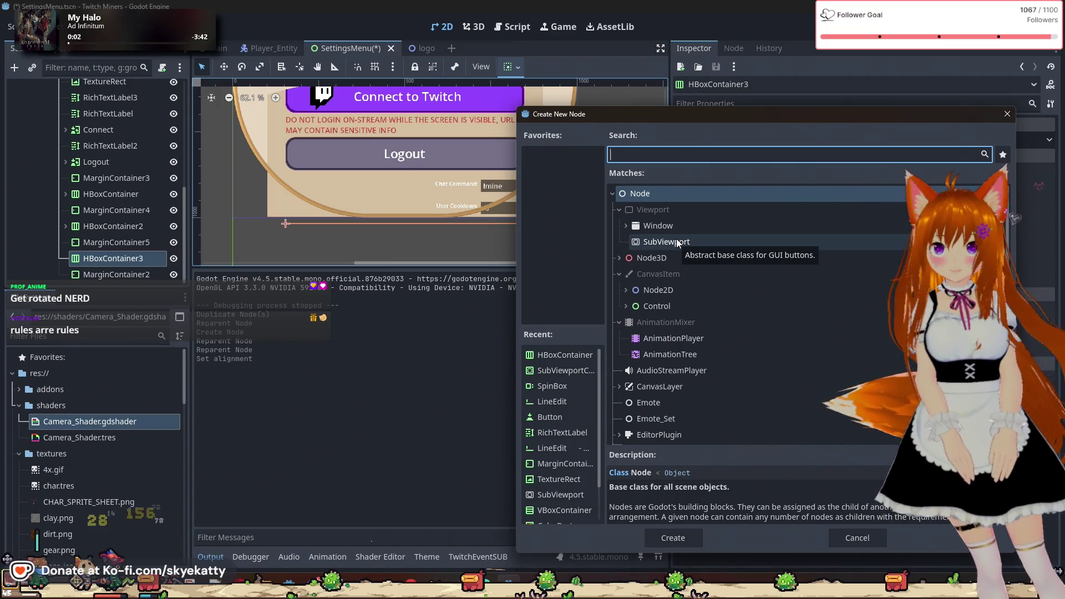
pyautogui.write('t')
pyautogui.press('BackSpace')
pyautogui.write('text')
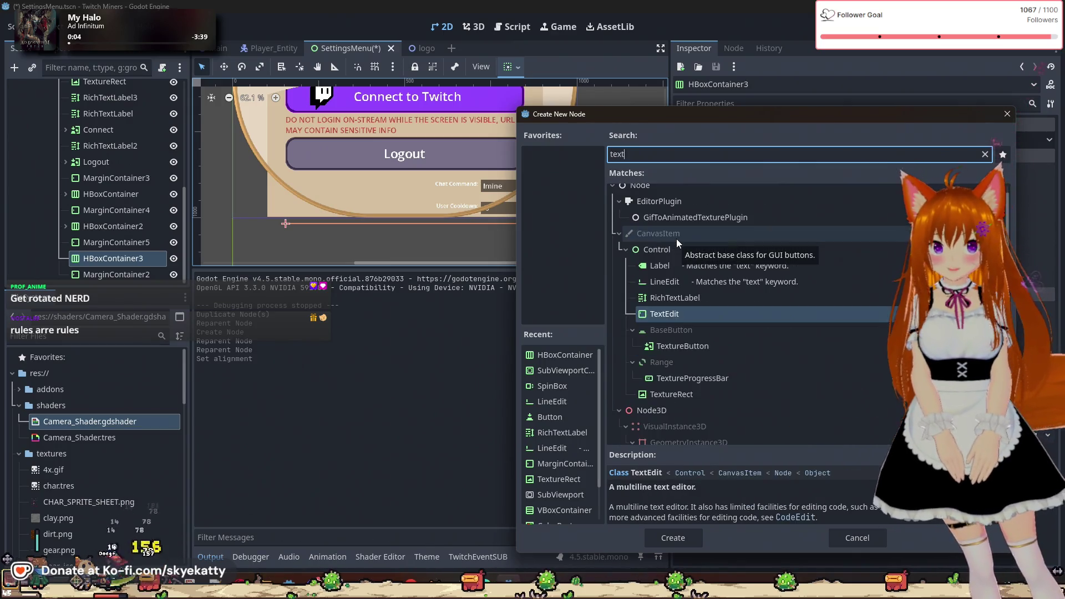
pyautogui.click(674, 298)
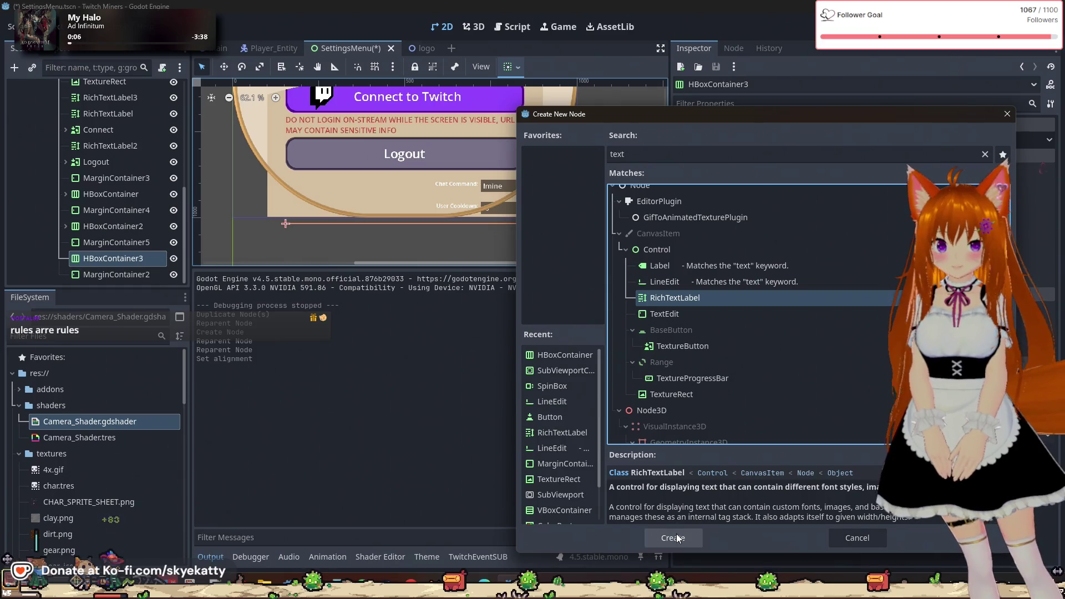
pyautogui.click(672, 538)
# - Begin entering the 'User Stats' text in the RichTextLabel's Inspector Text field
pyautogui.scroll(-1, 125, 278)
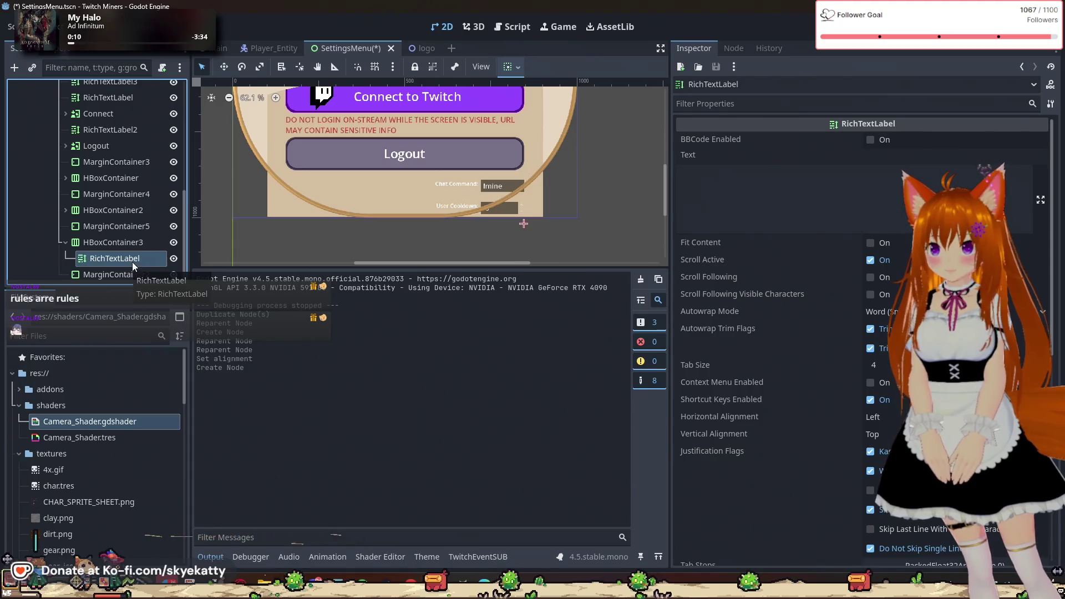
pyautogui.doubleClick(132, 262)
pyautogui.click(728, 181)
pyautogui.write('E')
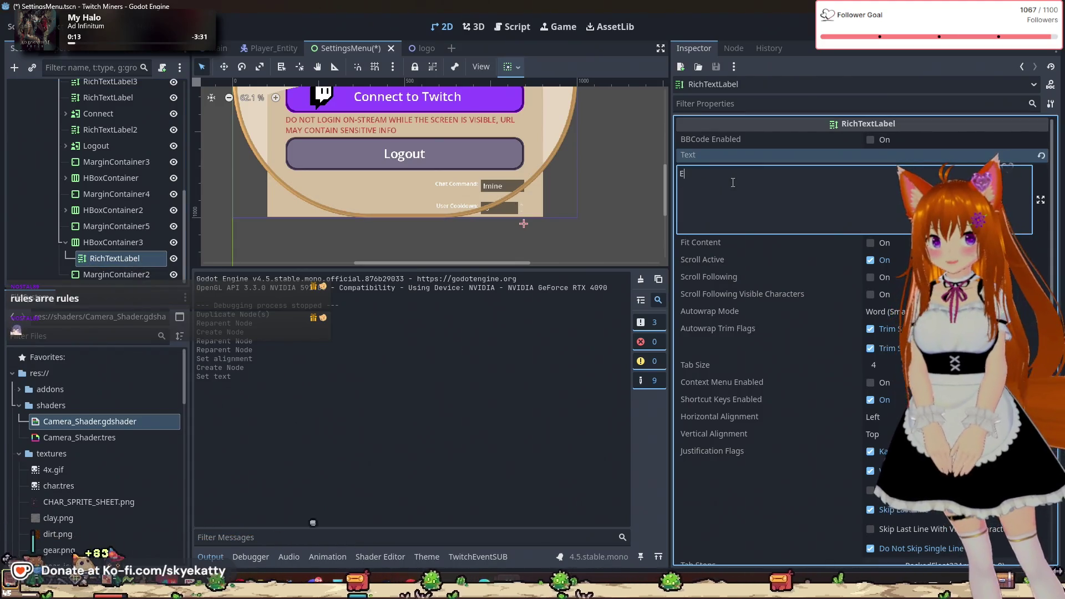
pyautogui.write('nable')
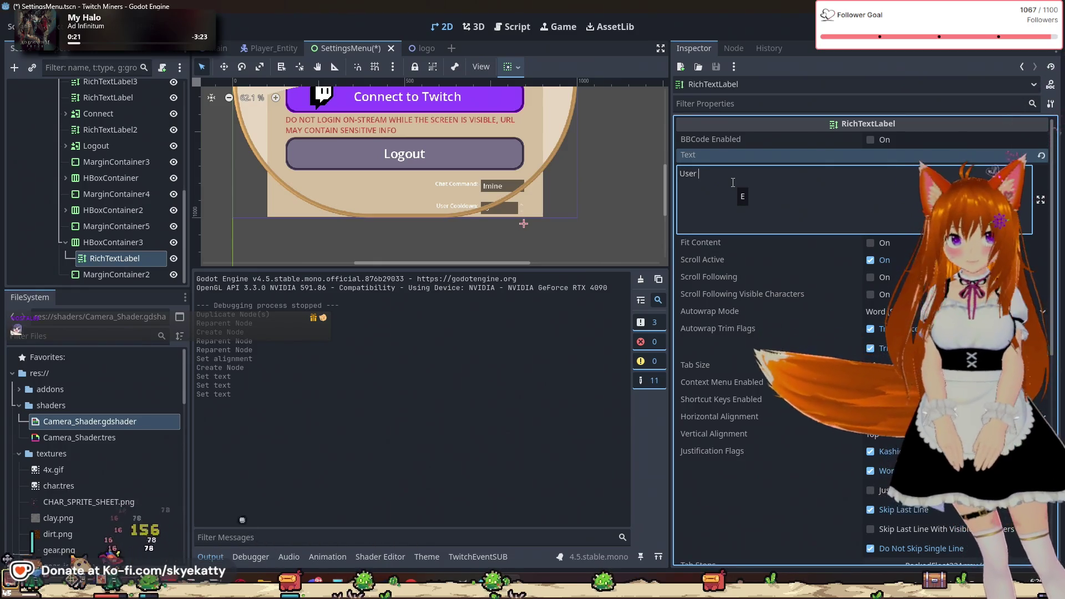
pyautogui.write('Stats:')
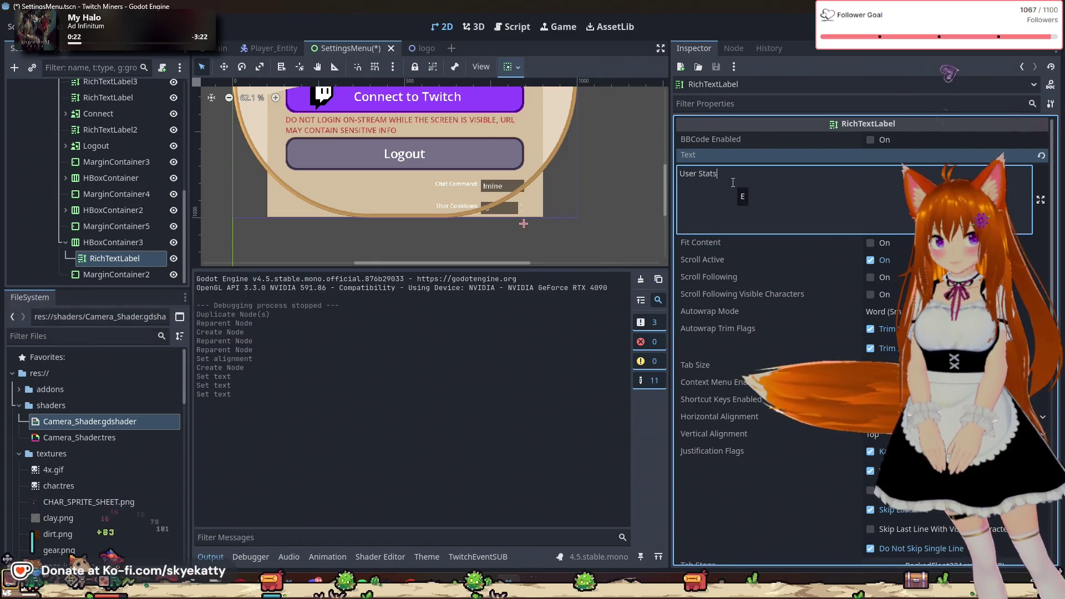
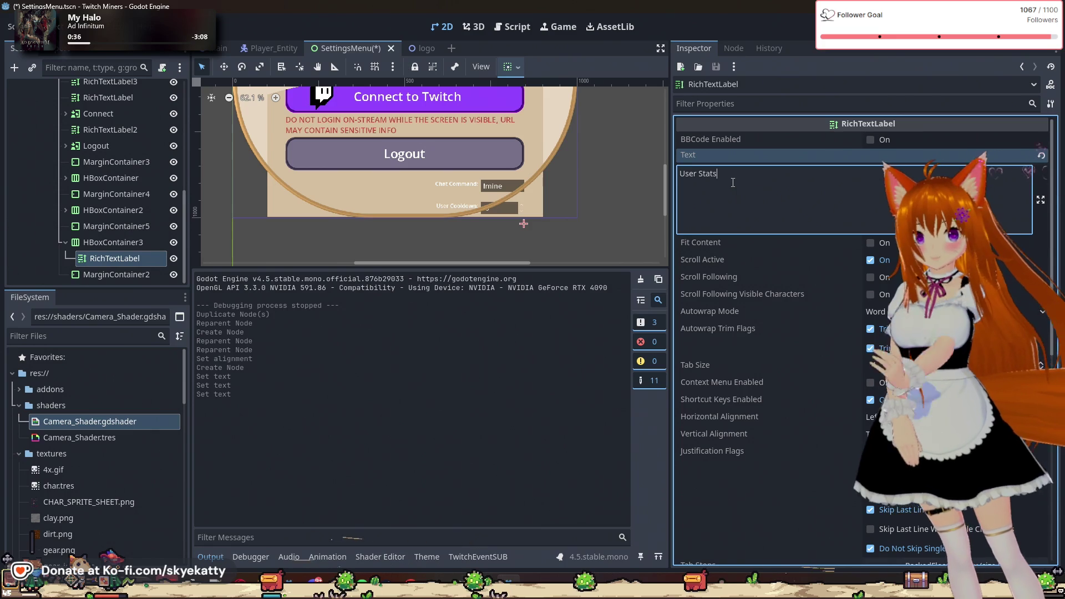
# - Add a colon after 'User Stats' in the label text, then select the User Cooldown spacer's layout
pyautogui.write(':')
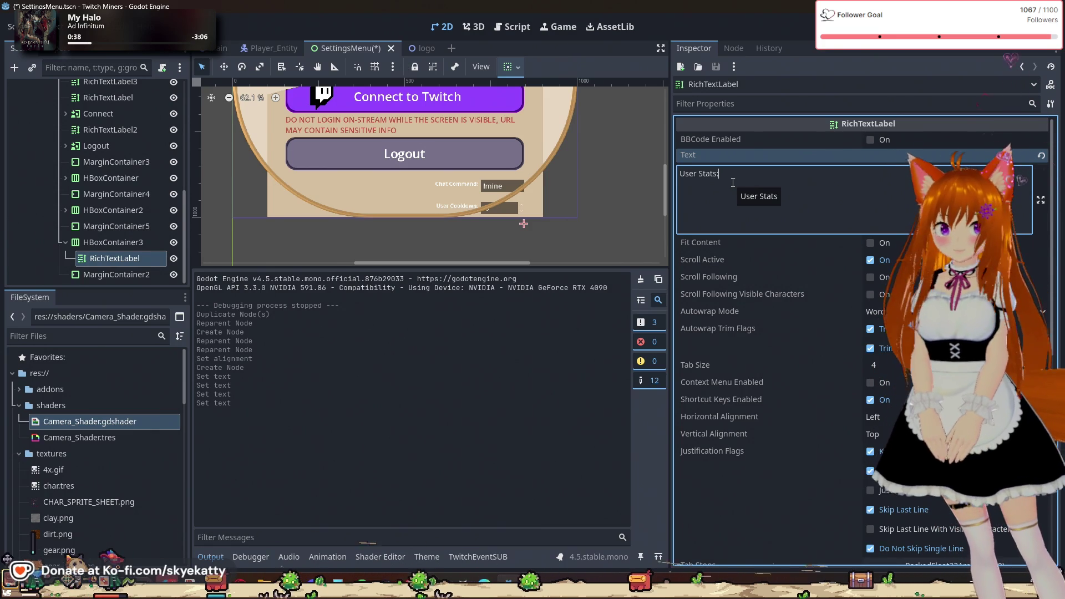
pyautogui.click(66, 211)
pyautogui.click(103, 242)
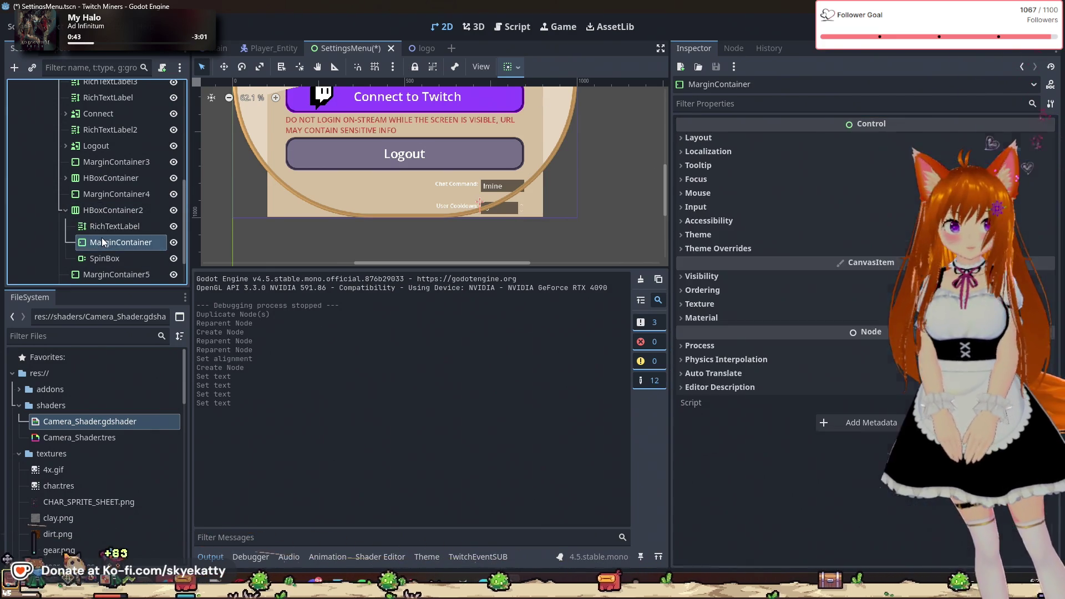
pyautogui.click(696, 138)
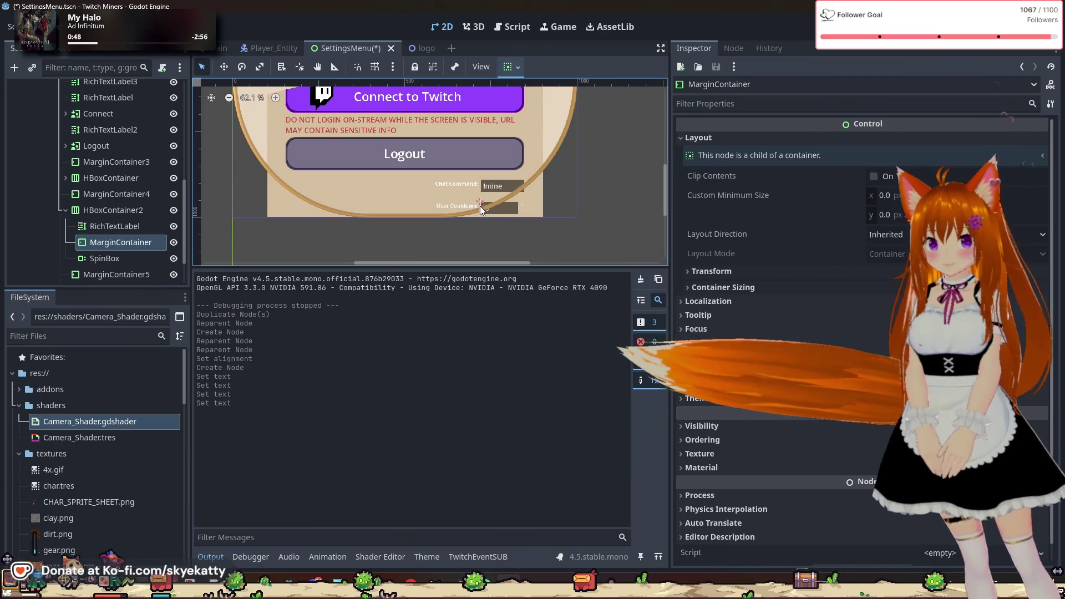
# - Select the Chat Command spacer and leave its minimum height at 0 after trying 5
pyautogui.click(66, 178)
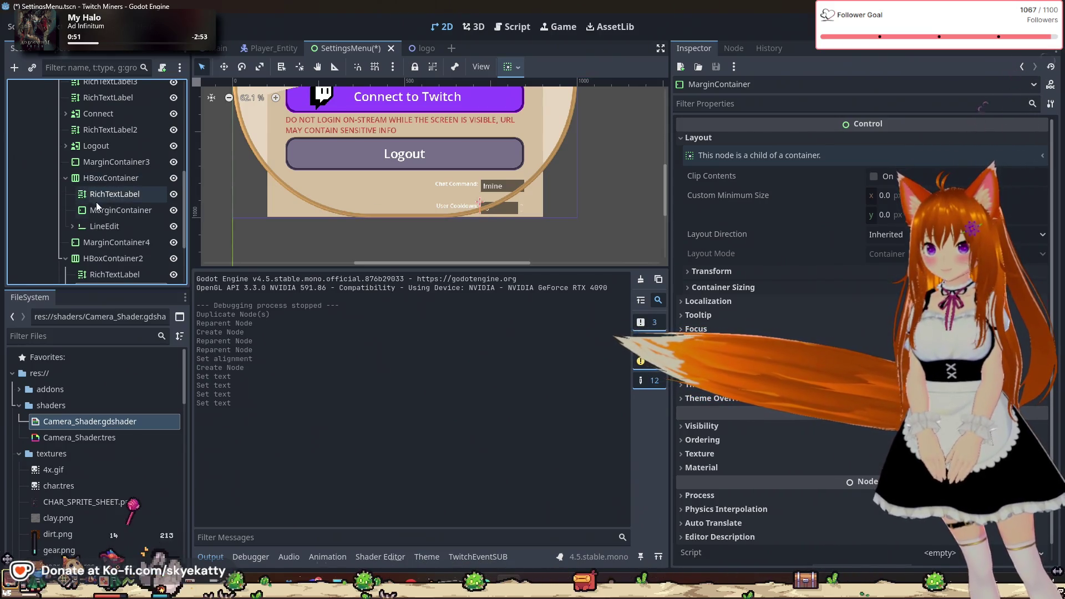
pyautogui.click(101, 209)
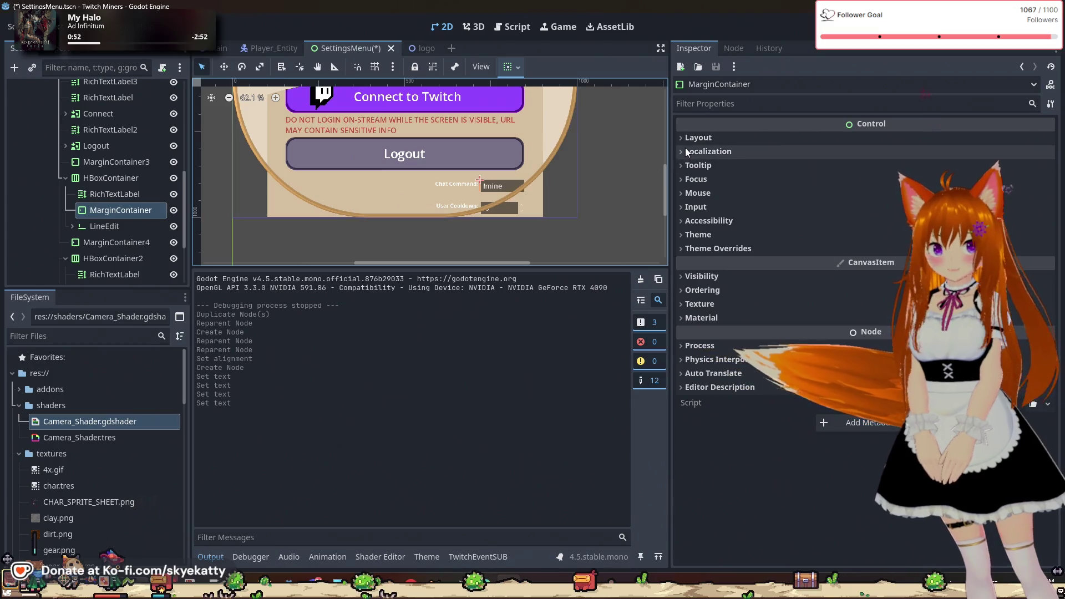
pyautogui.click(695, 138)
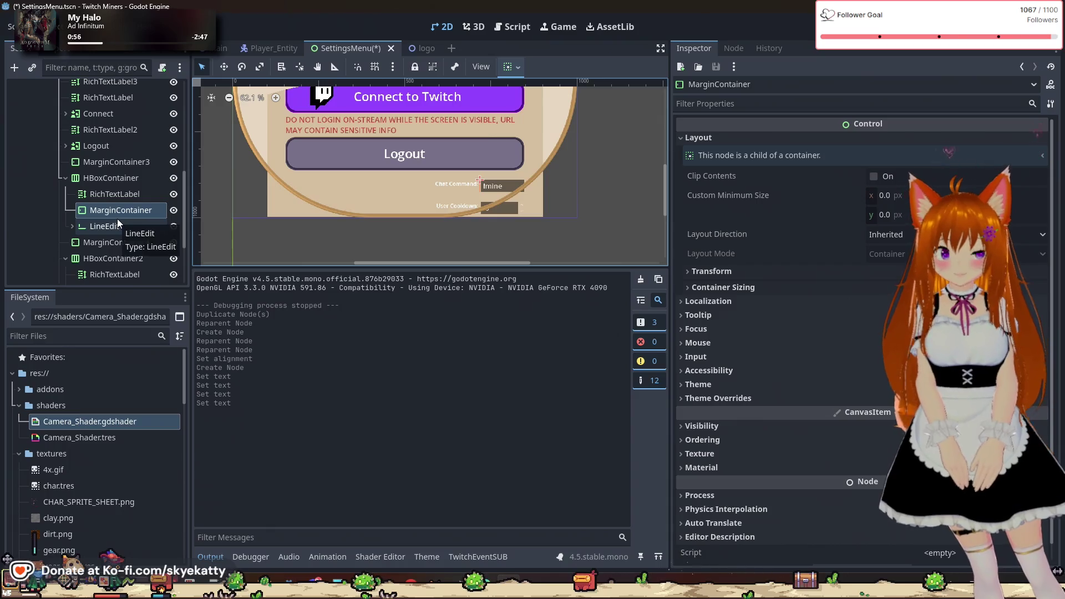
pyautogui.click(890, 215)
pyautogui.write('5')
pyautogui.press('Return')
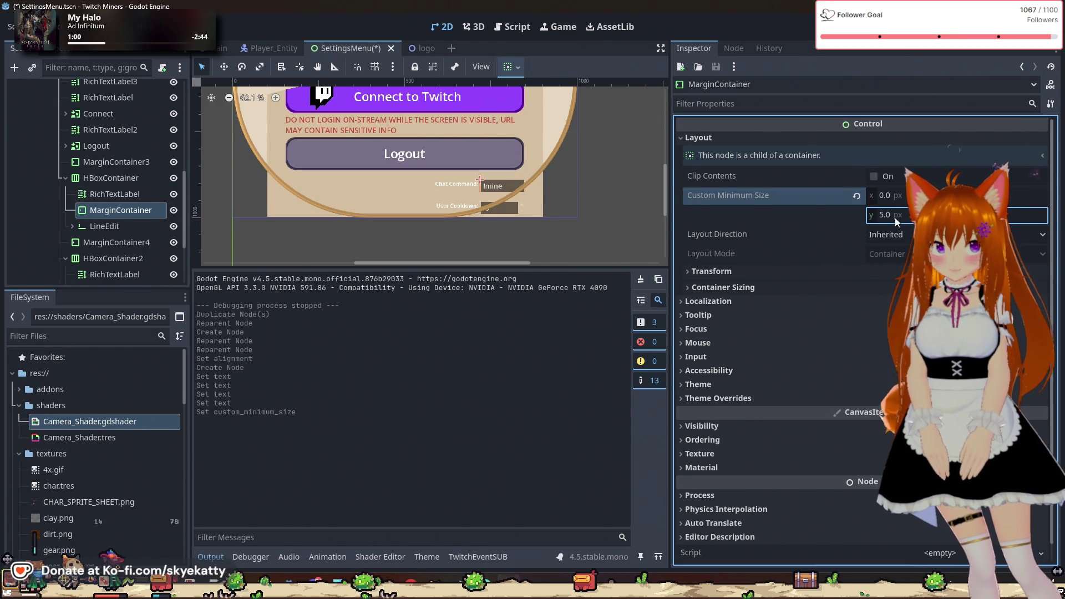
pyautogui.click(898, 217)
pyautogui.write('0')
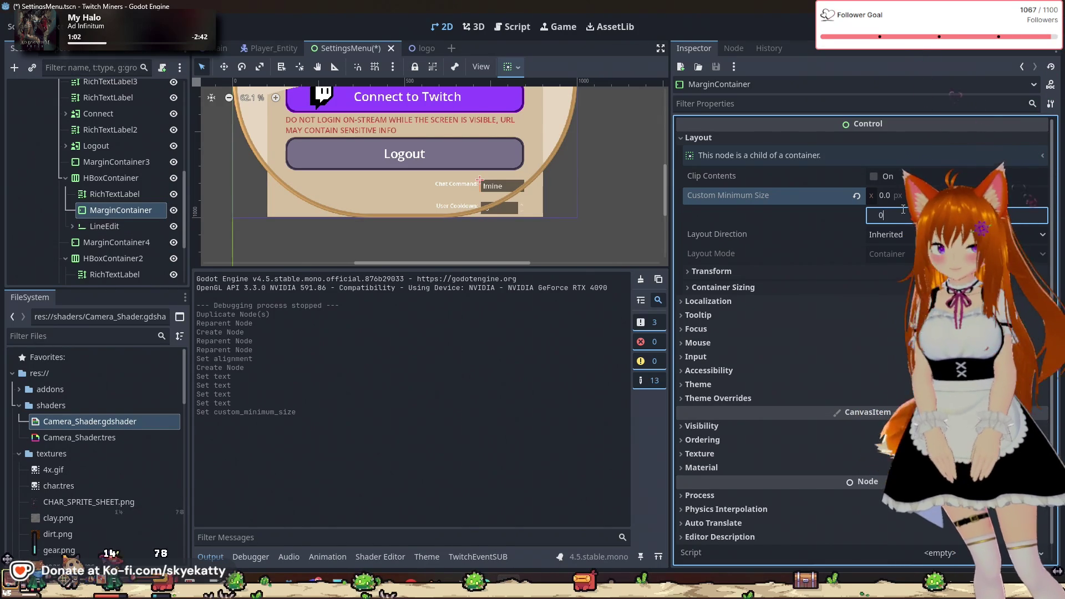
pyautogui.press('Return')
# - Set the Chat Command spacer's Custom Minimum Size x to 10 px
pyautogui.click(904, 197)
pyautogui.write('5')
pyautogui.press('Return')
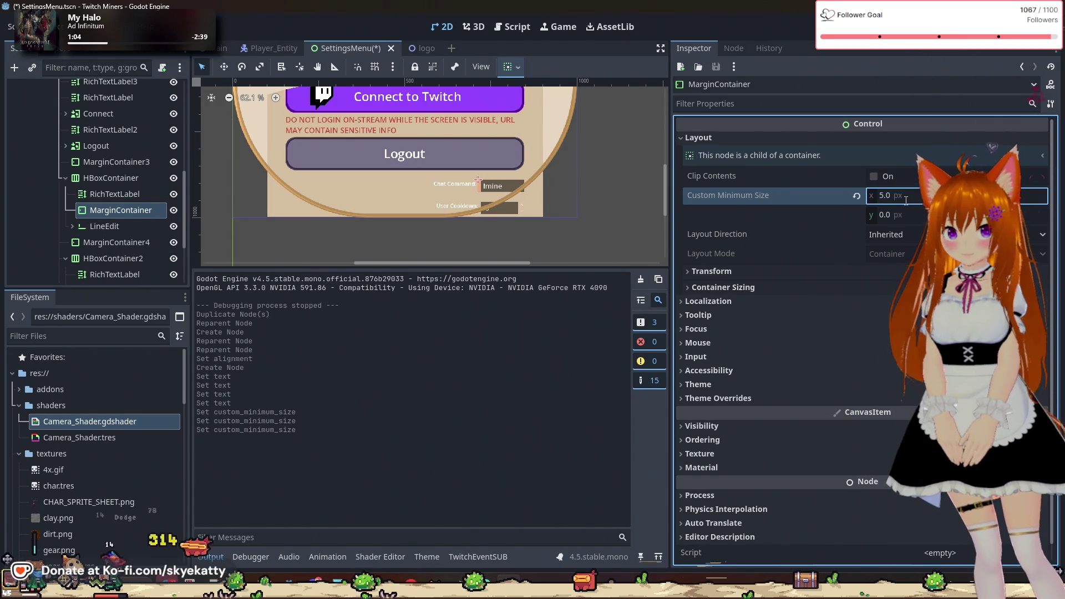
pyautogui.click(900, 197)
pyautogui.write('10')
pyautogui.press('Return')
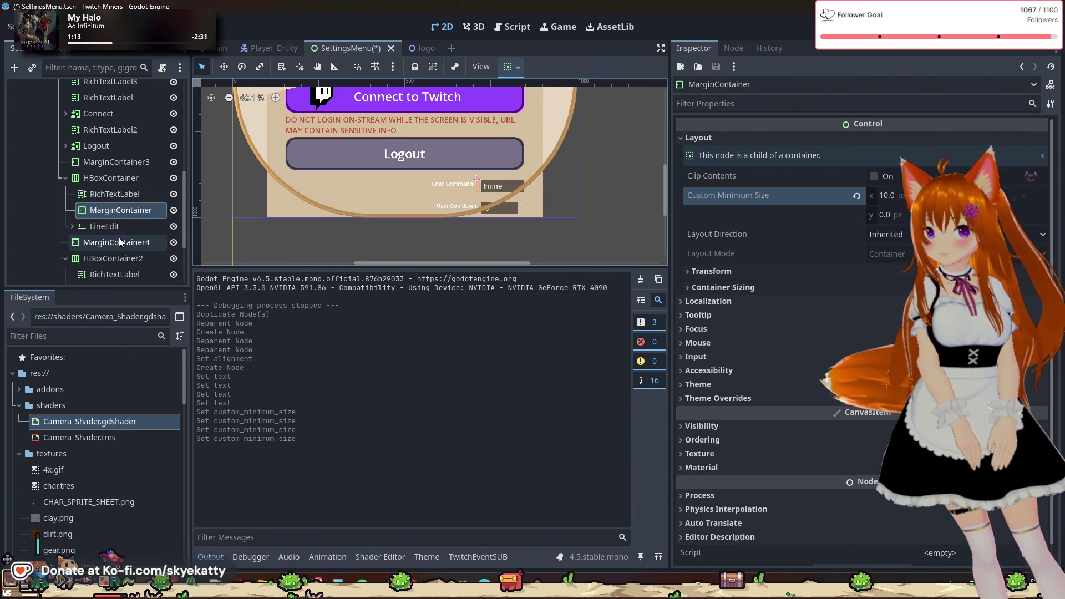
# - Set the User Cooldown spacer's Custom Minimum Size x to 10 px
pyautogui.click(71, 258)
pyautogui.scroll(-2, 115, 252)
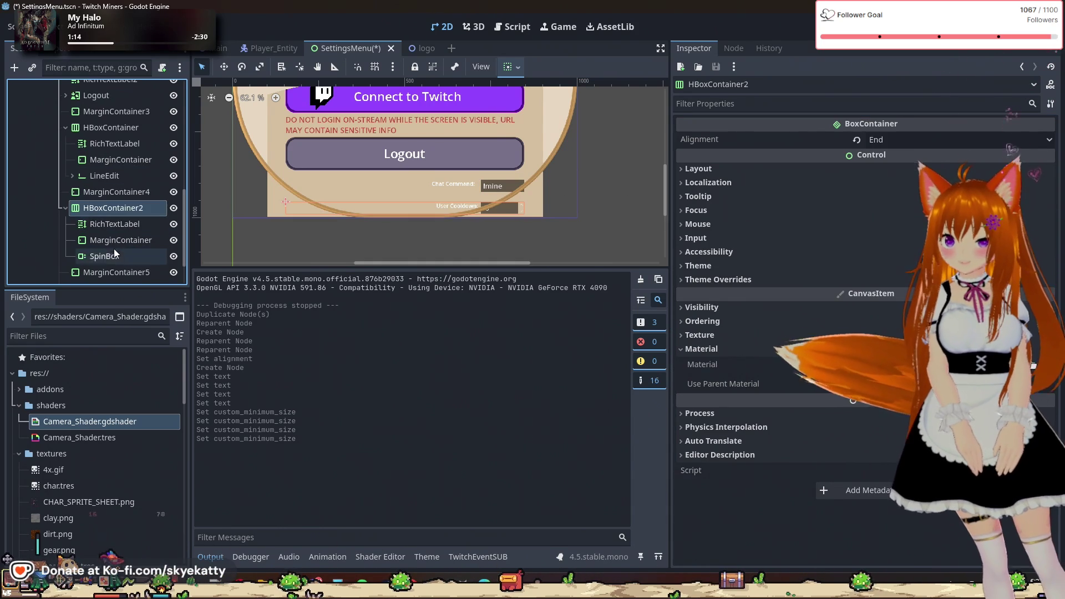
pyautogui.click(110, 242)
pyautogui.click(884, 196)
pyautogui.write('10')
pyautogui.press('Return')
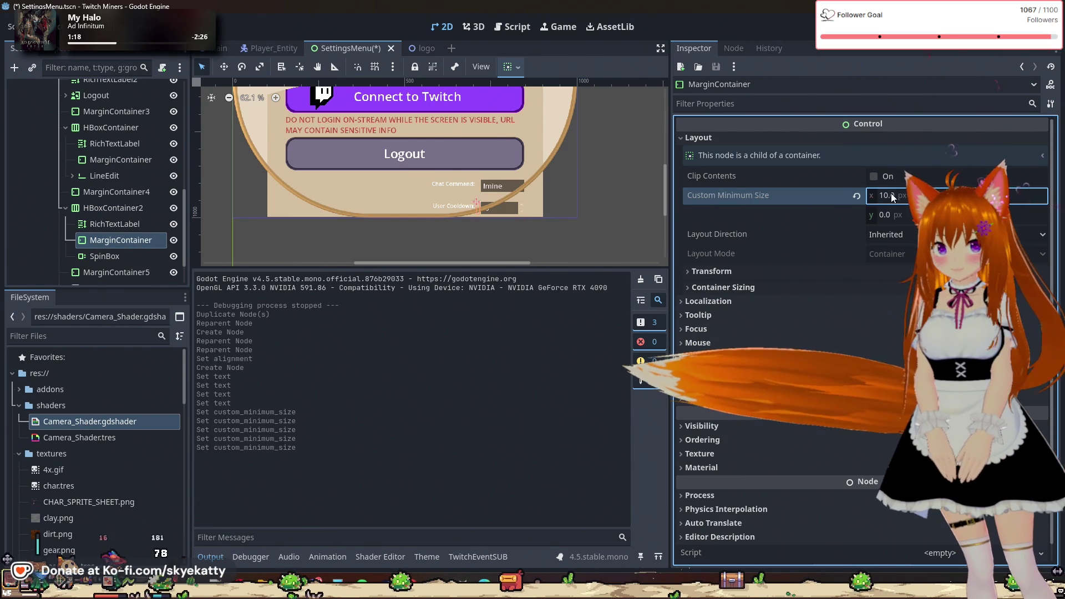
# - Select the User Stats row container (HBoxContainer3) and bring up its node actions
pyautogui.scroll(-3, 83, 244)
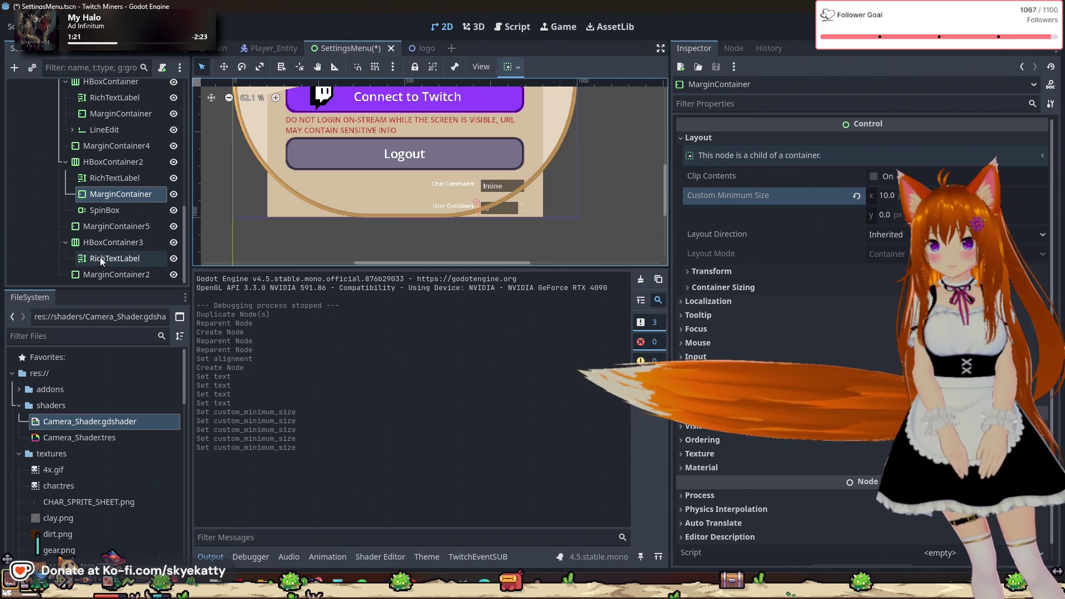
pyautogui.click(111, 242)
pyautogui.rightClick(106, 242)
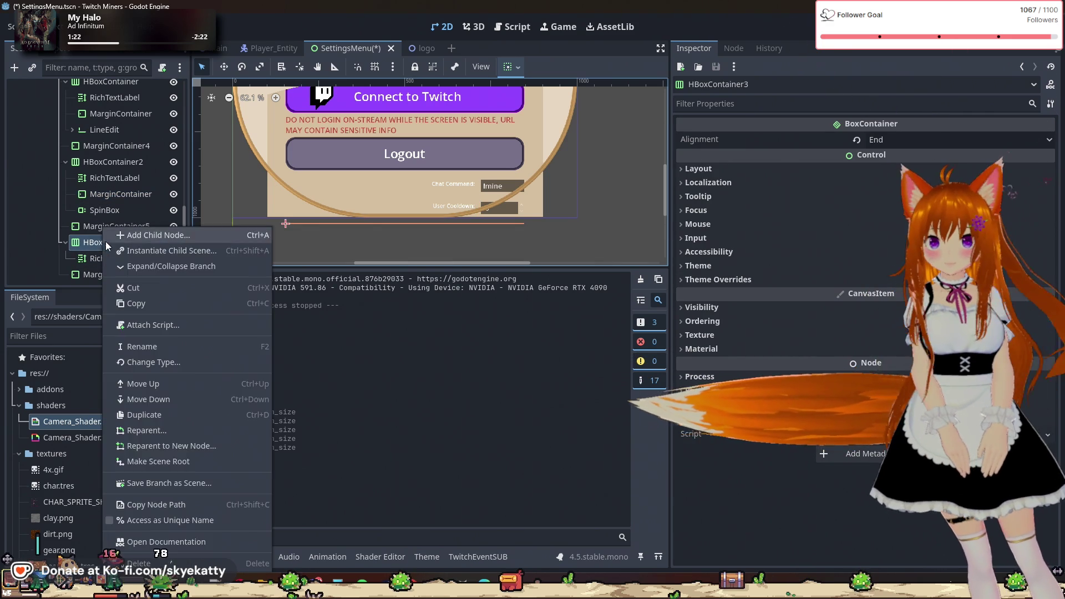
# - Add a MarginContainer to the User Stats row with a 10 px minimum width
pyautogui.click(158, 235)
pyautogui.write('mar')
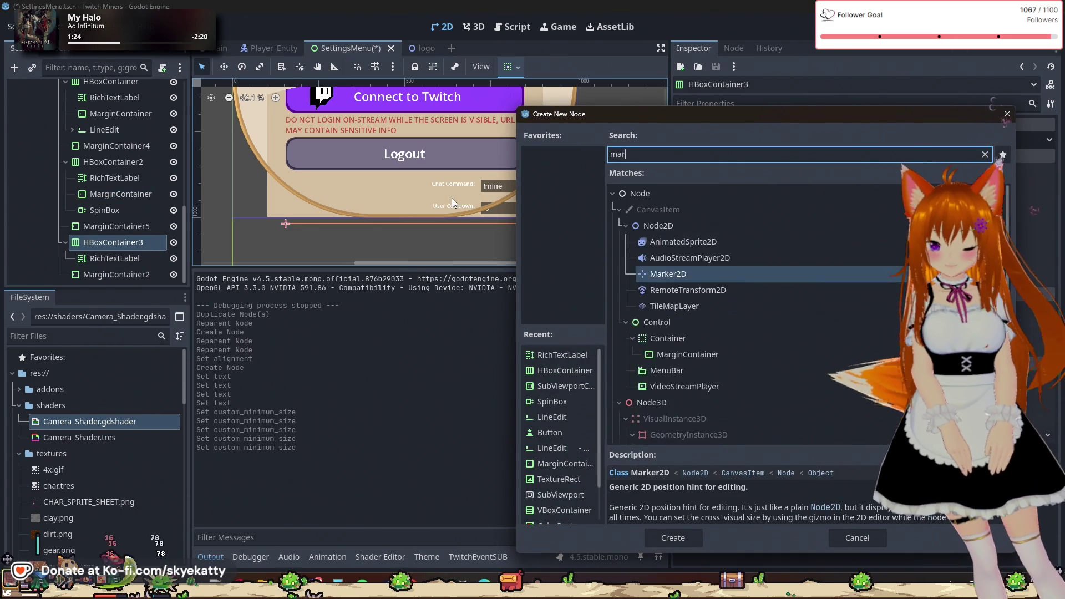
pyautogui.write('gin')
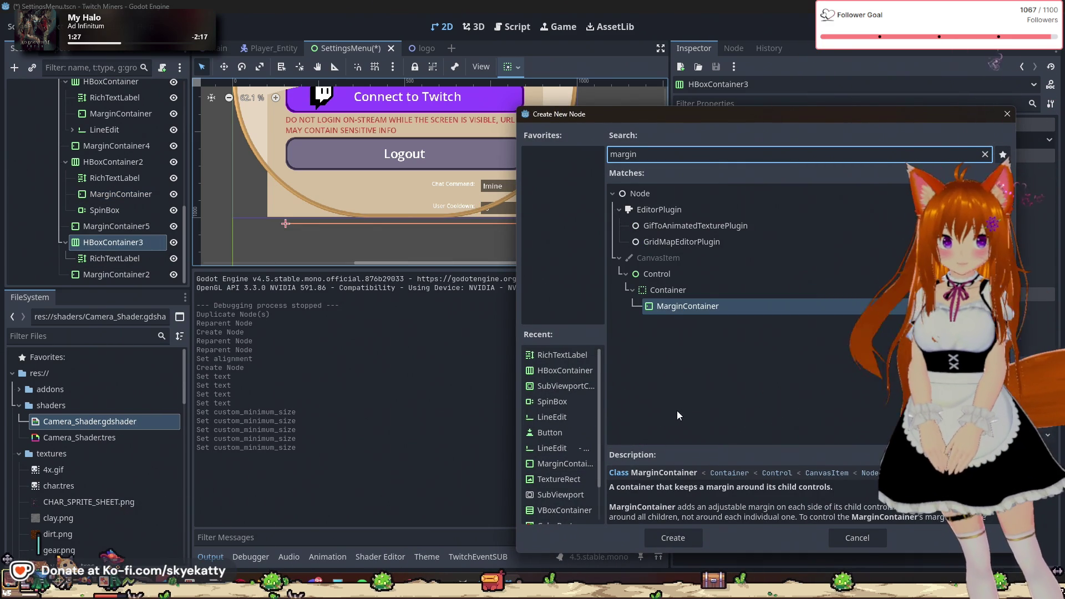
pyautogui.click(689, 536)
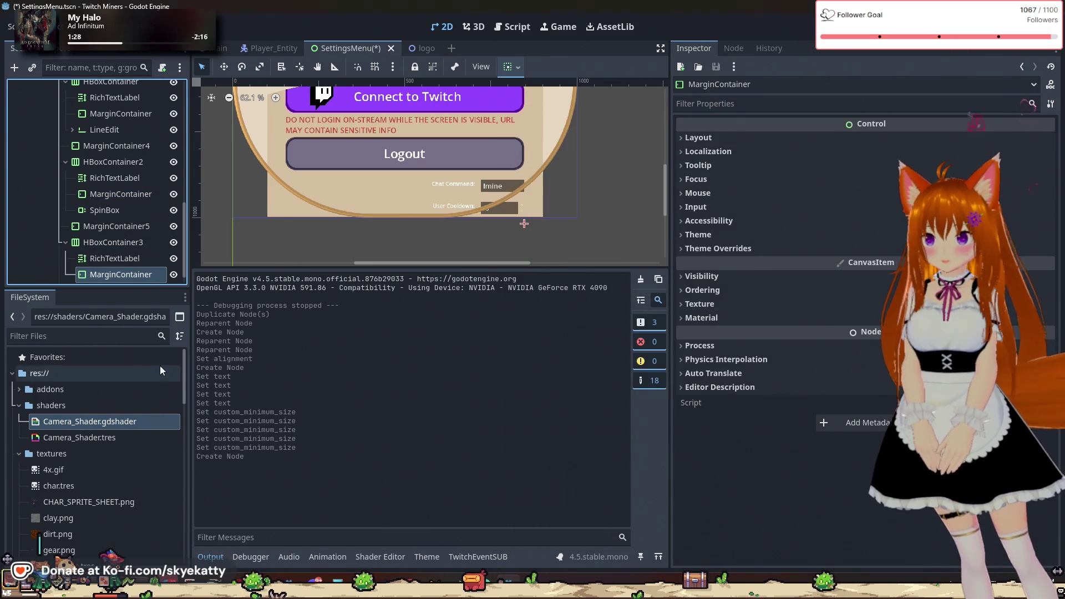
pyautogui.click(700, 138)
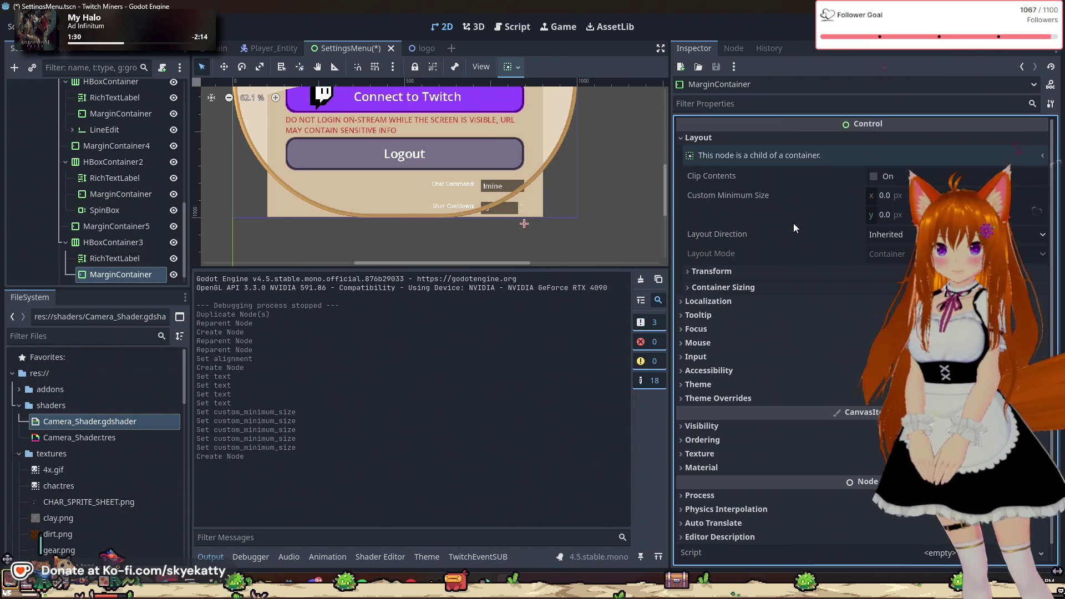
pyautogui.click(885, 195)
pyautogui.write('10')
pyautogui.press('Return')
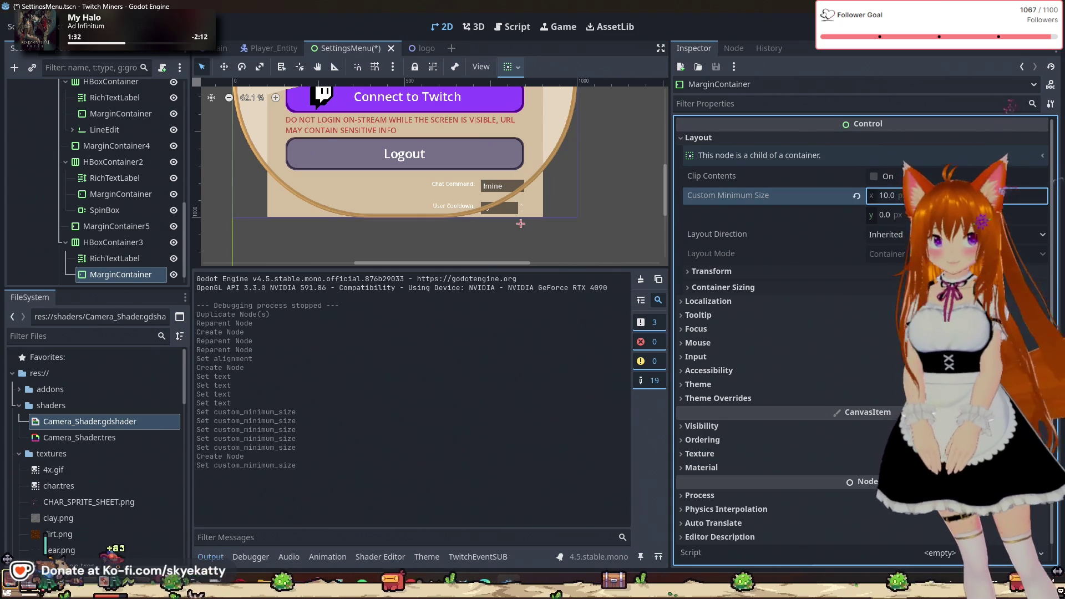
# - Add a CheckButton child node to the User Stats row after the spacer
pyautogui.scroll(-1, 101, 234)
pyautogui.rightClick(104, 228)
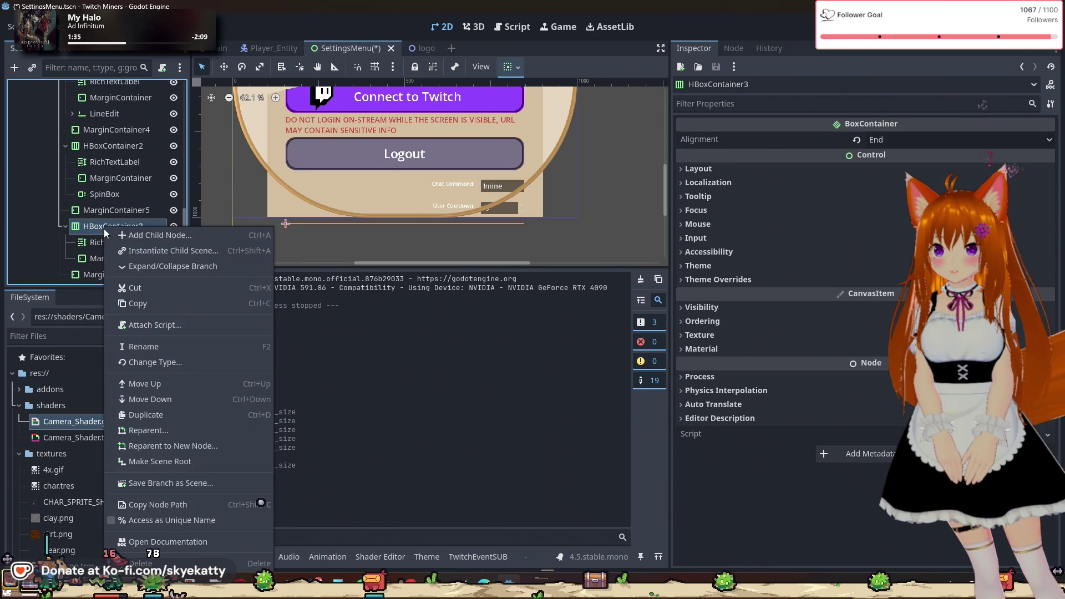
pyautogui.click(118, 236)
pyautogui.press('BackSpace')
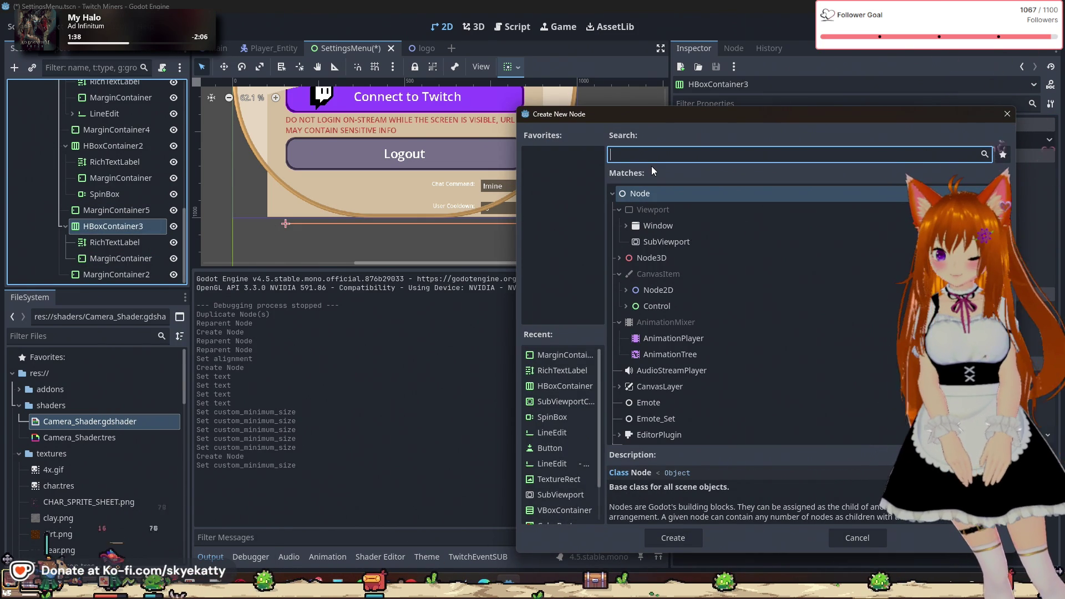
pyautogui.write('Check')
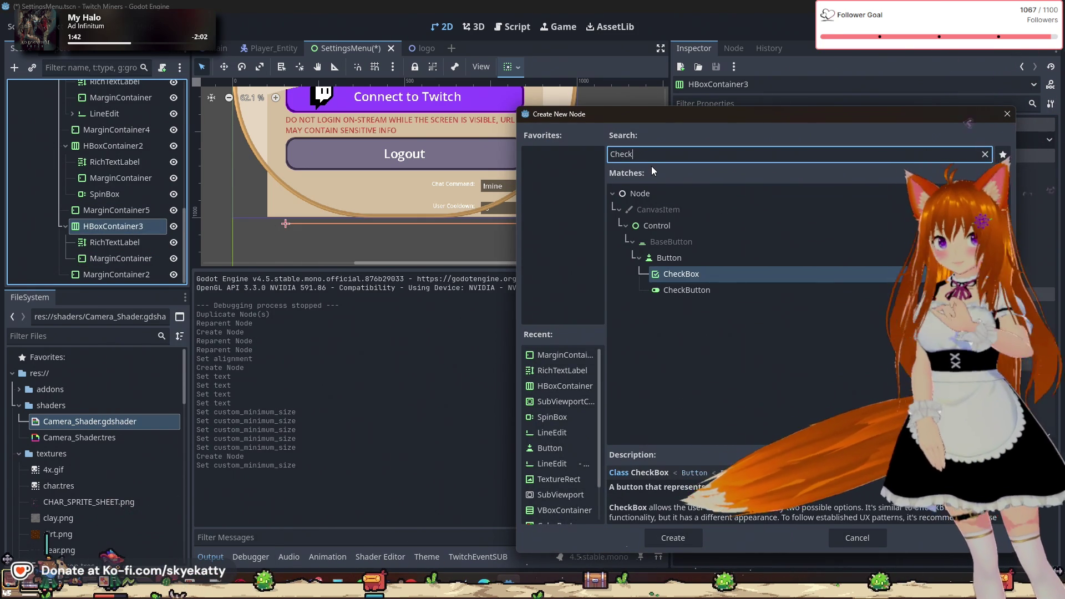
pyautogui.click(684, 290)
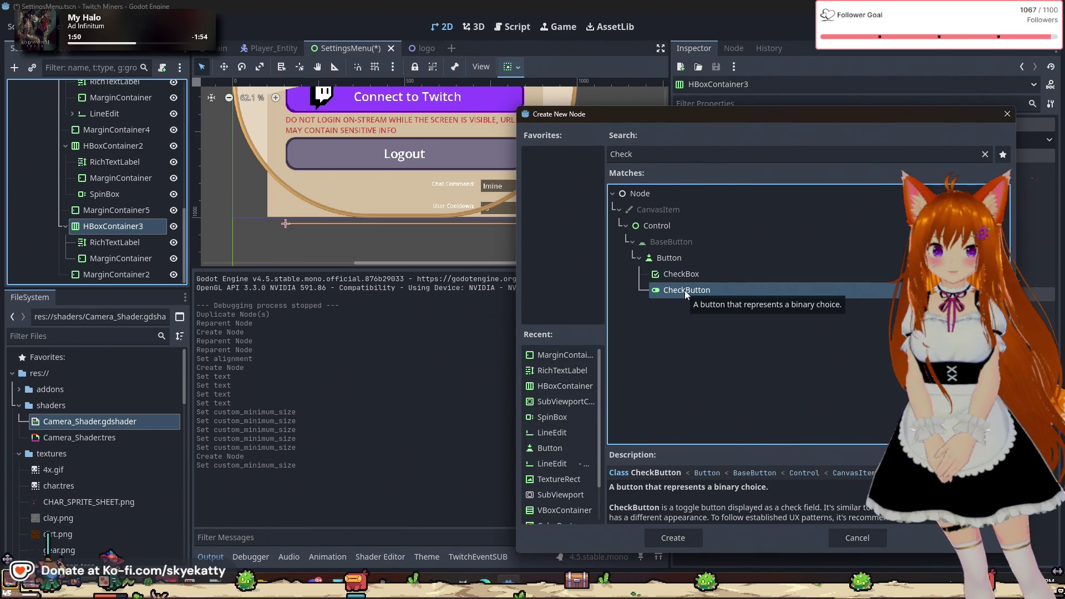
pyautogui.click(678, 542)
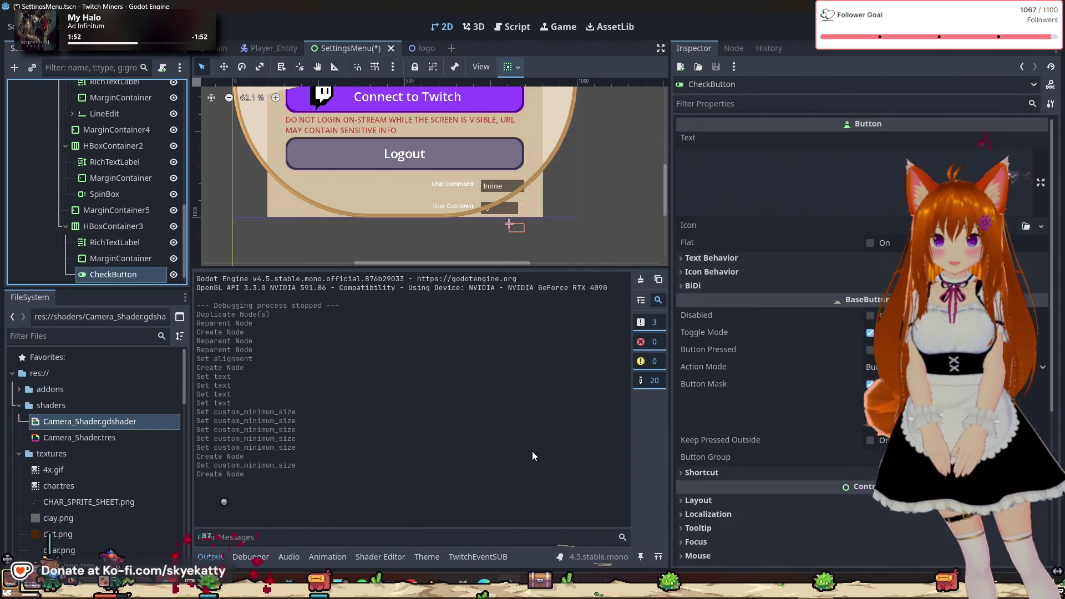
pyautogui.hscroll(3, 486, 224)
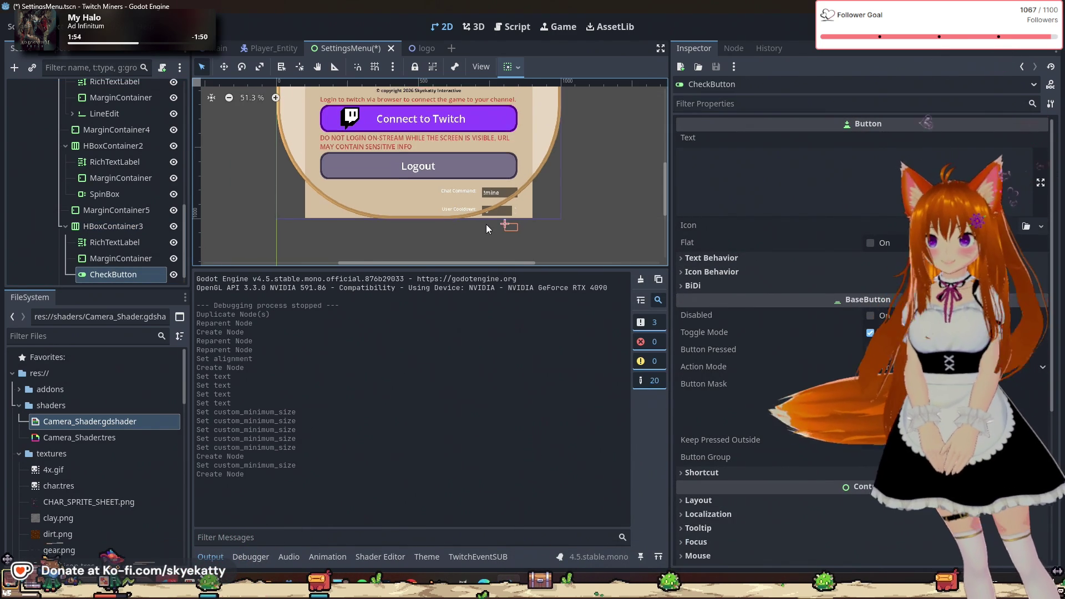
pyautogui.scroll(-2, 383, 196)
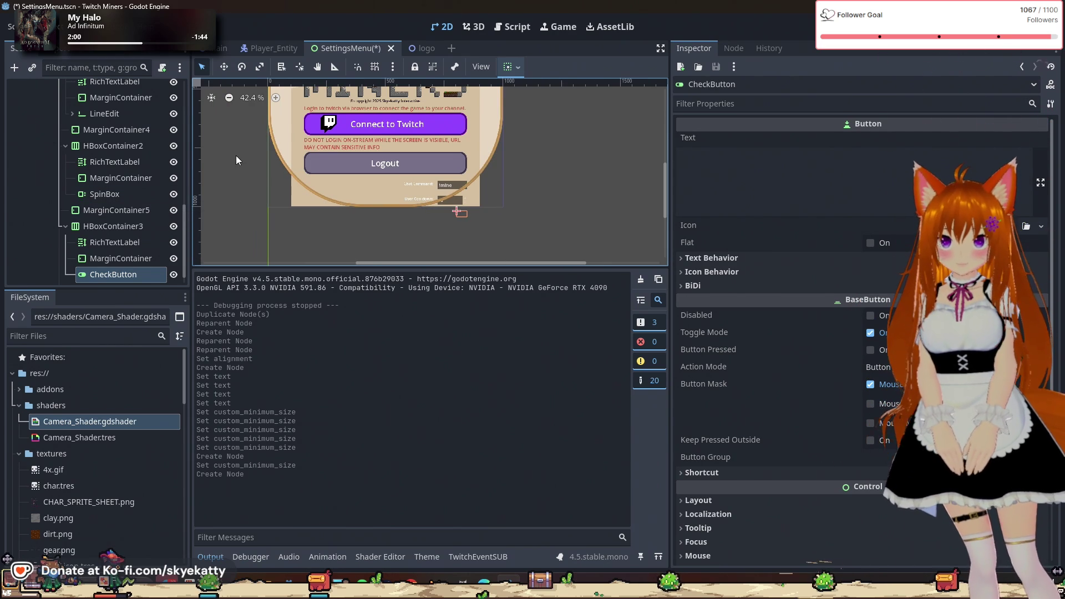
pyautogui.scroll(-2, 235, 155)
pyautogui.scroll(5, 89, 121)
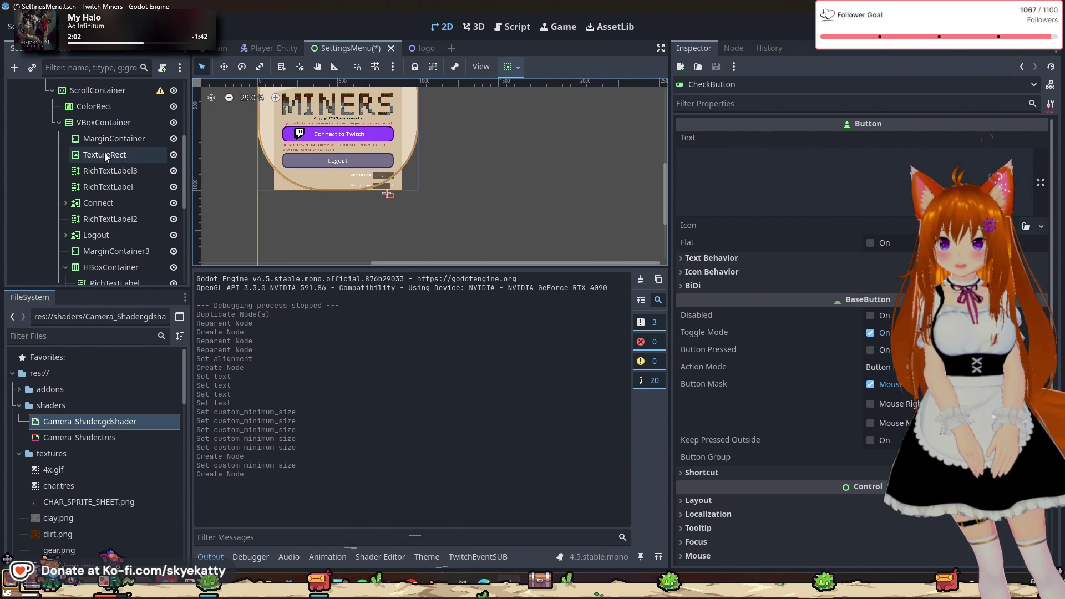
pyautogui.scroll(2, 108, 125)
pyautogui.click(108, 121)
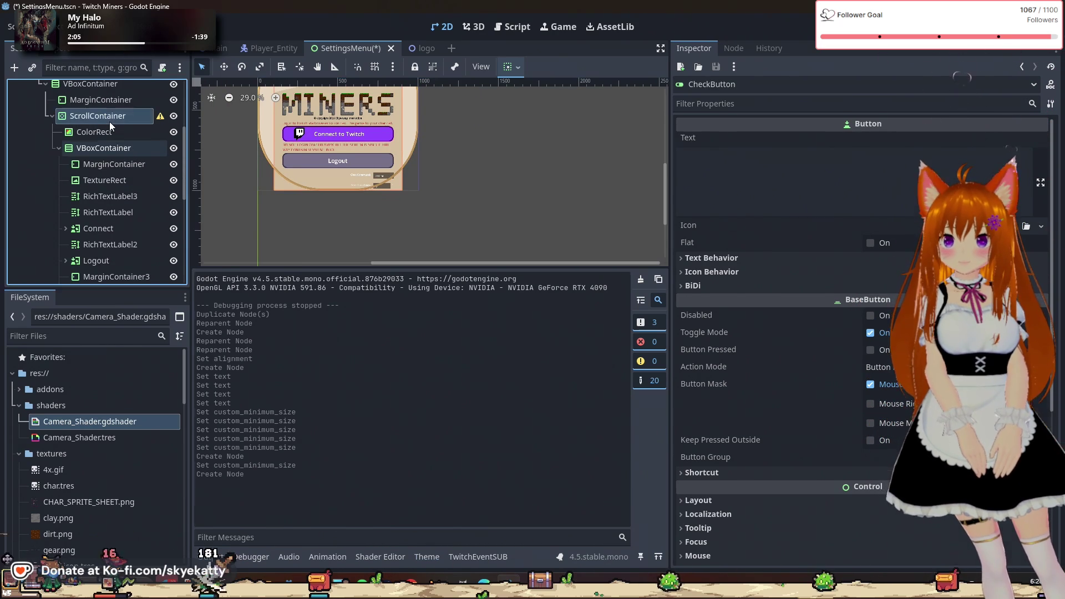
pyautogui.scroll(10, 772, 334)
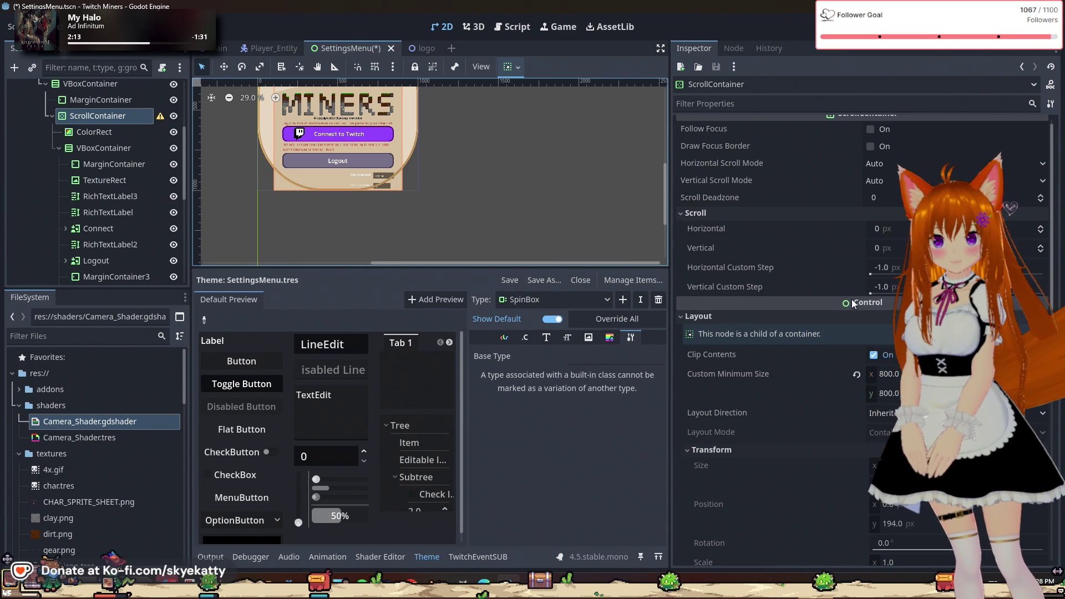
pyautogui.moveTo(851, 298)
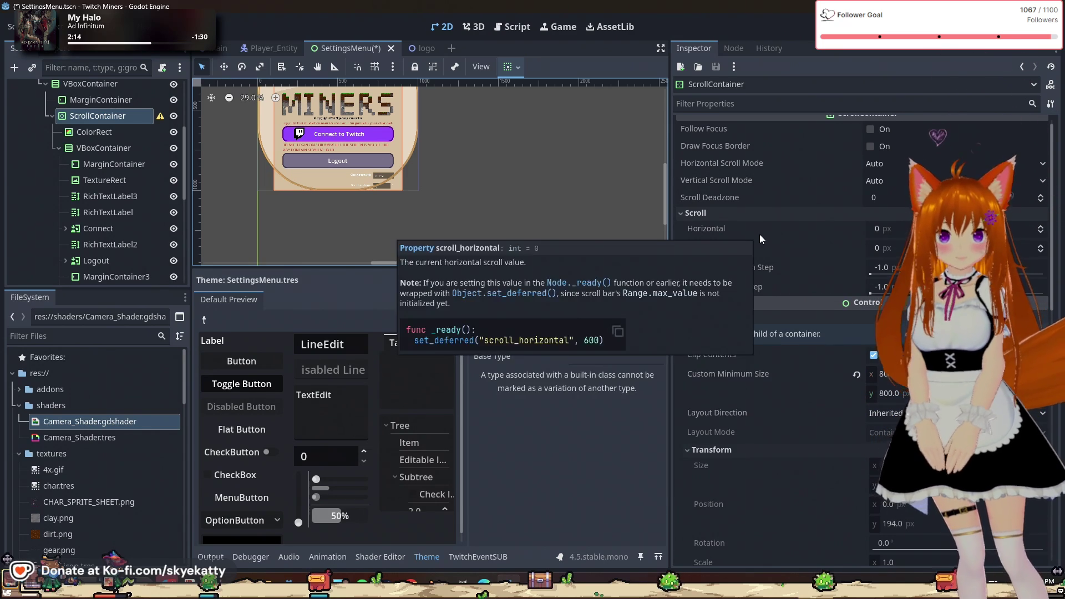
pyautogui.scroll(1, 808, 255)
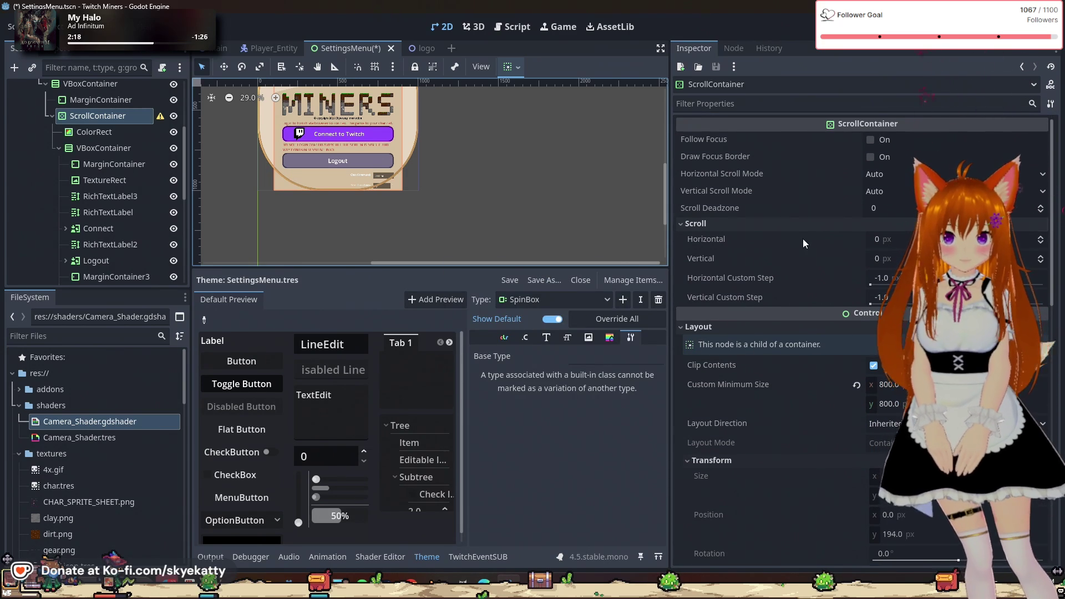
pyautogui.moveTo(842, 194)
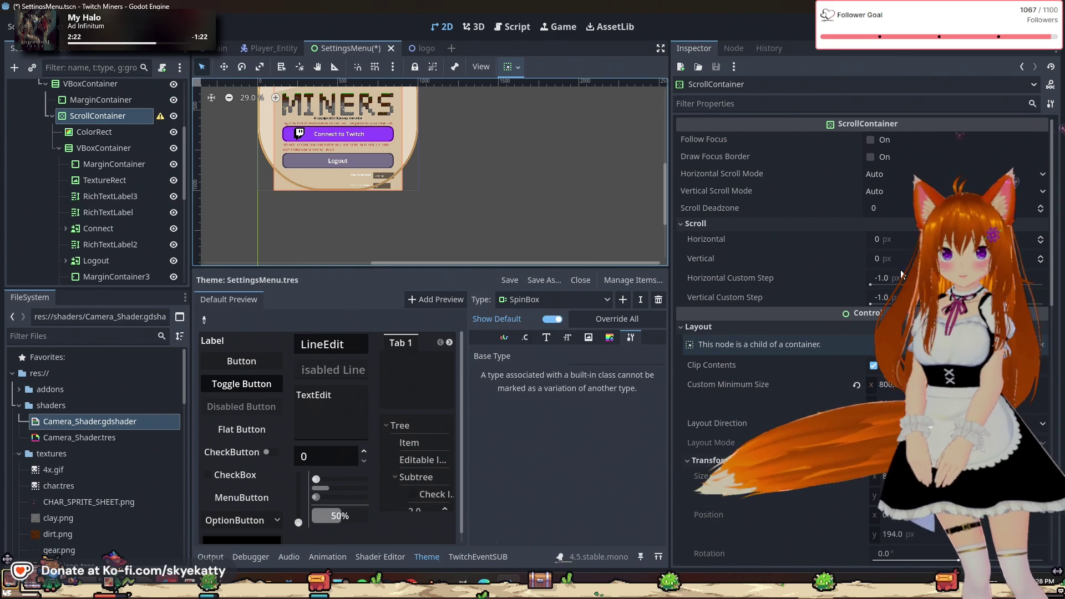
# - Set the ScrollContainer's vertical scroll to 200 px, then select MarginContainer5
pyautogui.click(1041, 257)
pyautogui.click(1041, 257)
pyautogui.click(1041, 258)
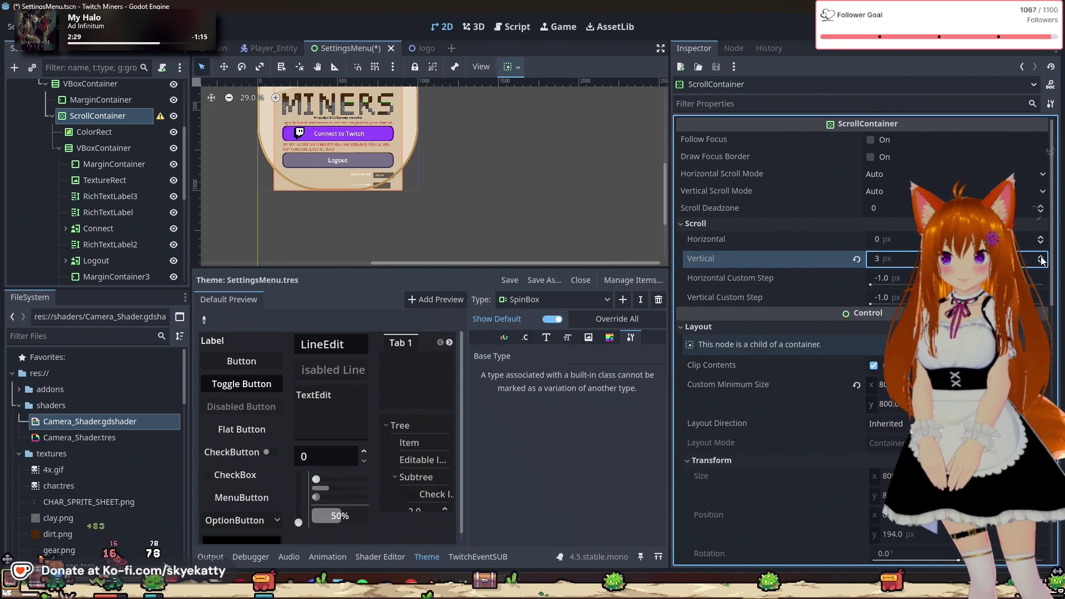
pyautogui.click(1041, 257)
pyautogui.click(1041, 257)
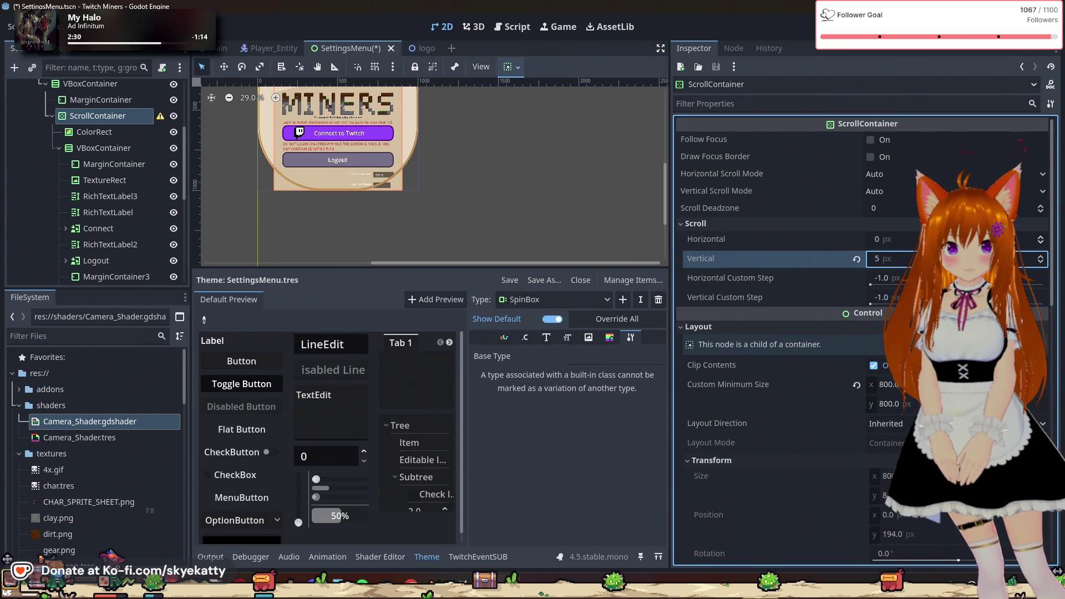
pyautogui.write('100')
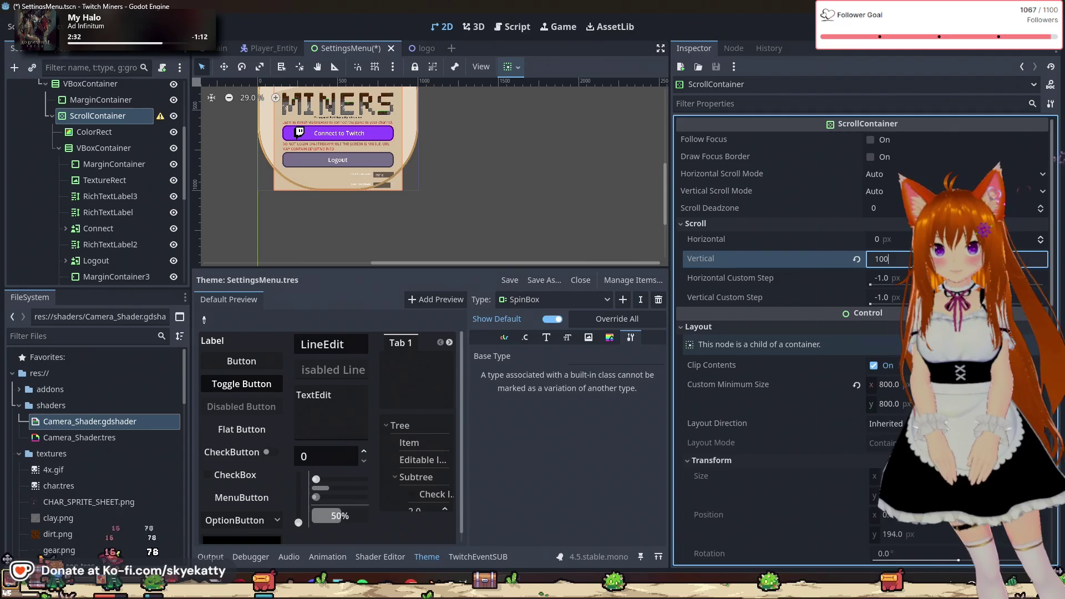
pyautogui.press('Return')
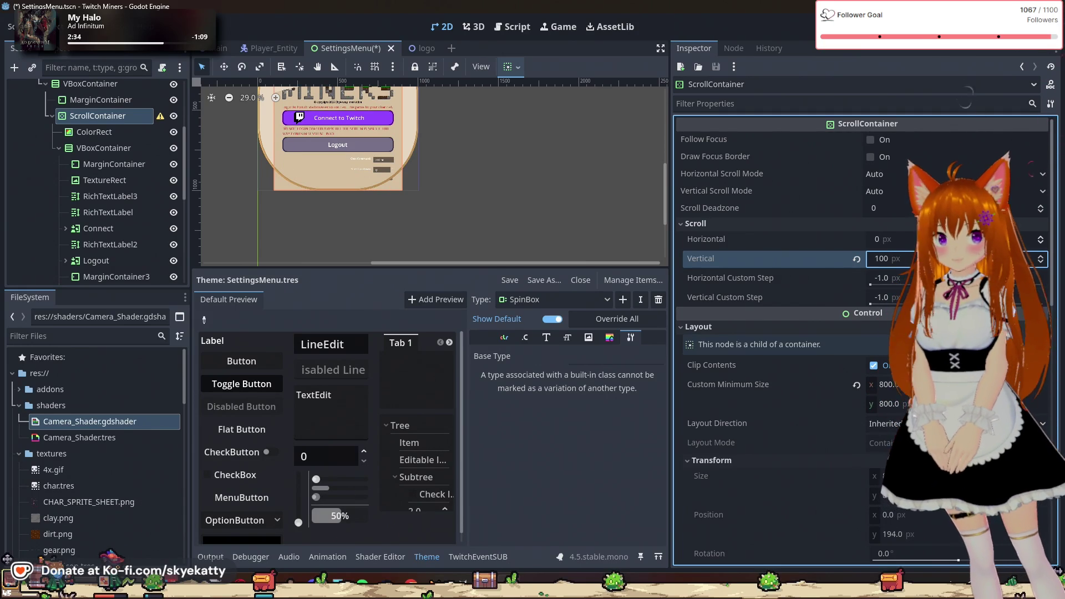
pyautogui.click(888, 258)
pyautogui.write('200')
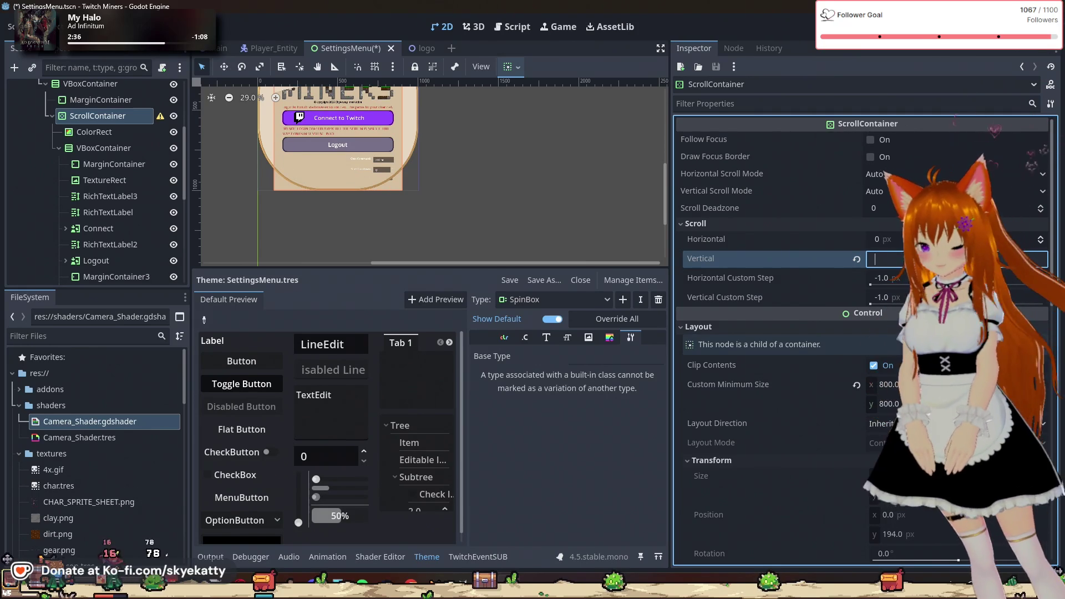
pyautogui.press('Return')
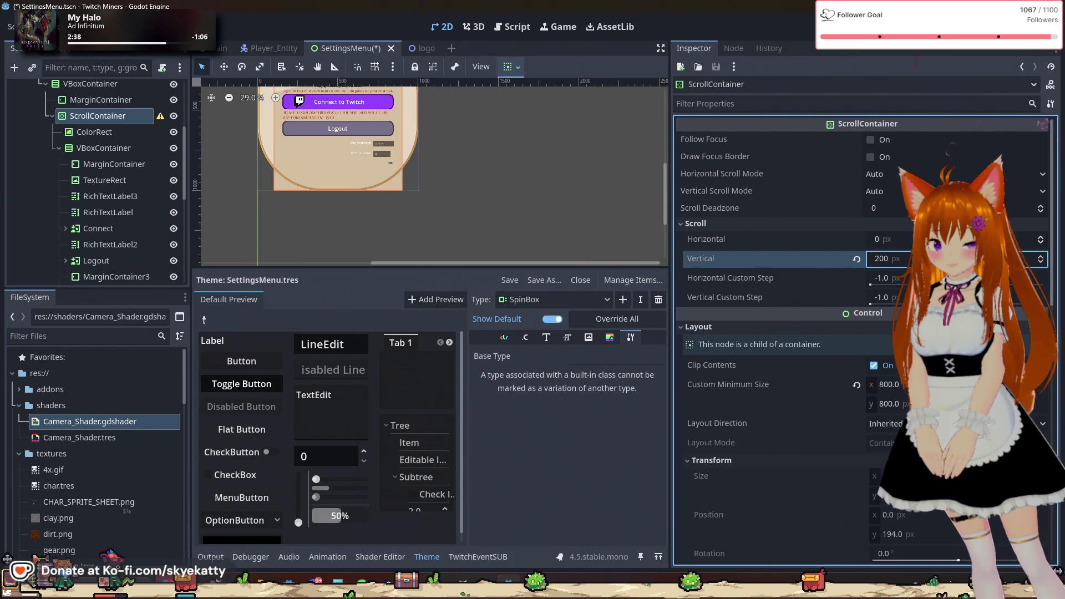
pyautogui.scroll(5, 383, 167)
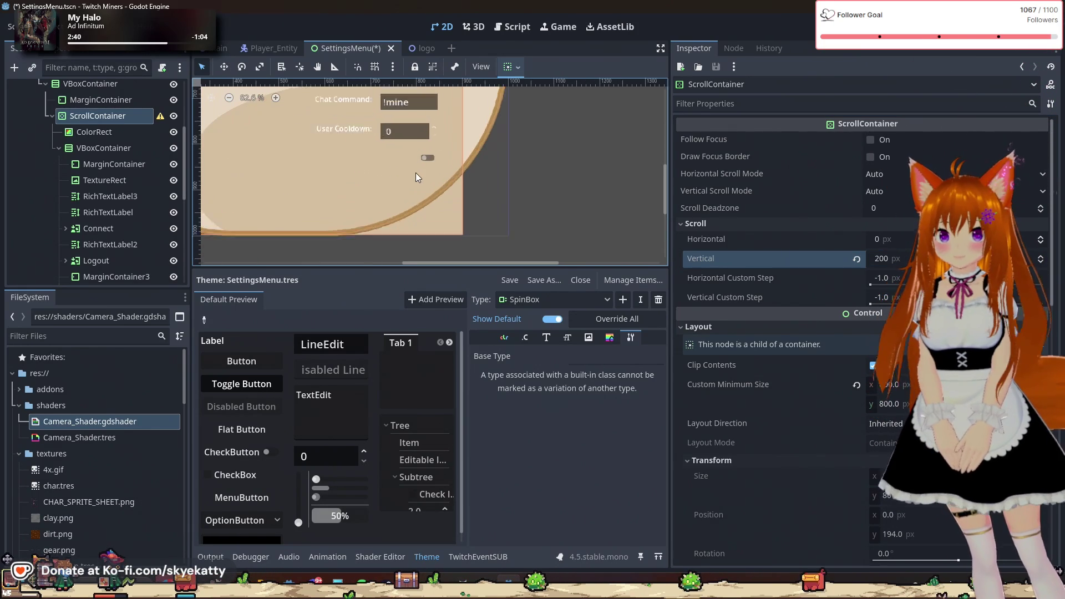
pyautogui.scroll(-2, 408, 147)
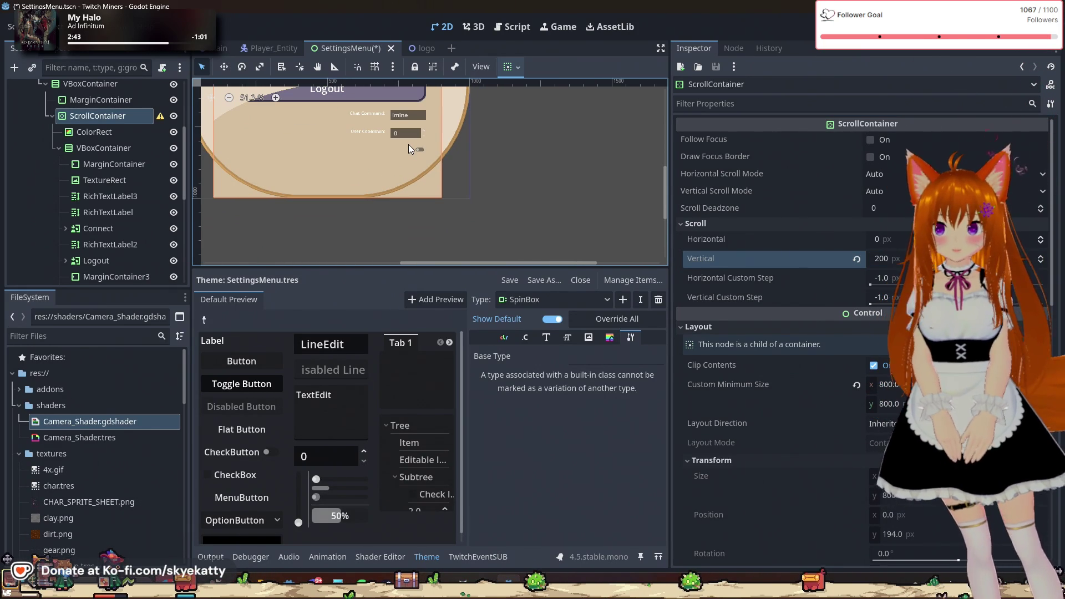
pyautogui.scroll(-5, 132, 264)
pyautogui.click(121, 237)
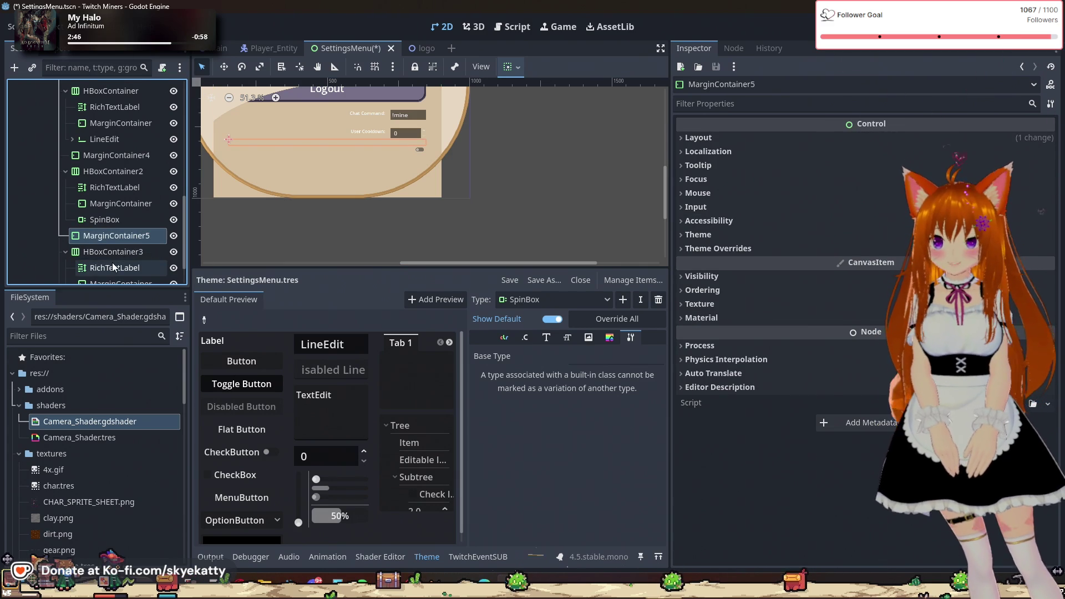
# - Give the User Stats RichTextLabel Fit Content and Autowrap Mode Off, then select its CheckButton
pyautogui.click(113, 267)
pyautogui.scroll(-2, 112, 262)
pyautogui.click(112, 262)
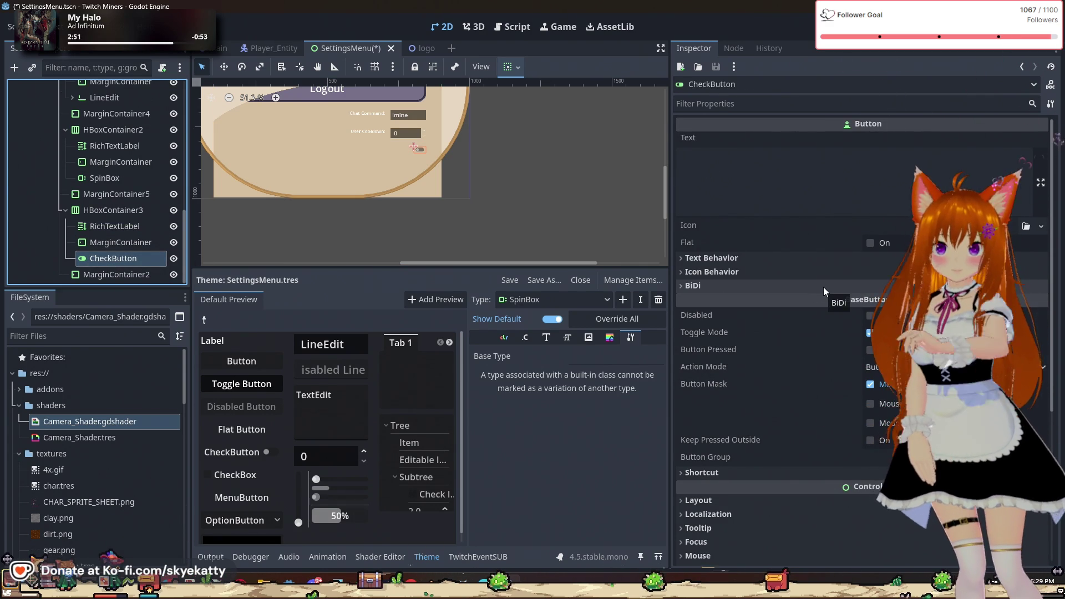
pyautogui.click(109, 223)
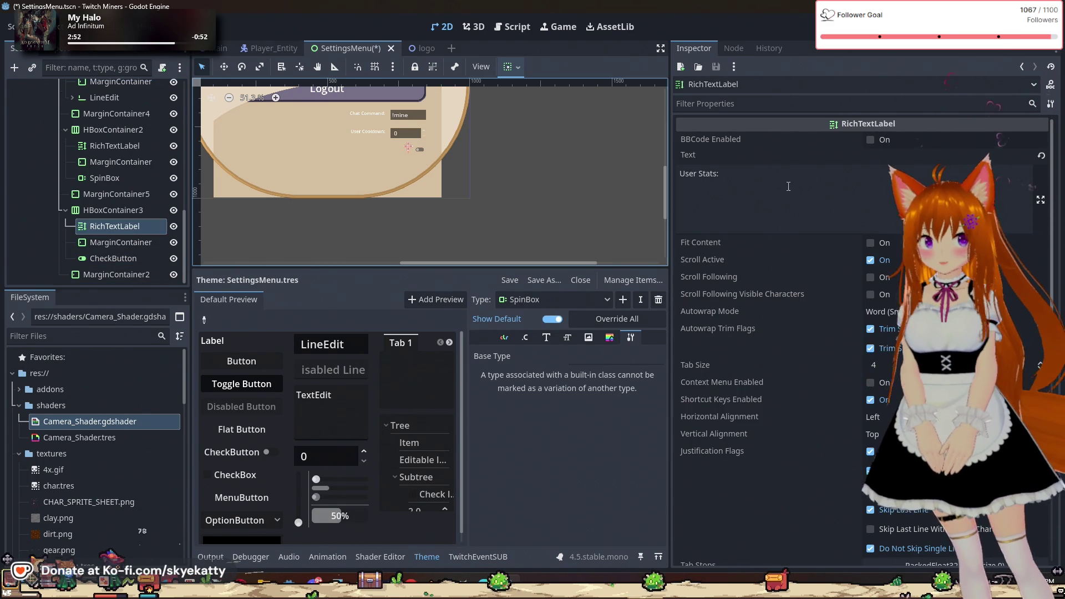
pyautogui.click(749, 194)
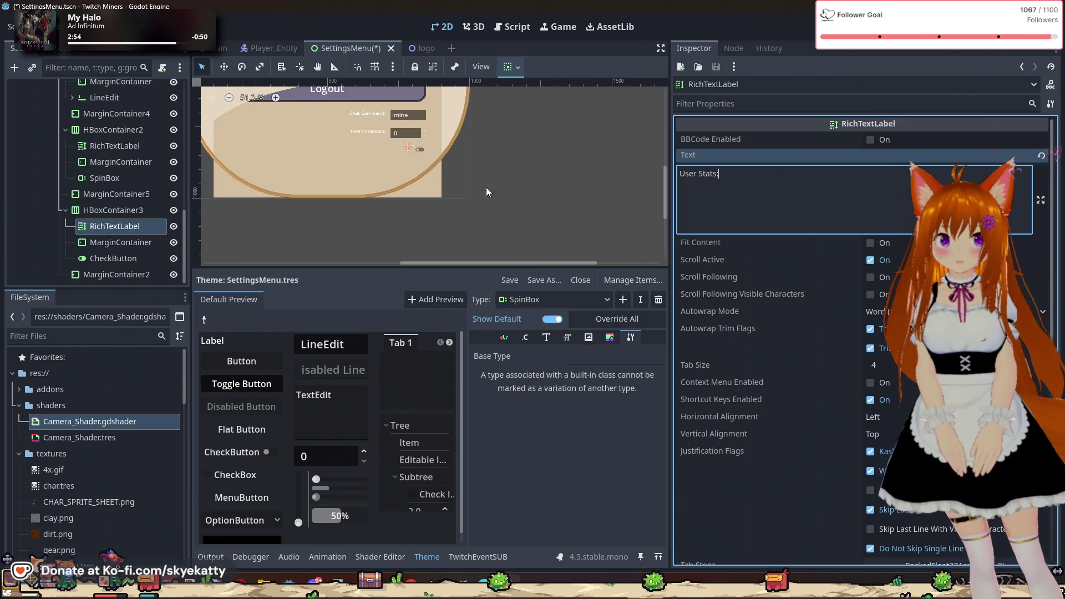
pyautogui.write(':')
pyautogui.click(884, 242)
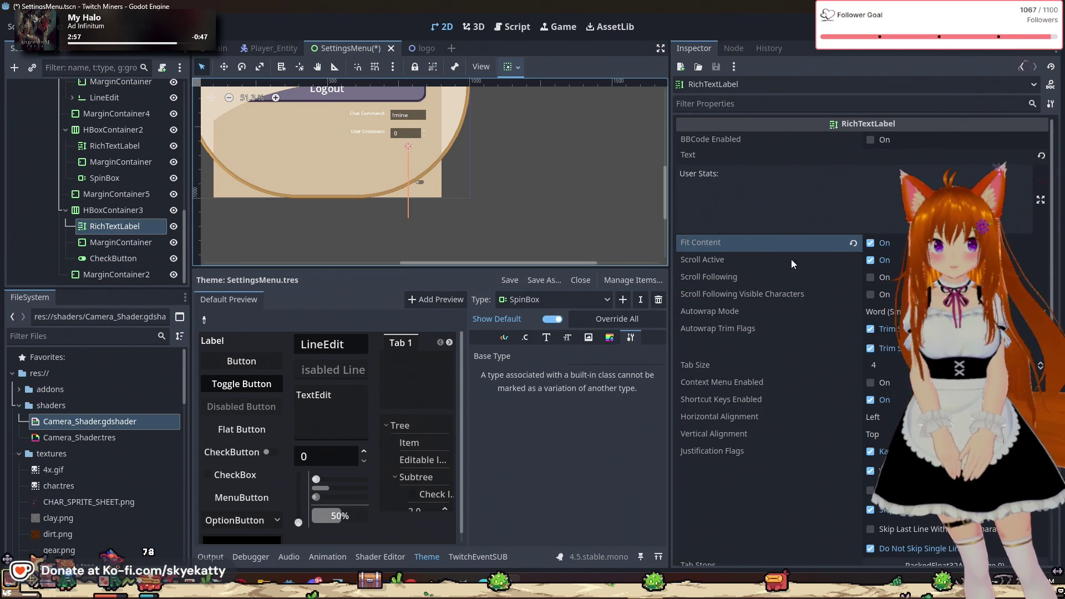
pyautogui.click(943, 311)
pyautogui.click(937, 327)
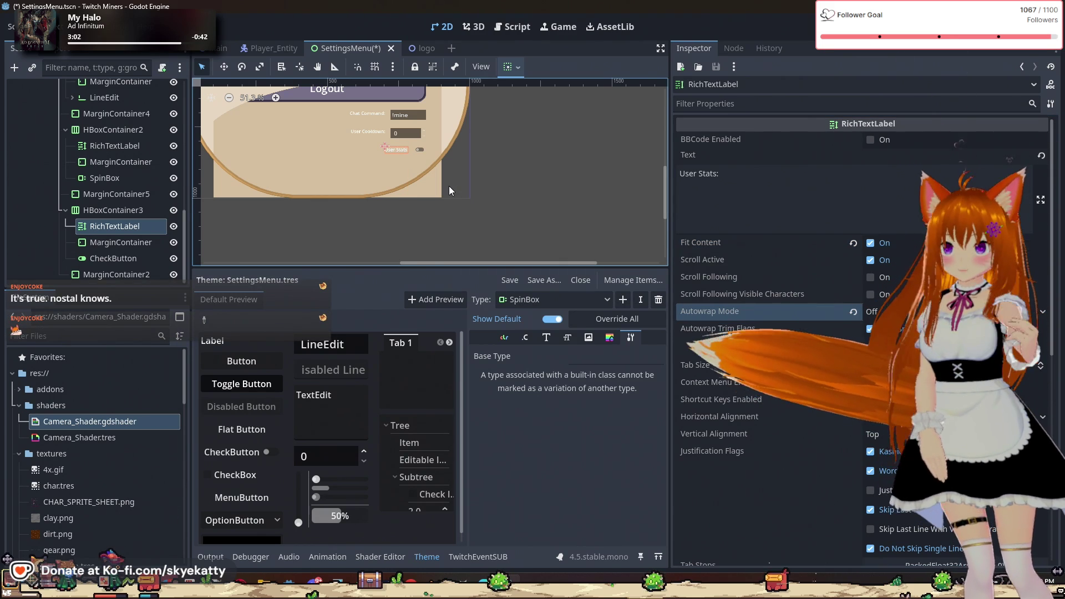
pyautogui.scroll(7, 414, 150)
pyautogui.scroll(-6, 399, 141)
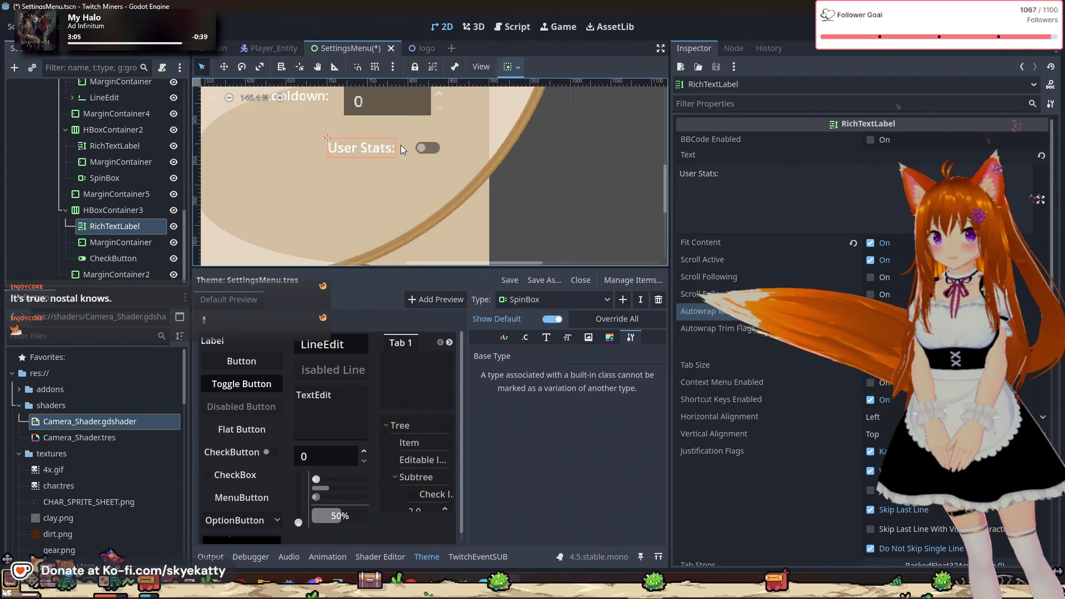
pyautogui.click(138, 258)
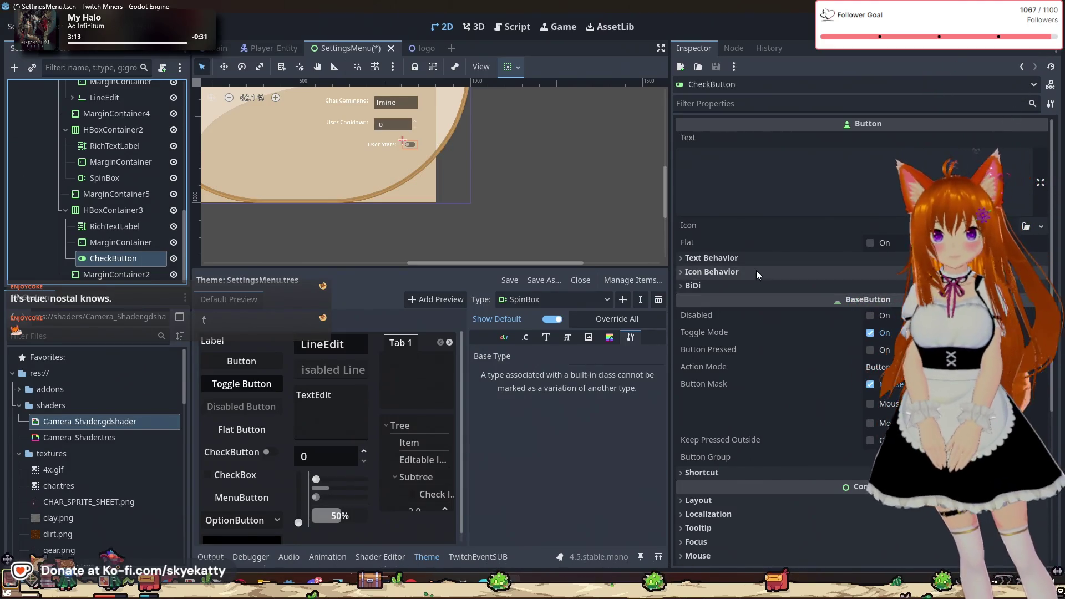
# - Try a custom minimum height on the User Stats CheckButton, then revert it to 0
pyautogui.scroll(-5, 784, 361)
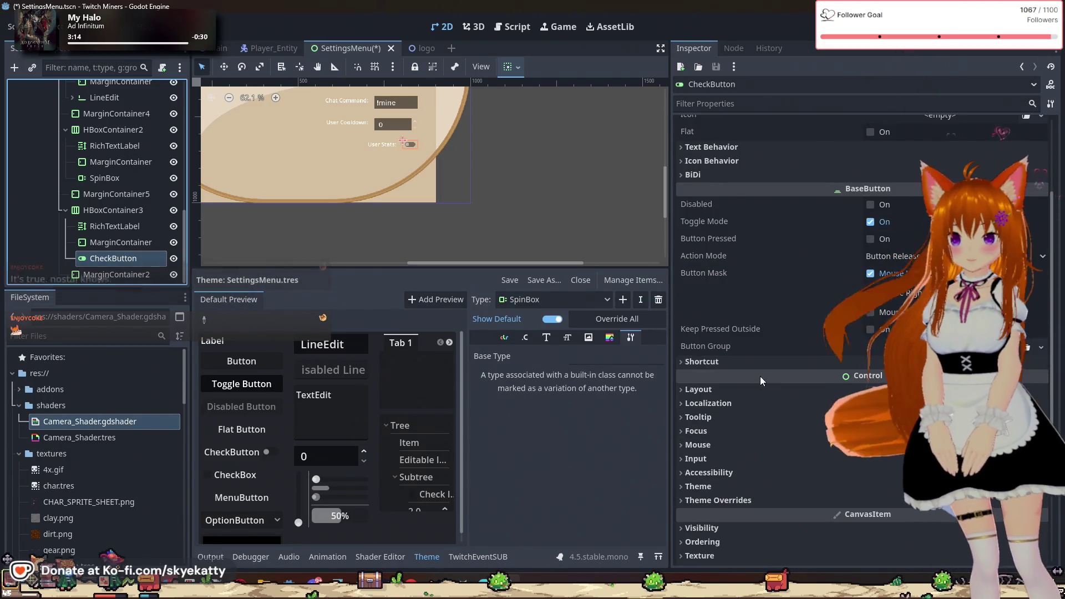
pyautogui.click(760, 390)
pyautogui.click(857, 444)
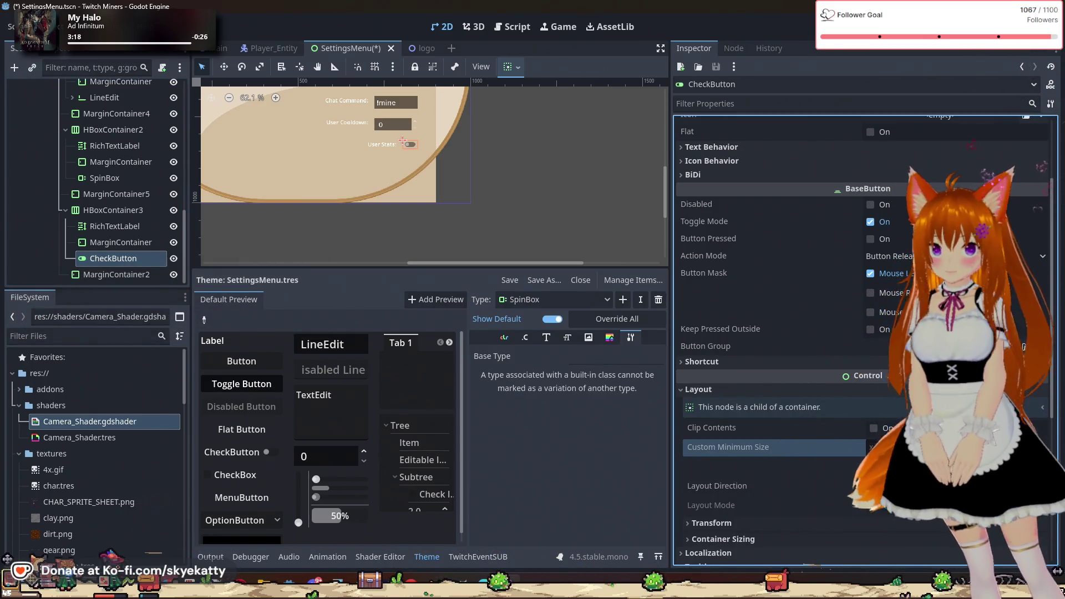
pyautogui.write('10')
pyautogui.press('Return')
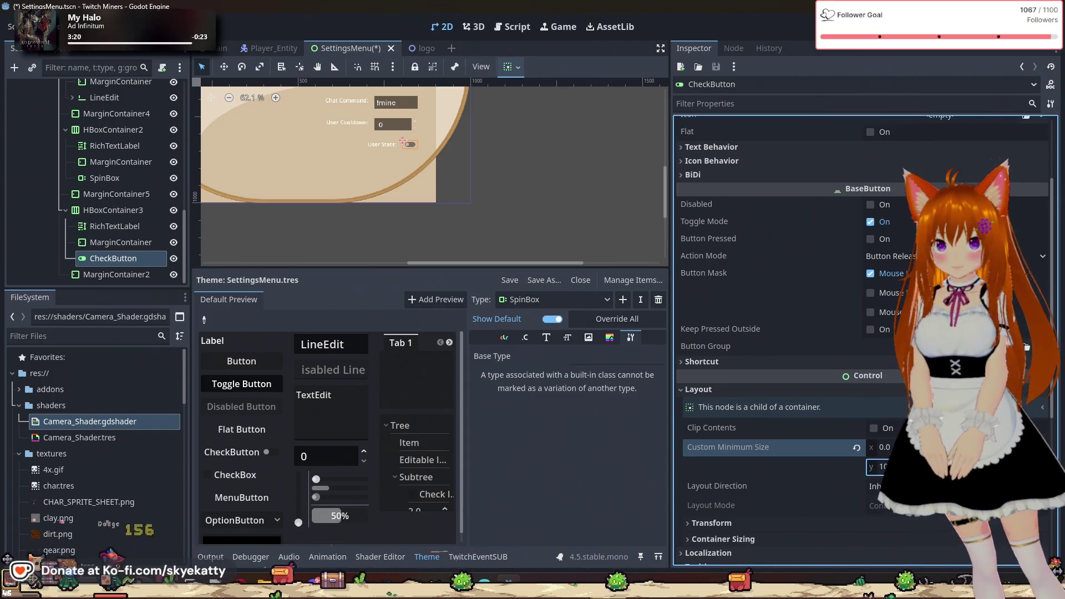
pyautogui.click(882, 467)
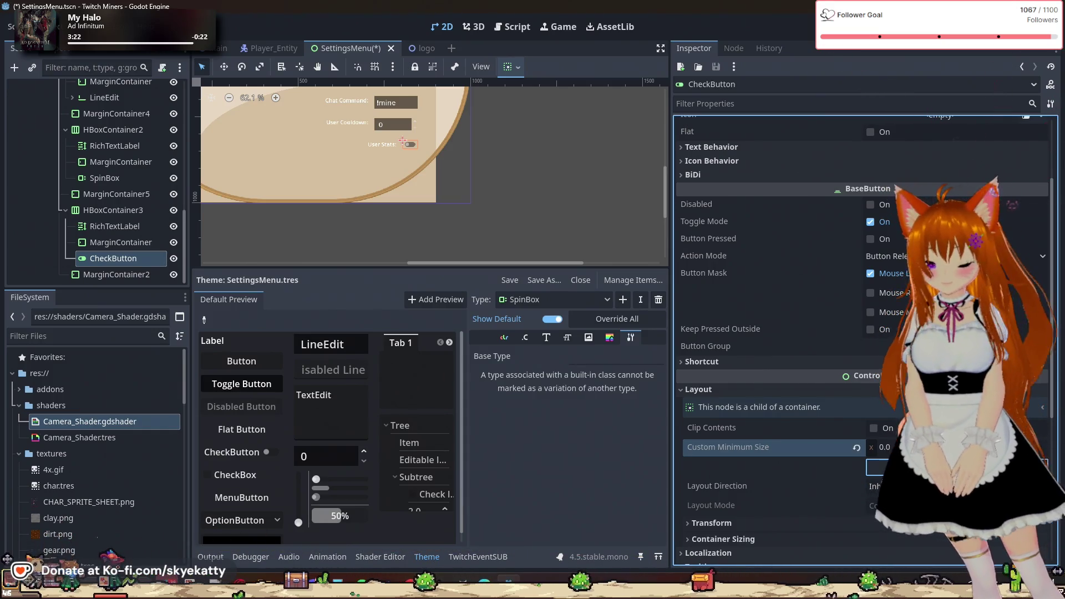
pyautogui.write('100')
pyautogui.press('Return')
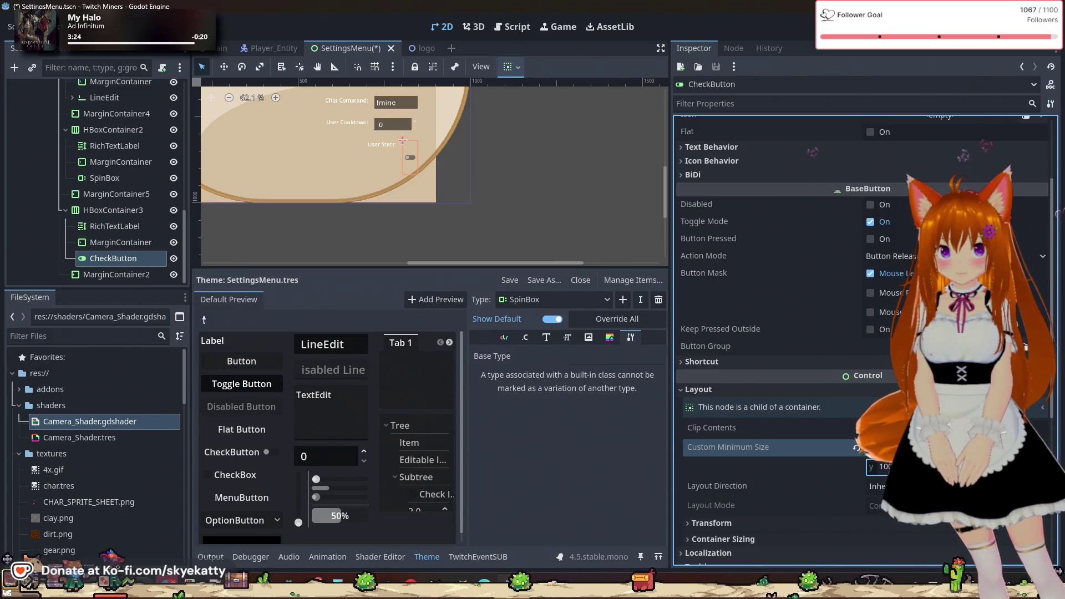
pyautogui.click(856, 447)
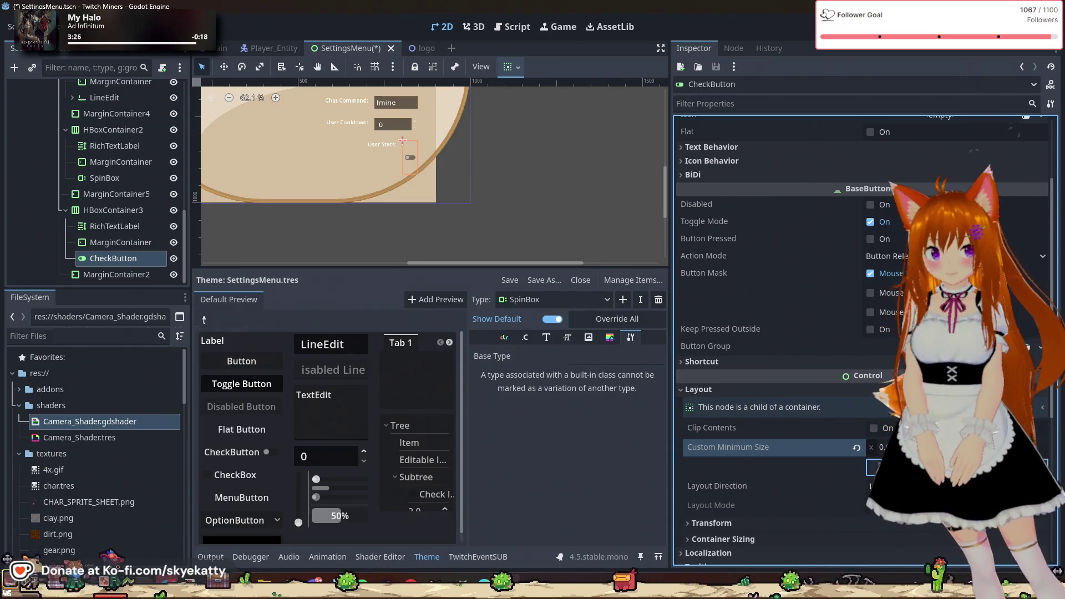
# - Expand the CheckButton's Transform and Container Sizing properties and bring the User Stats toggle into view
pyautogui.scroll(-2, 896, 428)
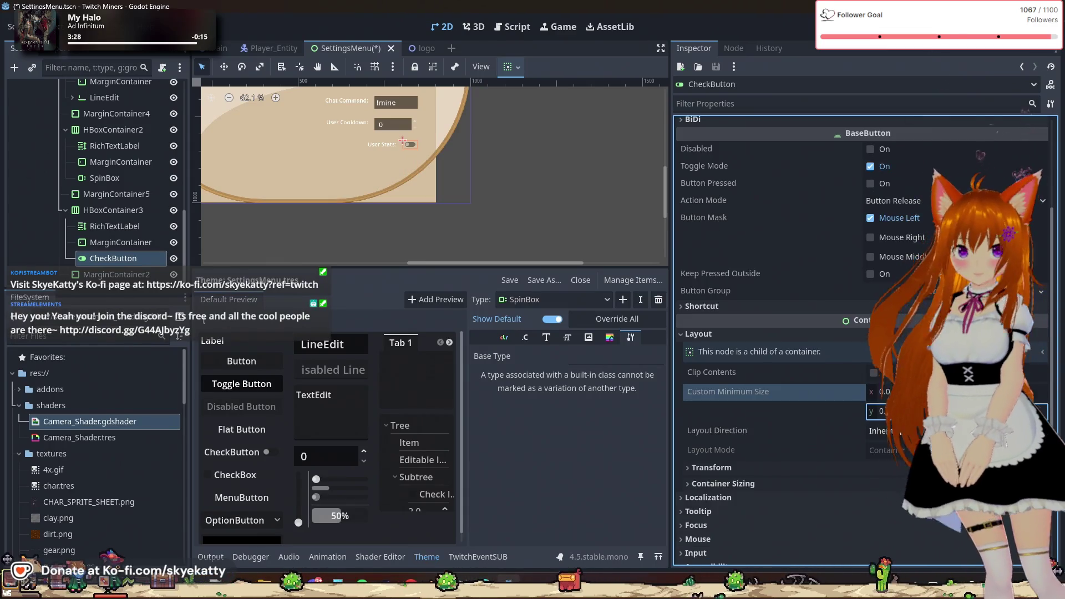
pyautogui.click(802, 413)
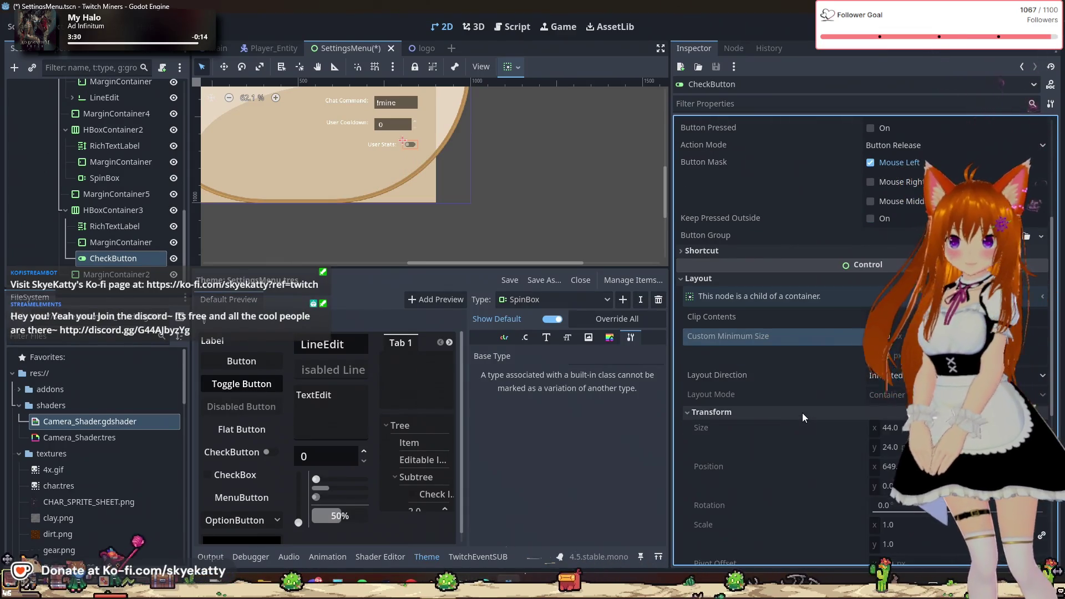
pyautogui.scroll(-2, 803, 412)
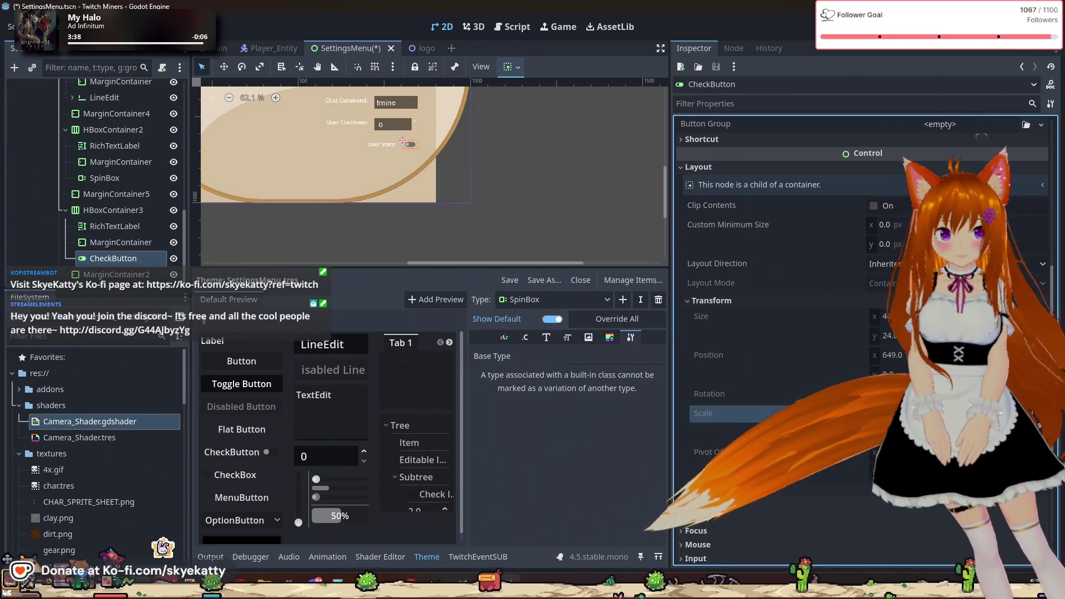
pyautogui.click(877, 490)
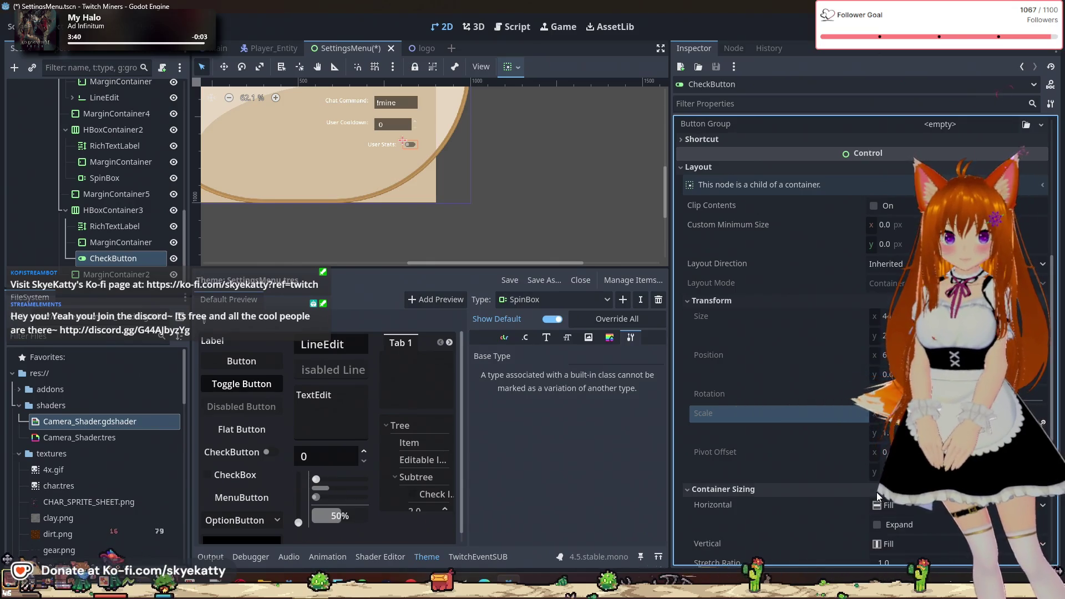
pyautogui.scroll(-3, 857, 472)
pyautogui.scroll(6, 858, 470)
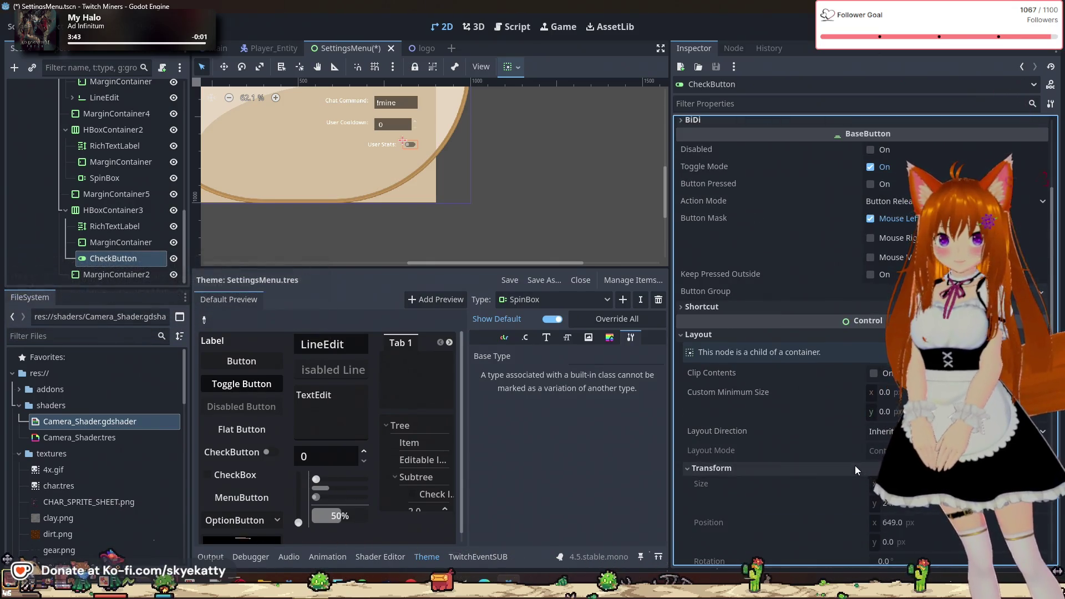
pyautogui.scroll(3, 854, 458)
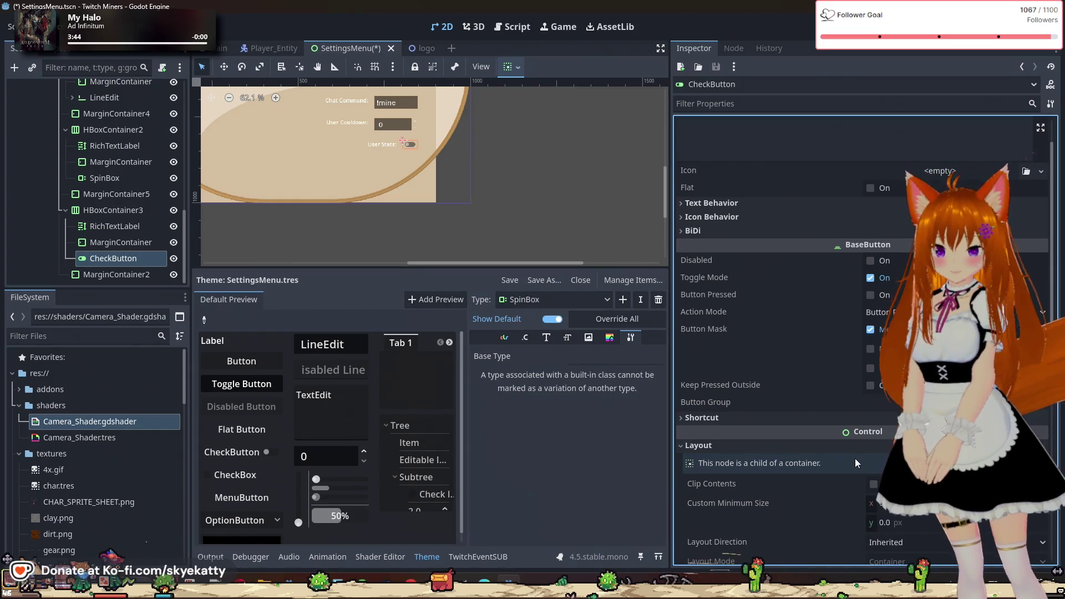
pyautogui.scroll(2, 854, 458)
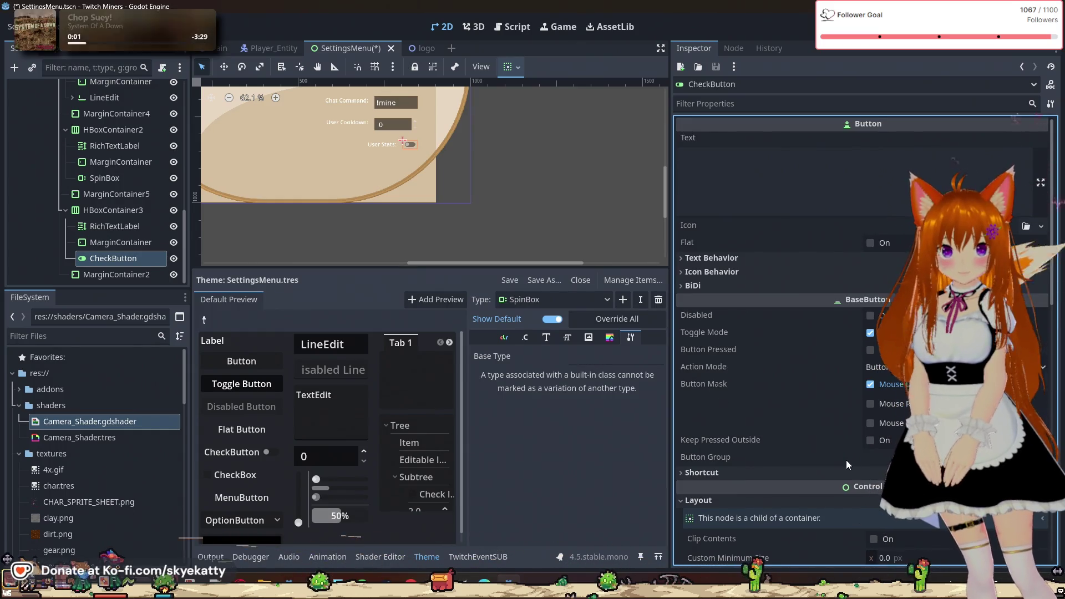
pyautogui.scroll(-3, 431, 237)
pyautogui.scroll(10, 405, 153)
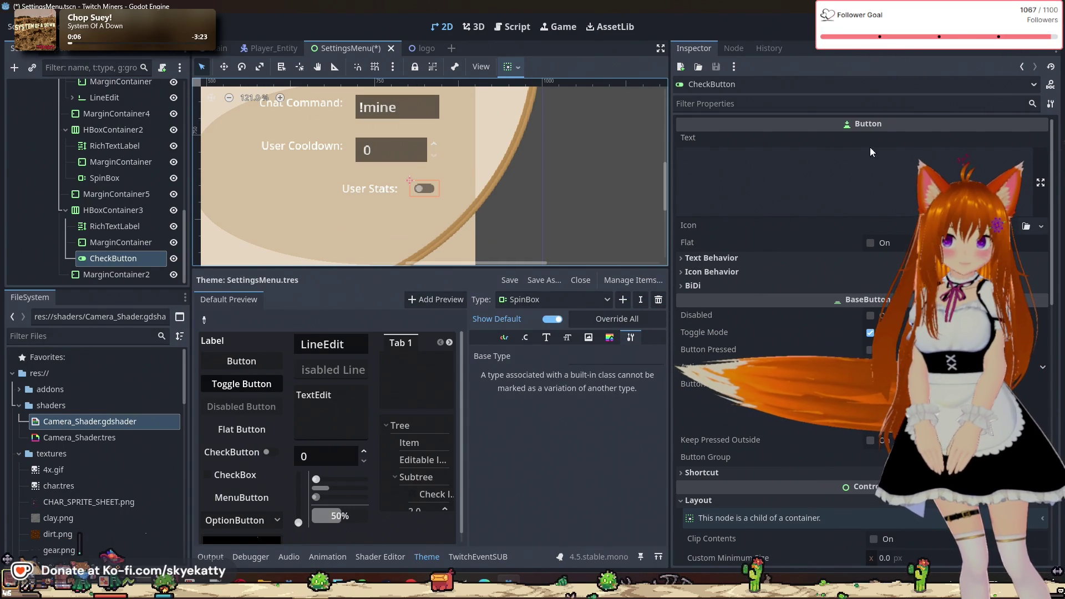
pyautogui.click(813, 182)
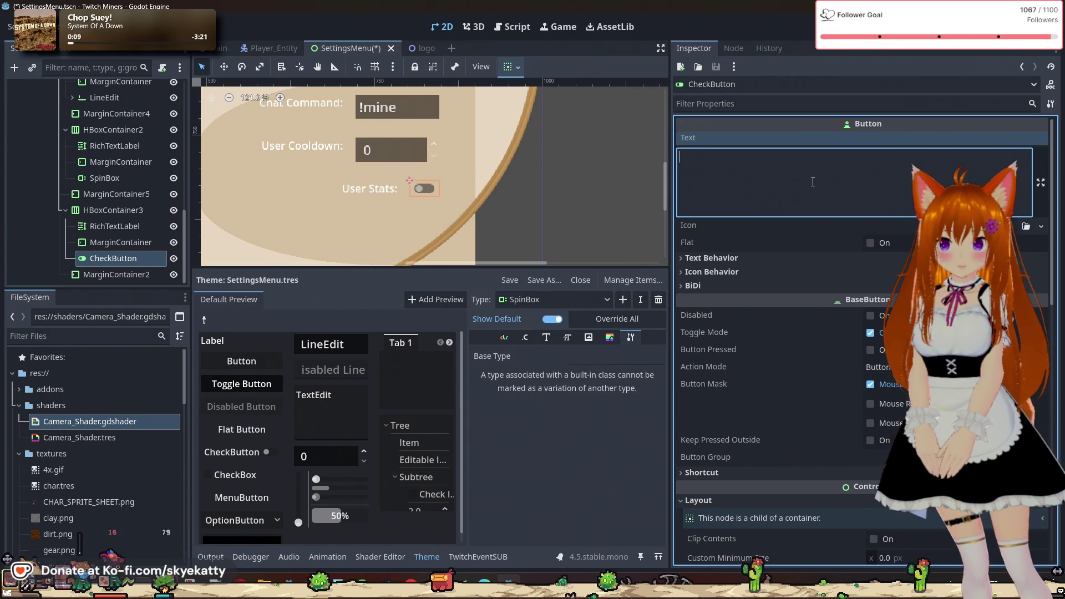
pyautogui.write('U')
pyautogui.press('BackSpace')
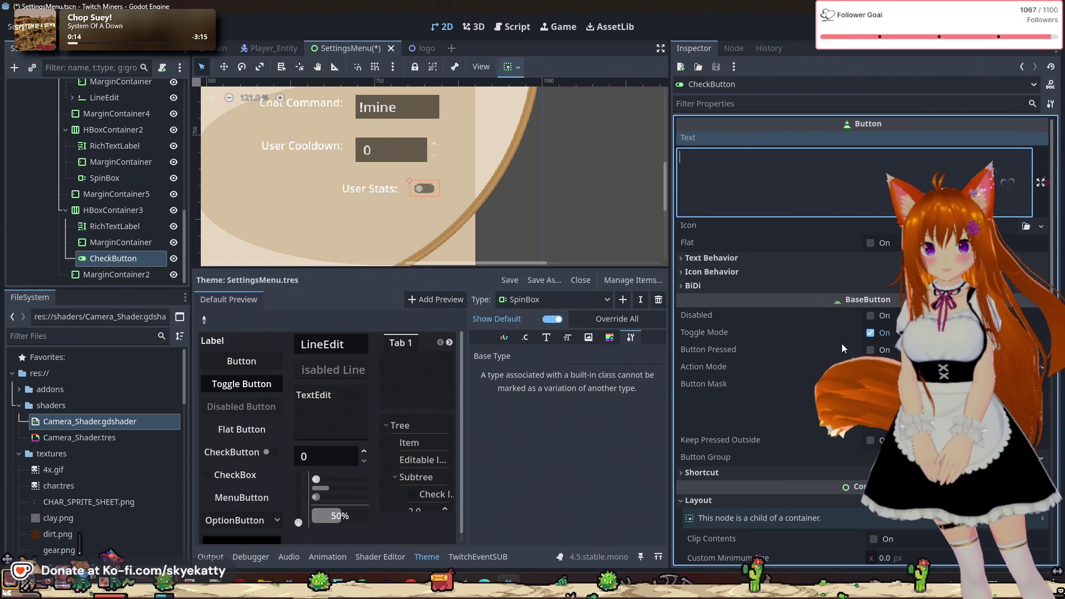
pyautogui.click(871, 315)
pyautogui.click(873, 317)
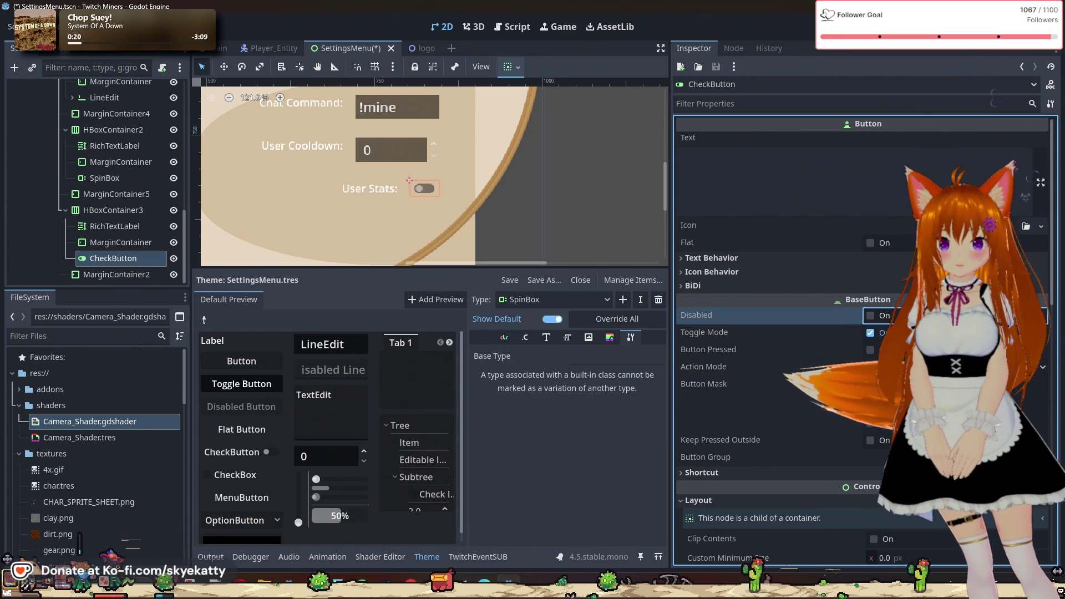
pyautogui.scroll(-2, 830, 384)
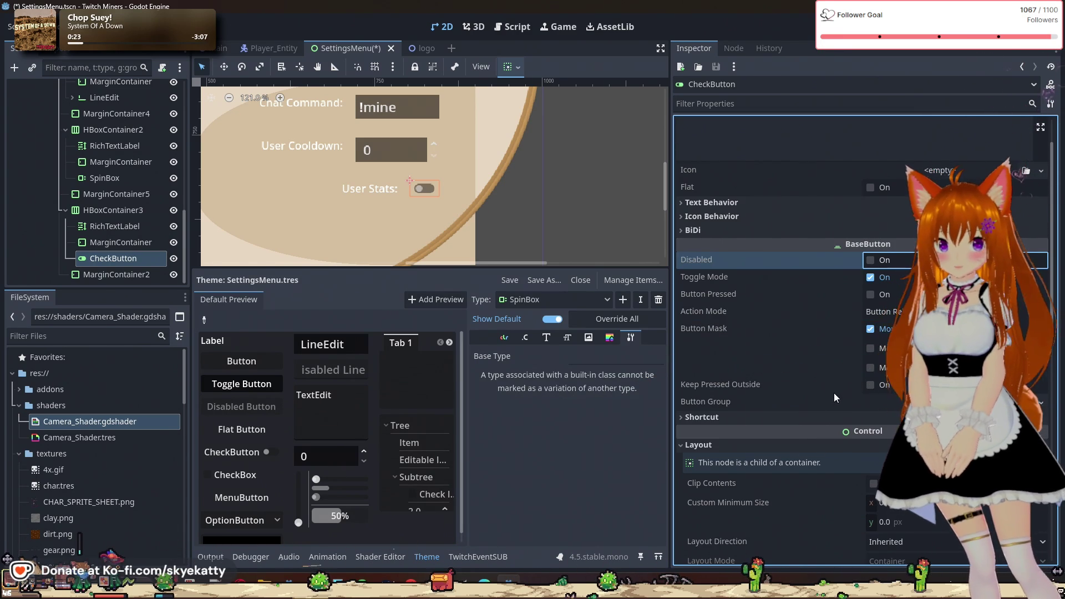
pyautogui.scroll(-2, 827, 394)
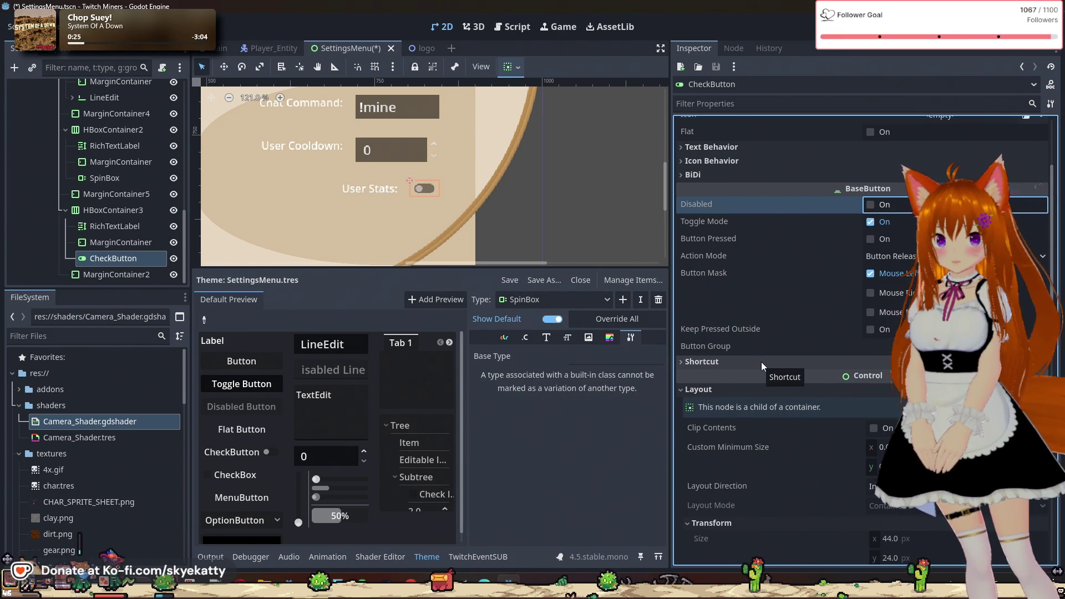
pyautogui.scroll(-2, 761, 361)
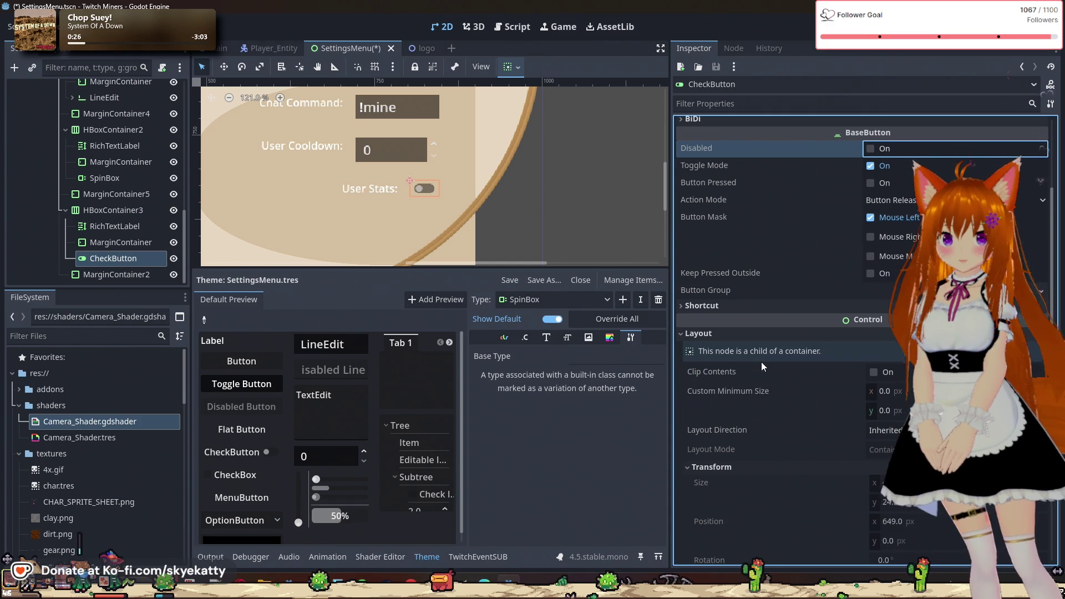
pyautogui.click(764, 307)
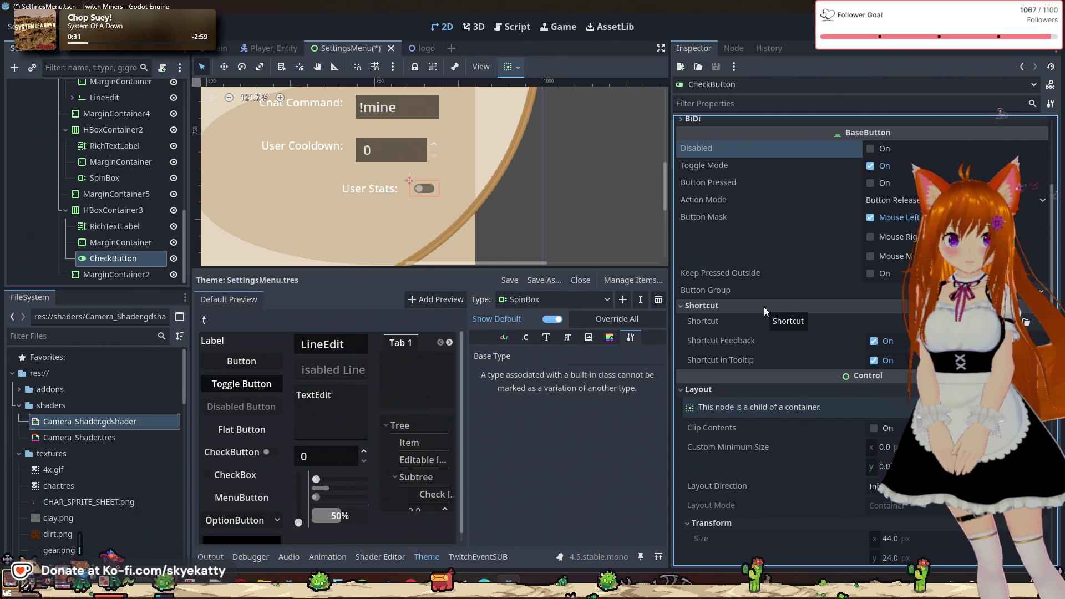
pyautogui.click(763, 307)
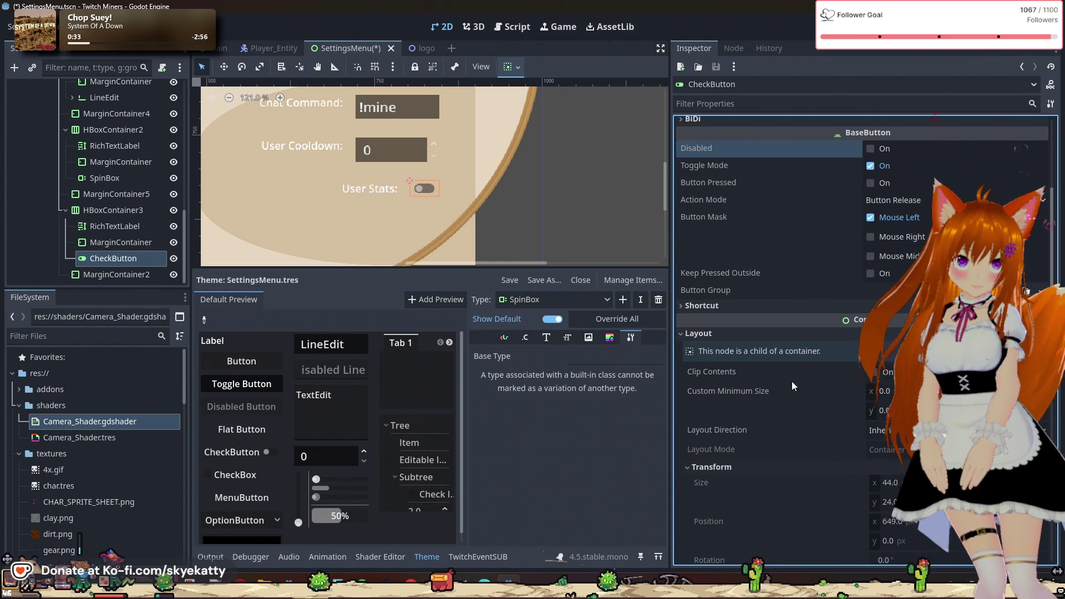
pyautogui.scroll(-2, 801, 391)
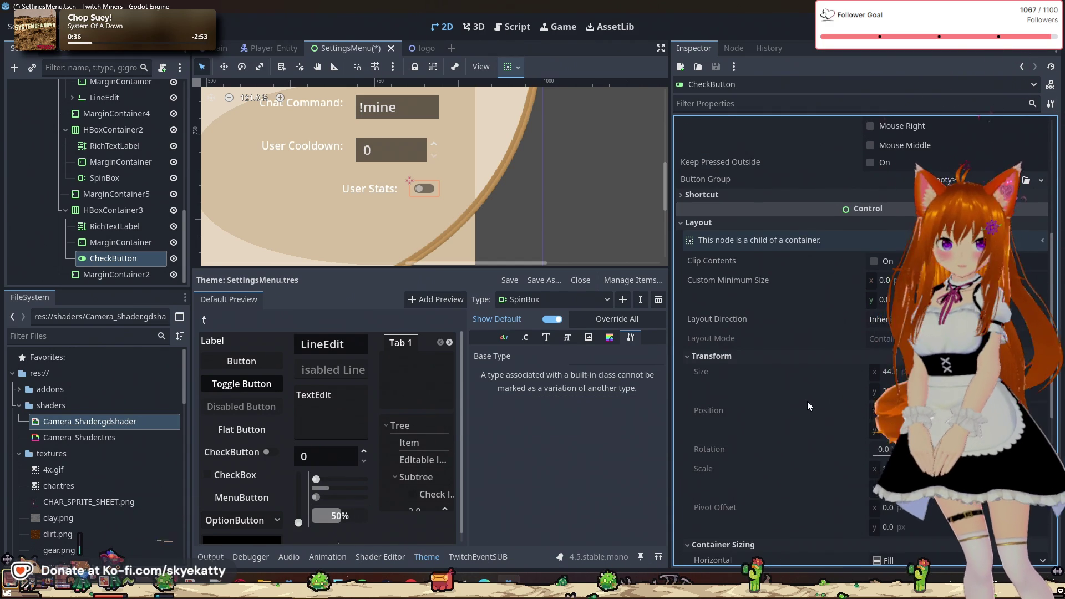
pyautogui.scroll(-1, 807, 401)
pyautogui.scroll(-1, 815, 407)
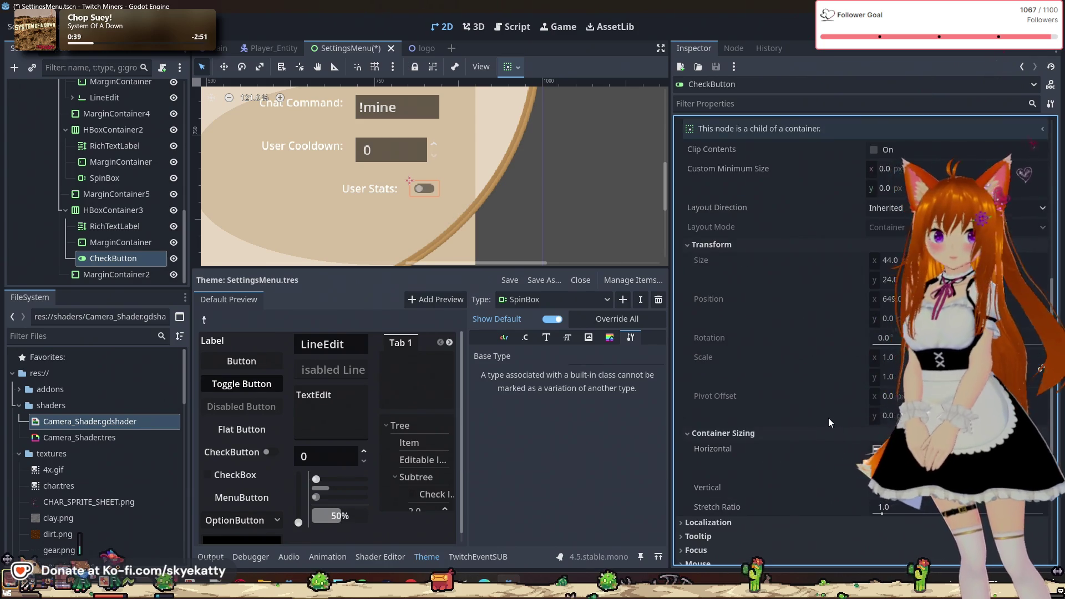
pyautogui.scroll(-2, 819, 406)
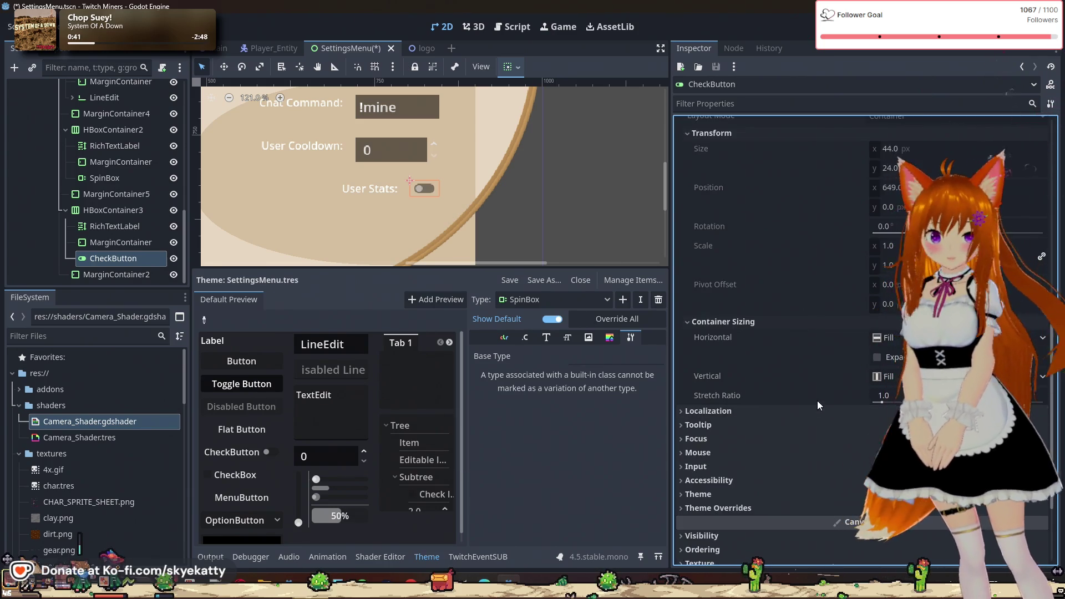
pyautogui.scroll(-1, 817, 400)
pyautogui.scroll(-1, 803, 407)
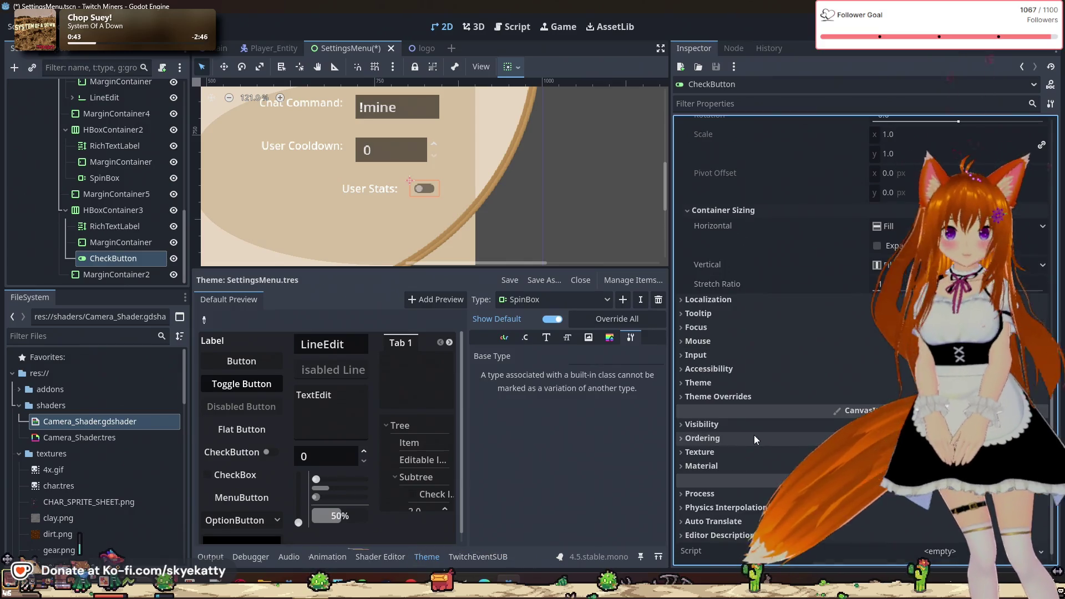
pyautogui.scroll(-1, 754, 412)
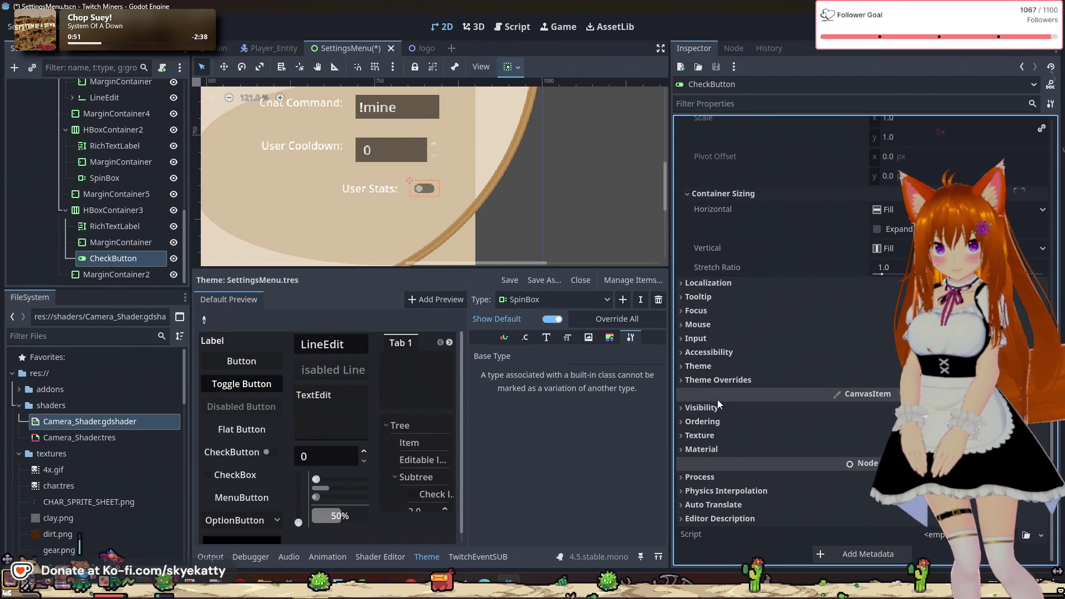
pyautogui.moveTo(717, 397)
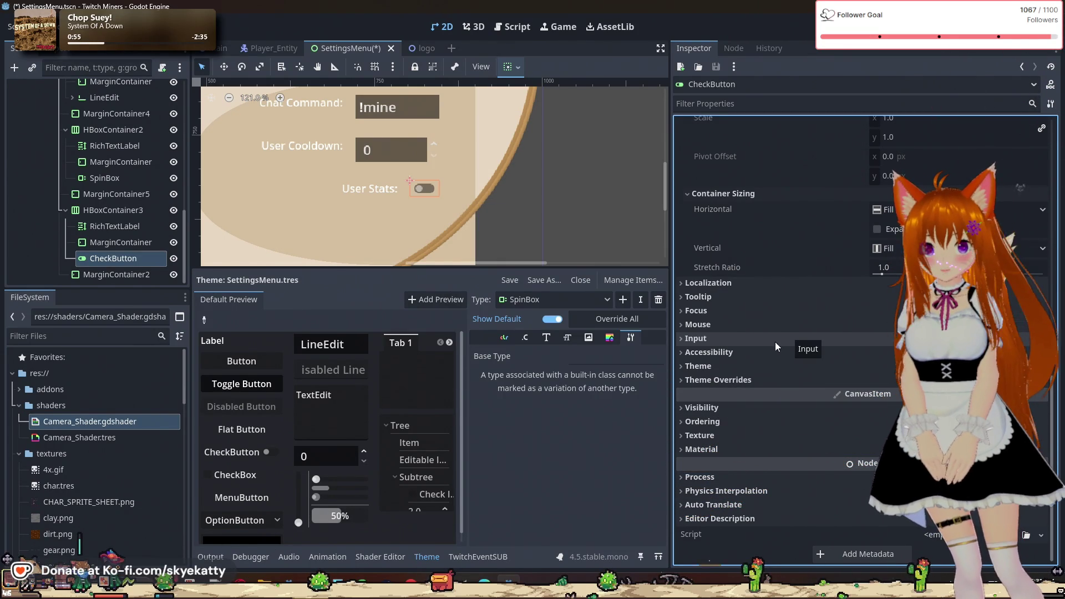
pyautogui.click(721, 366)
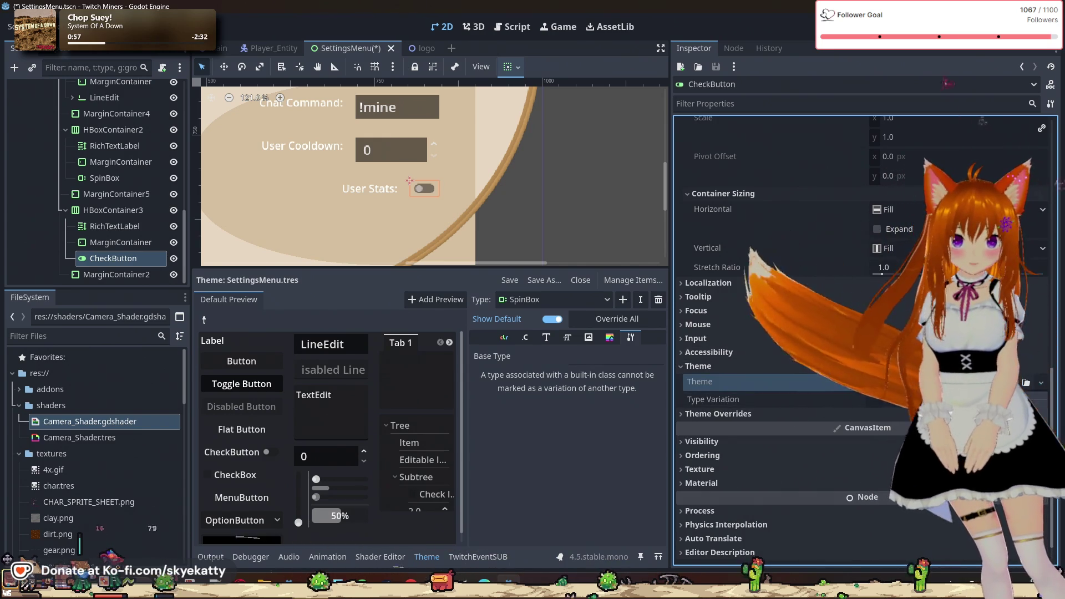
# - Load res://themes/SettingsMenu.tres as the User Stats toggle's theme
pyautogui.click(1026, 382)
pyautogui.doubleClick(589, 178)
pyautogui.click(422, 481)
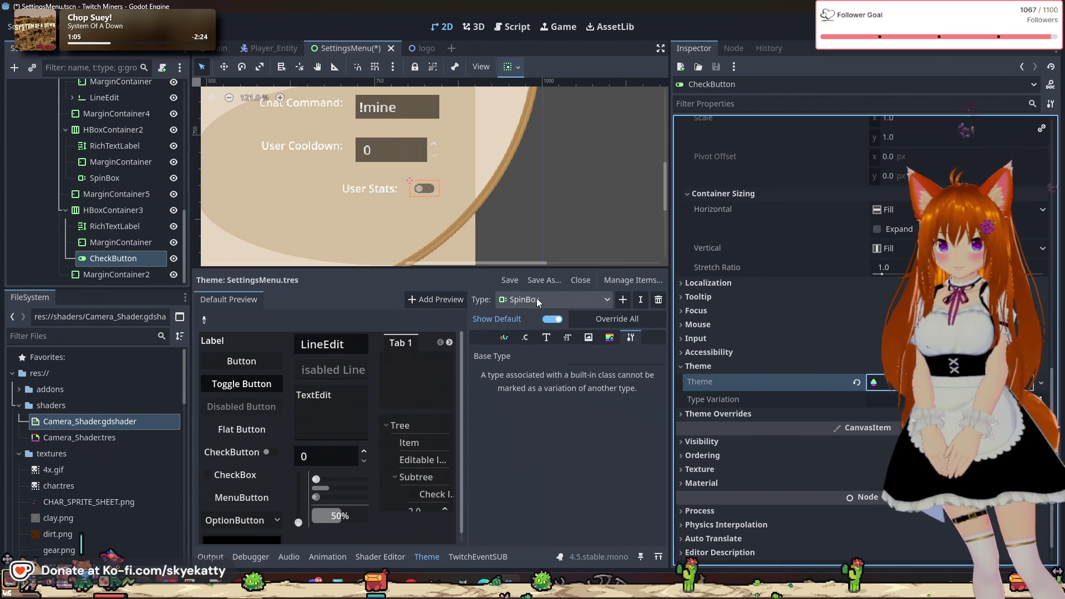
# - Add a CheckButton type to the SettingsMenu theme and view its icon entries
pyautogui.click(630, 303)
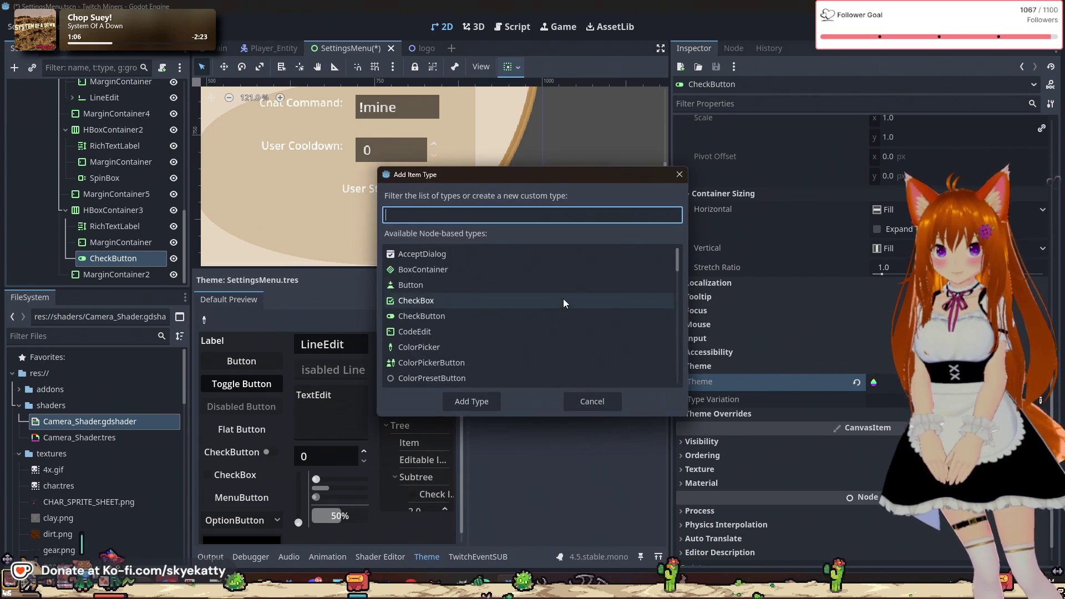
pyautogui.write('Check')
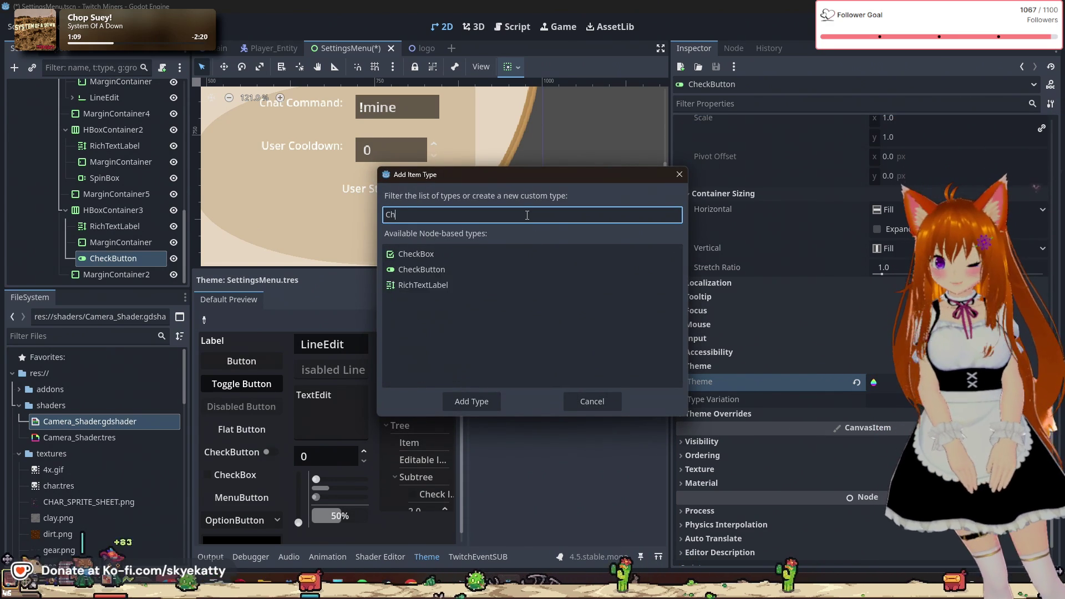
pyautogui.click(453, 266)
pyautogui.click(492, 407)
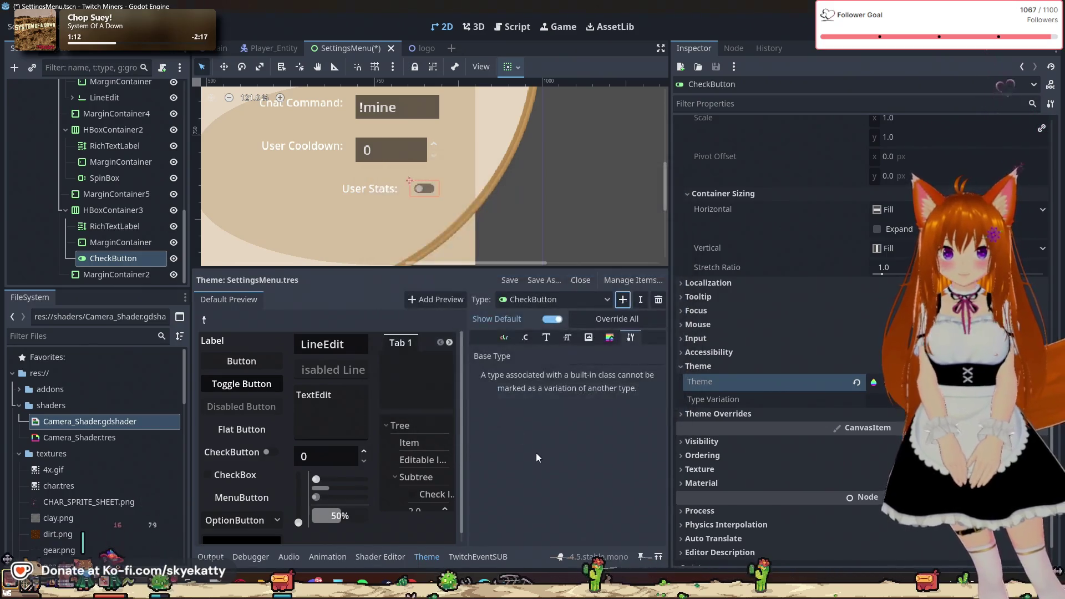
pyautogui.click(593, 338)
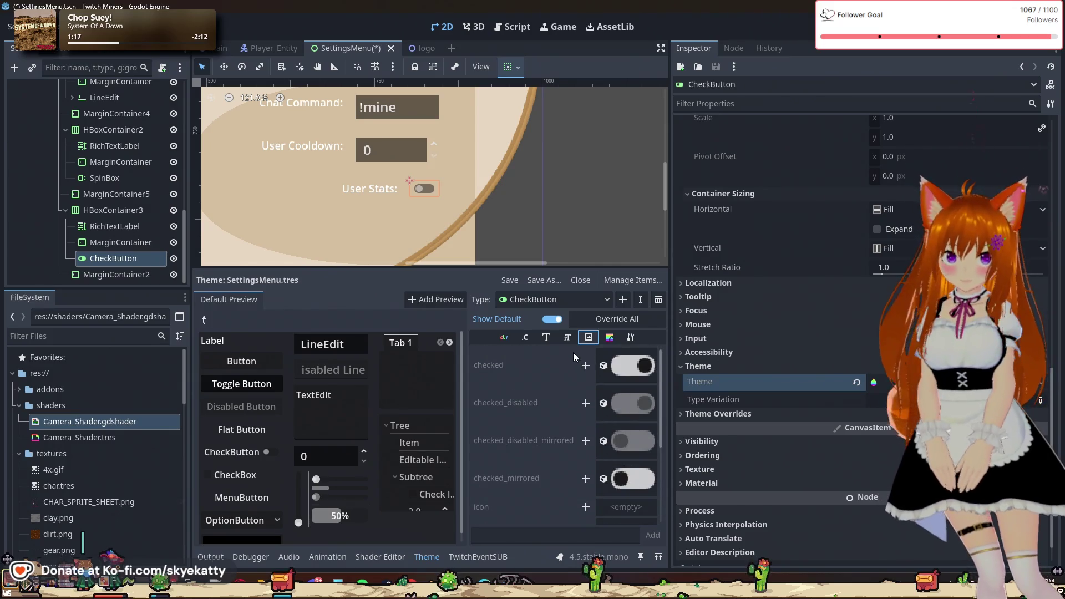
# - Browse the CheckButton theme's font size, colour, constant, stylebox, font and icon entries
pyautogui.click(567, 338)
pyautogui.click(506, 345)
pyautogui.click(519, 343)
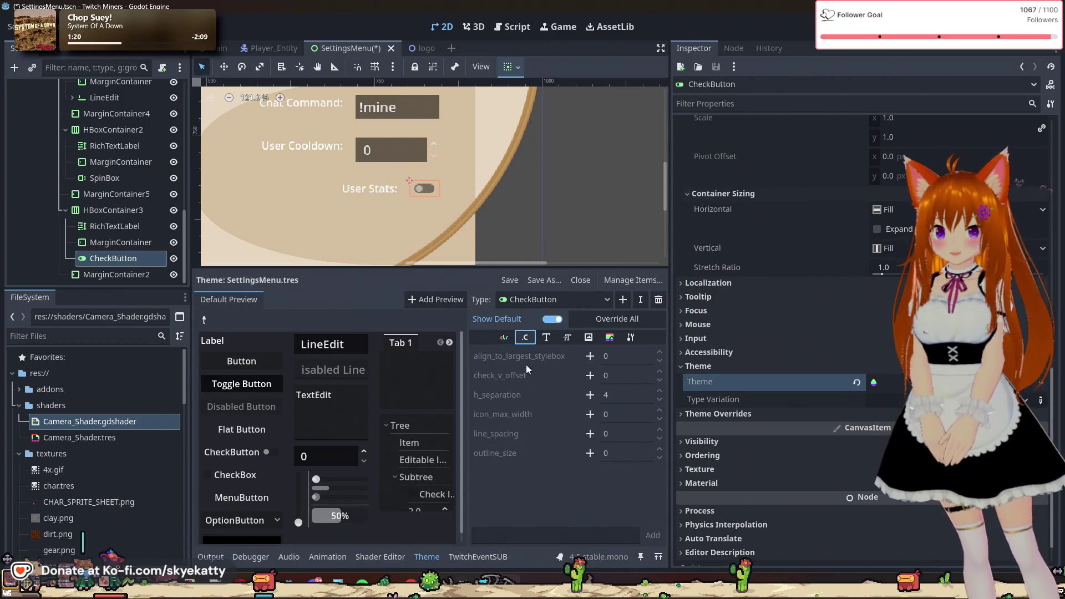
pyautogui.click(630, 338)
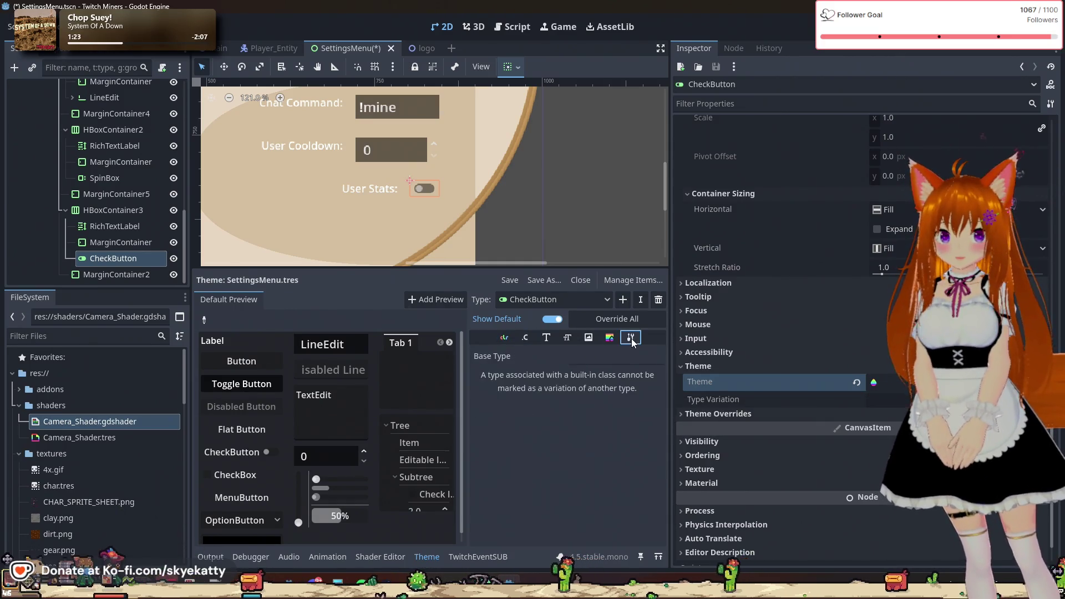
pyautogui.click(608, 339)
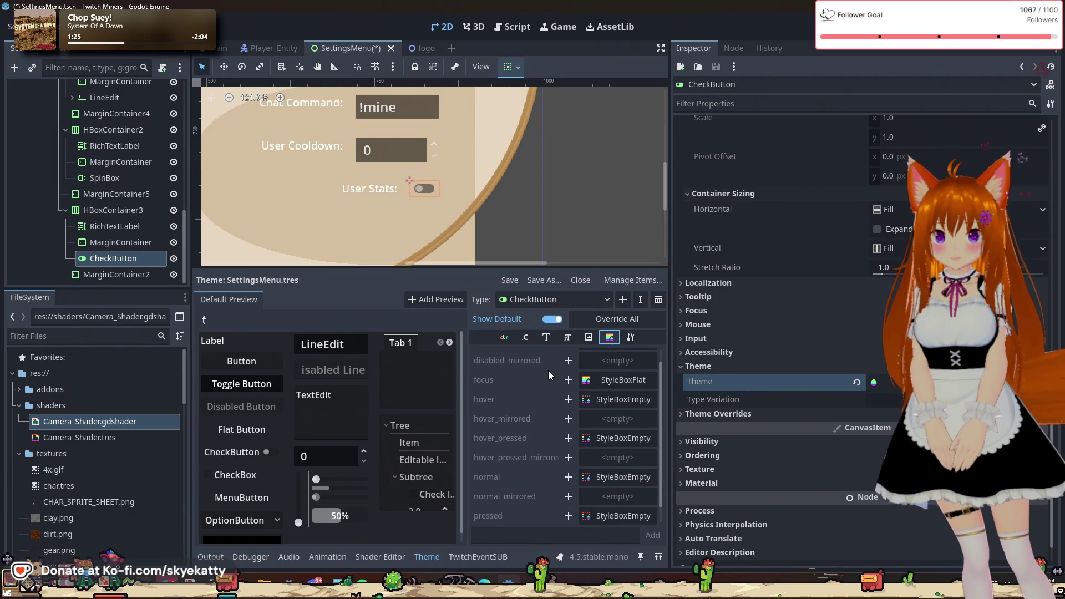
pyautogui.scroll(1, 548, 371)
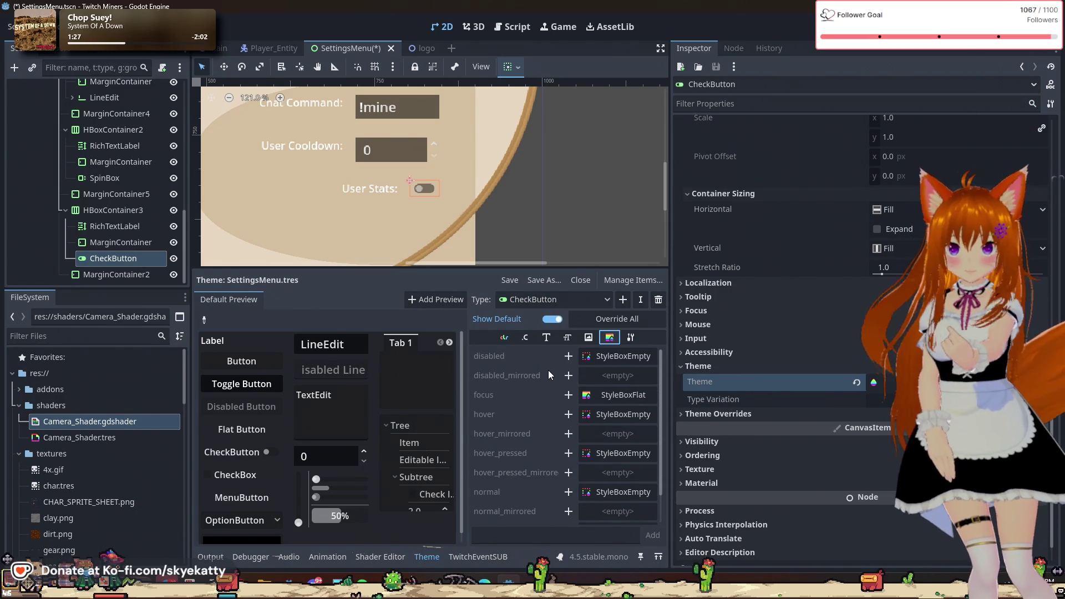
pyautogui.scroll(-2, 548, 370)
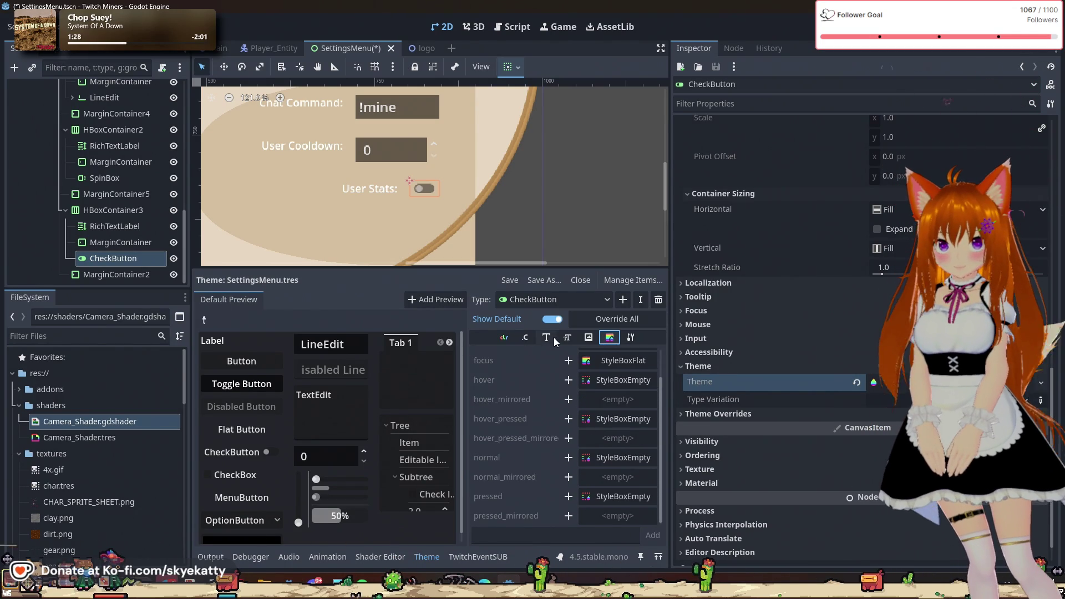
pyautogui.click(553, 338)
pyautogui.click(571, 339)
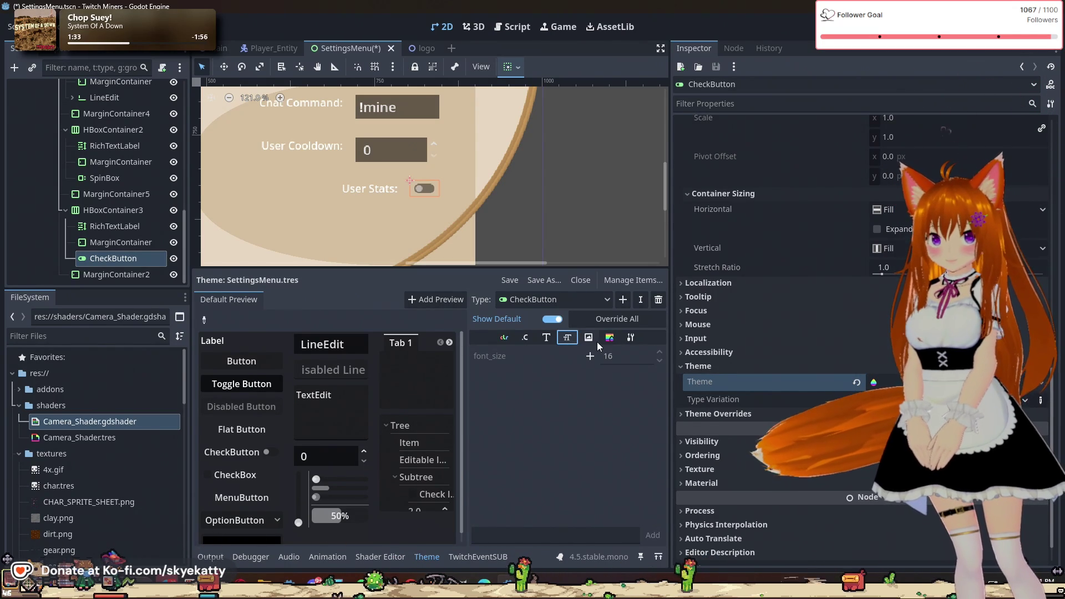
pyautogui.click(594, 339)
pyautogui.scroll(-1, 590, 367)
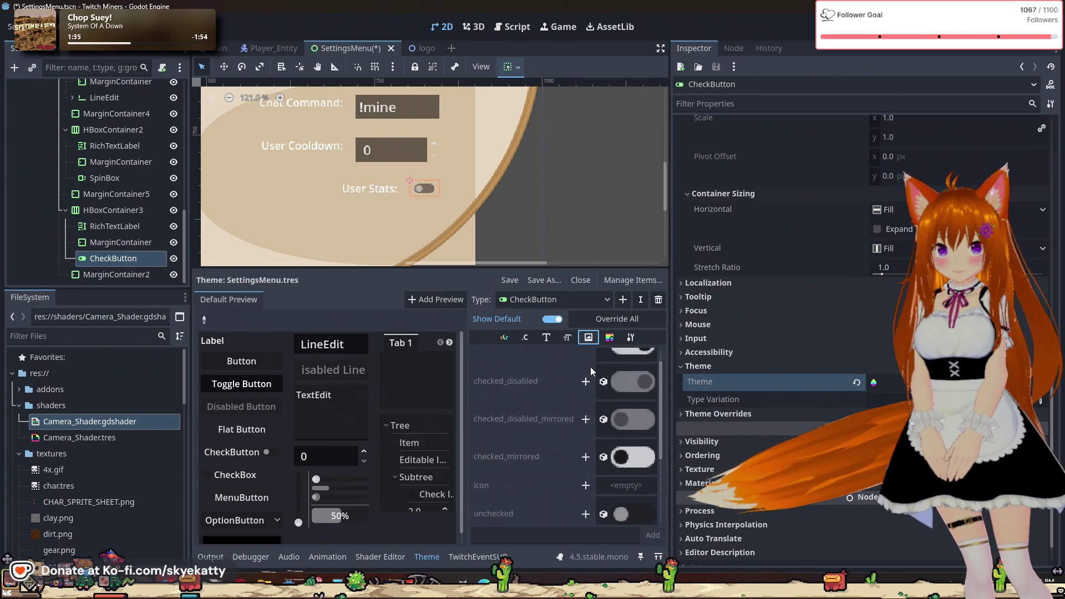
pyautogui.click(525, 340)
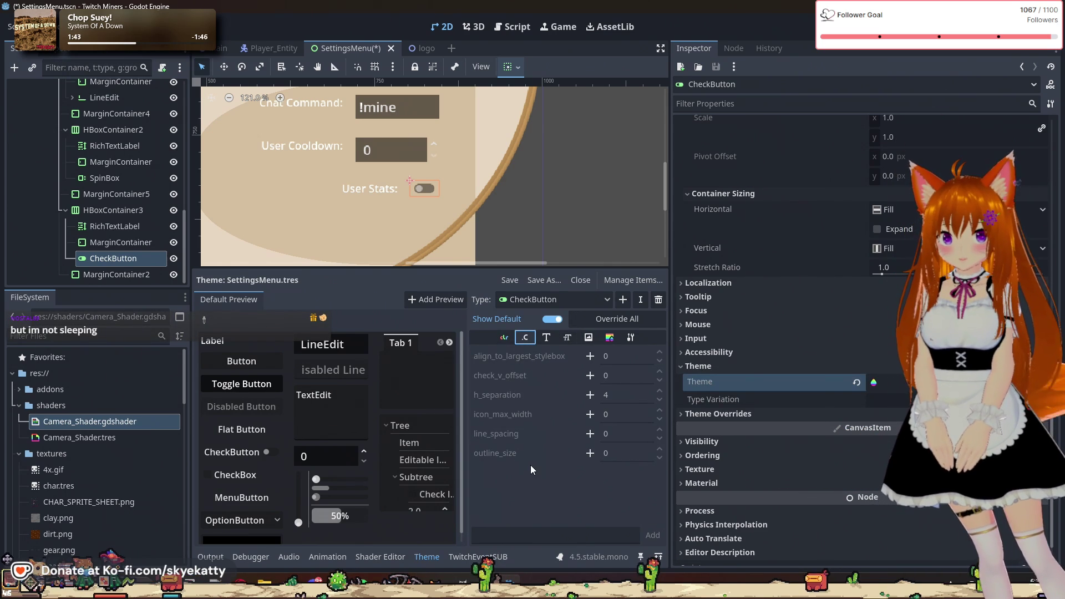
pyautogui.click(503, 338)
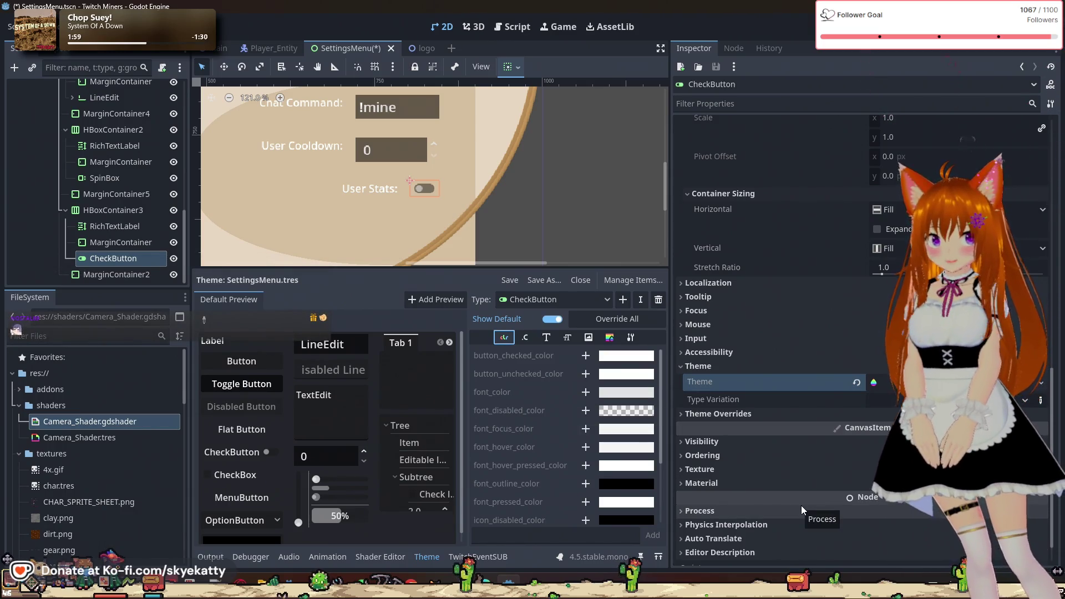
# - Inspect the CheckButton's position and expand its Icon Behavior and Text Behavior properties
pyautogui.scroll(5, 794, 429)
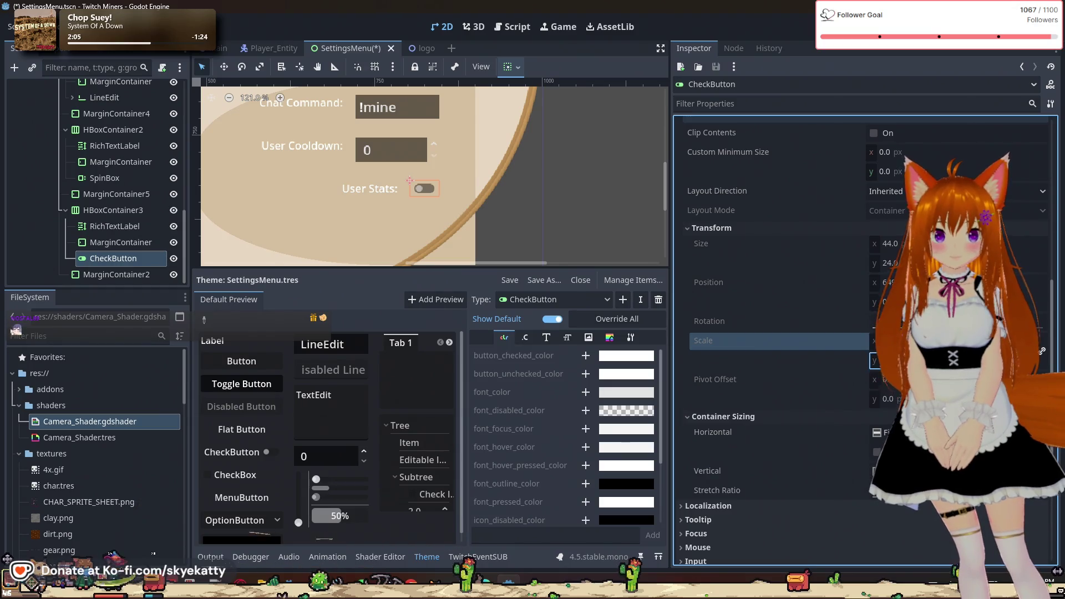
pyautogui.click(888, 302)
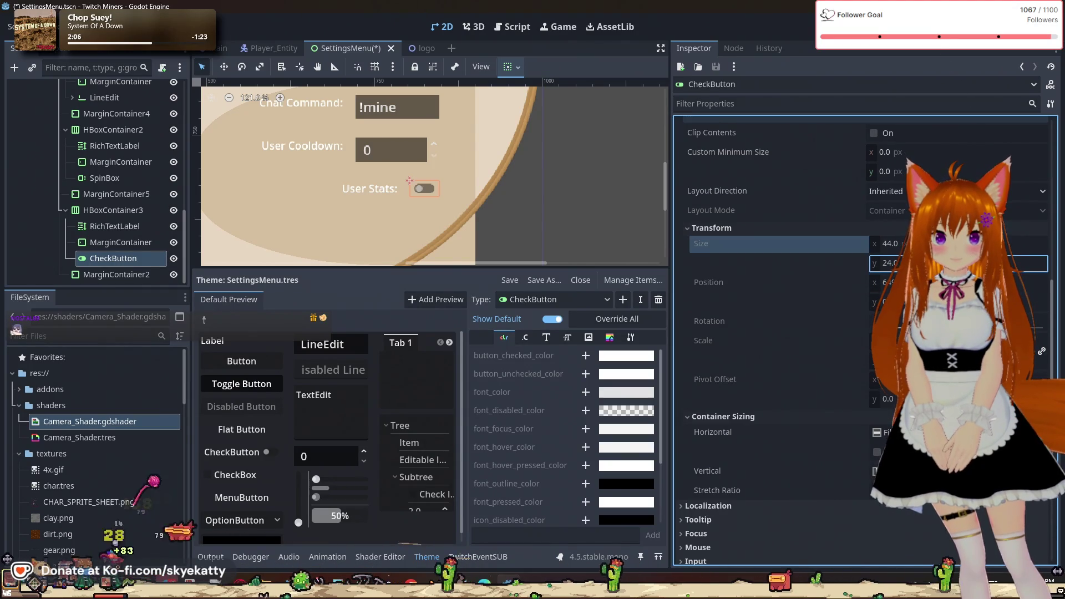
pyautogui.scroll(4, 907, 162)
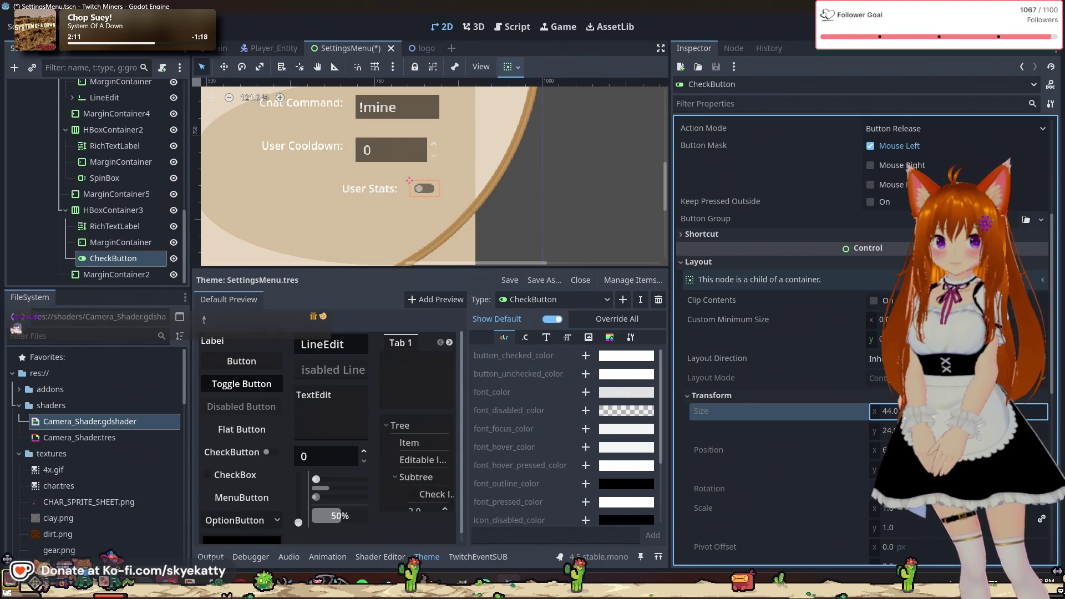
pyautogui.scroll(5, 907, 165)
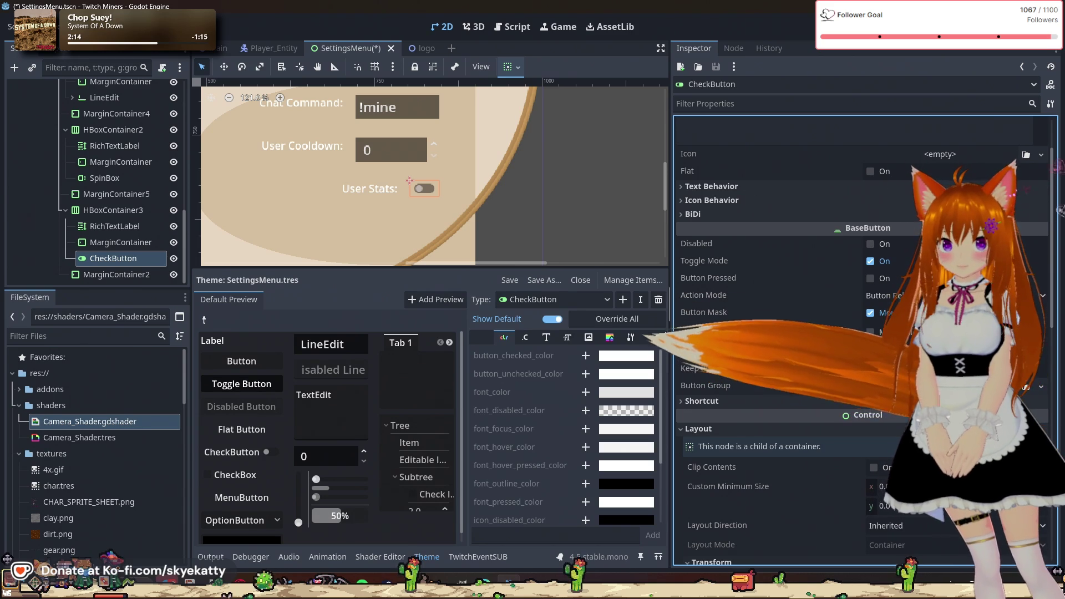
pyautogui.scroll(2, 787, 312)
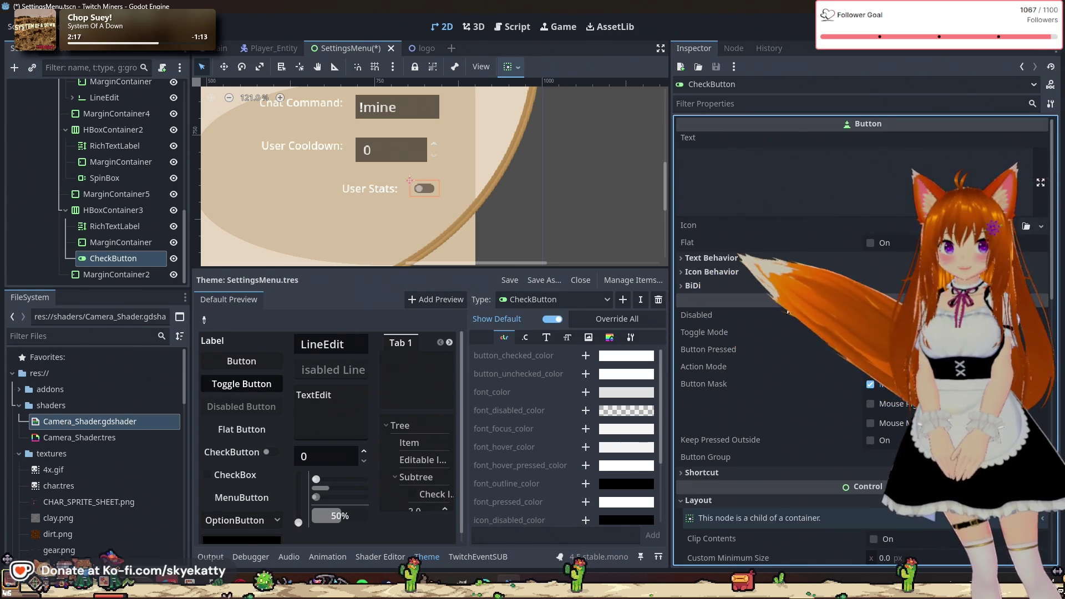
pyautogui.click(727, 268)
pyautogui.click(727, 261)
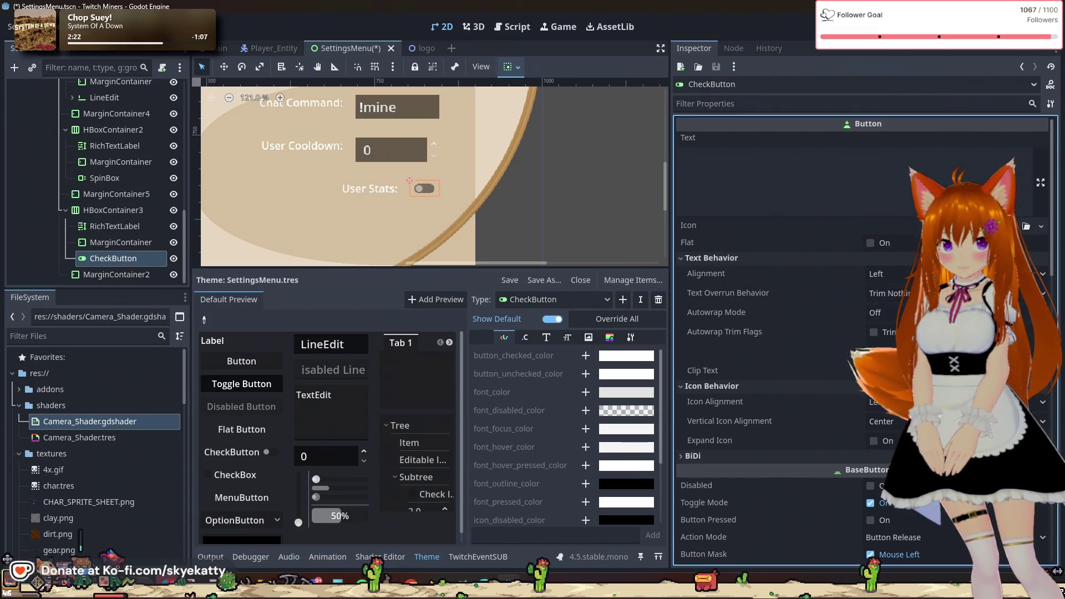
pyautogui.scroll(-2, 837, 335)
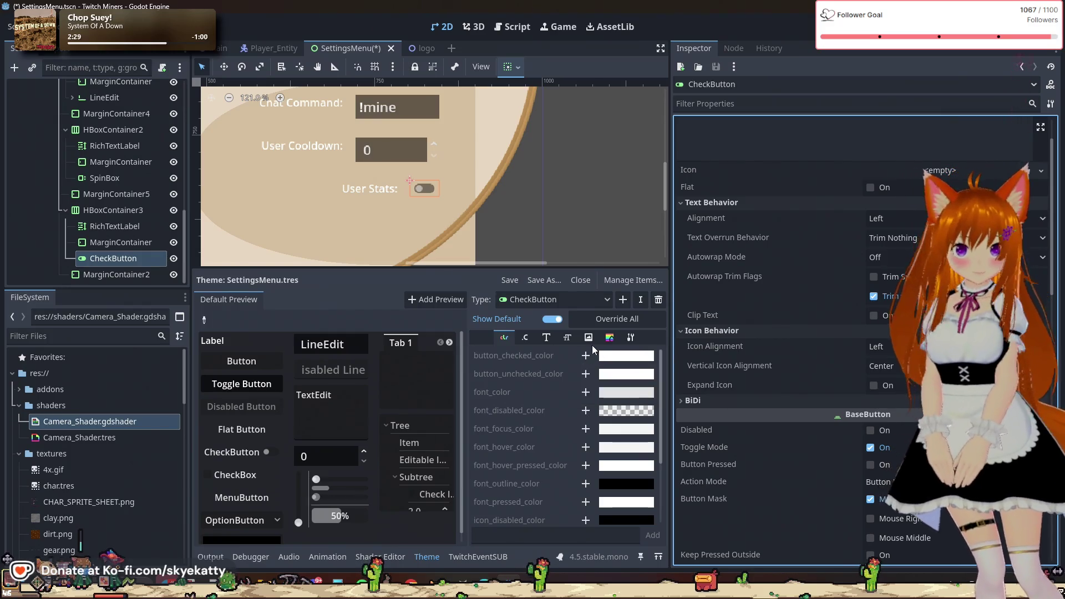
# - Recheck the theme's base type, stylebox, font and colour entries, then save and run with F5
pyautogui.click(630, 338)
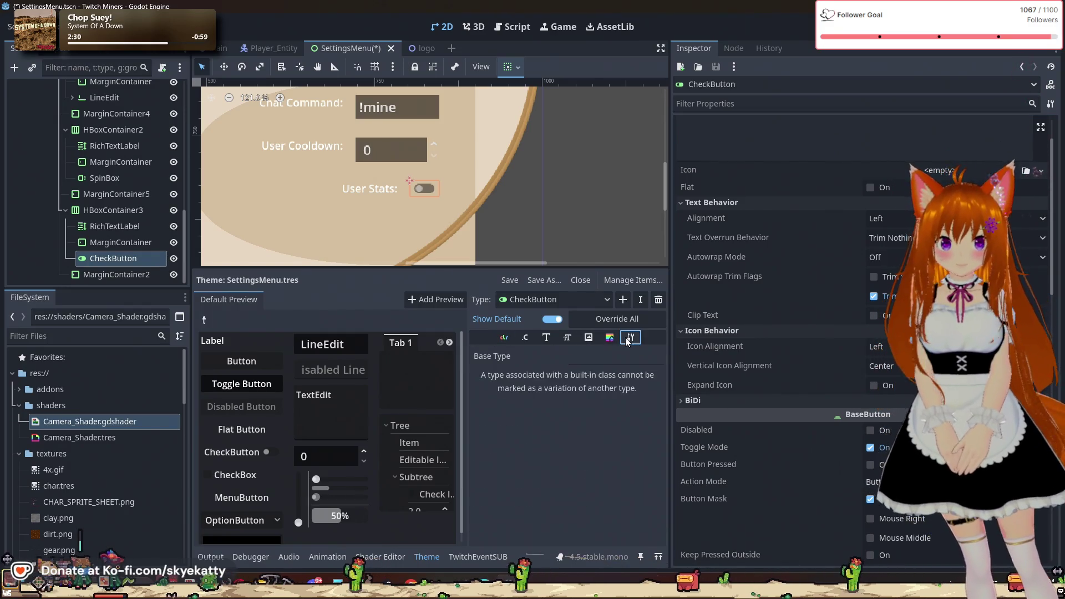
pyautogui.click(609, 338)
pyautogui.scroll(2, 630, 363)
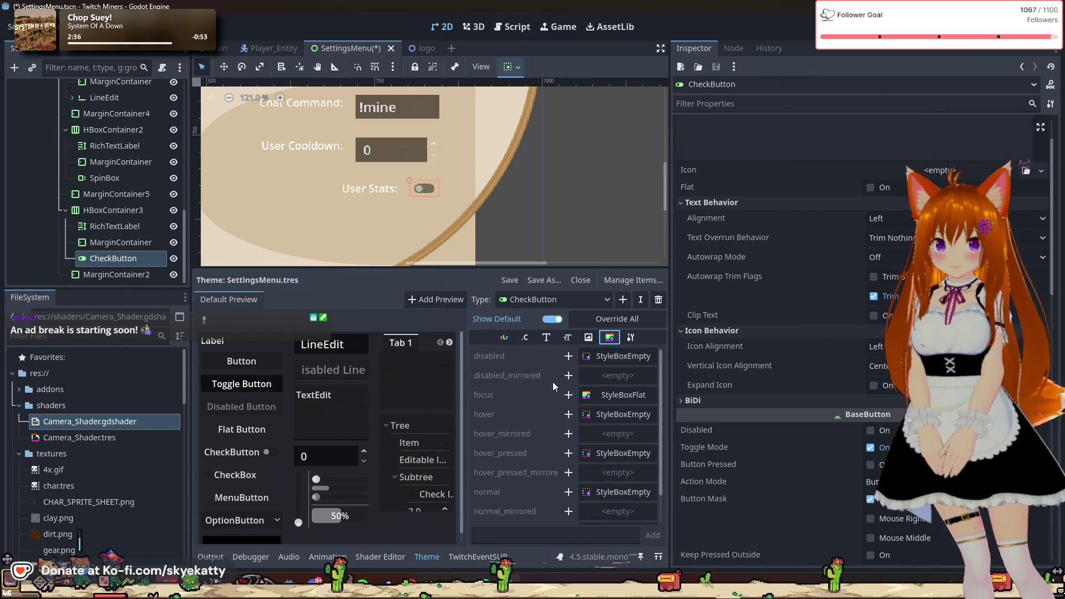
pyautogui.scroll(-2, 553, 381)
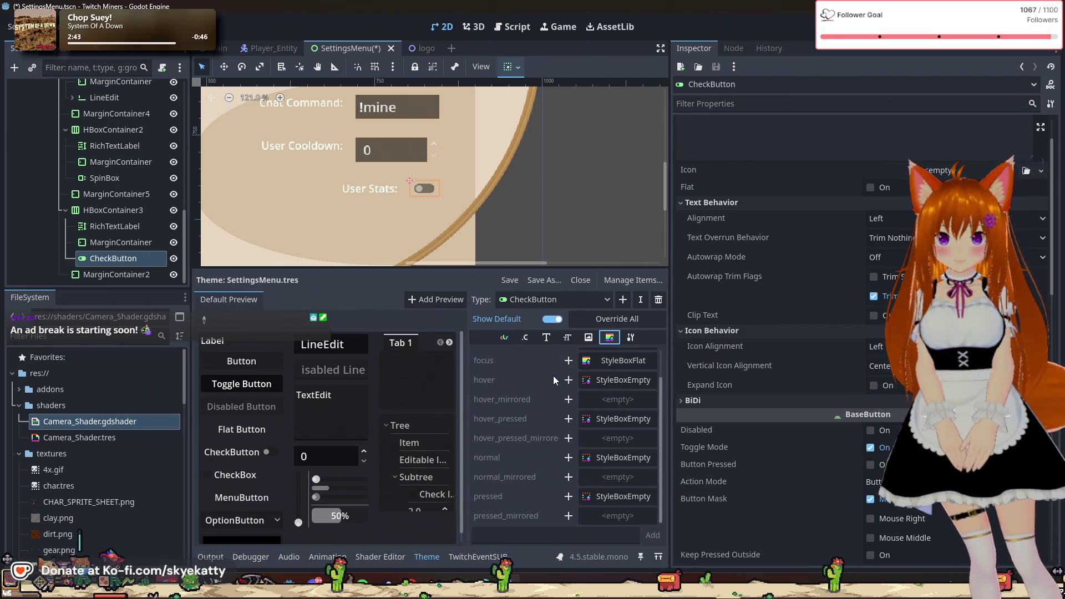
pyautogui.click(538, 341)
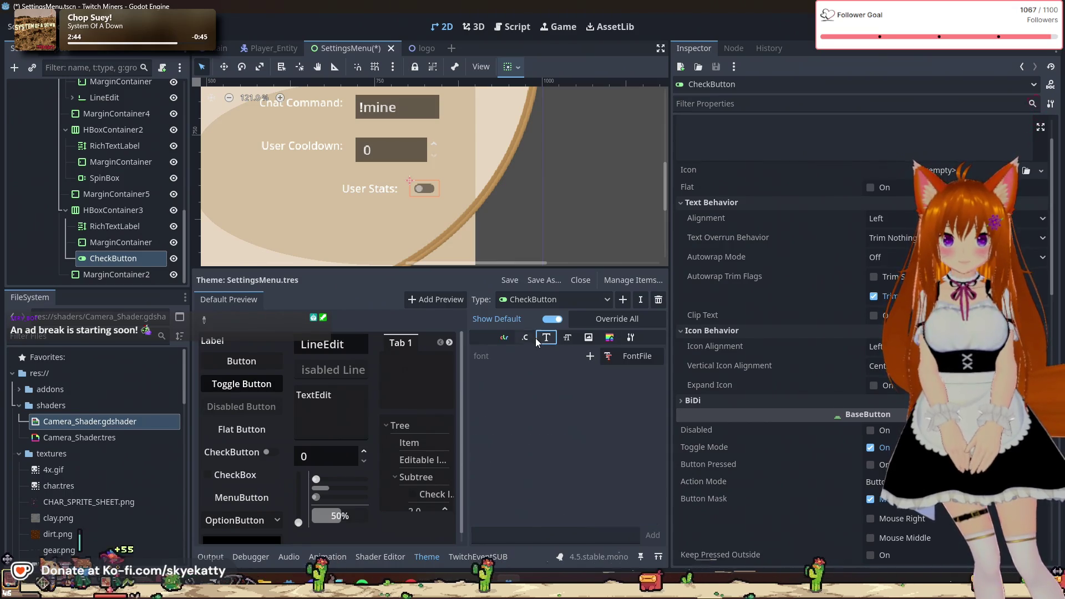
pyautogui.click(505, 338)
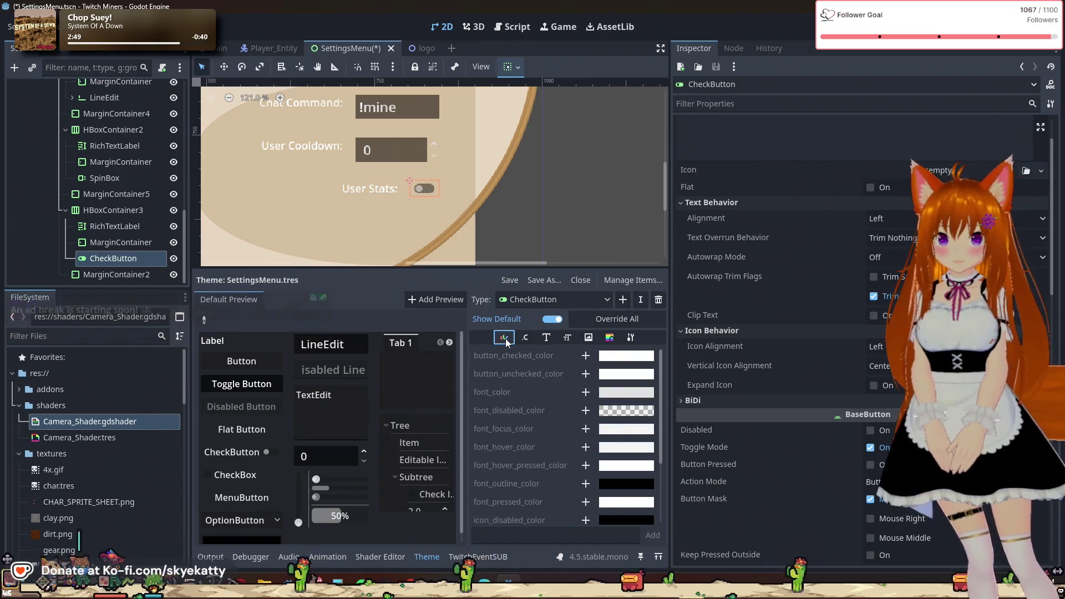
pyautogui.scroll(-5, 577, 247)
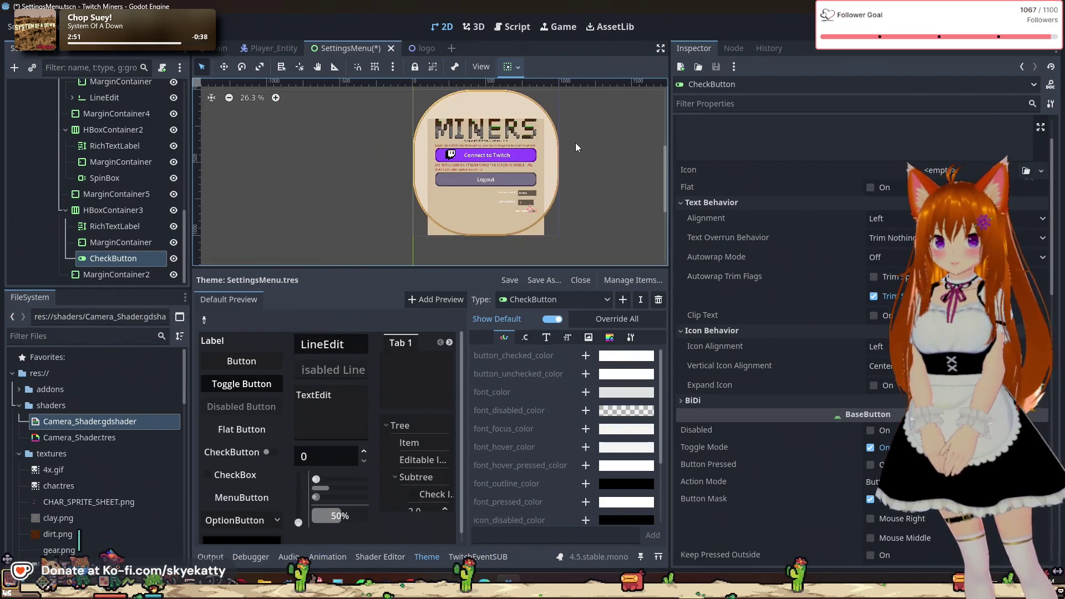
pyautogui.press('F5')
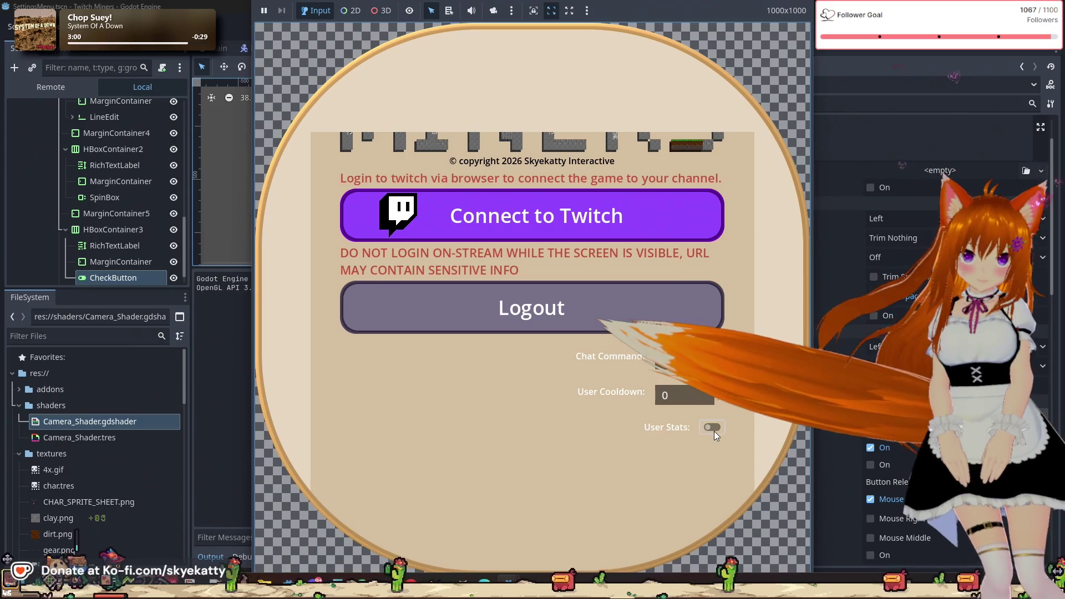
# - Switch the User Stats toggle on and off in the running game, then stop it with F8
pyautogui.click(713, 431)
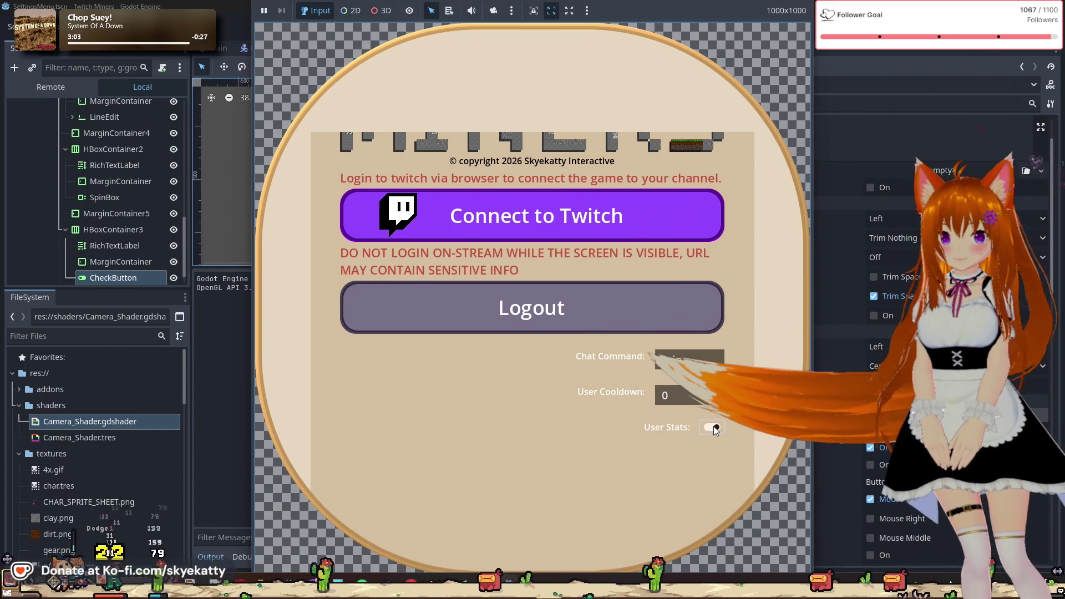
pyautogui.click(712, 429)
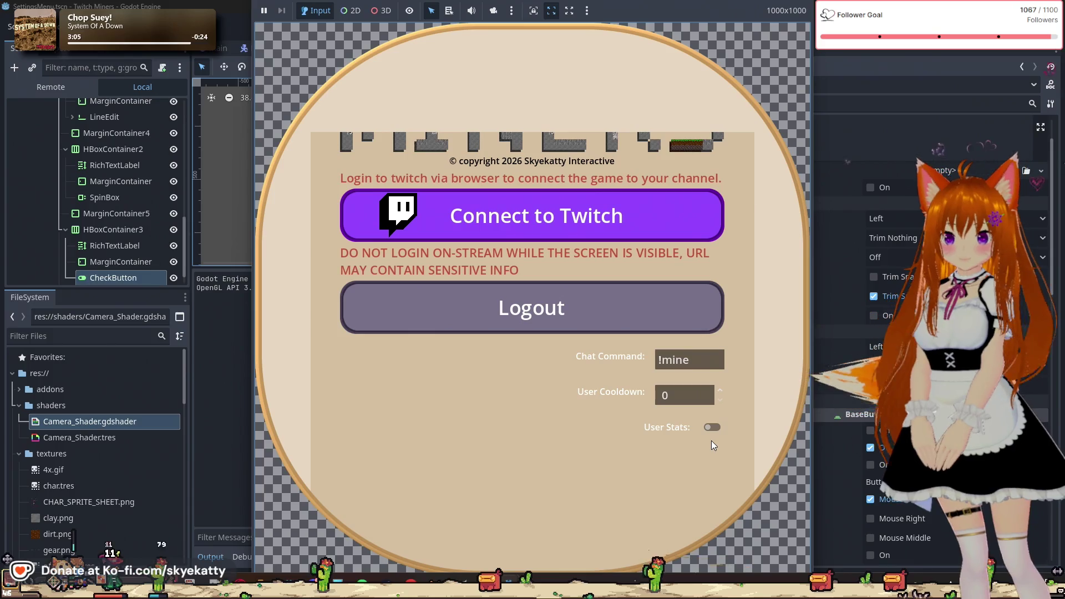
pyautogui.doubleClick(713, 431)
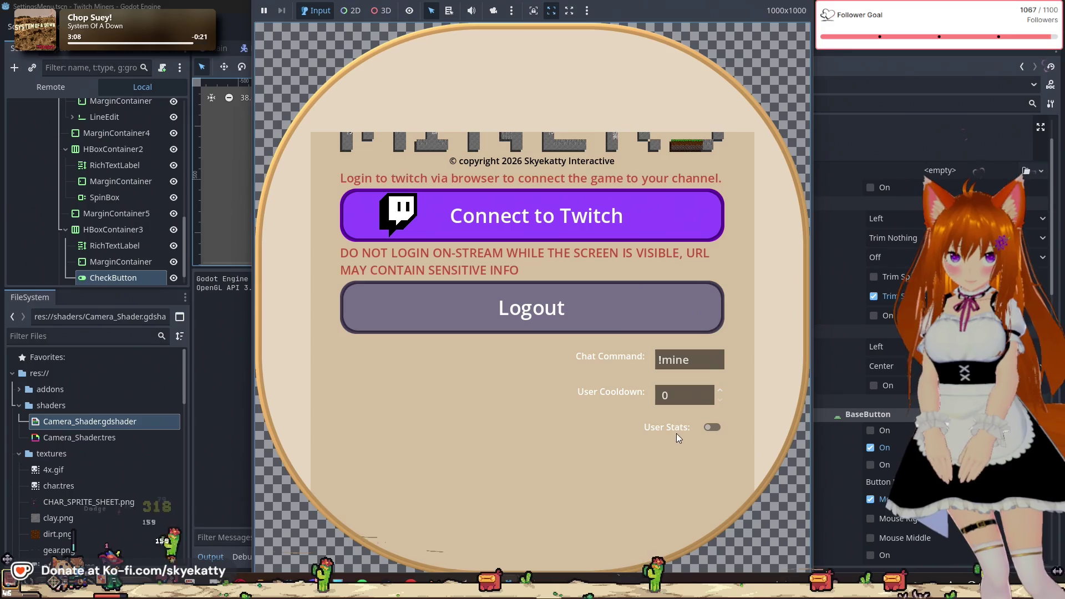
pyautogui.scroll(3, 642, 401)
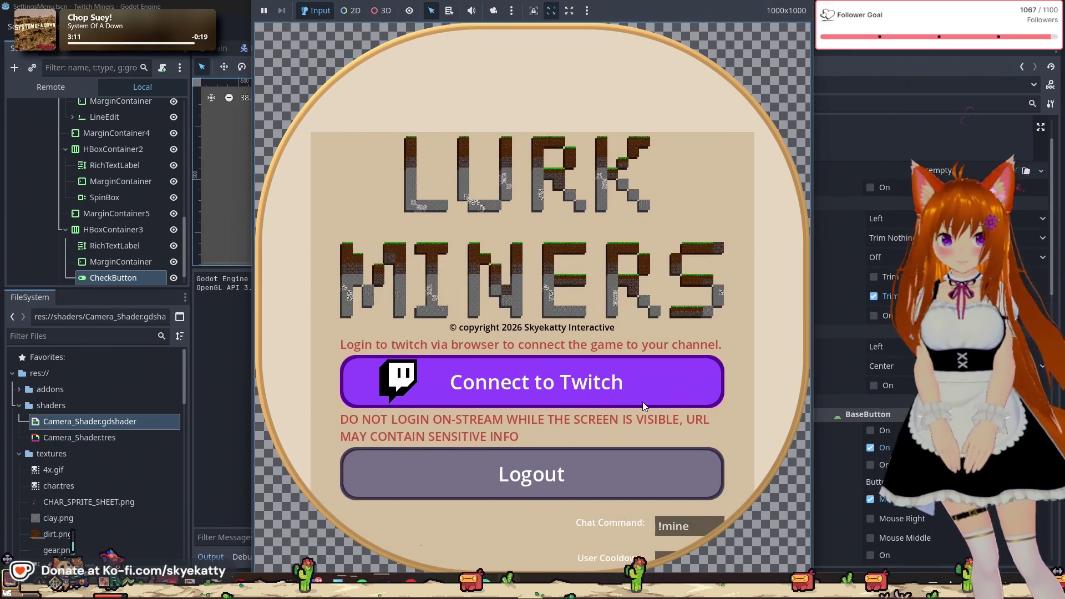
pyautogui.scroll(-4, 642, 402)
pyautogui.scroll(4, 643, 394)
pyautogui.scroll(-5, 644, 391)
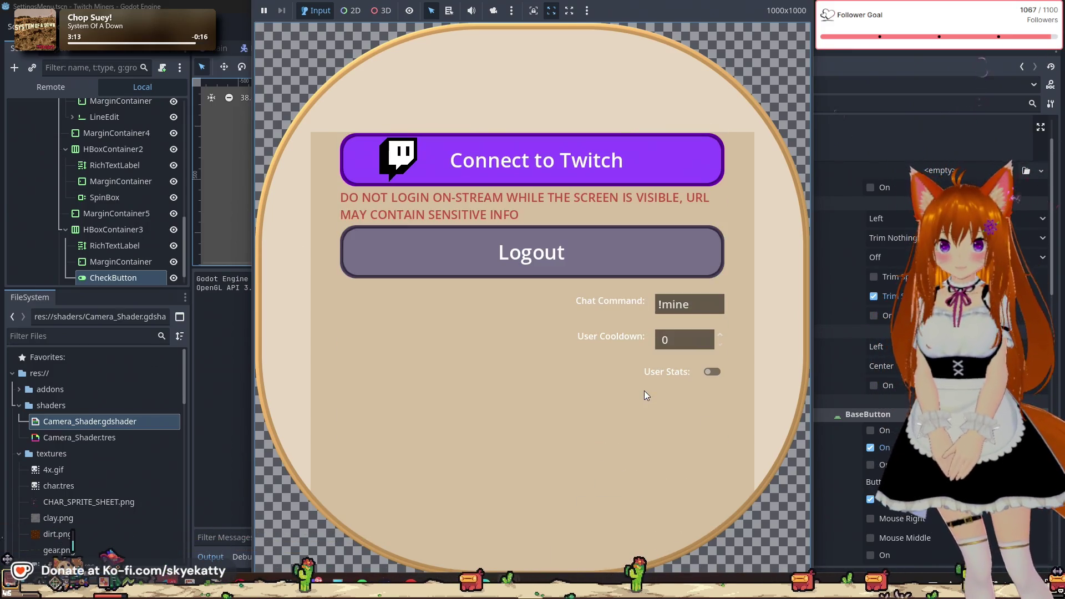
pyautogui.scroll(3, 644, 390)
pyautogui.scroll(-2, 644, 391)
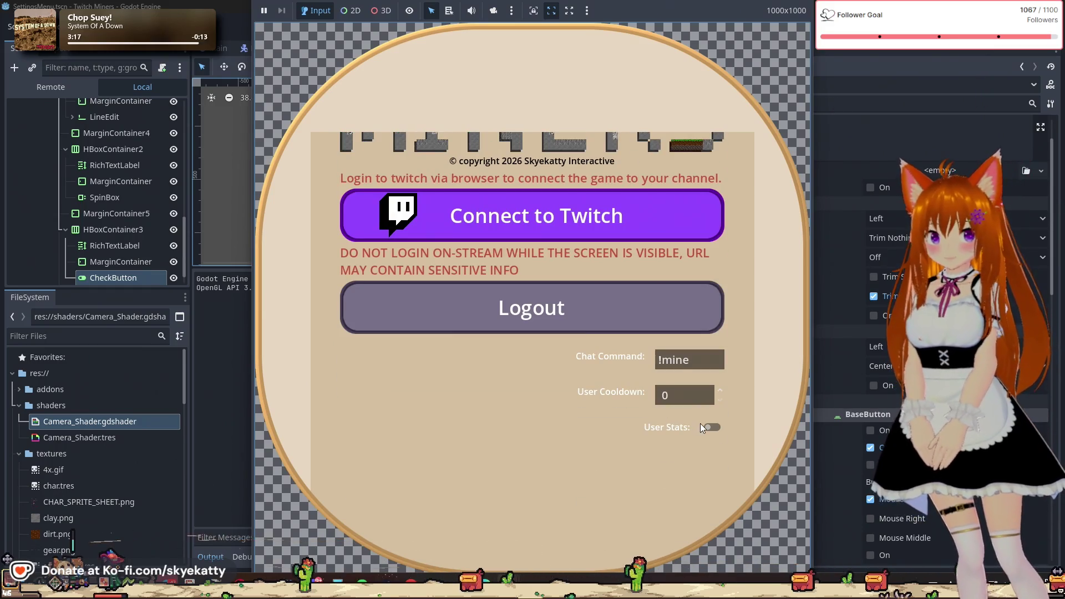
pyautogui.scroll(3, 700, 424)
pyautogui.scroll(-3, 700, 424)
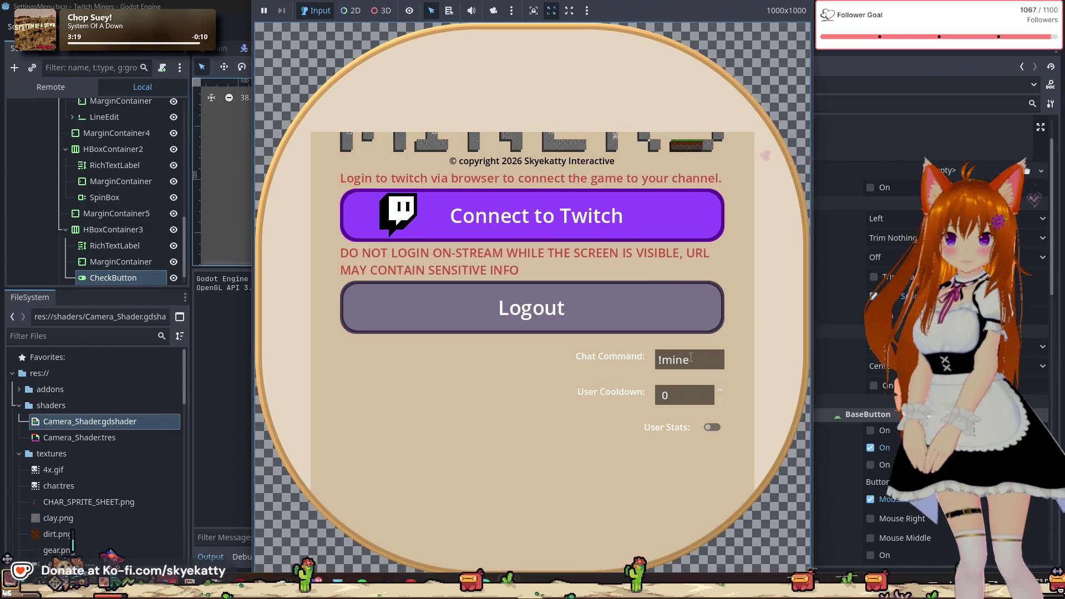
pyautogui.press('F8')
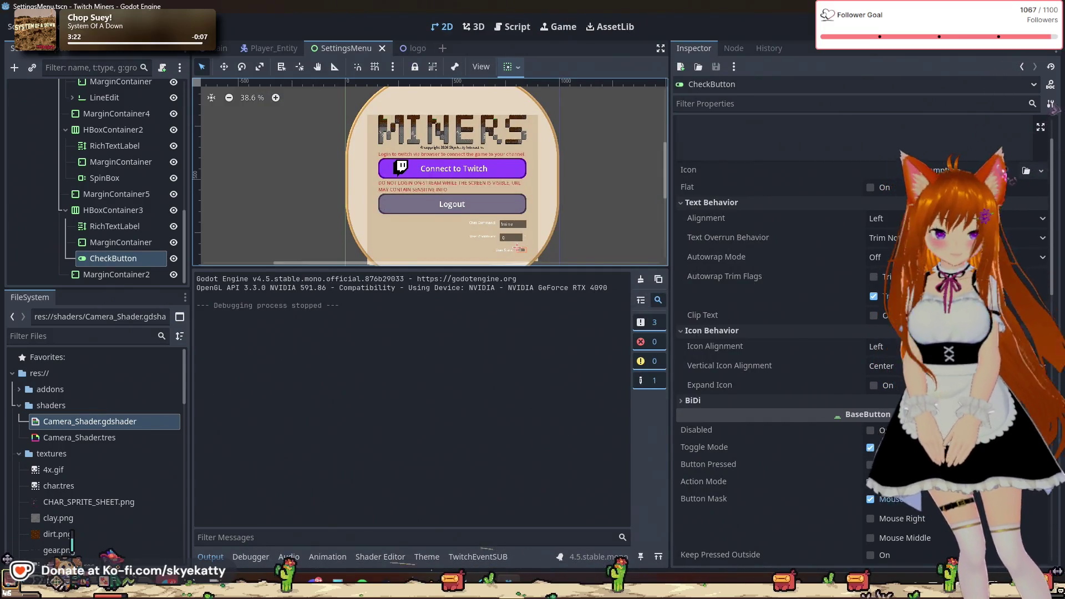
# - Check the User Stats CheckButton's rotation and scale values in the Inspector
pyautogui.scroll(-5, 777, 333)
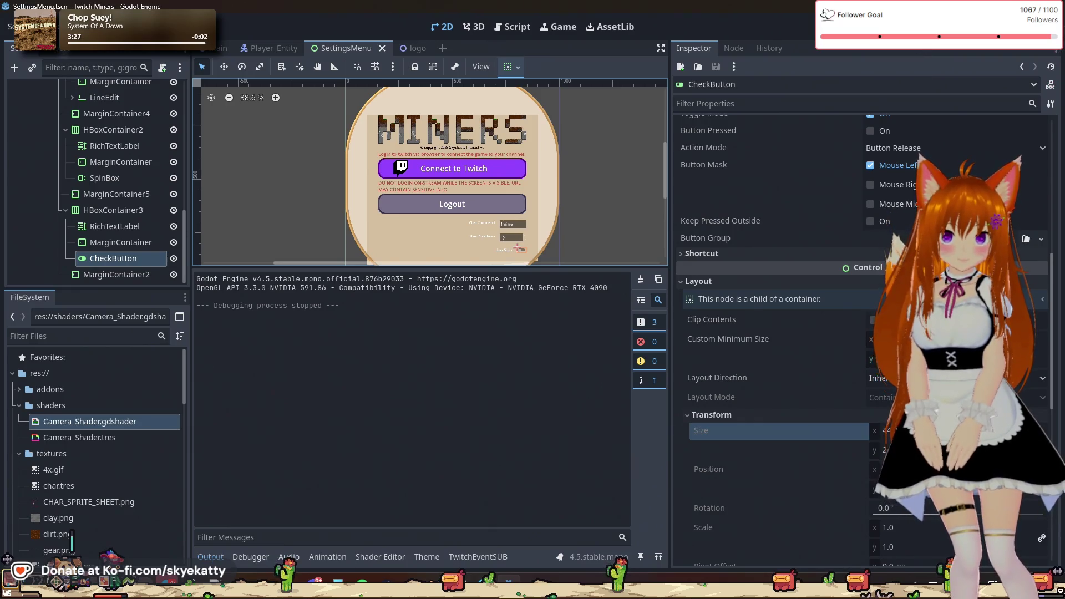
pyautogui.scroll(-2, 776, 332)
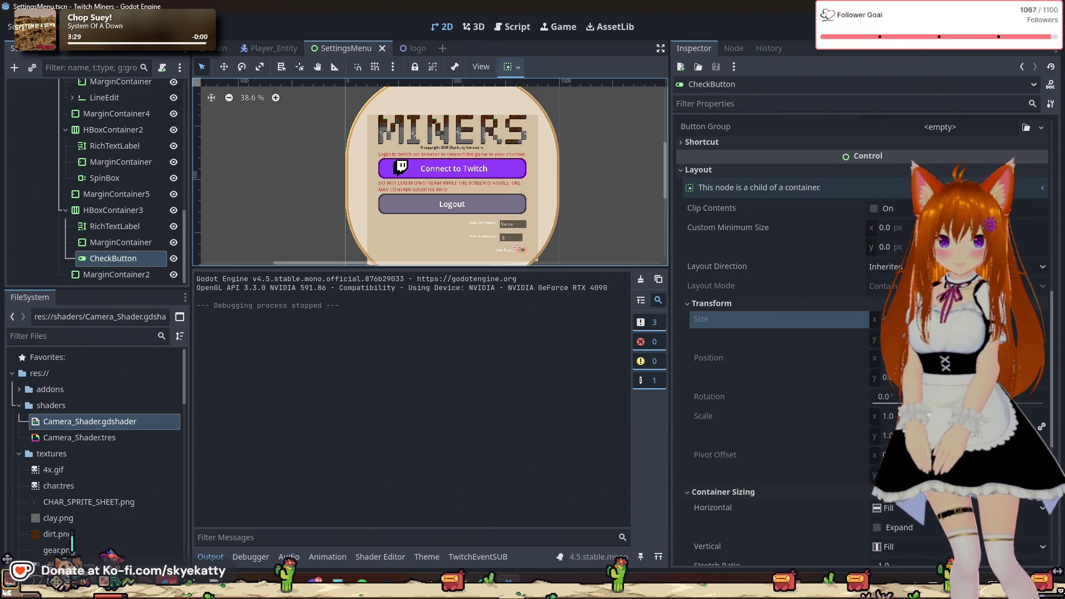
pyautogui.click(888, 396)
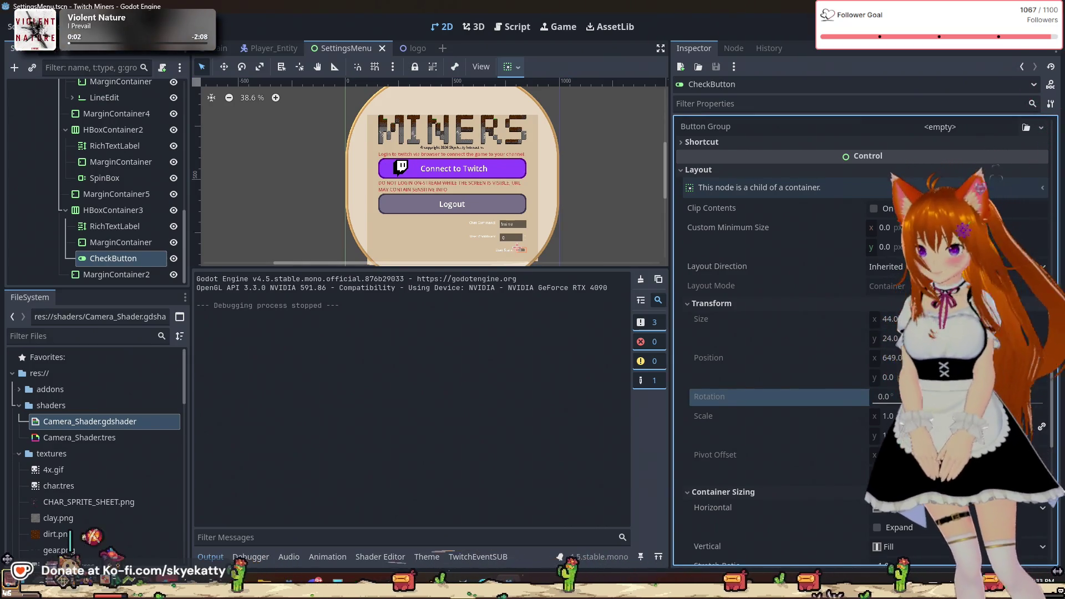
pyautogui.scroll(-2, 778, 336)
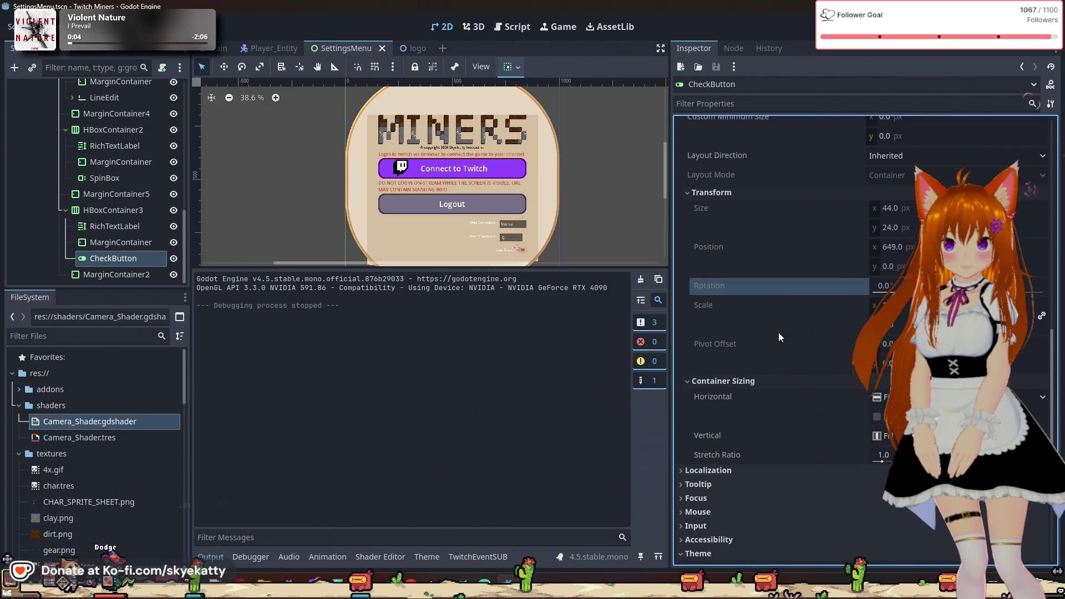
pyautogui.click(782, 309)
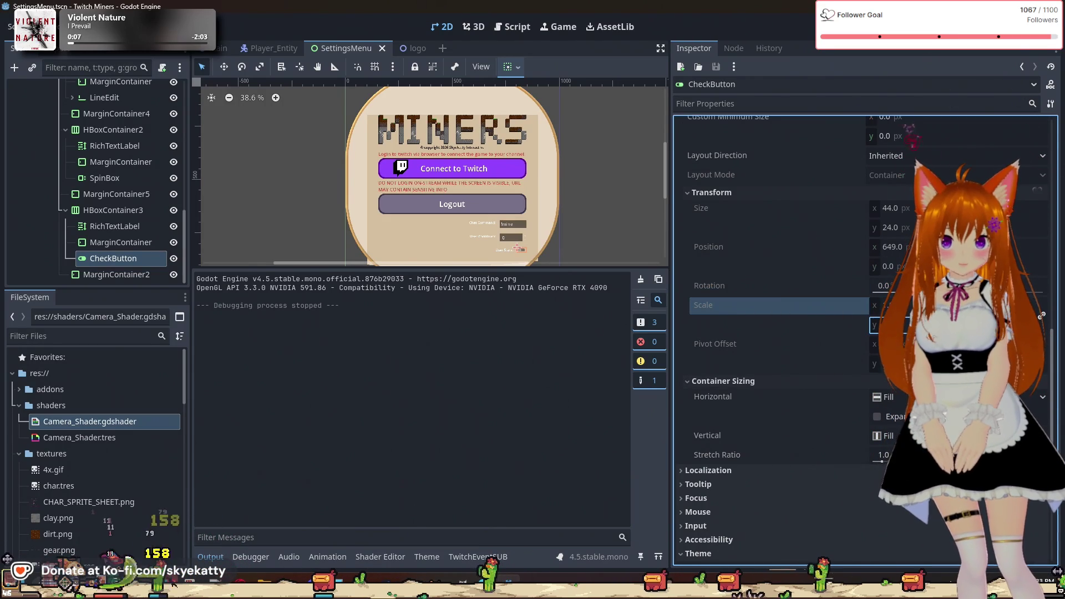
pyautogui.scroll(-2, 880, 310)
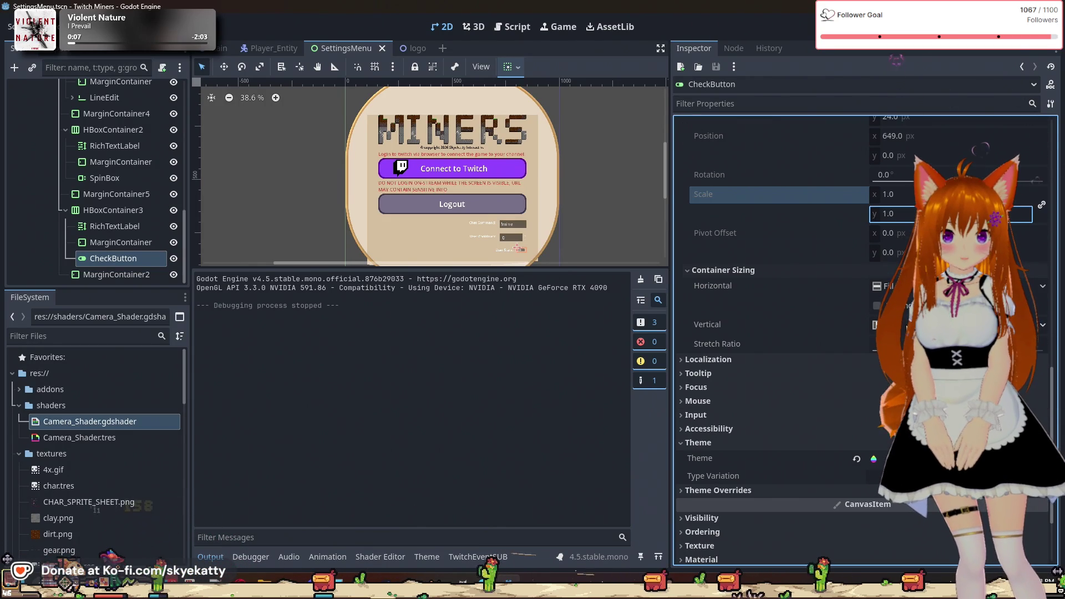
# - Toggle Horizontal Expand on and back off, then adjust the Stretch Ratio
pyautogui.click(881, 310)
pyautogui.doubleClick(881, 309)
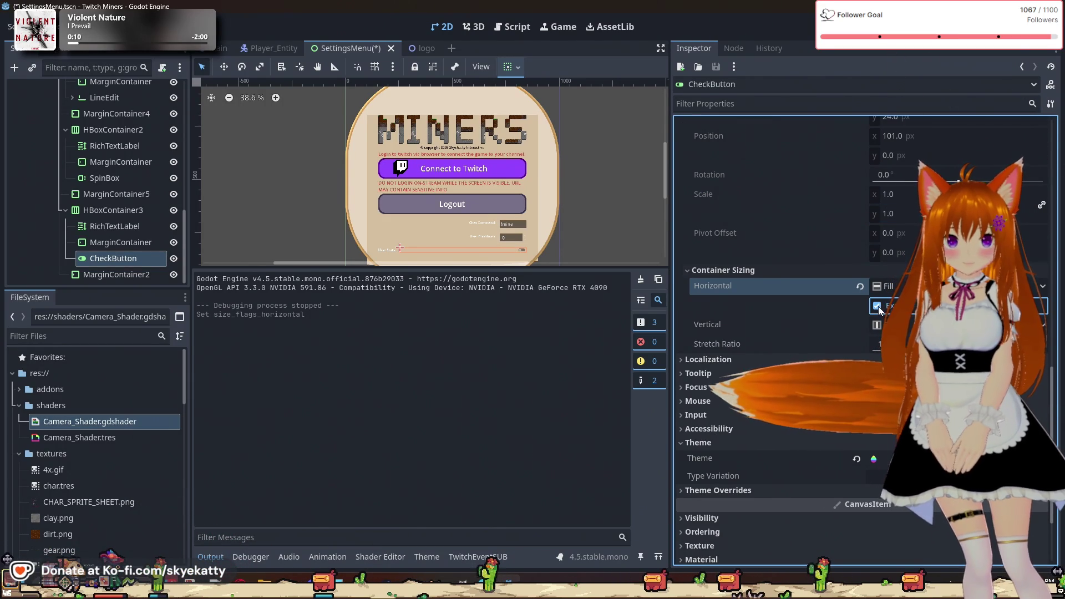
pyautogui.click(880, 306)
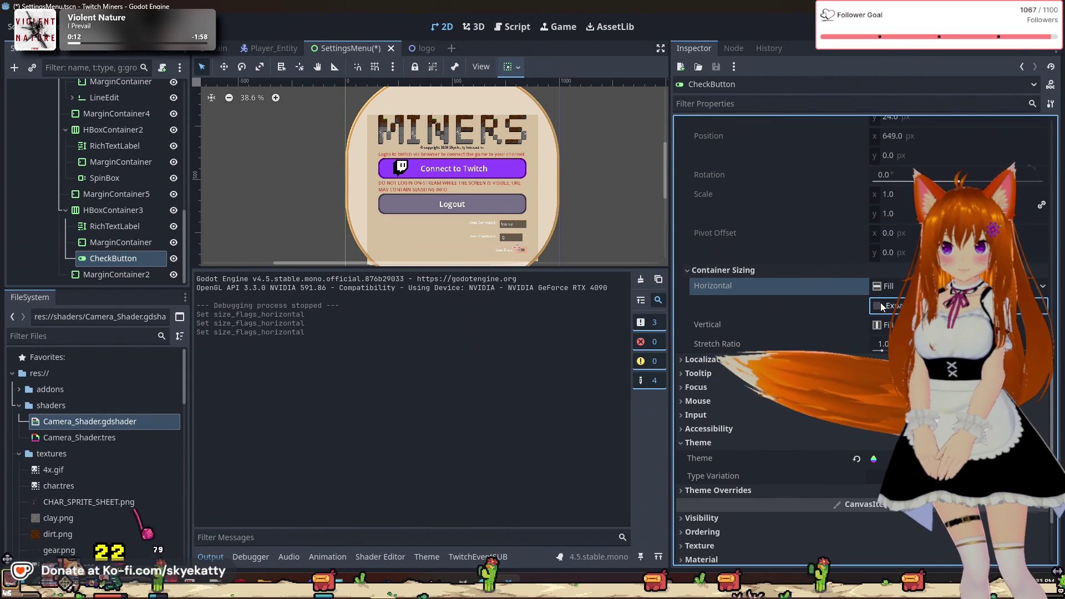
pyautogui.moveTo(881, 350); pyautogui.dragTo(882, 352)
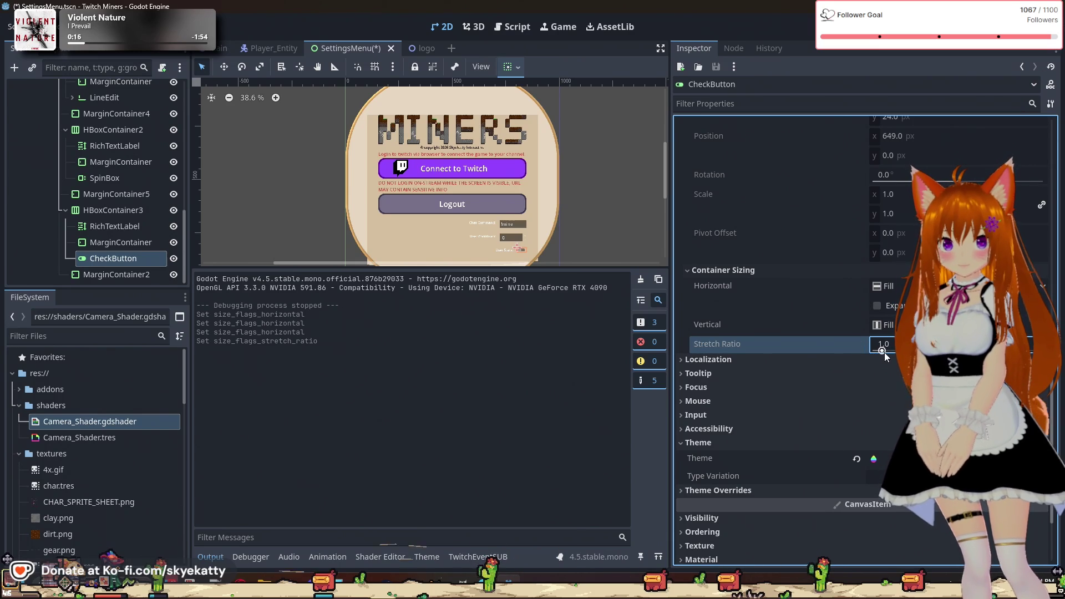
# - Review the toggle's localization, size and layout direction settings, leaving them unchanged
pyautogui.click(804, 365)
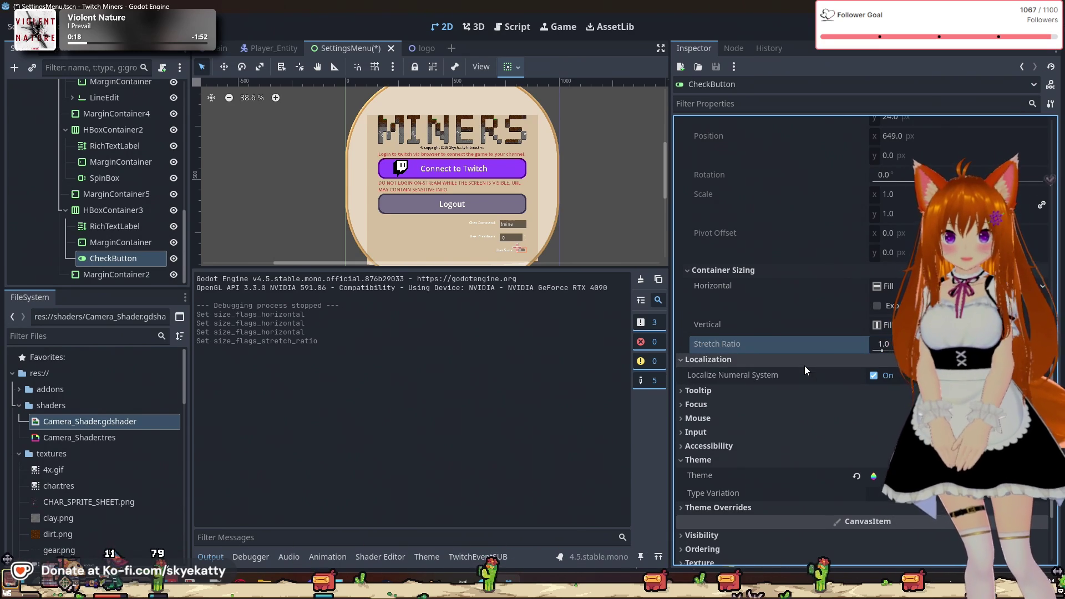
pyautogui.click(804, 365)
pyautogui.scroll(3, 813, 401)
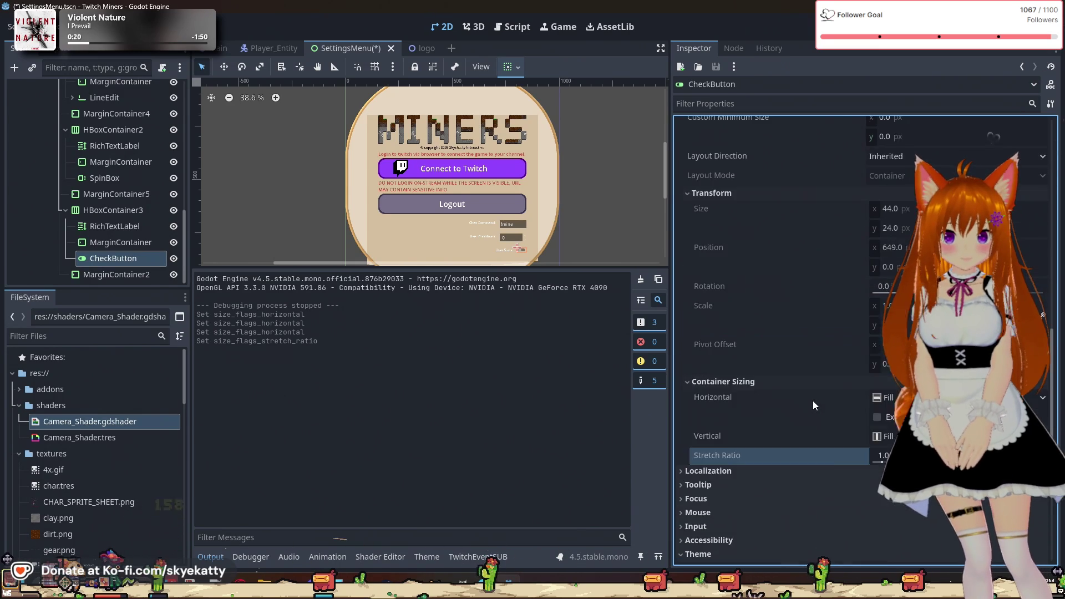
pyautogui.scroll(3, 813, 401)
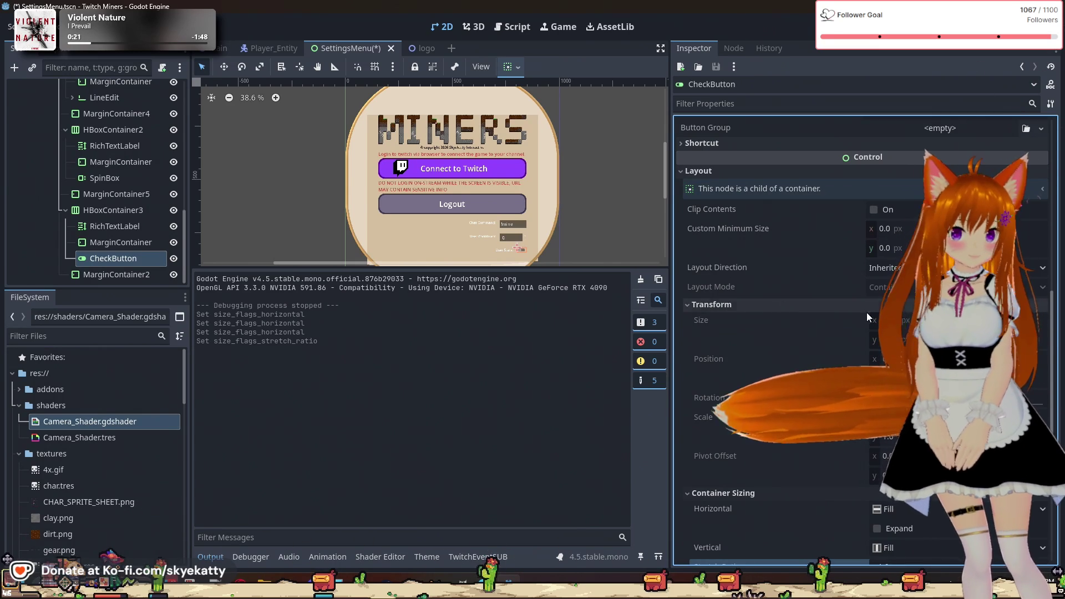
pyautogui.click(876, 340)
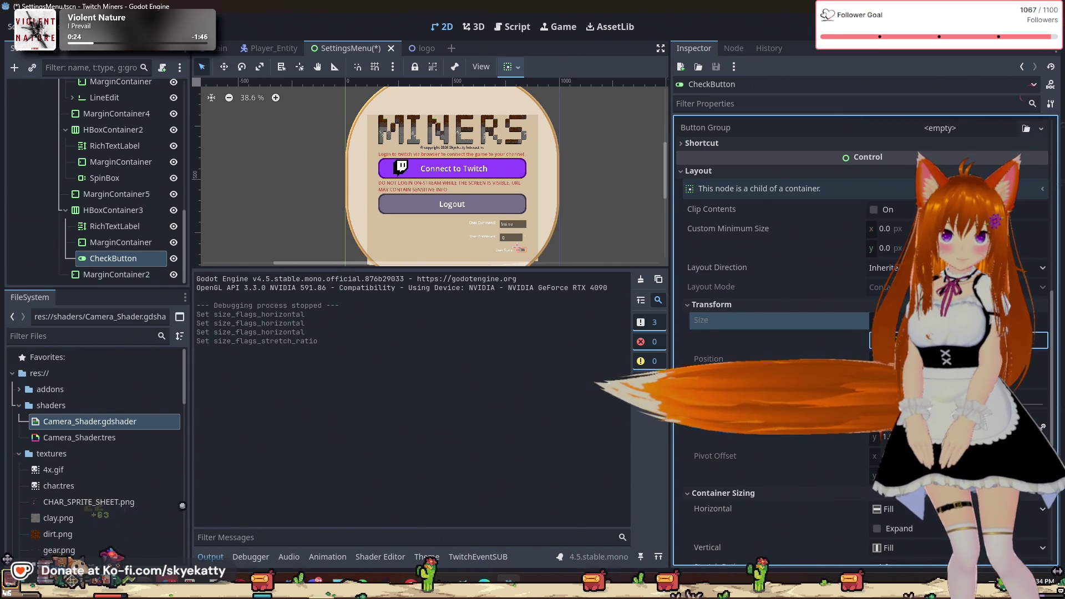
pyautogui.click(888, 267)
pyautogui.press('Escape')
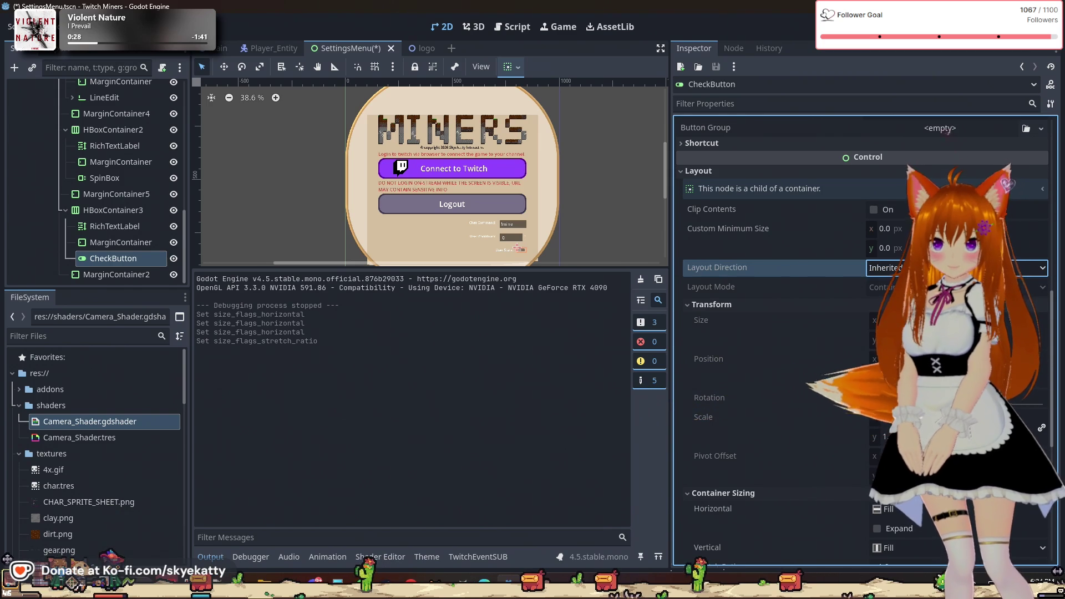
pyautogui.scroll(1, 478, 226)
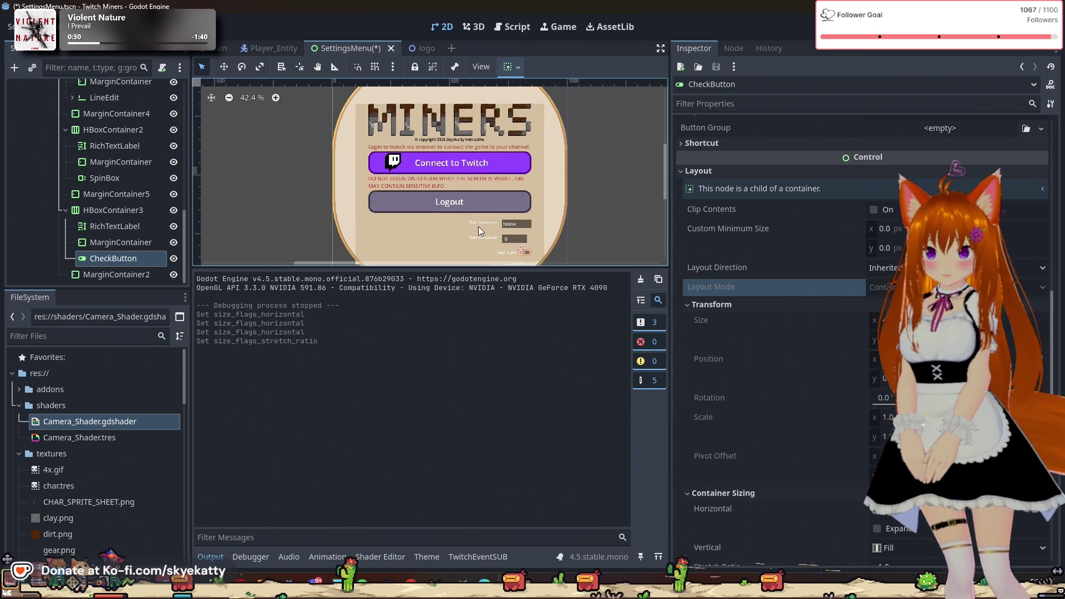
pyautogui.scroll(7, 556, 249)
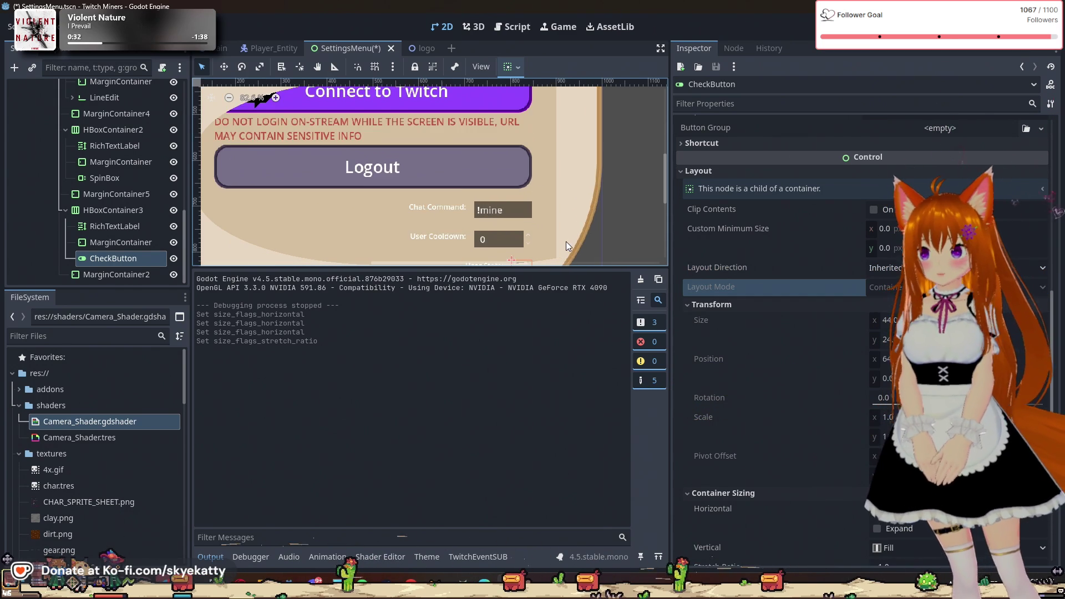
pyautogui.scroll(-1, 565, 241)
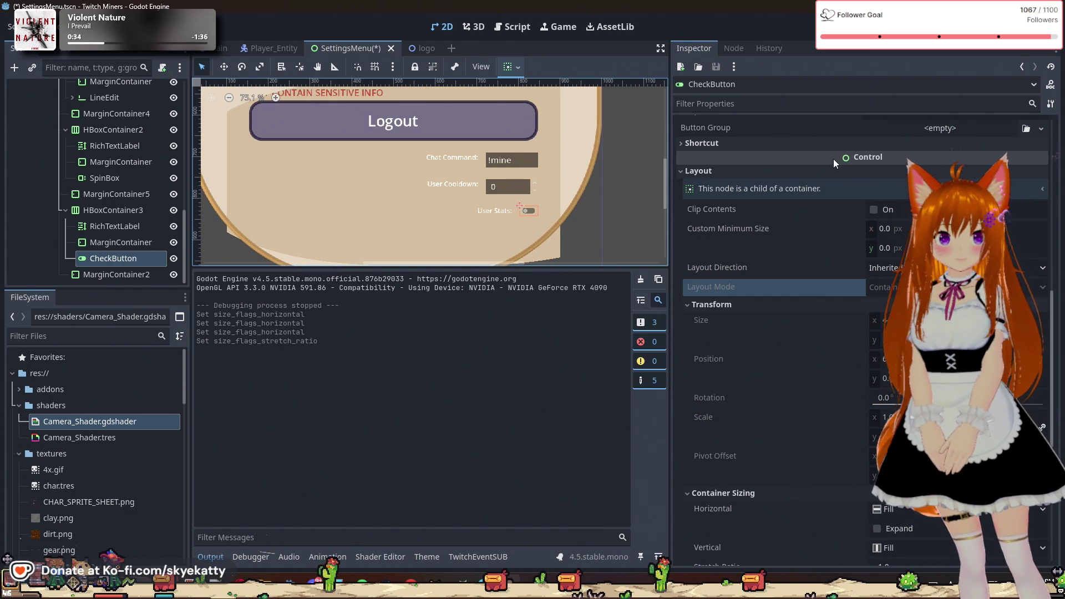
pyautogui.scroll(5, 833, 158)
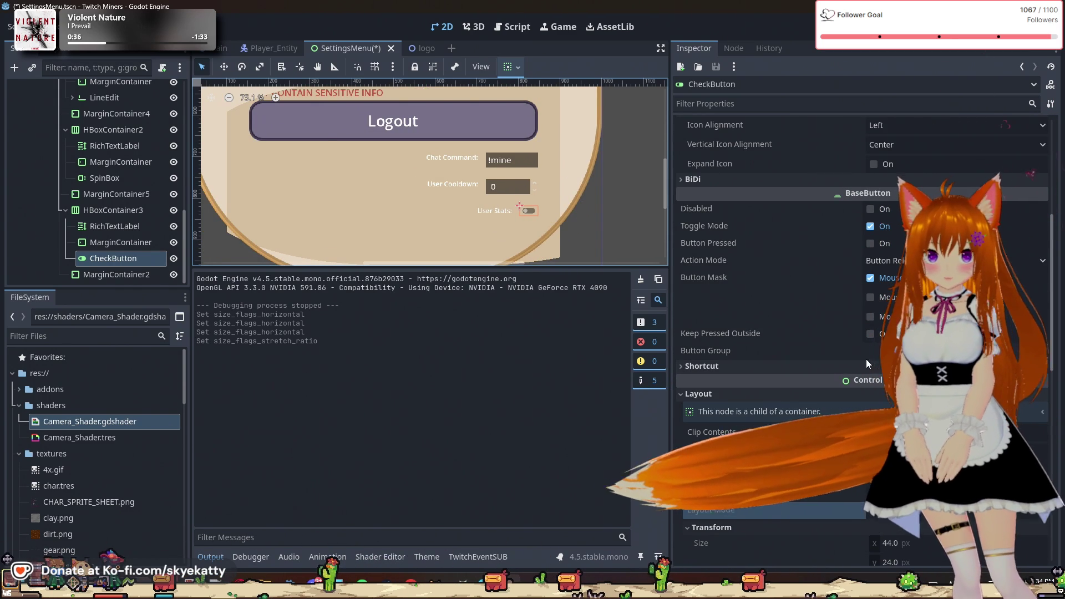
pyautogui.scroll(3, 846, 323)
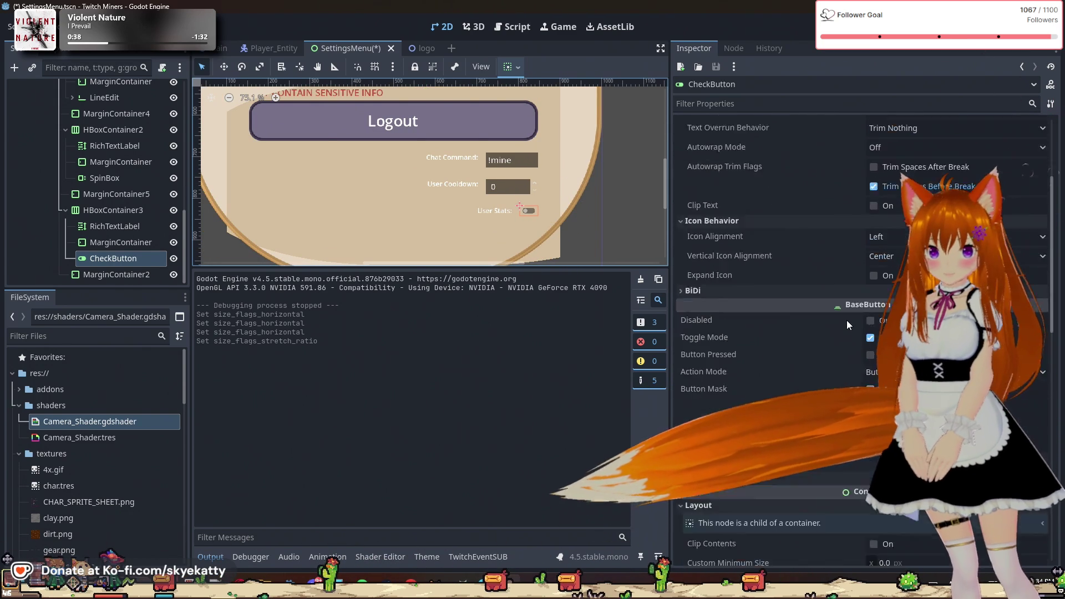
pyautogui.scroll(4, 847, 320)
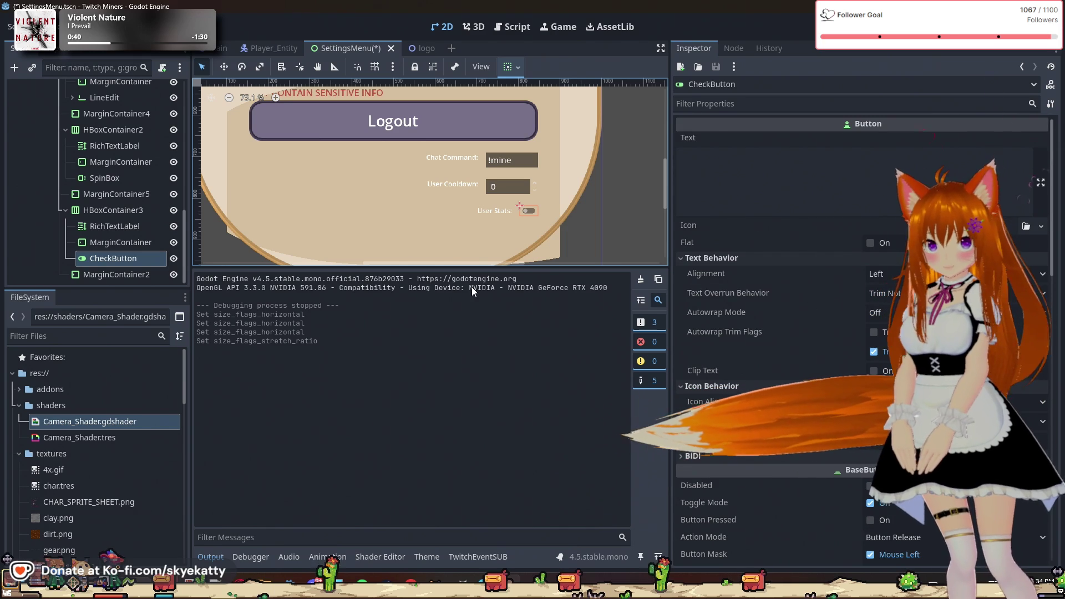
pyautogui.scroll(2, 425, 251)
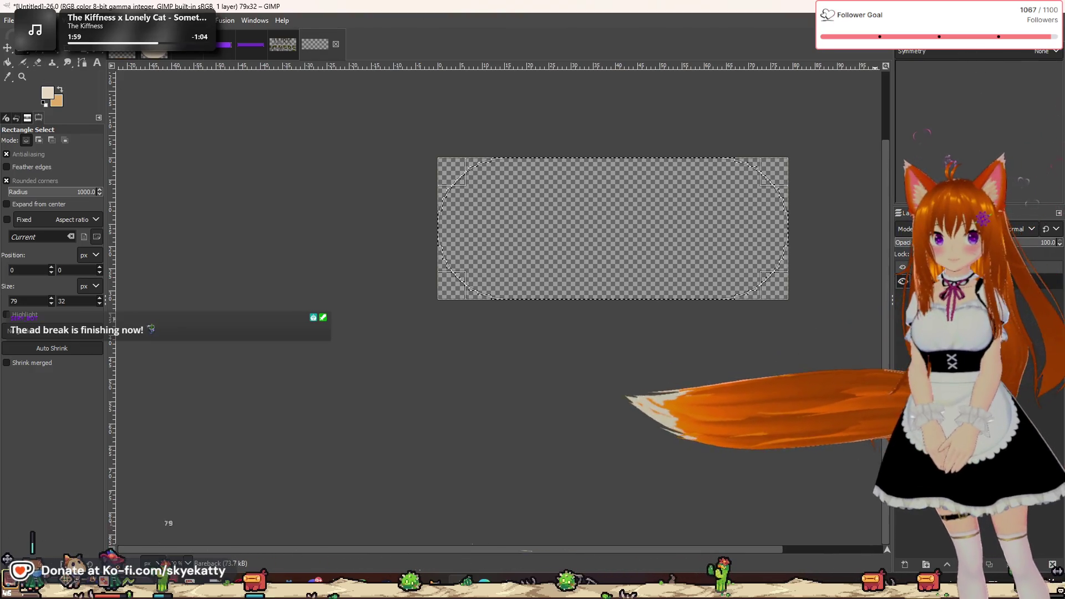
# - Bucket-fill the rounded selection with black and lower the layer opacity to about 49
pyautogui.click(47, 92)
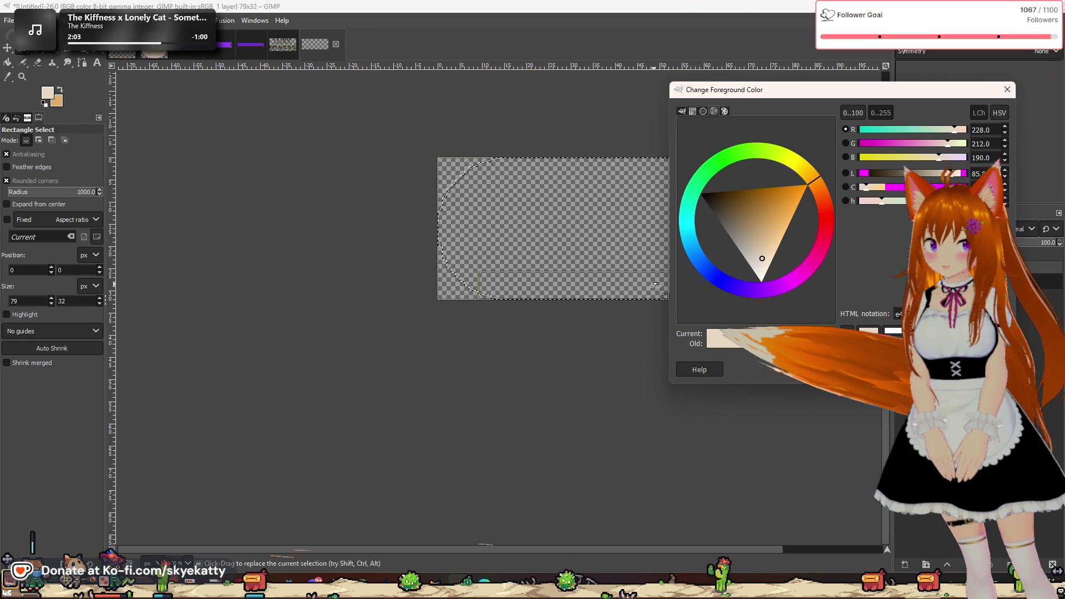
pyautogui.click(700, 193)
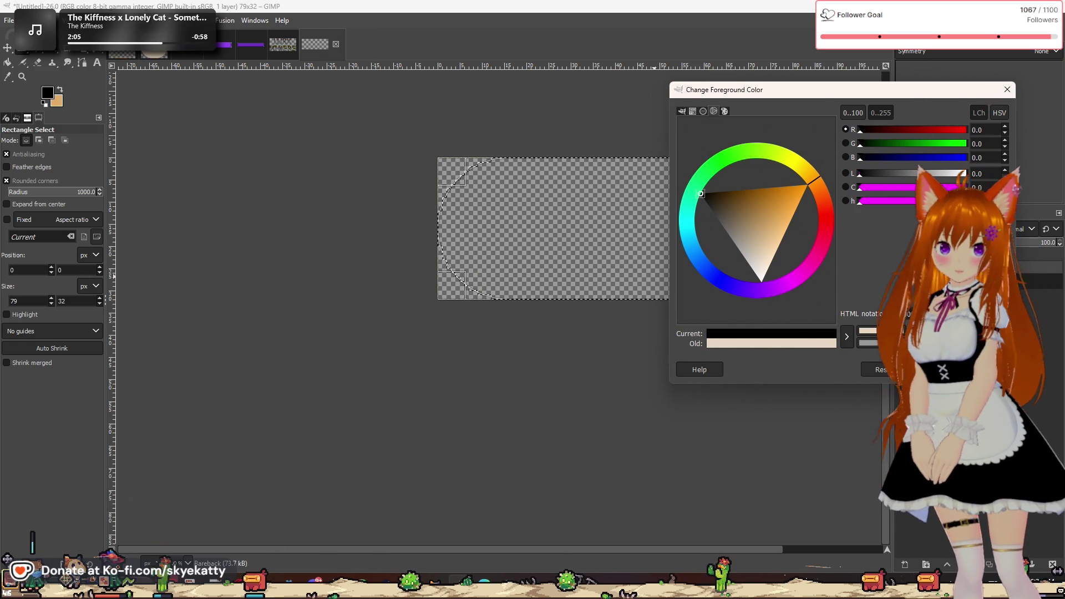
pyautogui.press('Return')
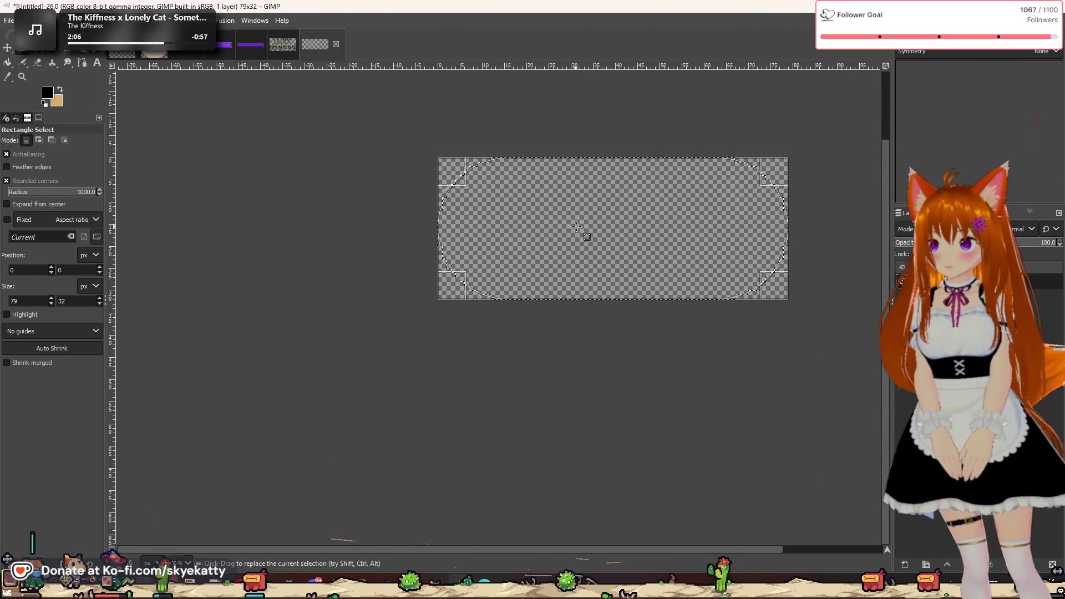
pyautogui.click(8, 64)
pyautogui.click(533, 217)
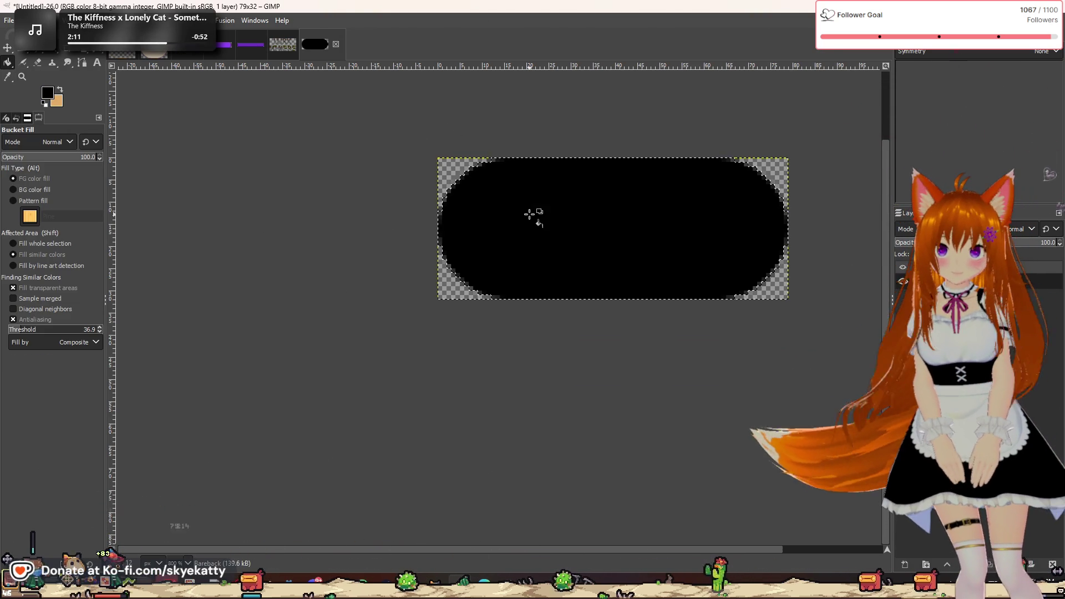
pyautogui.press('r')
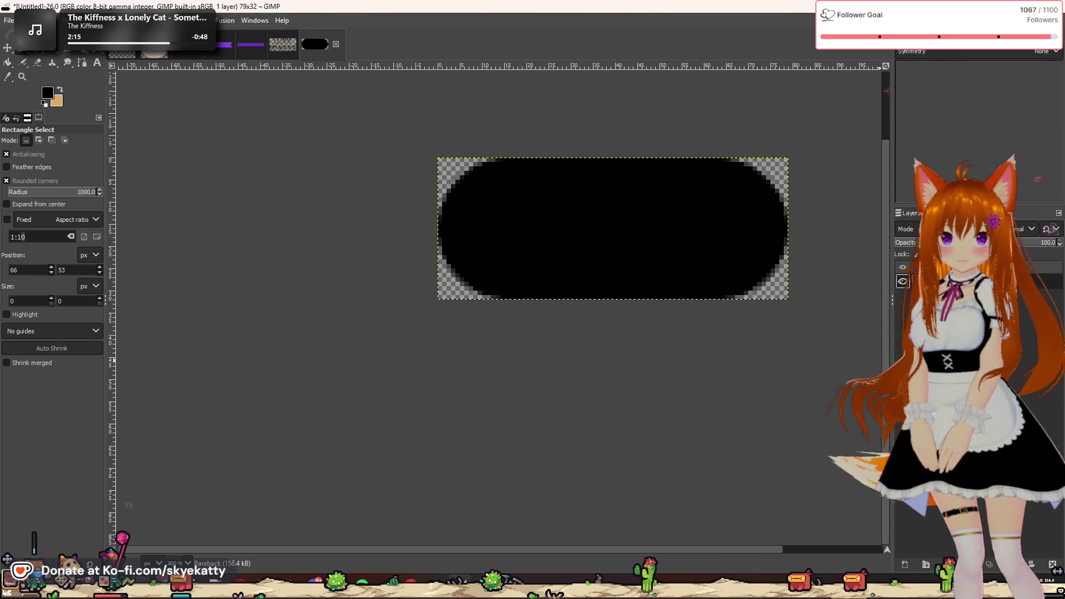
pyautogui.moveTo(1054, 243)
pyautogui.mouseDown()
pyautogui.moveTo(909, 243)
pyautogui.moveTo(976, 242)
pyautogui.mouseUp()
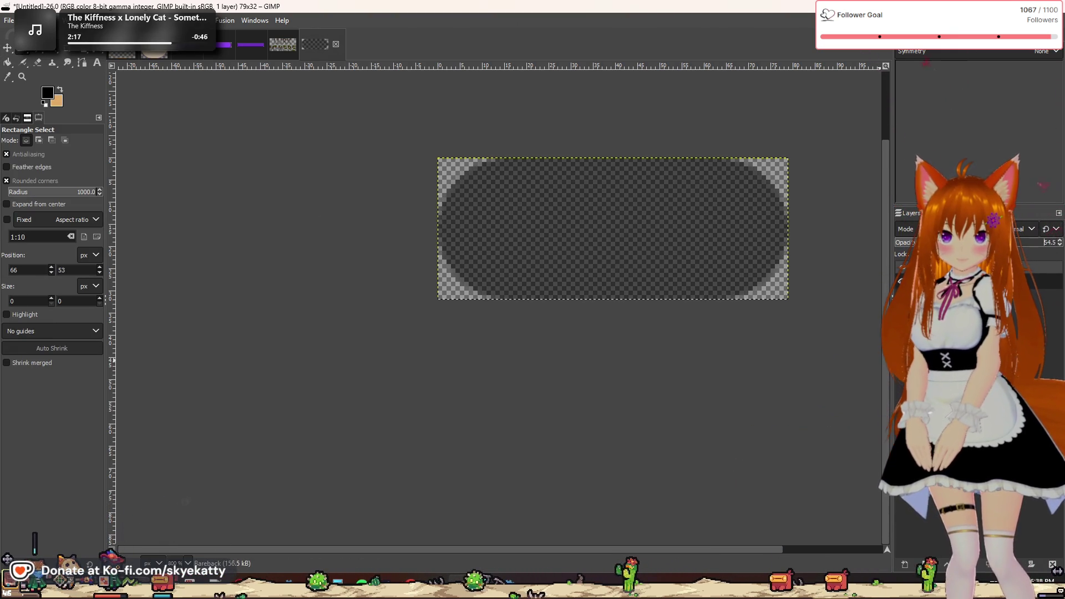